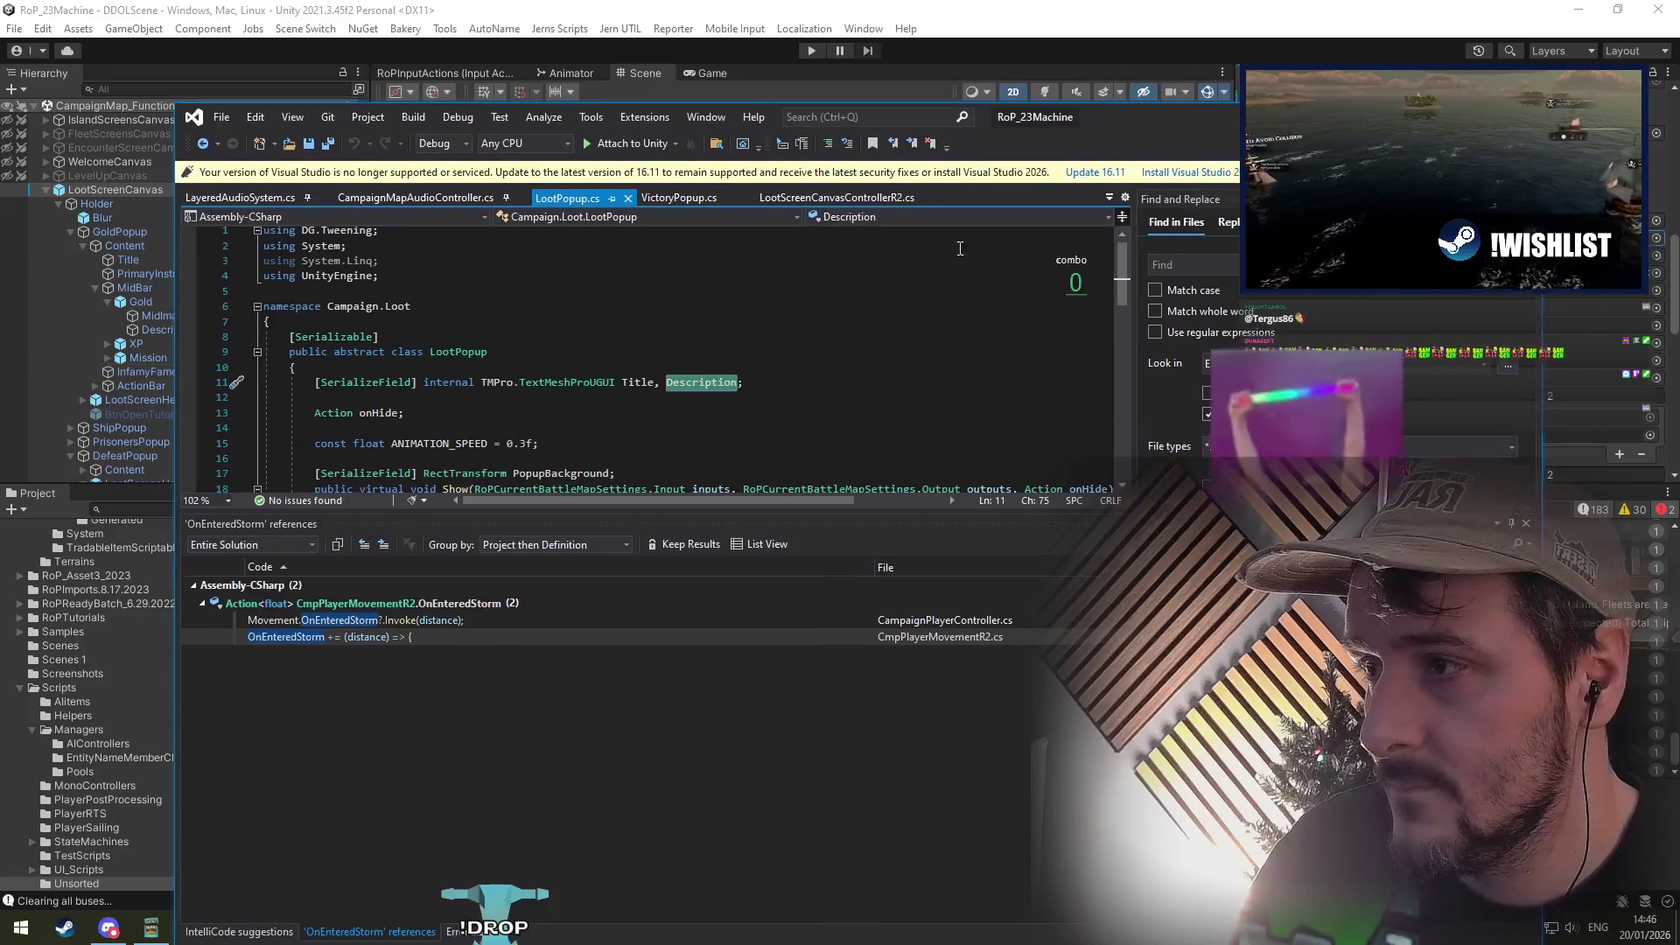
# Step: Find the Description assignment in VictoryPopup.cs and check InfamyFameGainDisplay in Unity's hierarchy
pyautogui.click(685, 382)
pyautogui.hotkey('ctrl', '-')
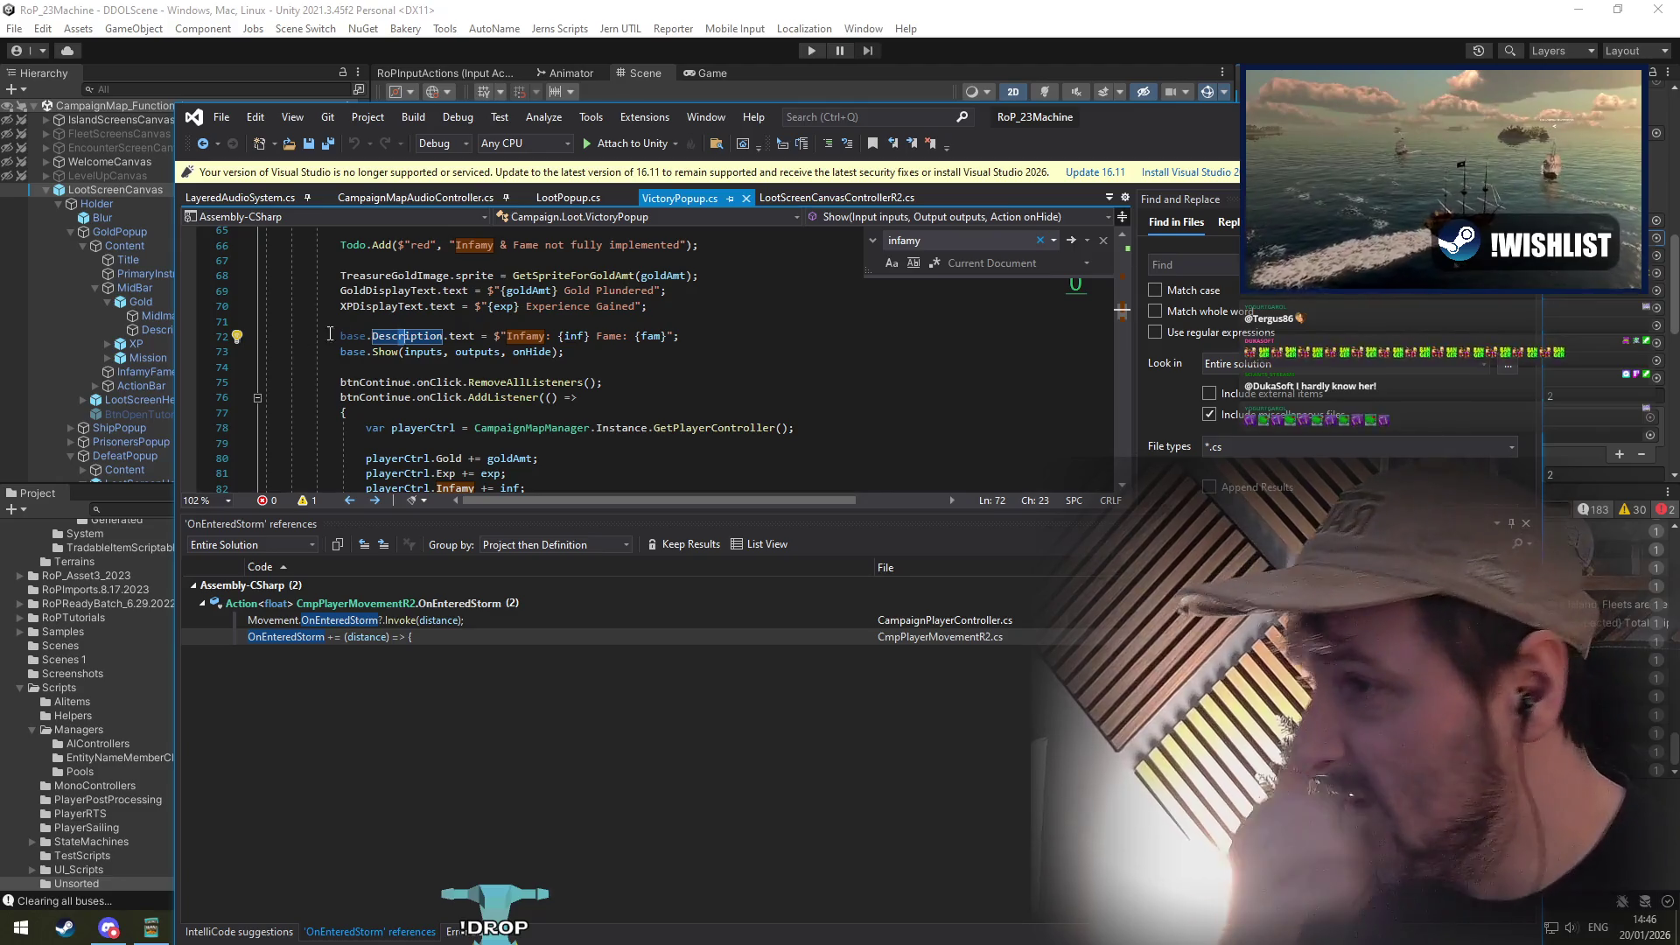
pyautogui.press('Right')
pyautogui.press('Right')
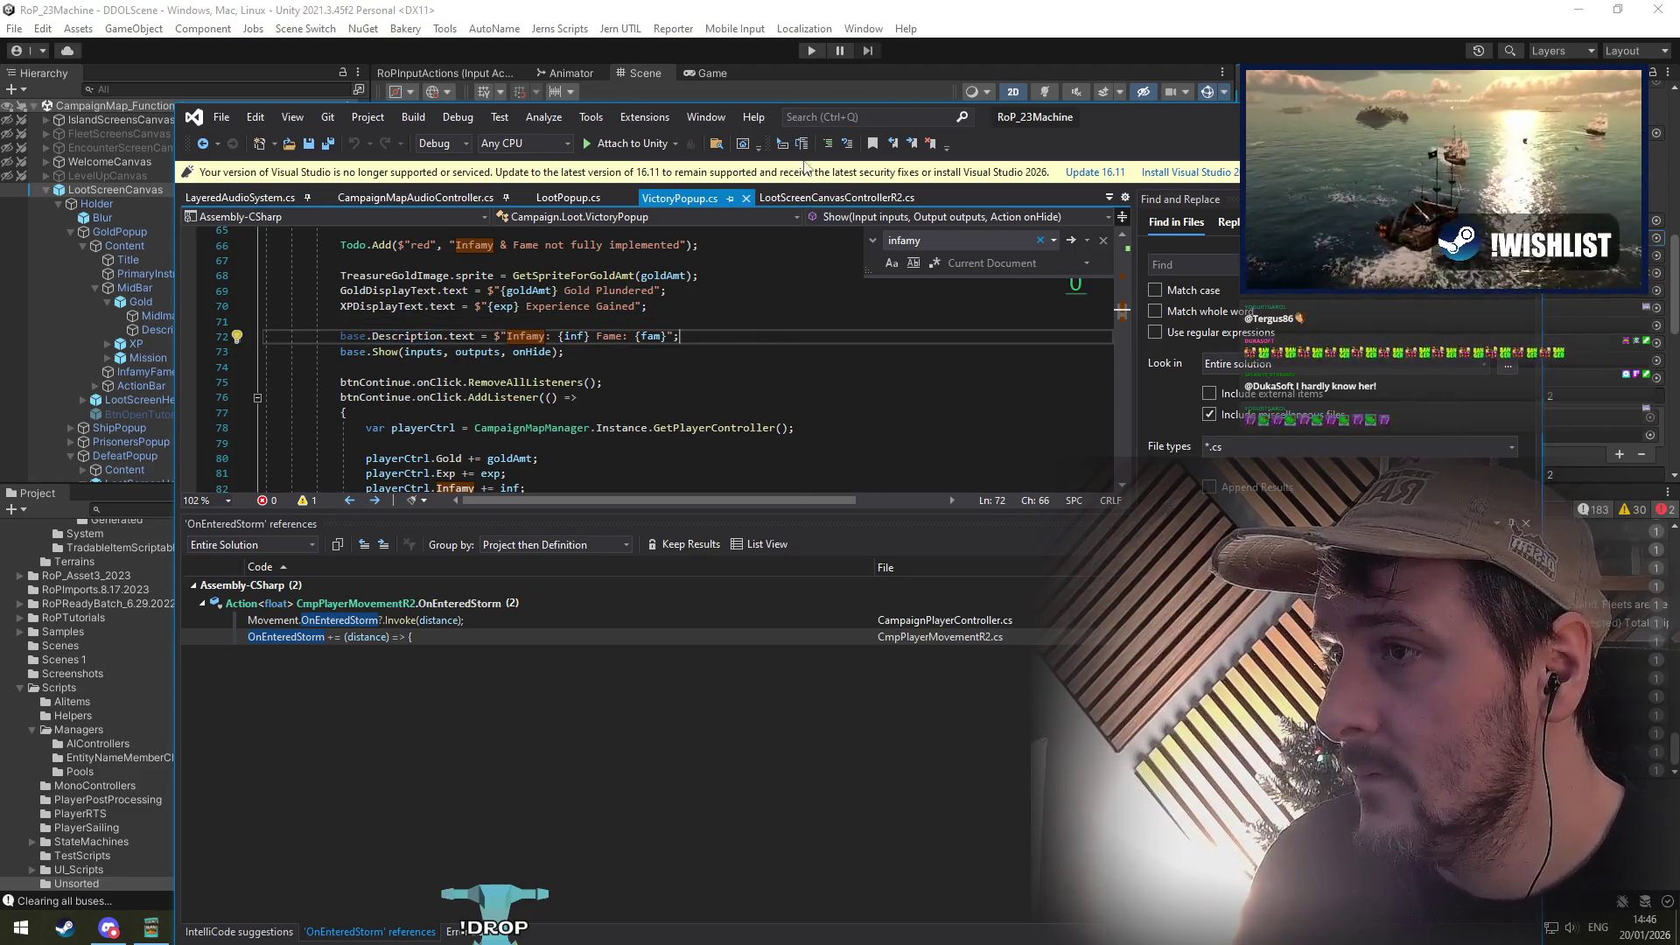
pyautogui.click(911, 3)
pyautogui.click(1415, 324)
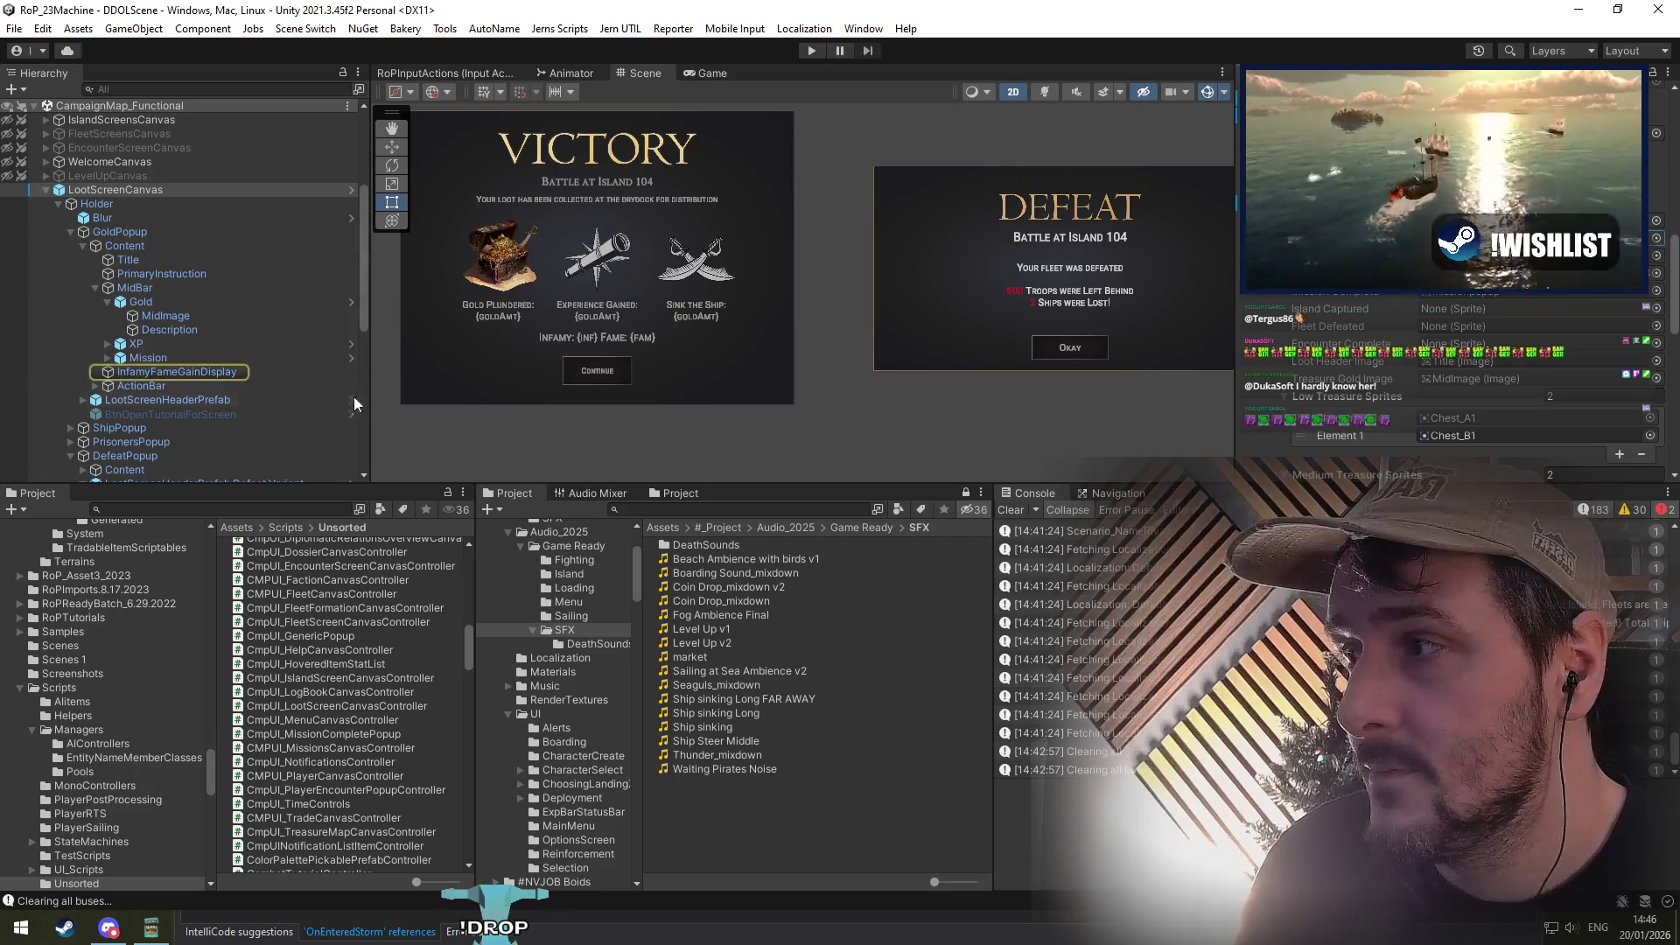
pyautogui.click(221, 372)
pyautogui.hotkey('alt', 'Tab')
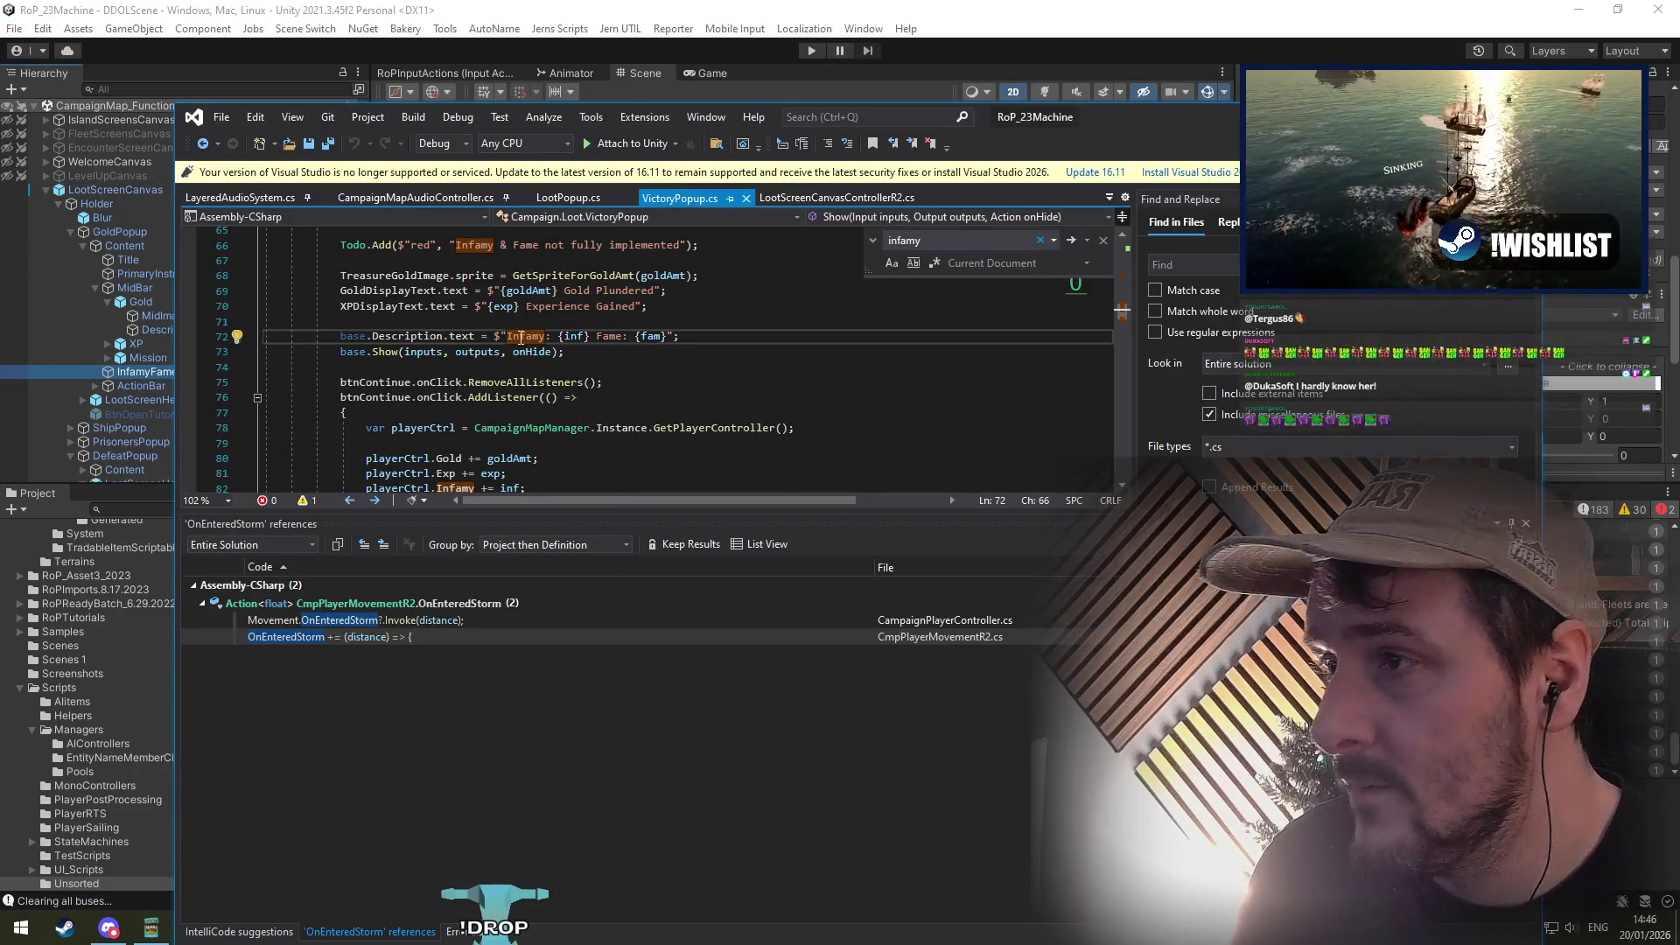
# Step: On line 72, comment out the Infamy string and insert $"You have gained {renown} Renown"
pyautogui.click(498, 337)
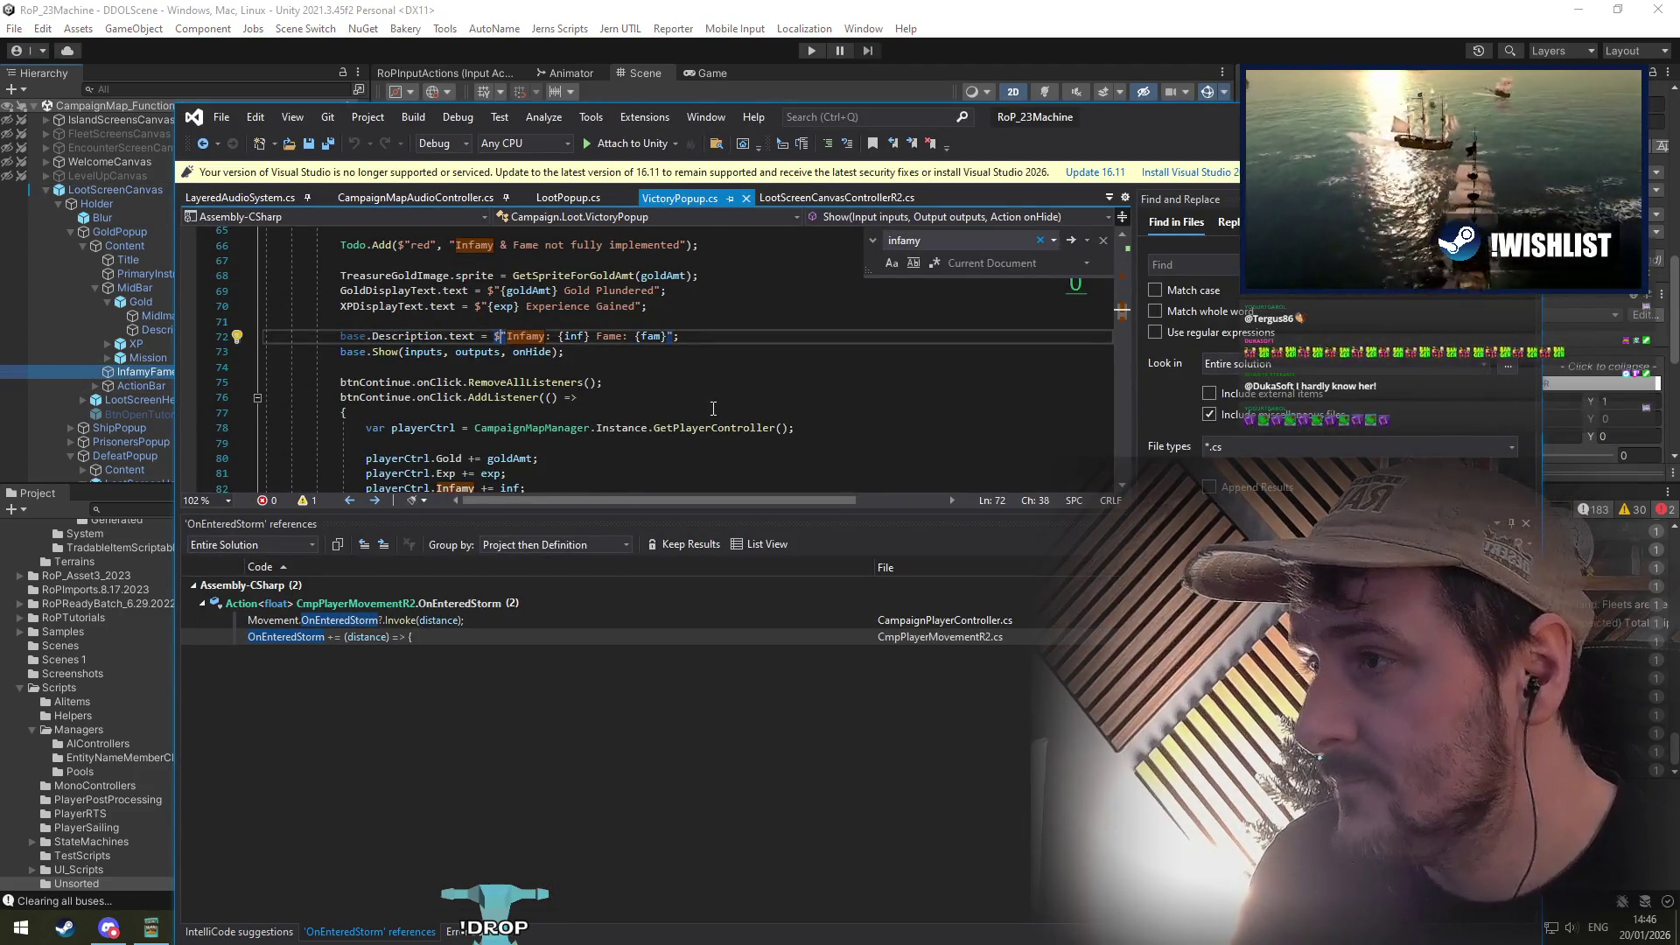
pyautogui.write('//')
pyautogui.press('Left')
pyautogui.press('Left')
pyautogui.press('Left')
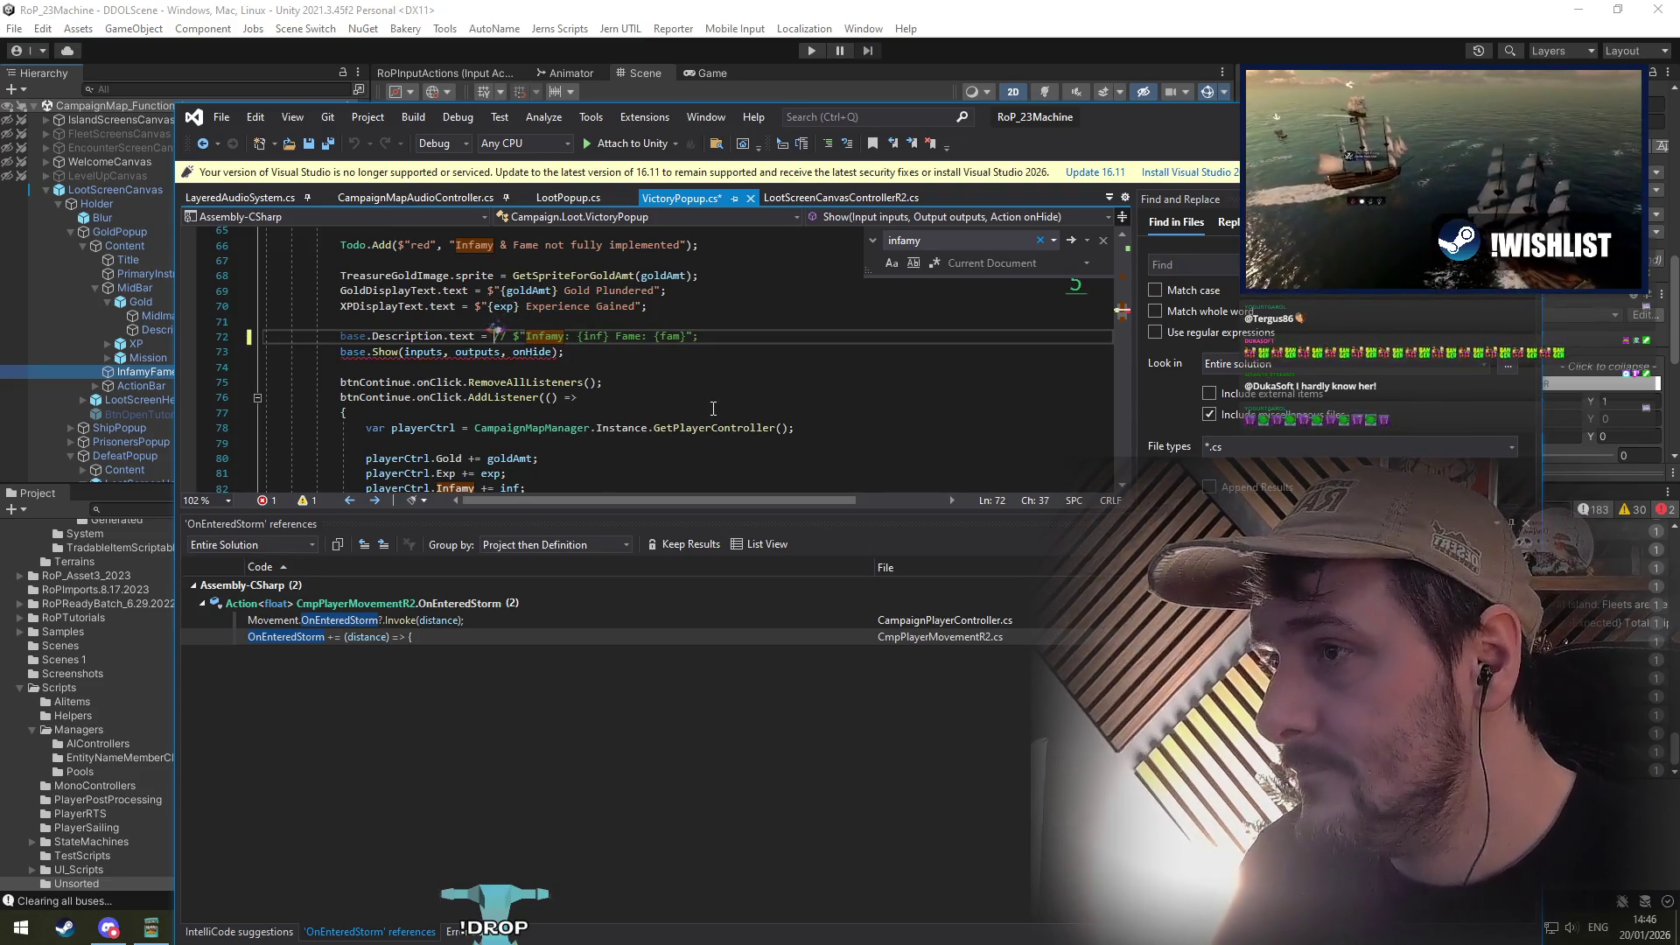
pyautogui.write('$"{')
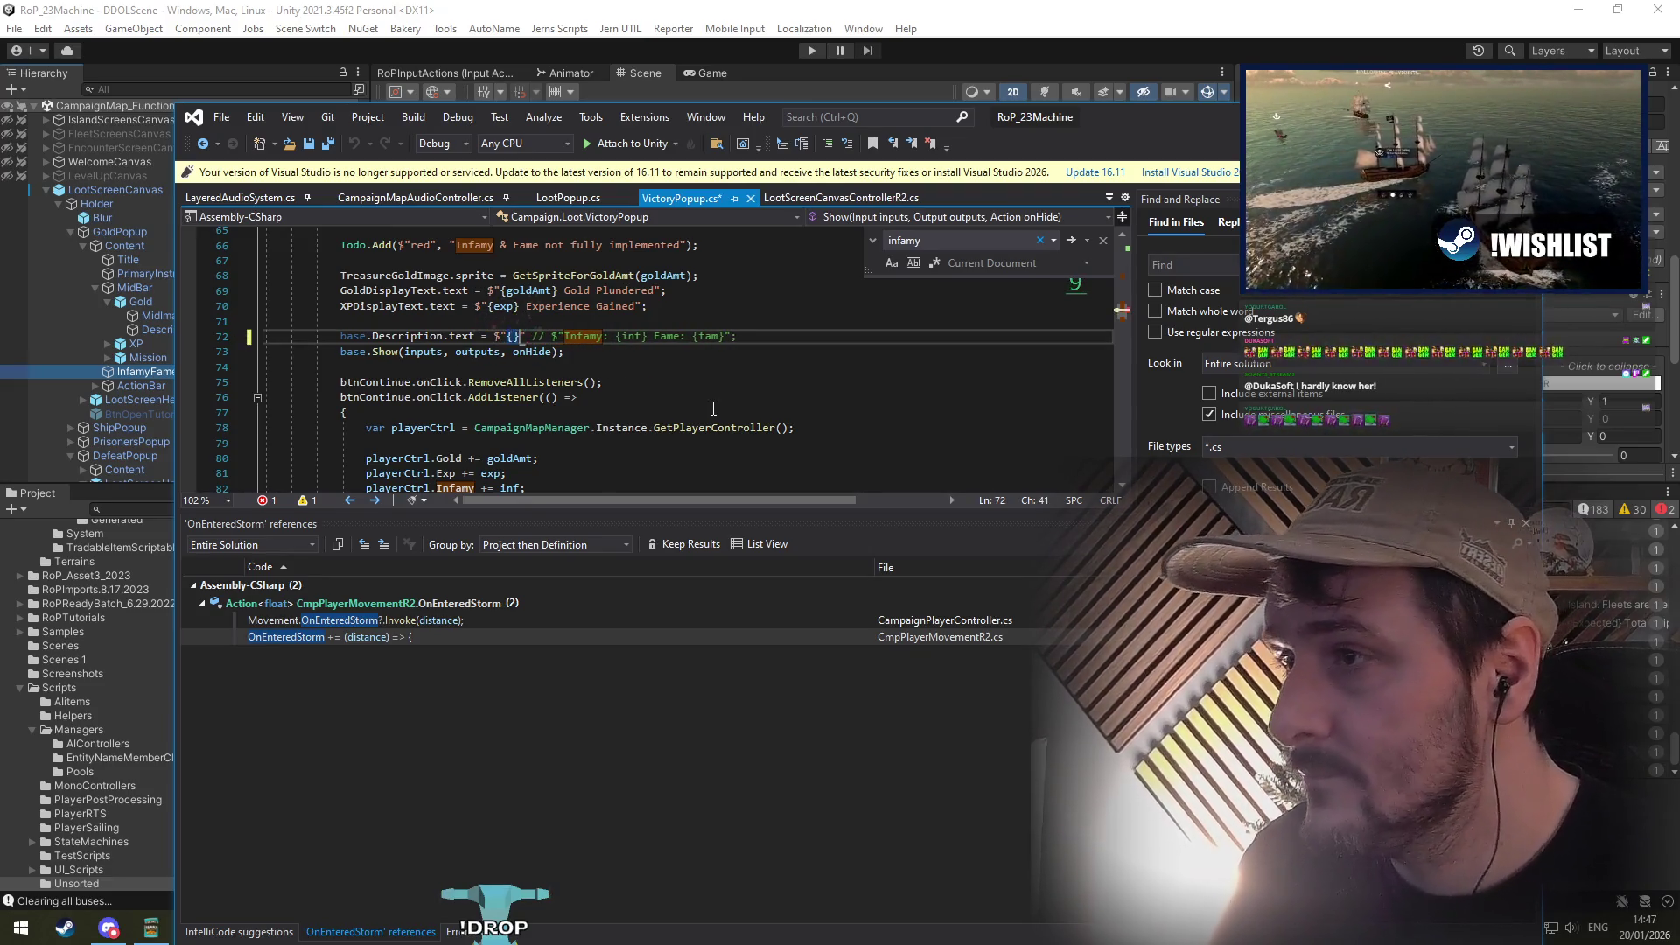
pyautogui.write('";')
pyautogui.write('You have ')
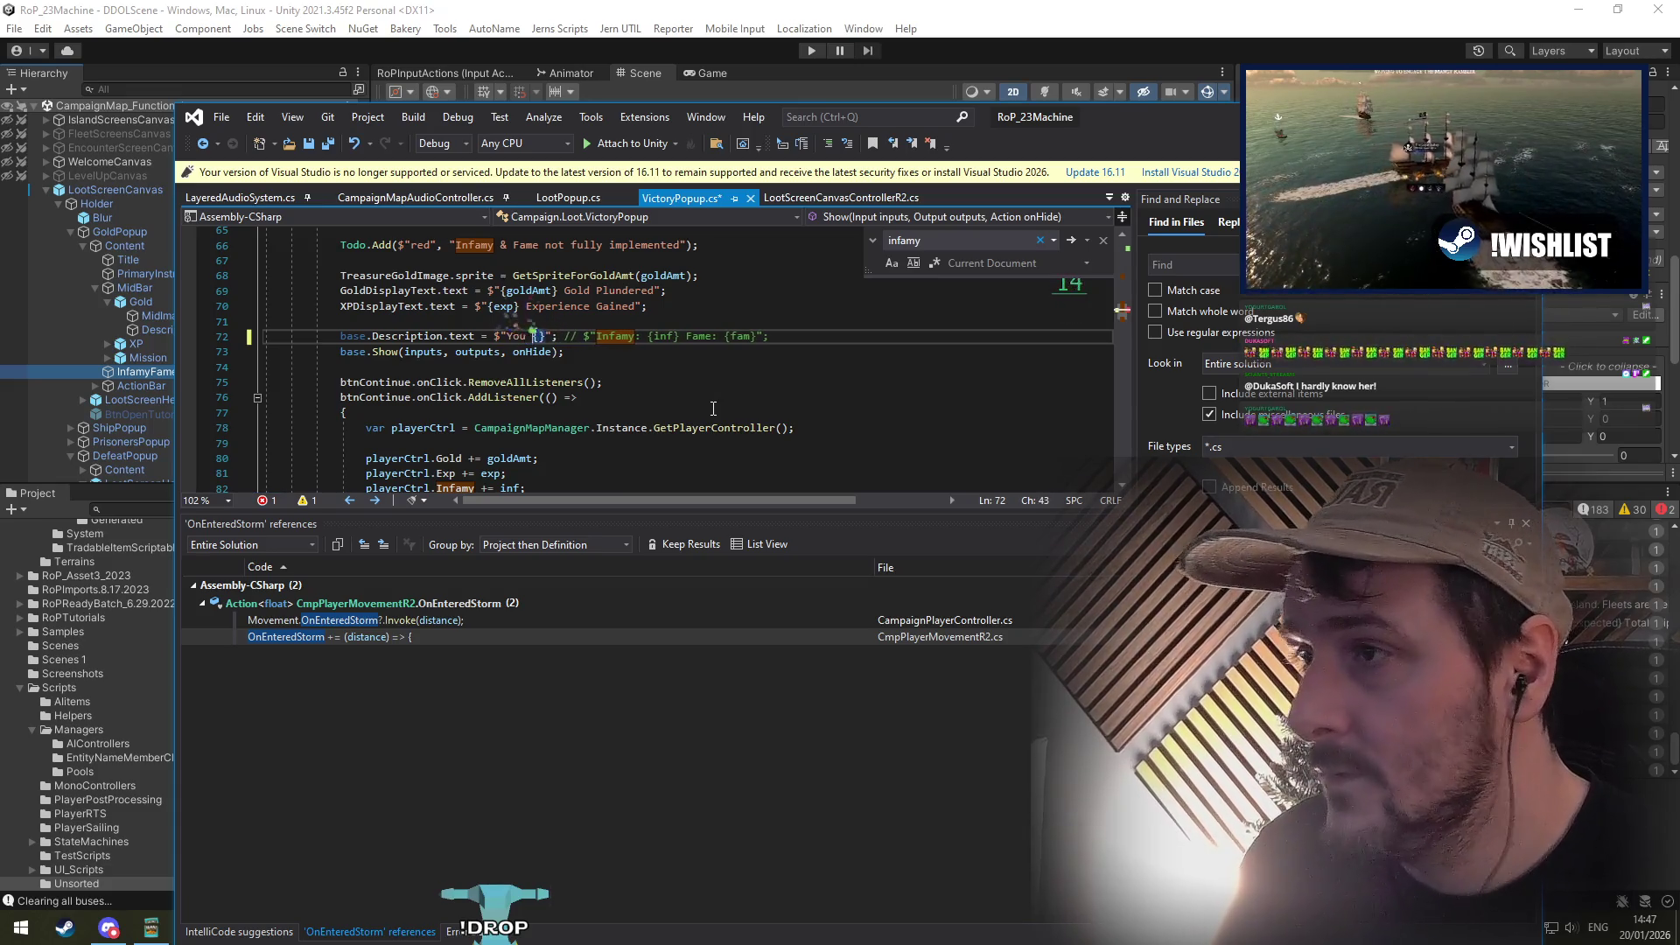
pyautogui.write('gained ')
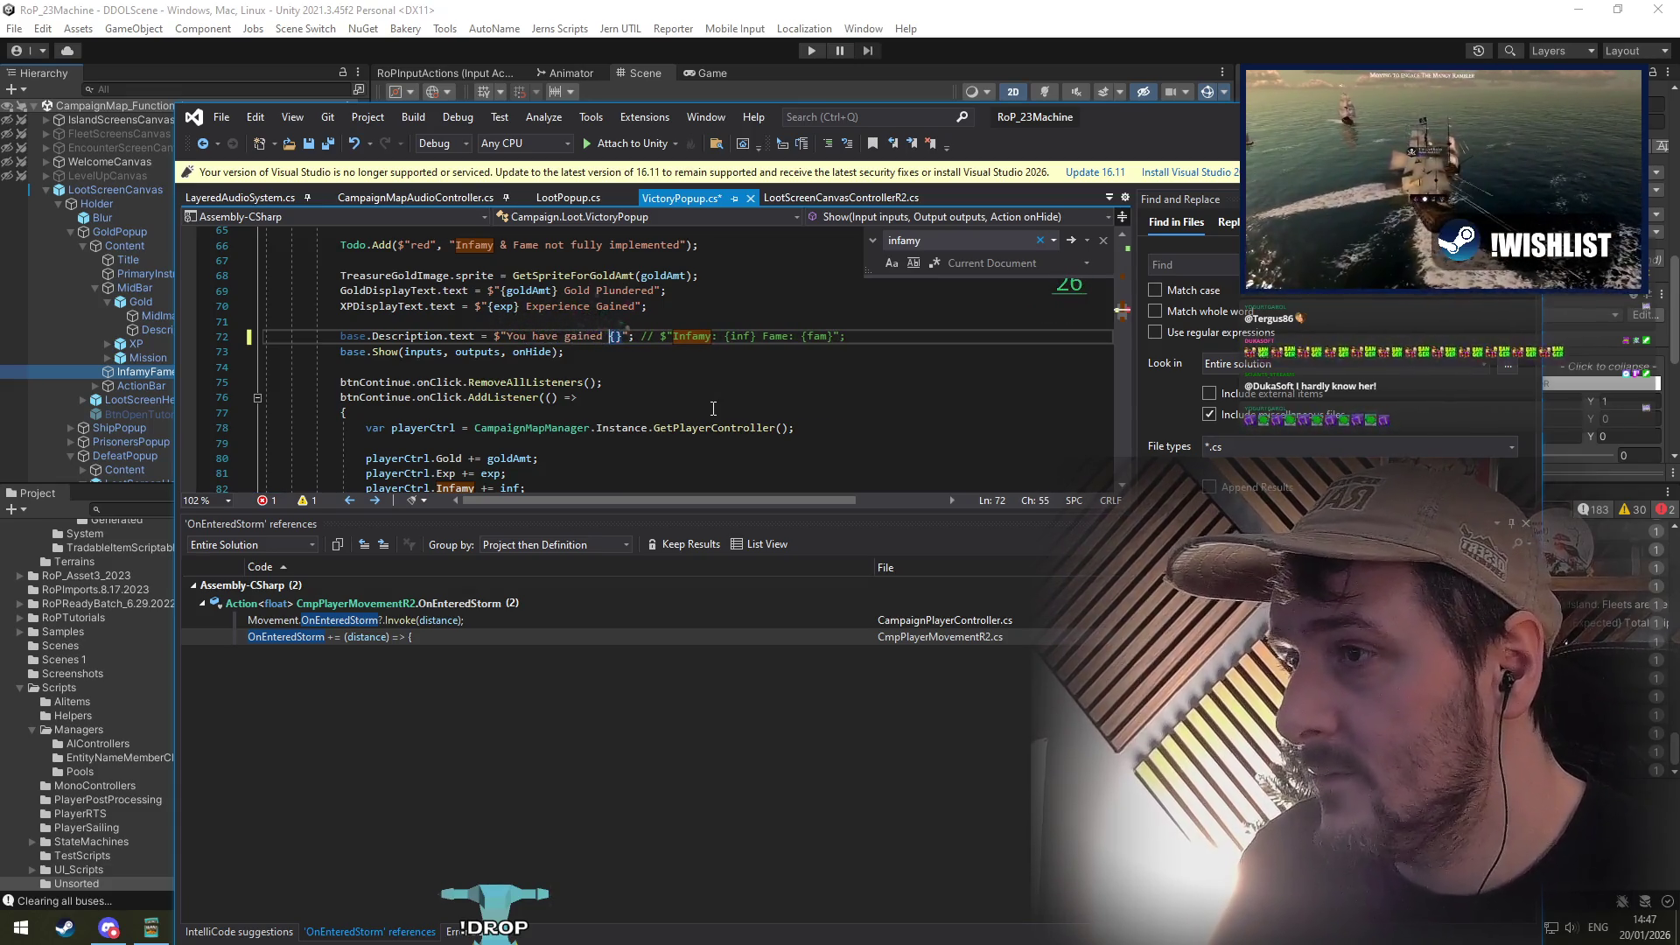
pyautogui.write(' Ren')
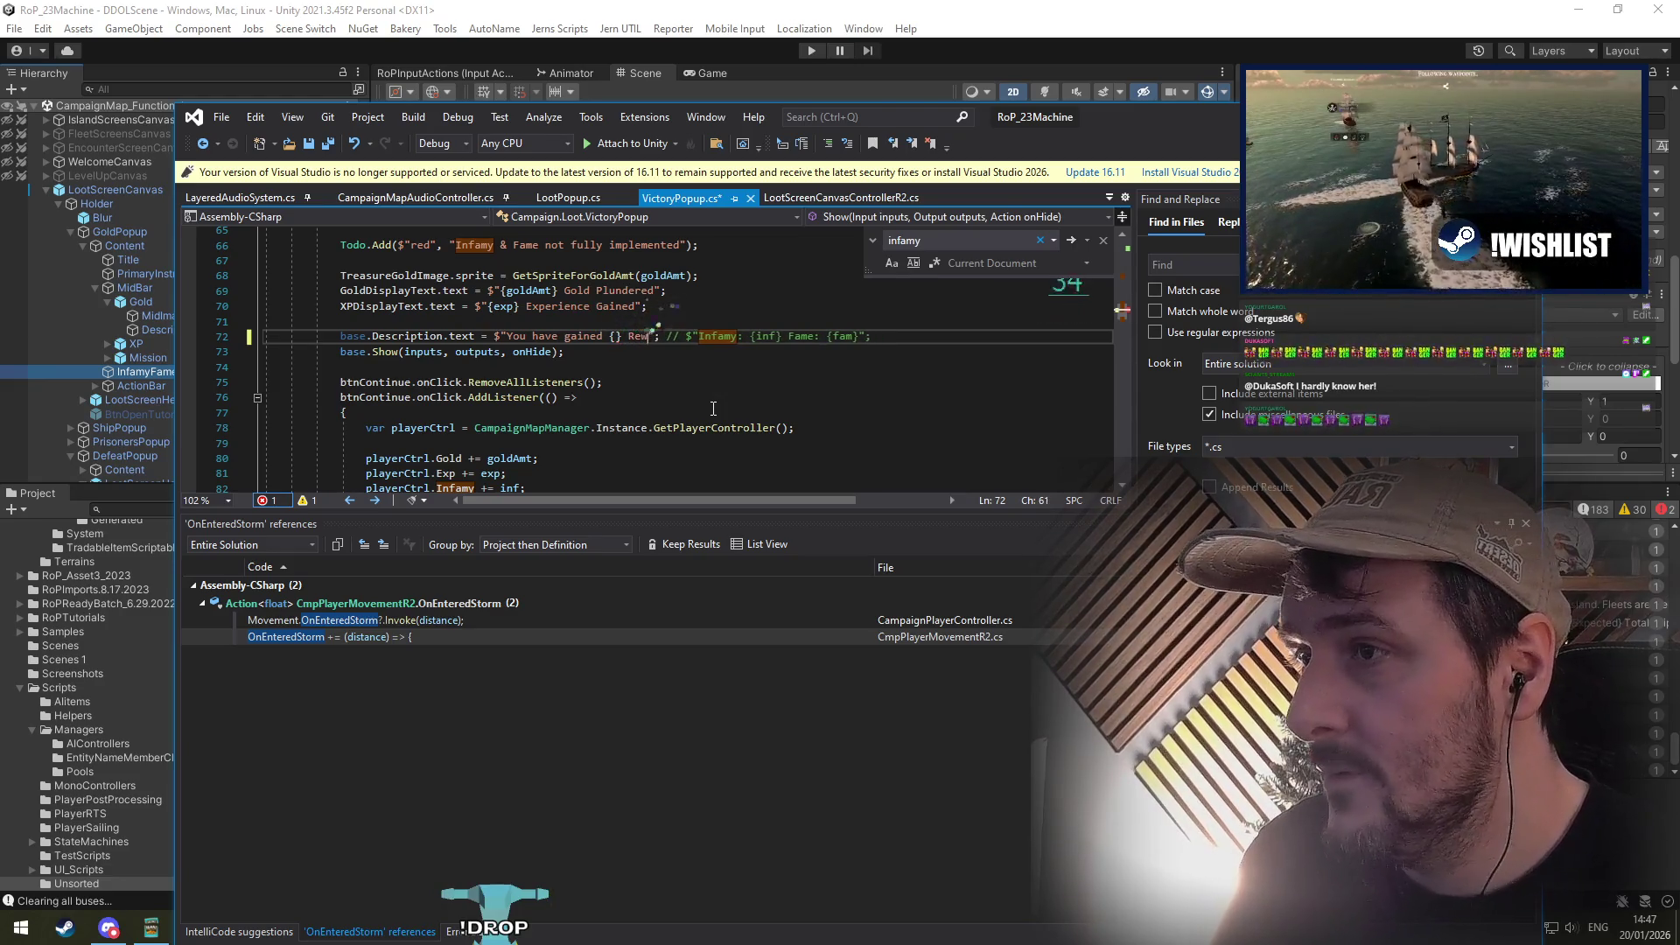
pyautogui.write('own')
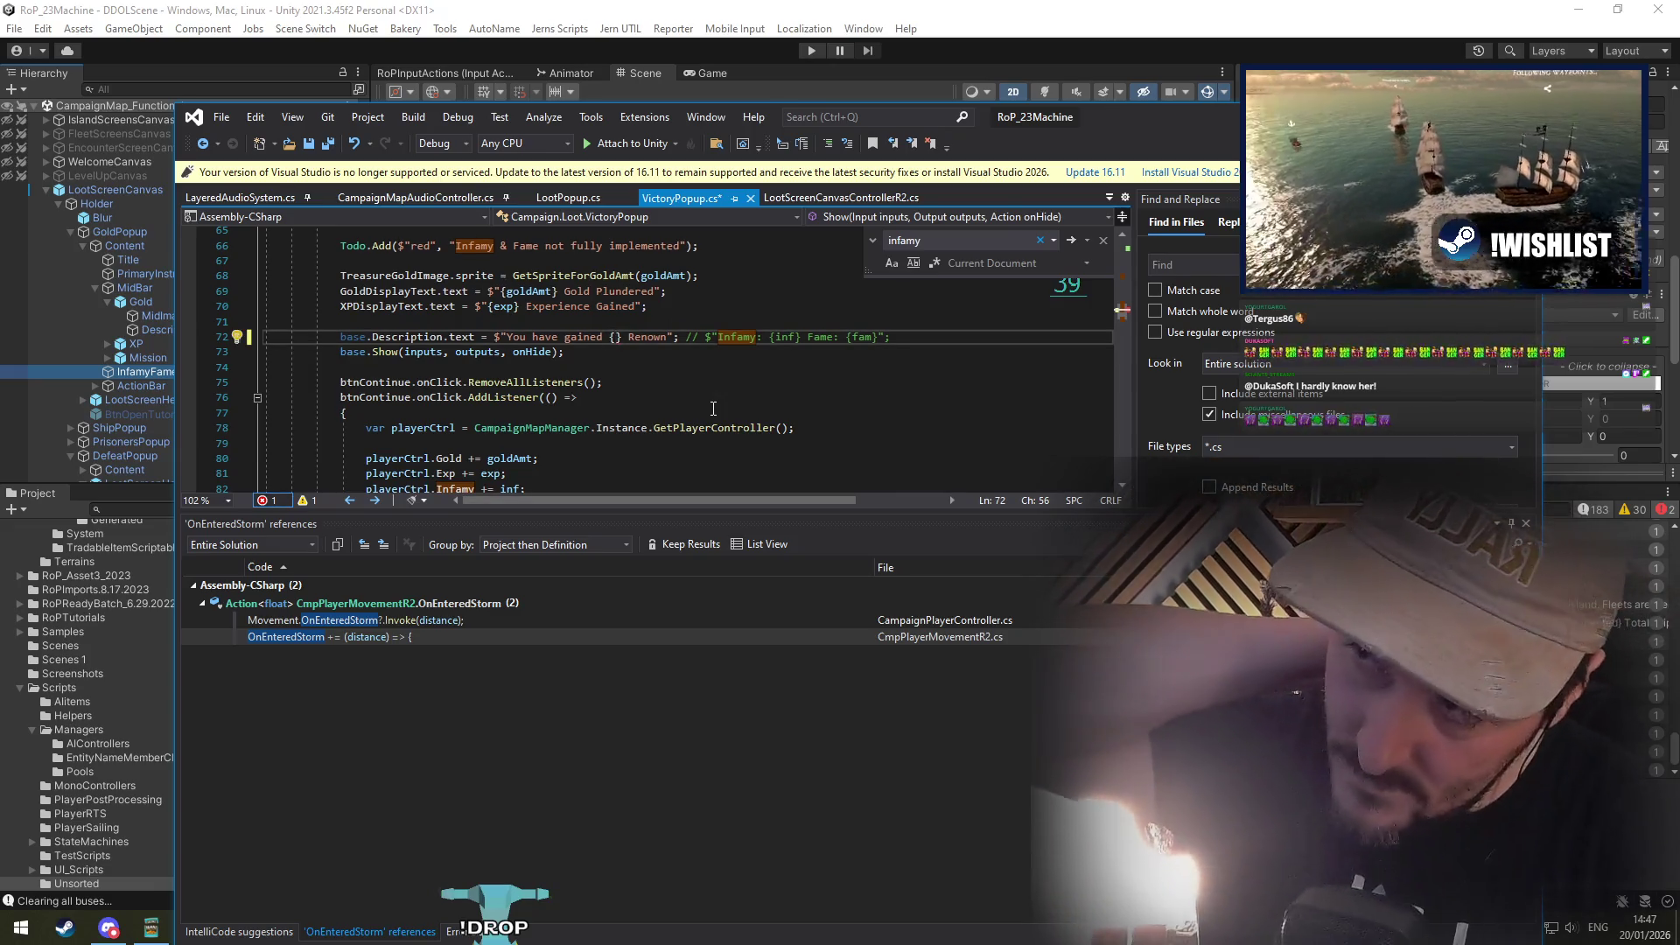
pyautogui.write('renwo')
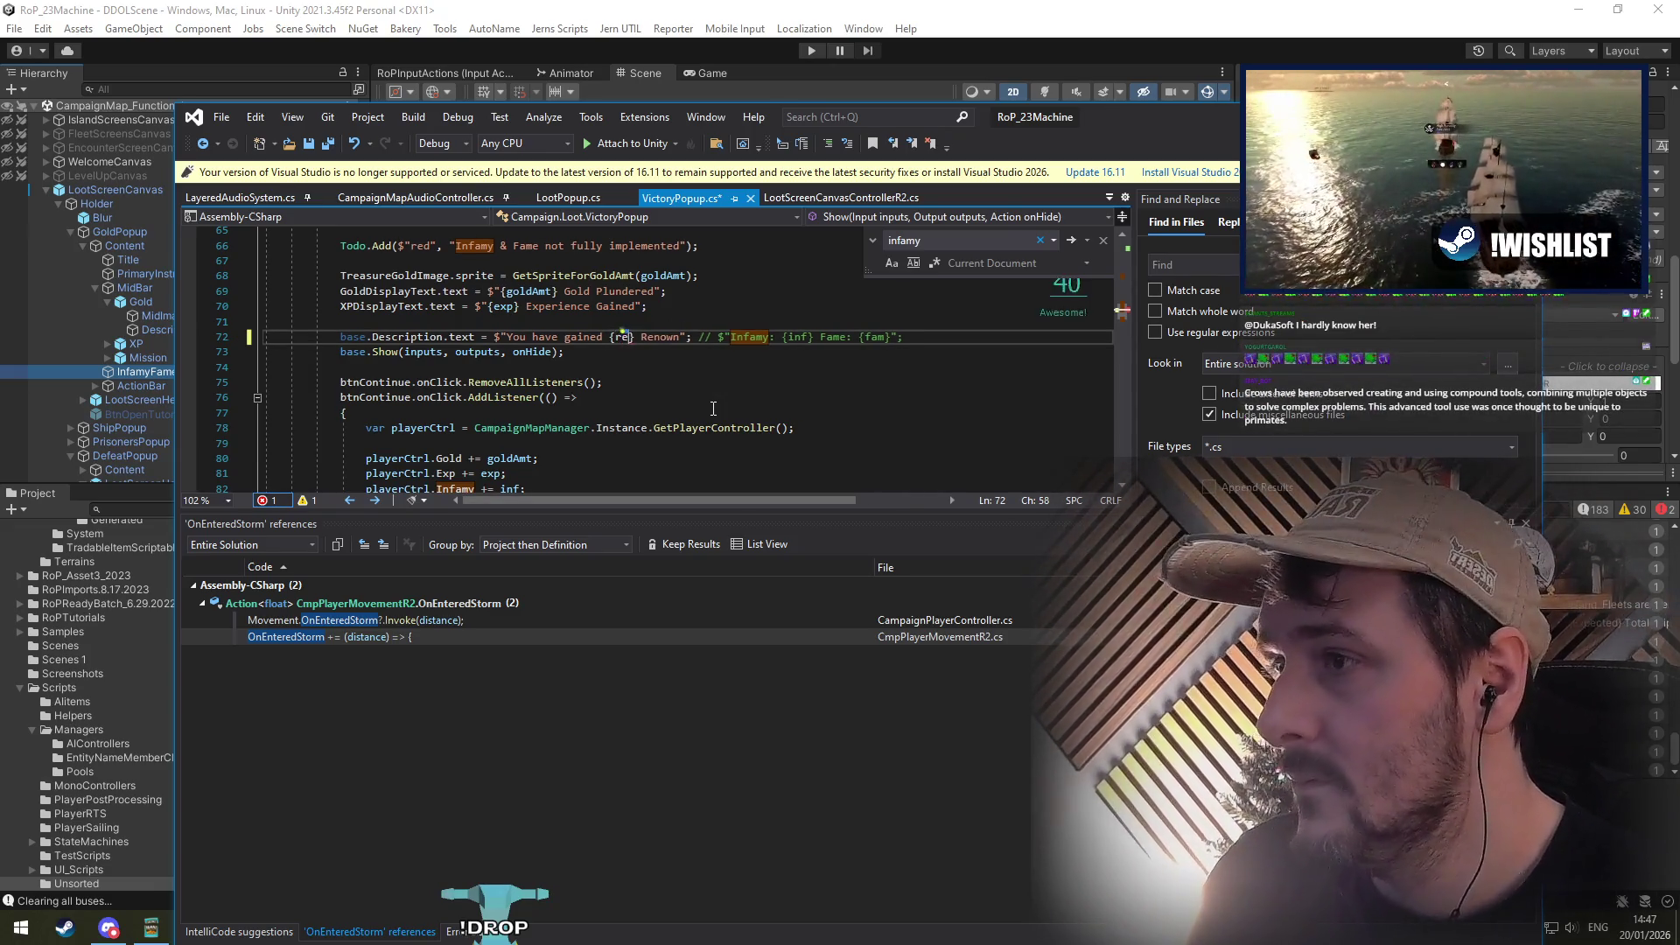
pyautogui.press('BackSpace')
pyautogui.press('BackSpace')
pyautogui.write('own}')
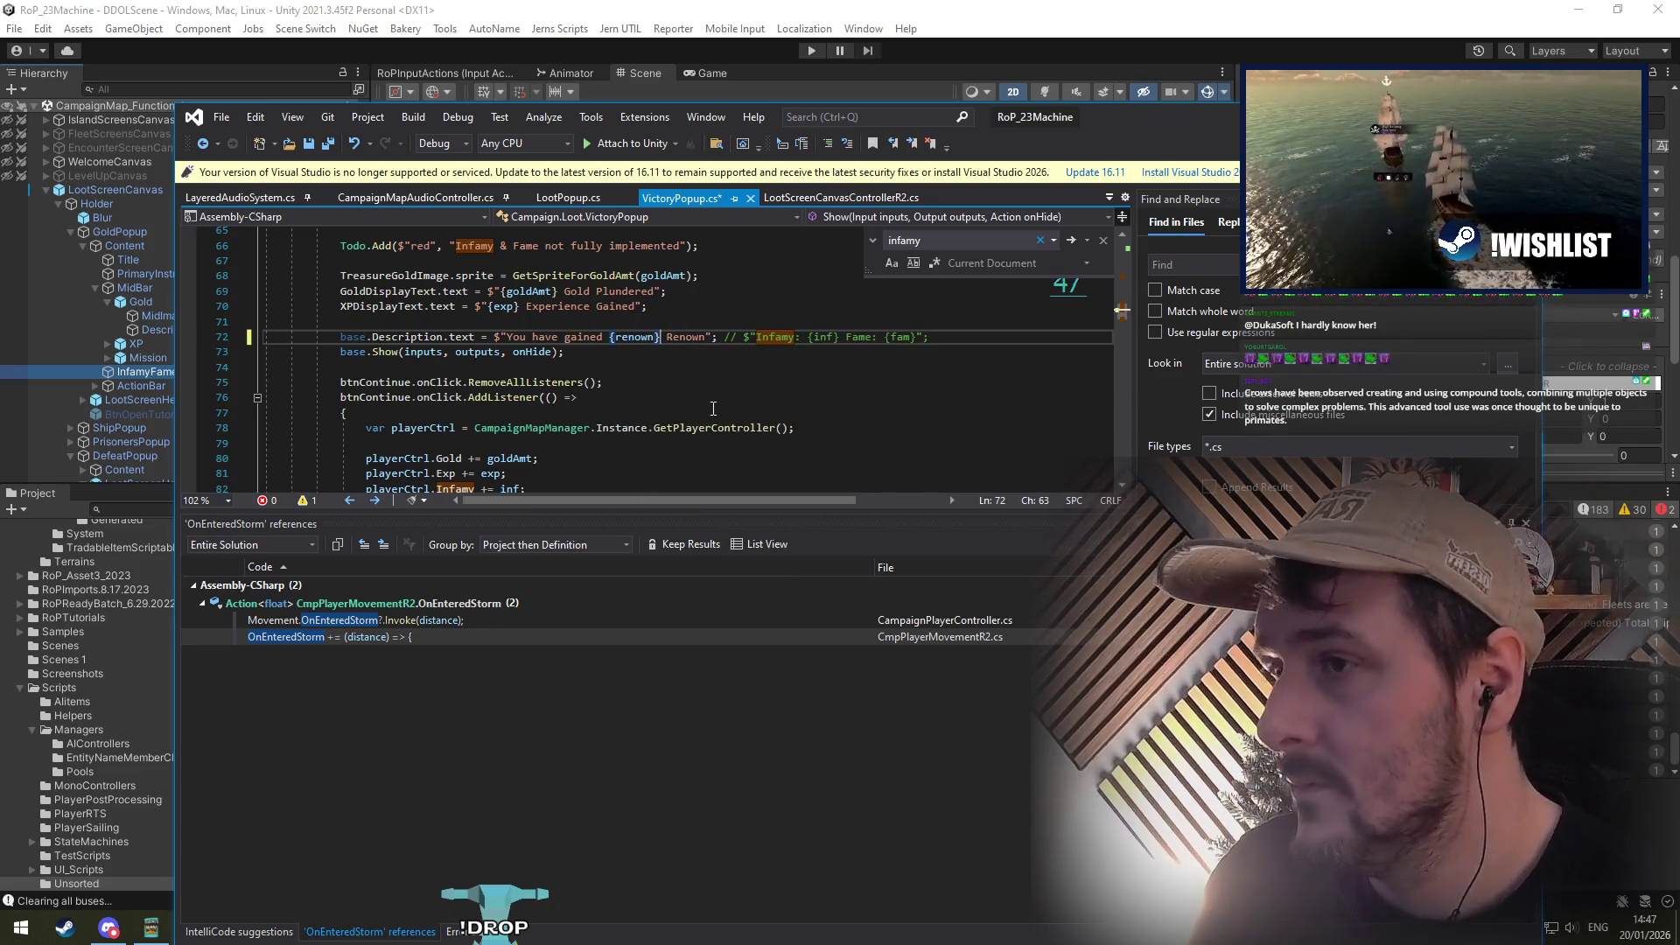
pyautogui.press('Down')
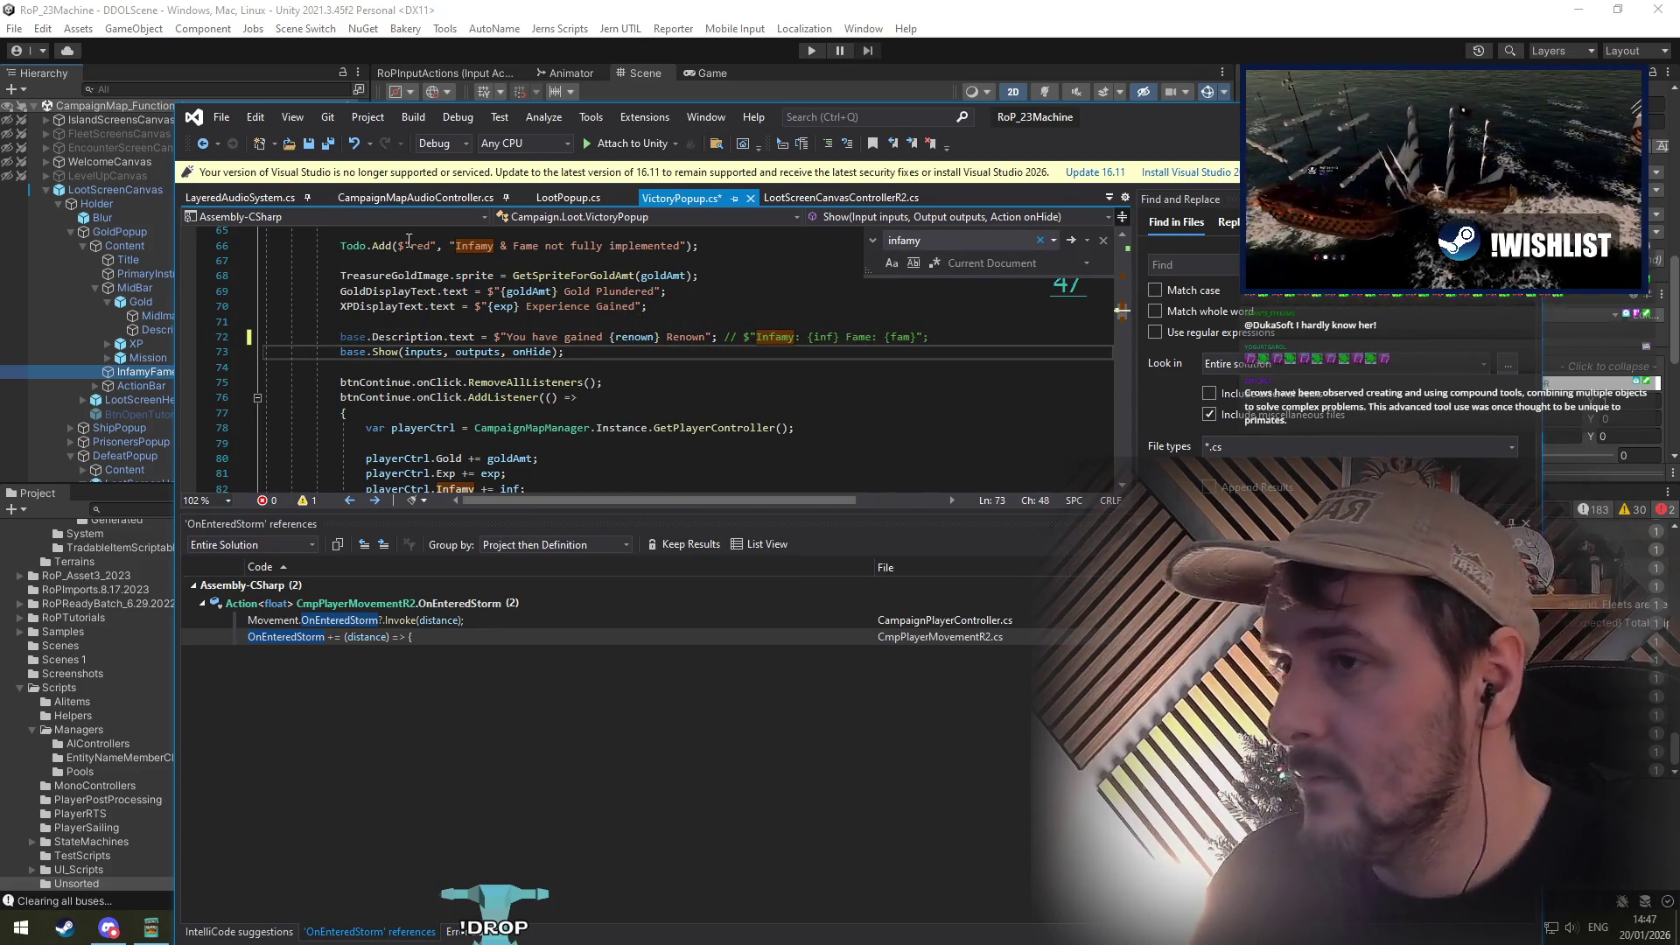
# Step: Find the 'Infamy & Fame not fully implemented' todo, add ', true' as its done argument, and save
pyautogui.hotkey('ctrl', 'f')
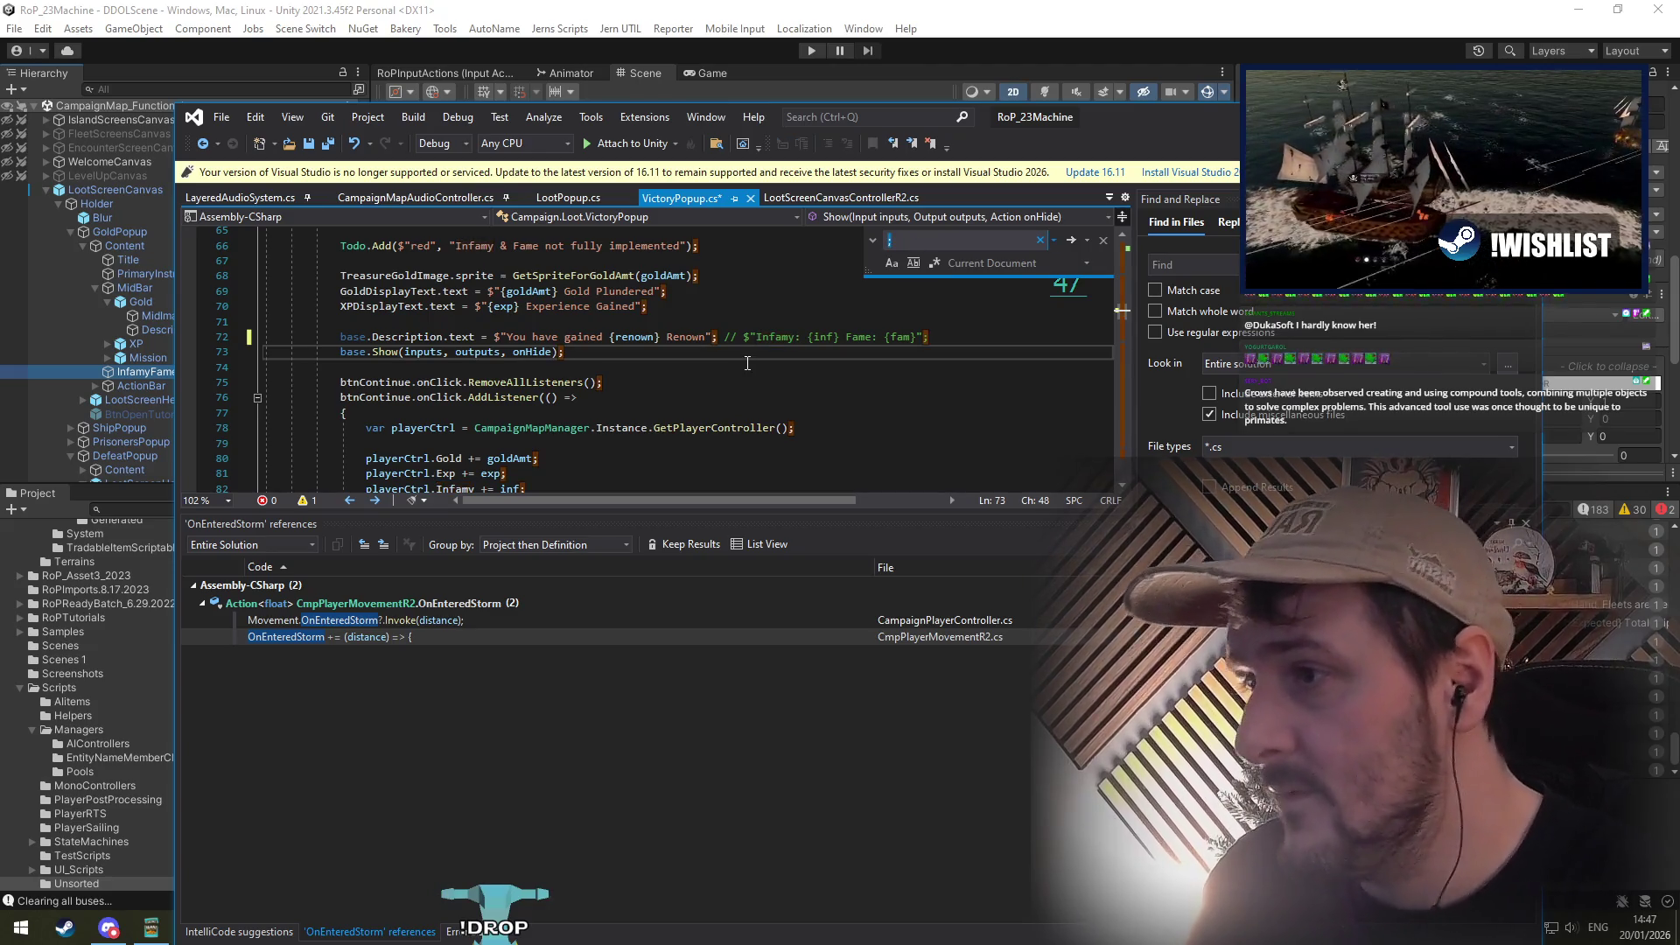
pyautogui.write('infamy')
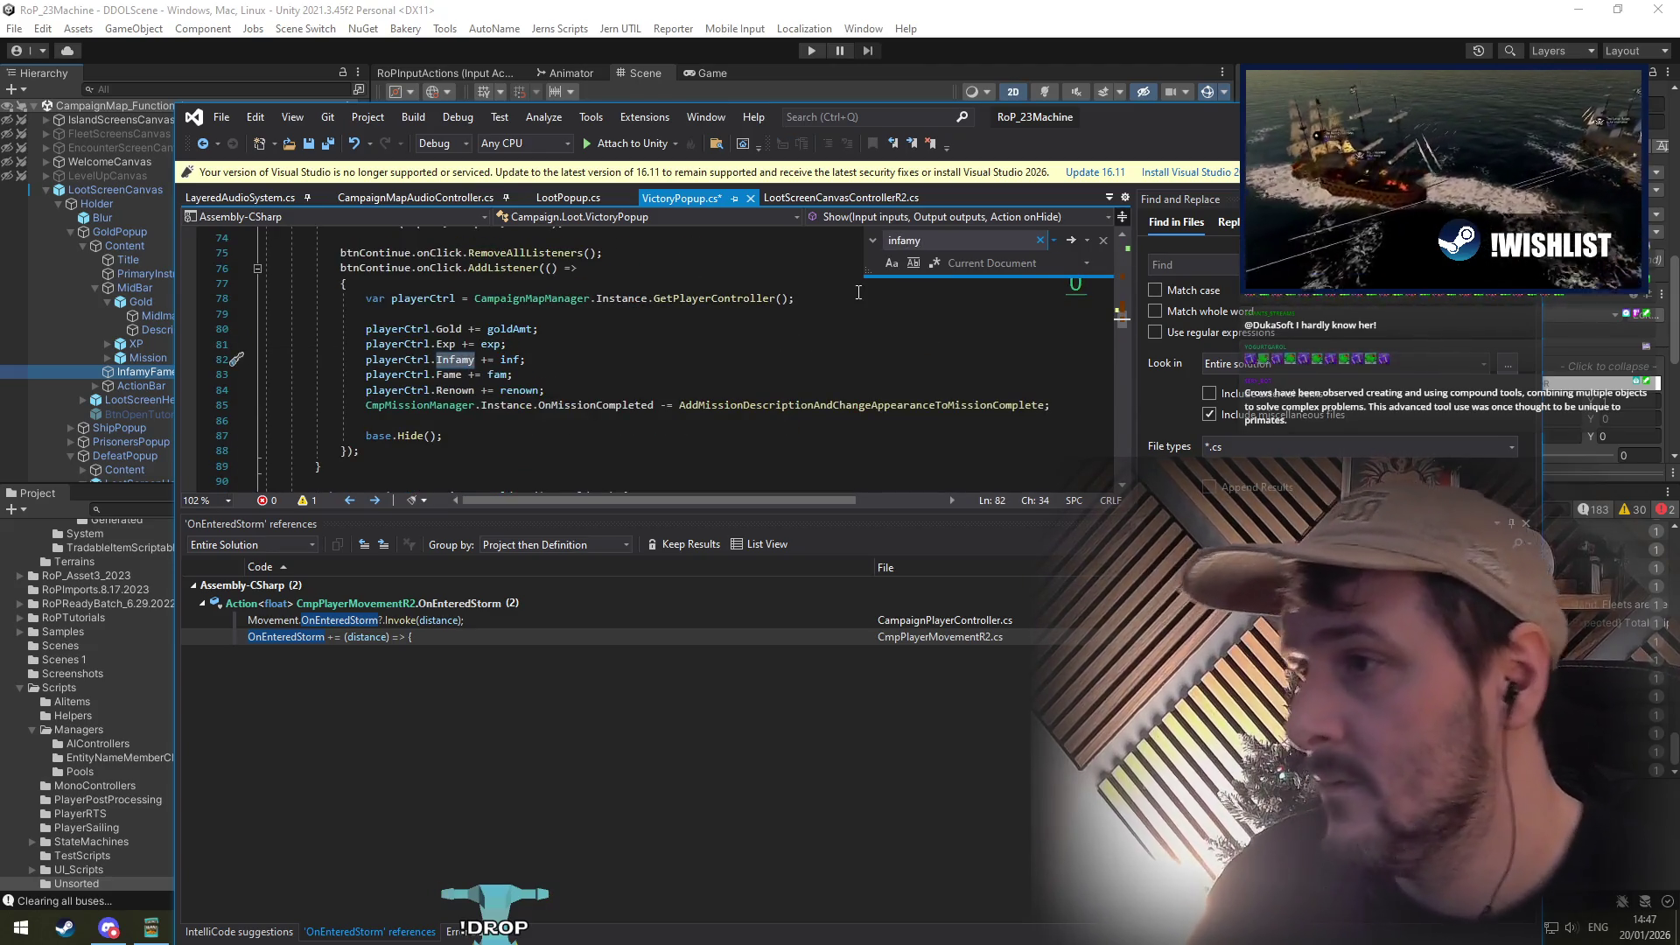
pyautogui.press('Return')
pyautogui.press('Return')
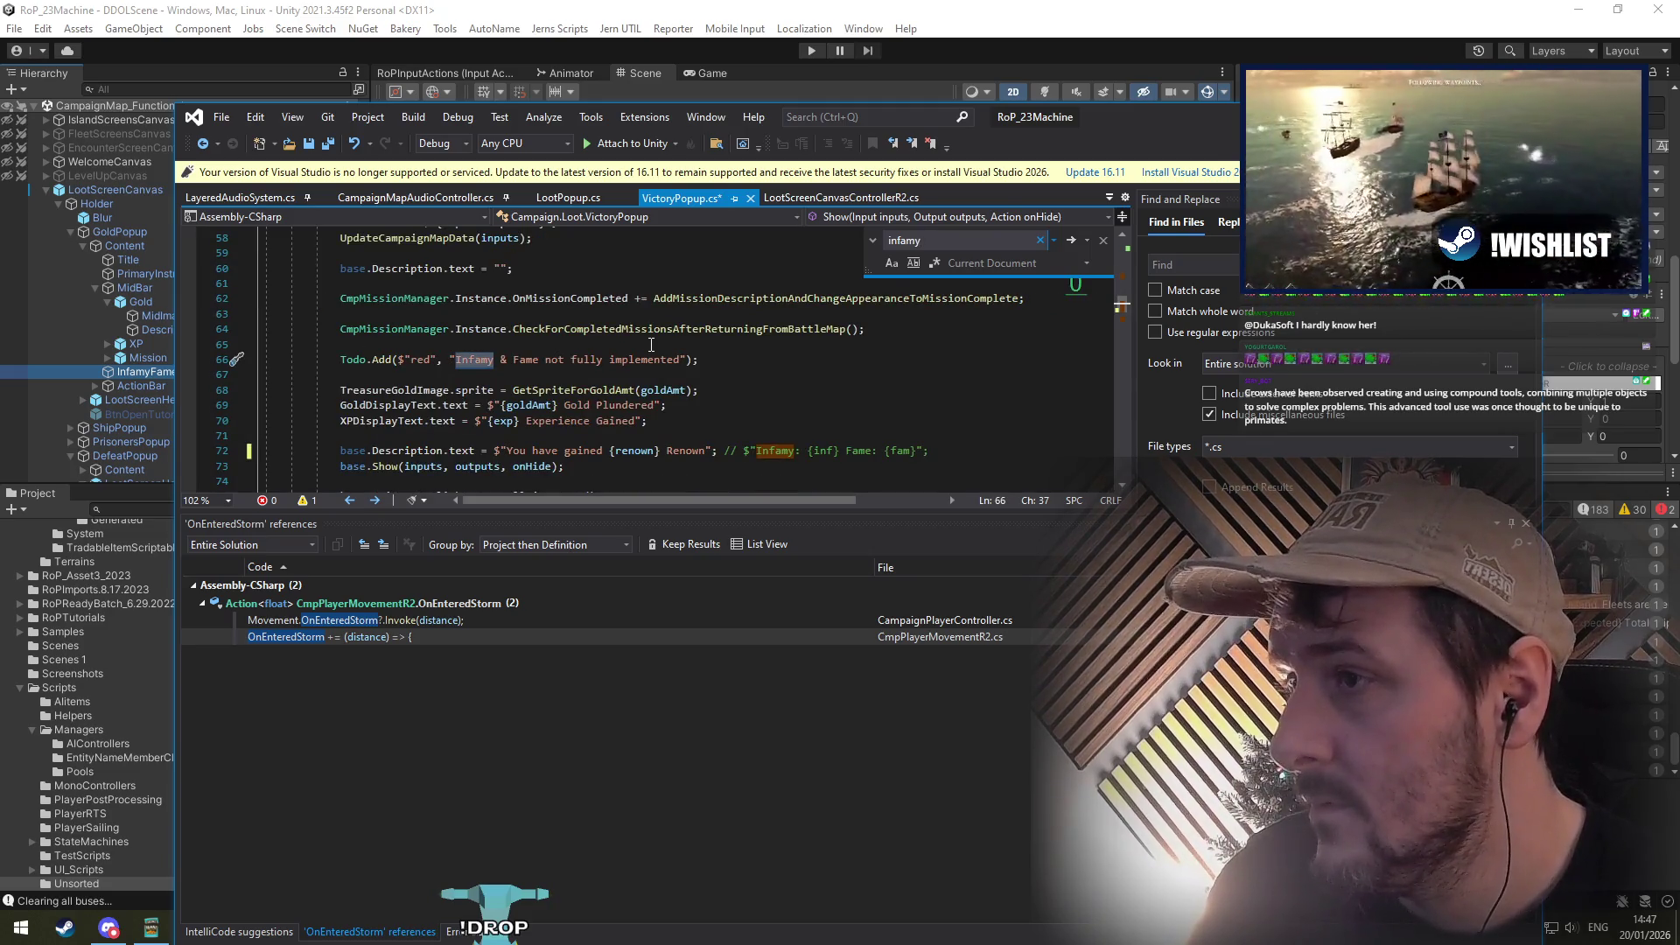
pyautogui.press('Return')
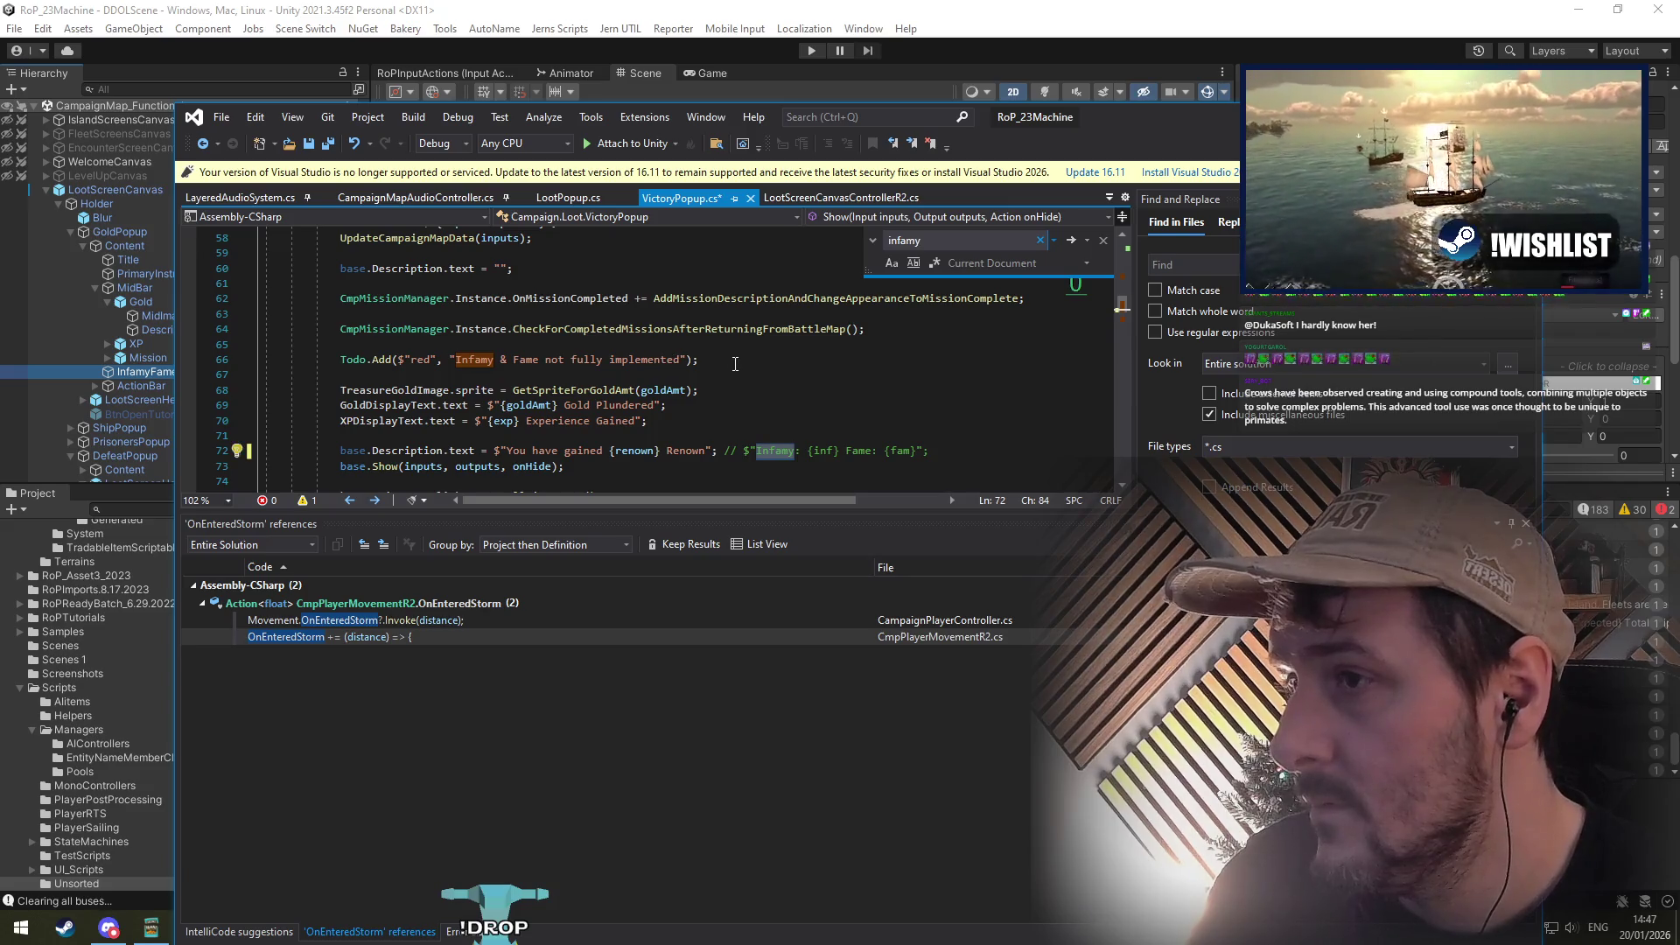
pyautogui.click(684, 362)
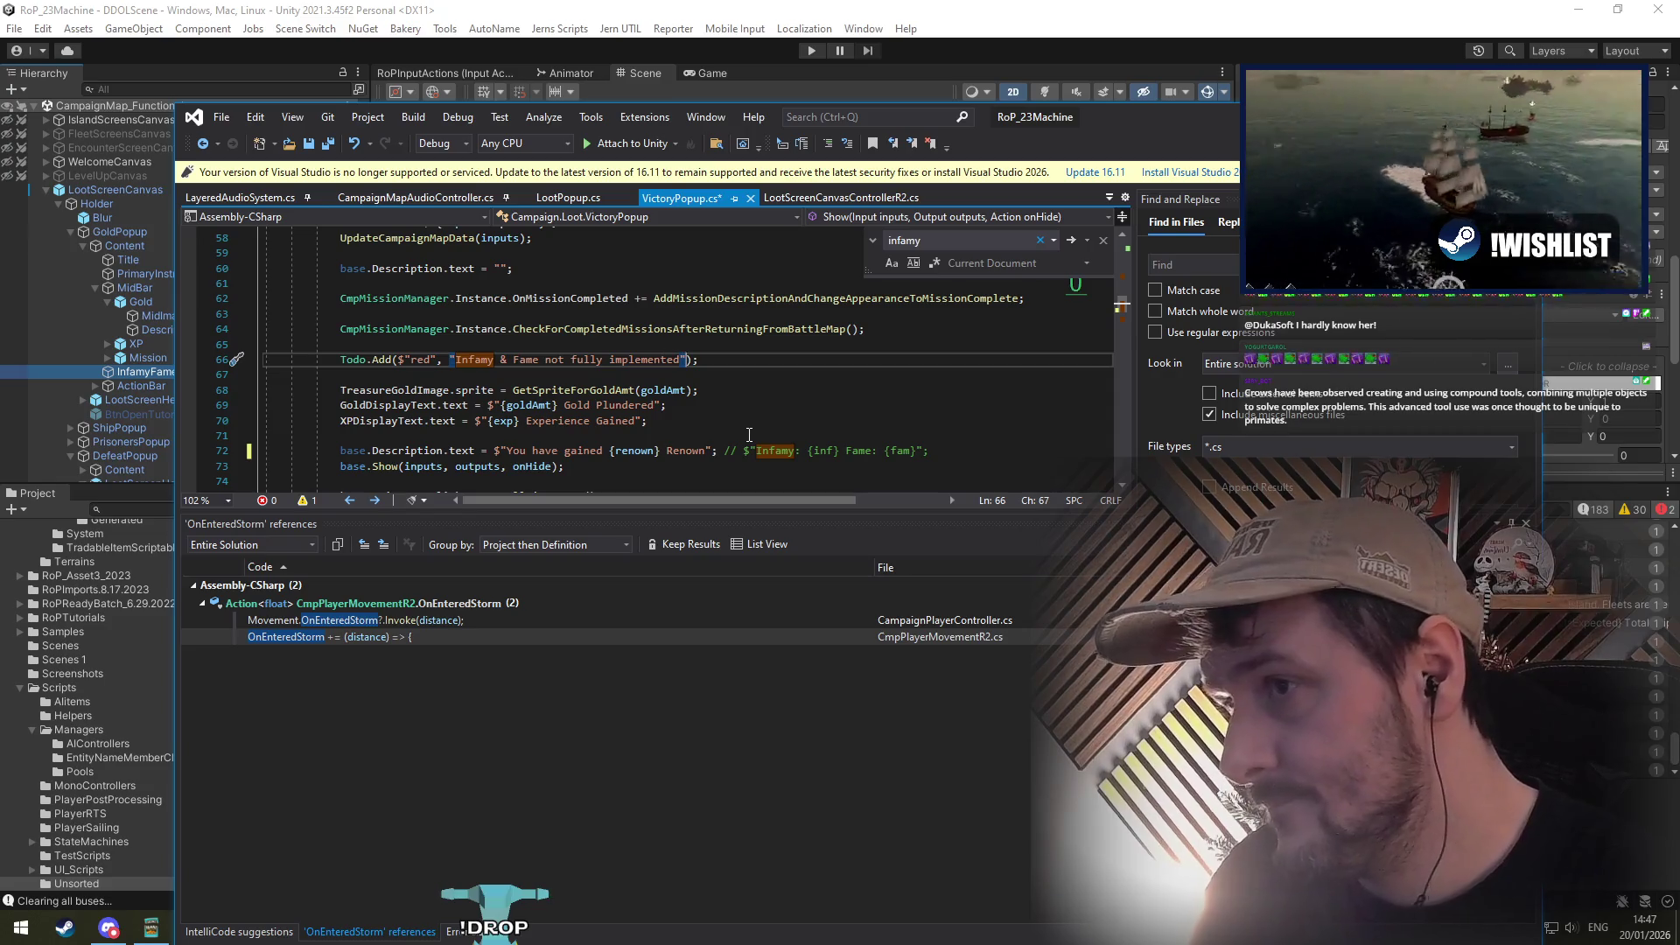
pyautogui.write(', ')
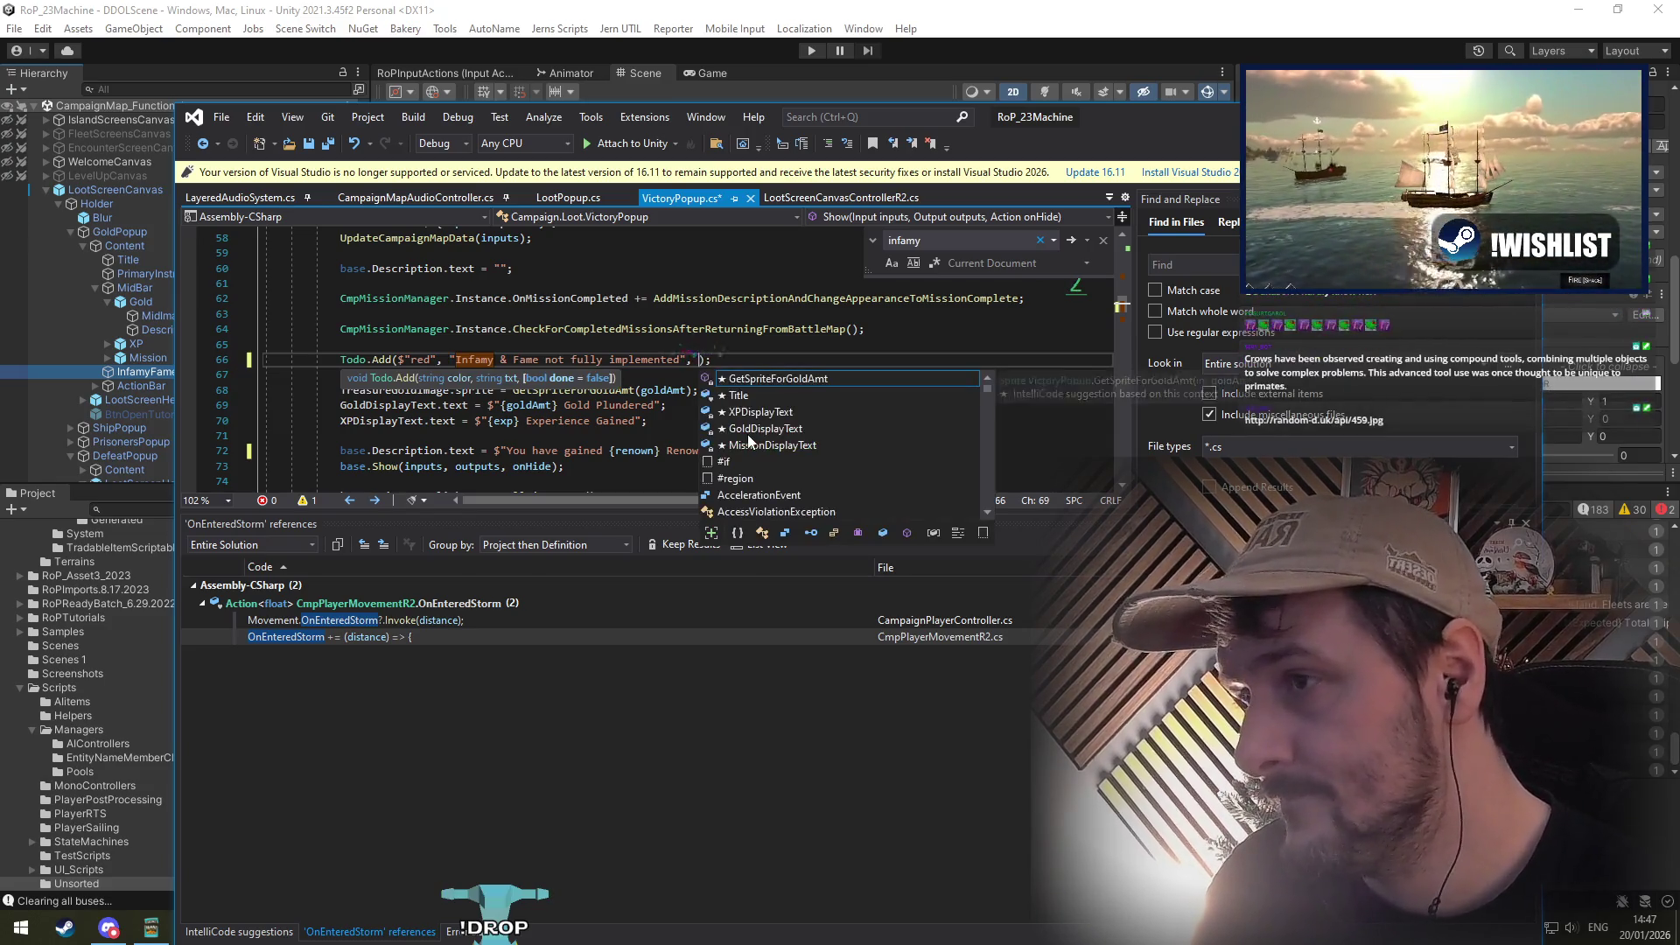
pyautogui.write('true')
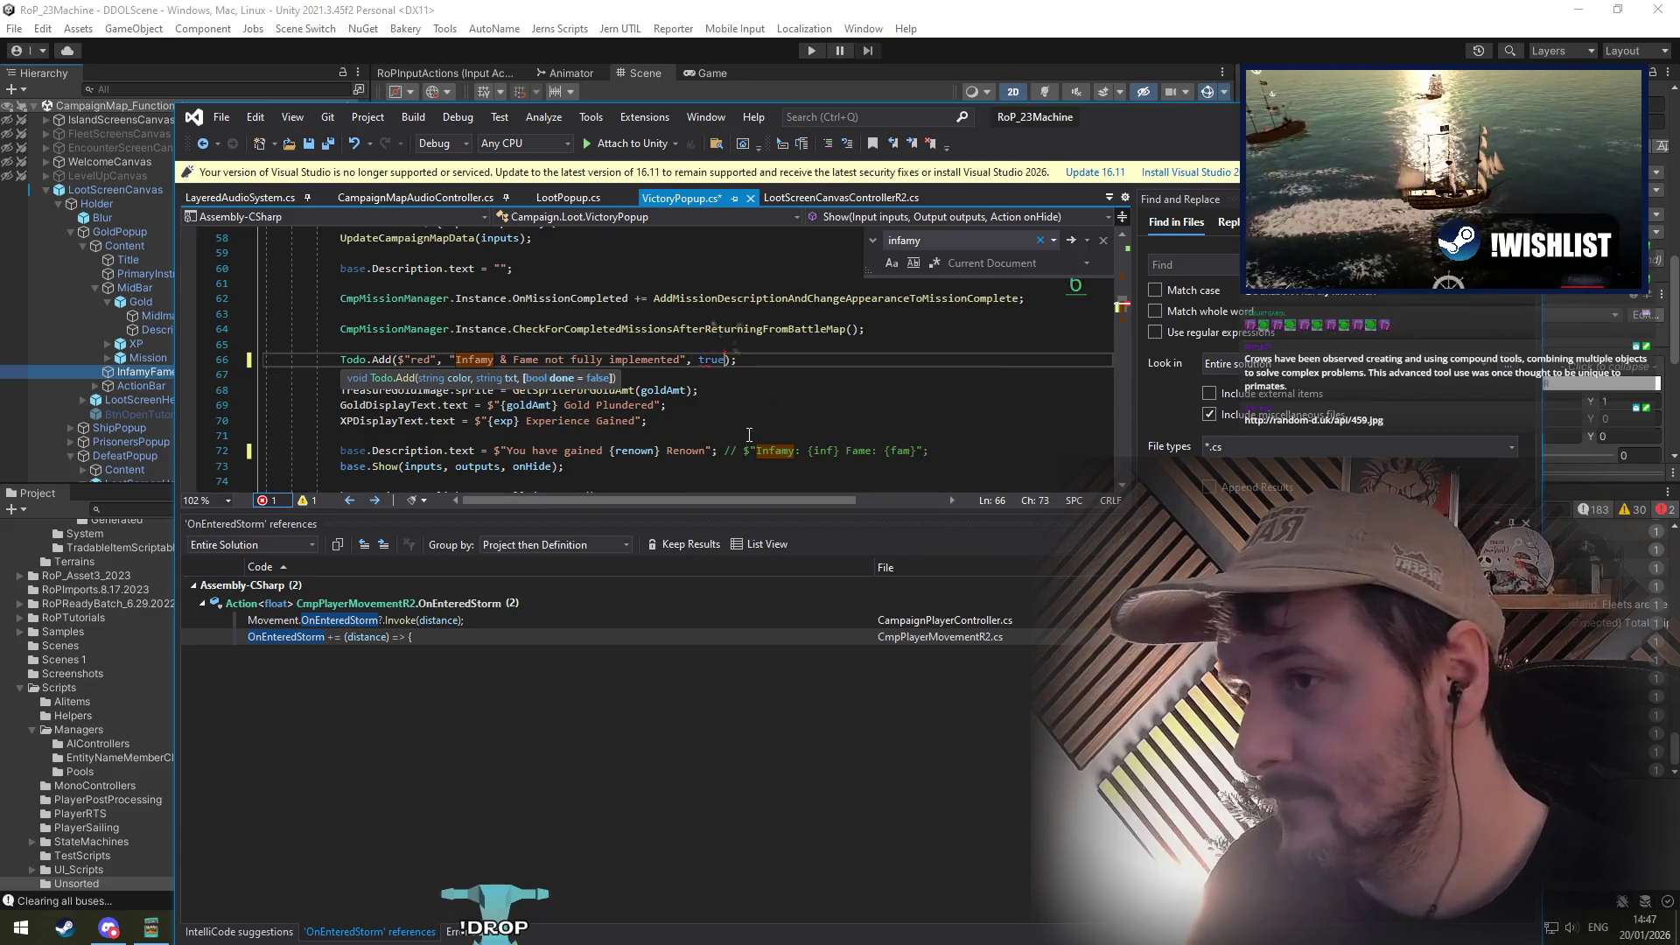
pyautogui.press('Down')
pyautogui.press('Up')
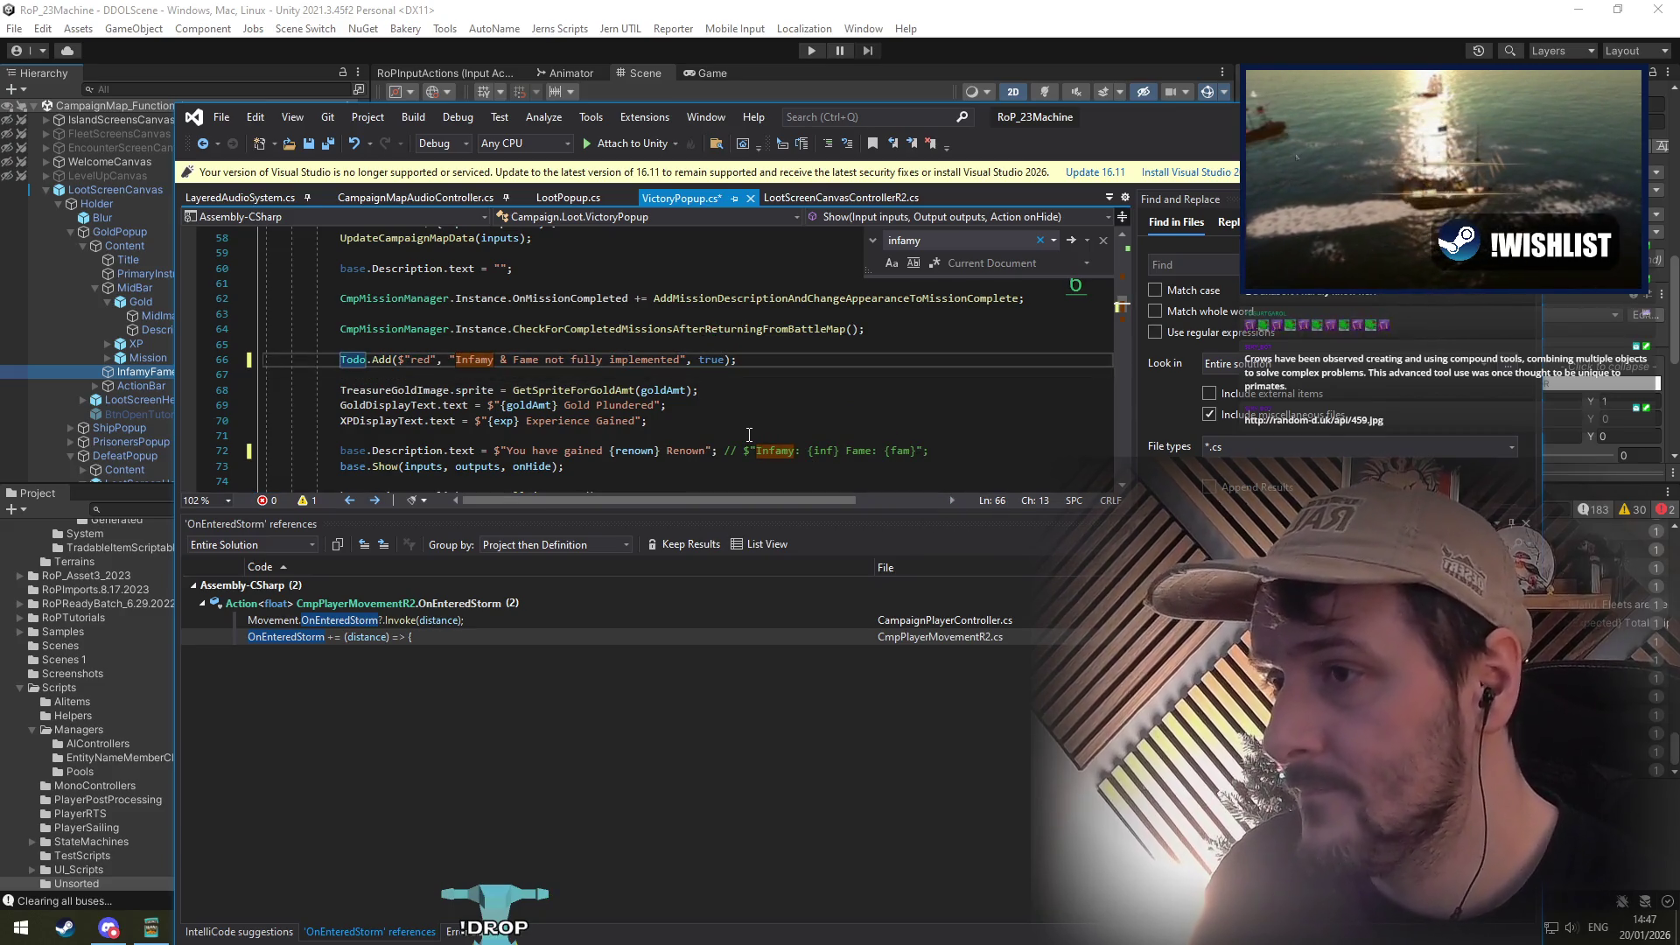
pyautogui.press('Down')
pyautogui.press('Down')
pyautogui.hotkey('ctrl', 's')
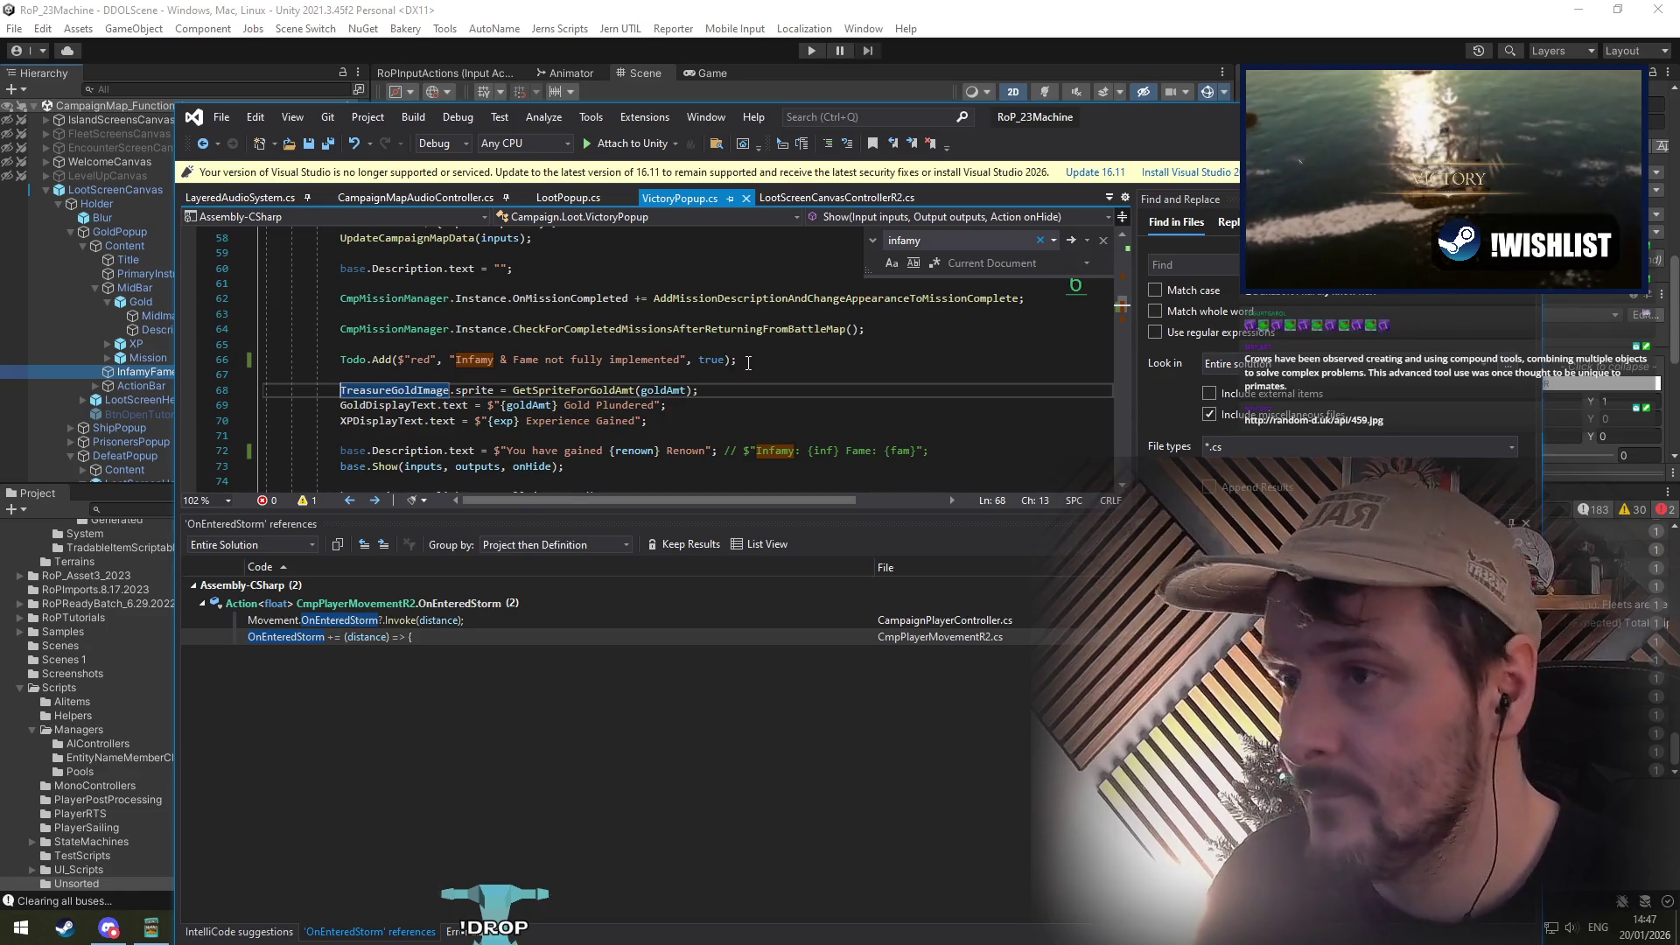
# Step: Append the note '// Replaced with' to the todo line and save again
pyautogui.click(748, 362)
pyautogui.write('// Replace')
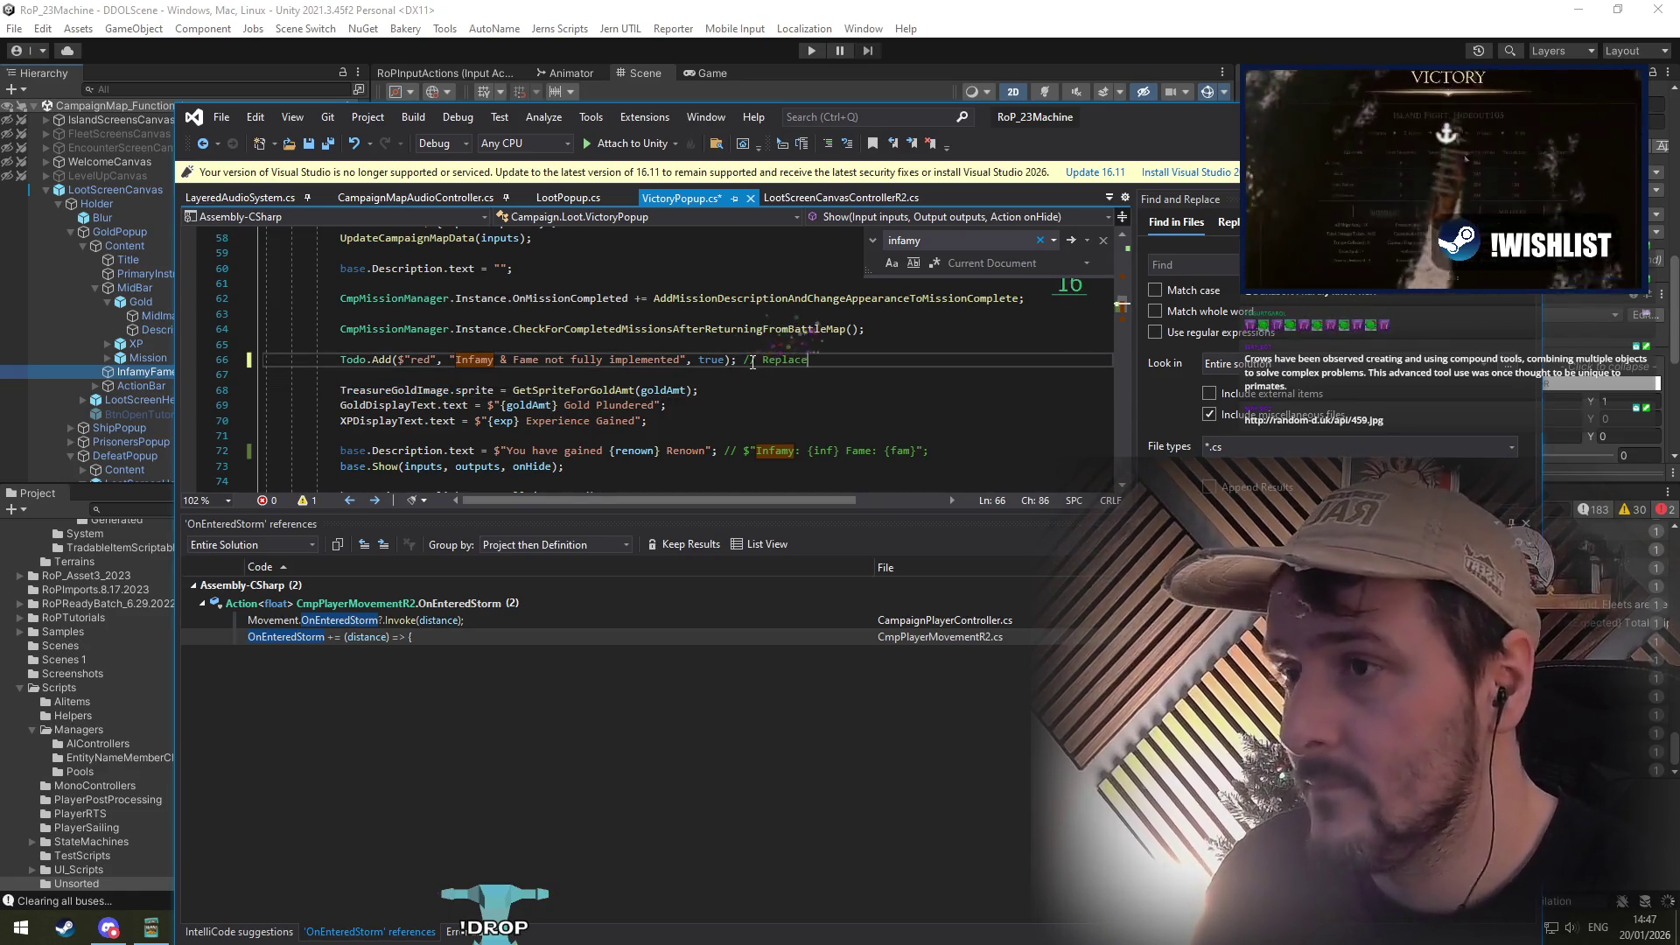
pyautogui.write('d with Renown')
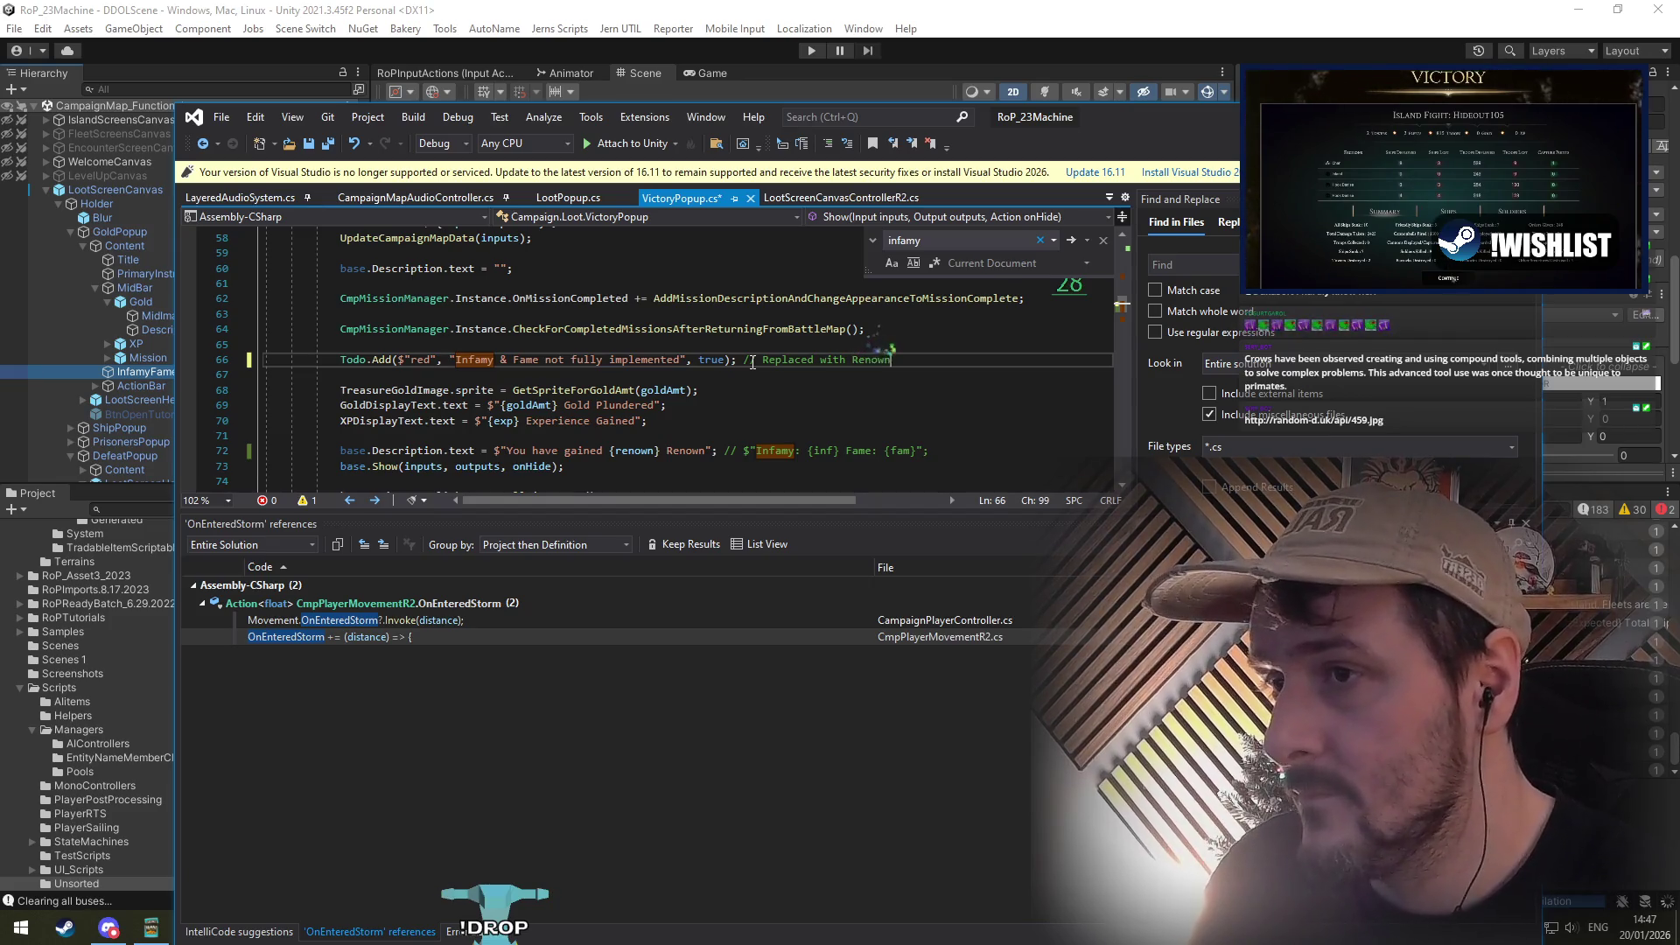
pyautogui.hotkey('ctrl', 's')
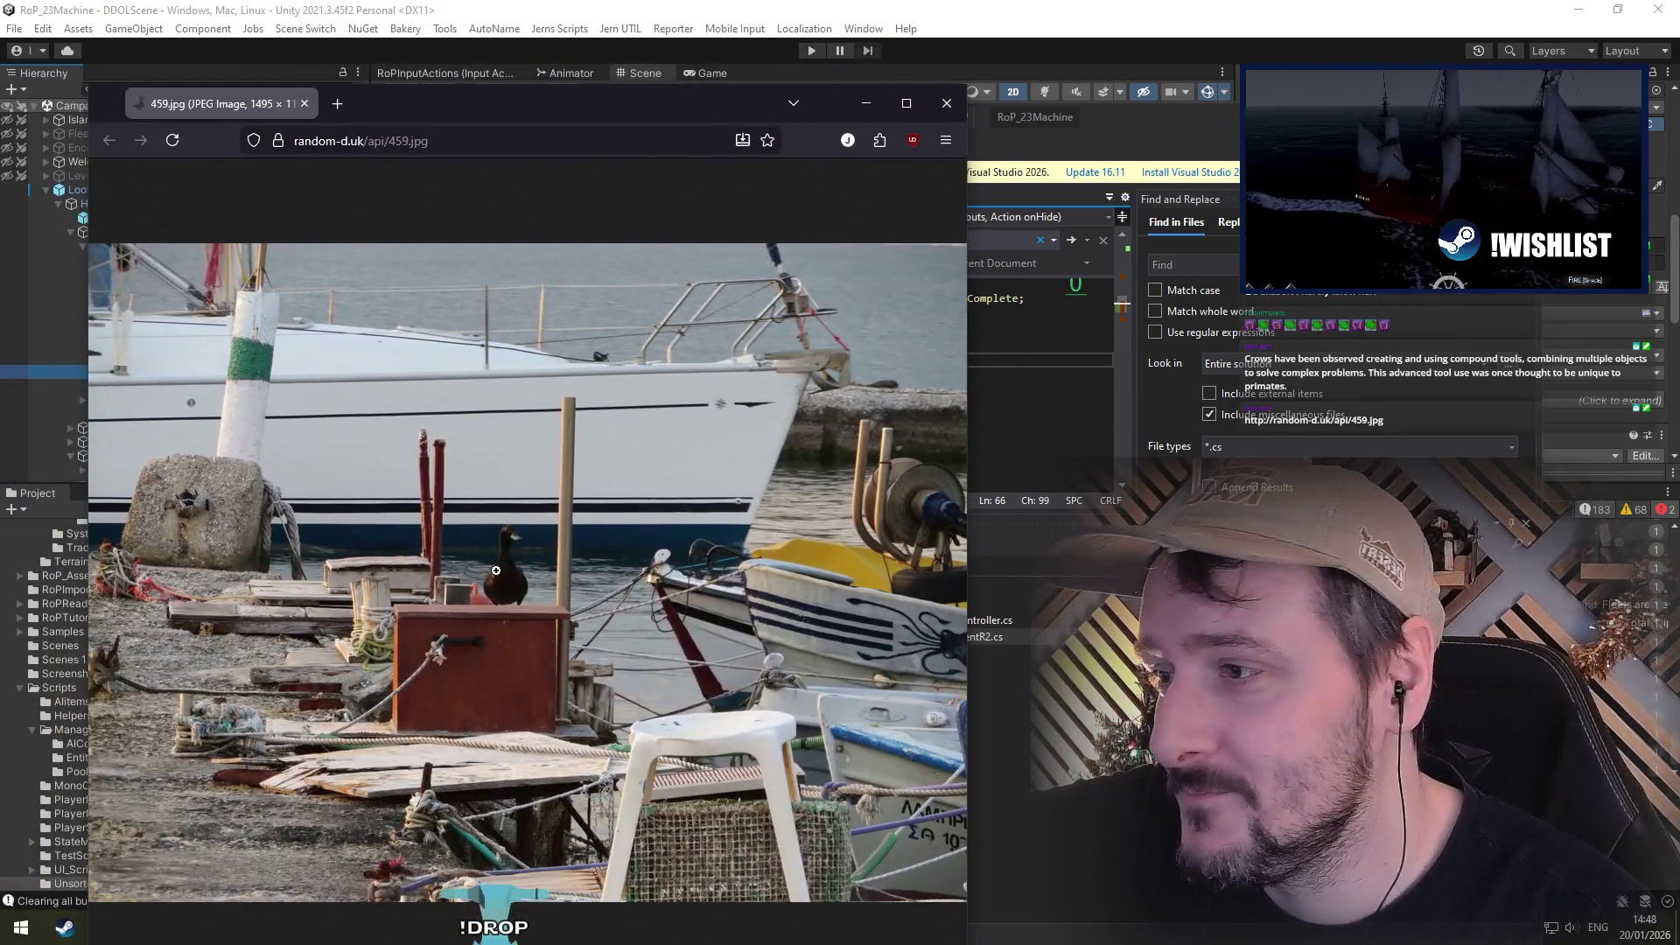
# Step: Enlarge the photo to full size and pan to centre the duck
pyautogui.click(543, 680)
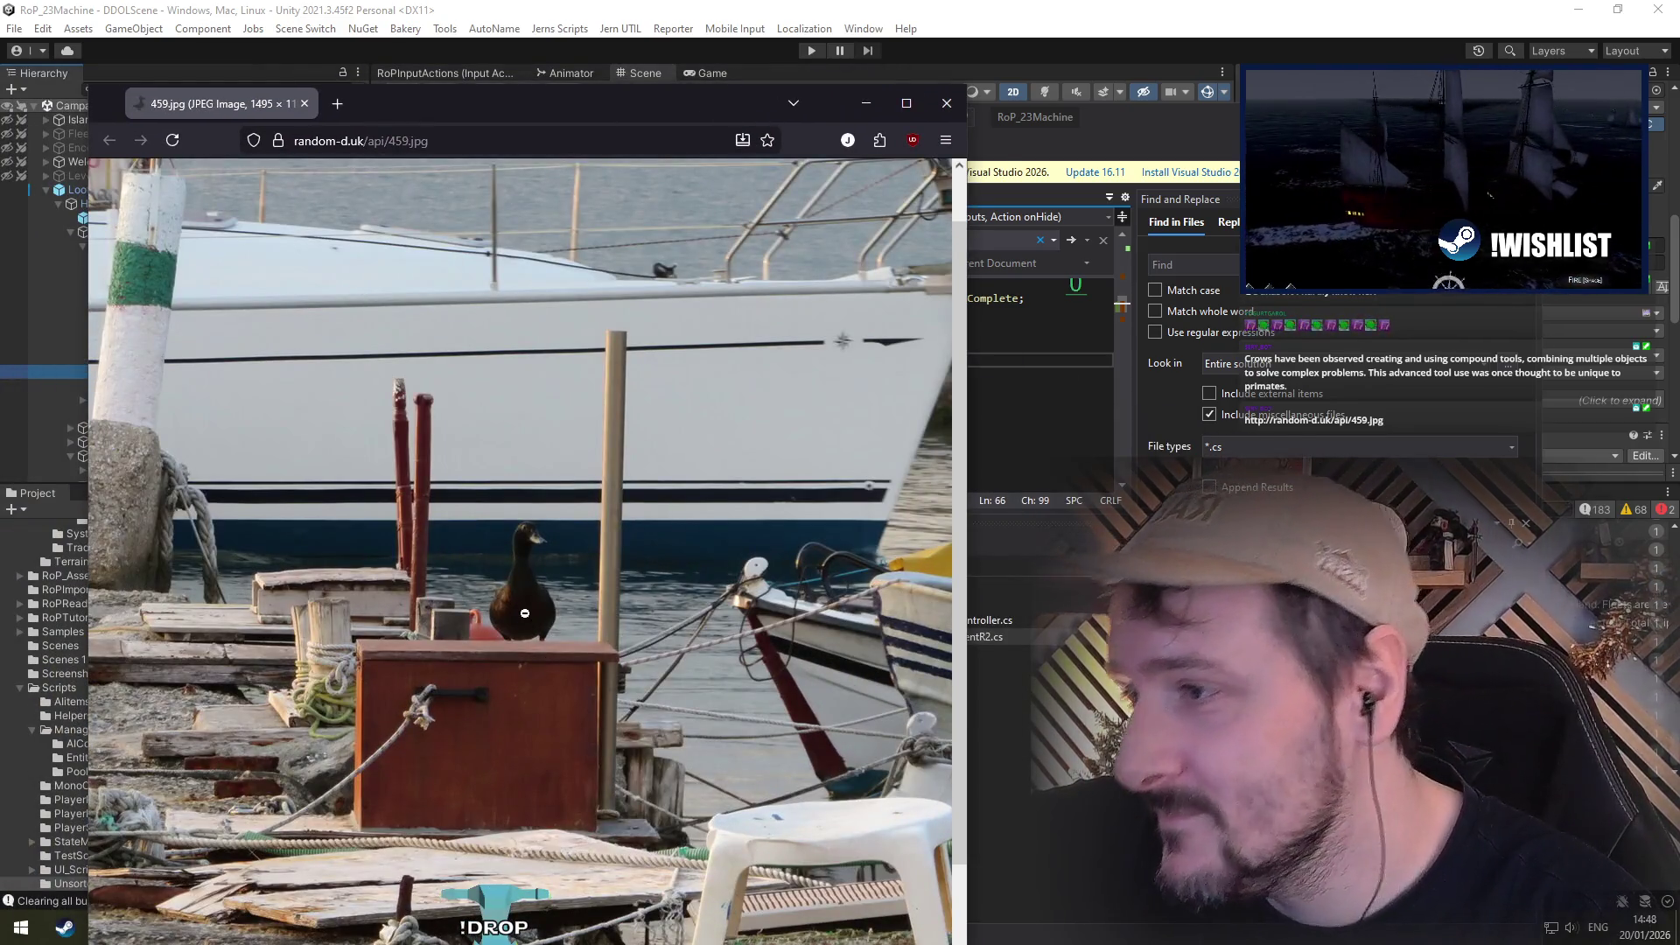
pyautogui.click(525, 630)
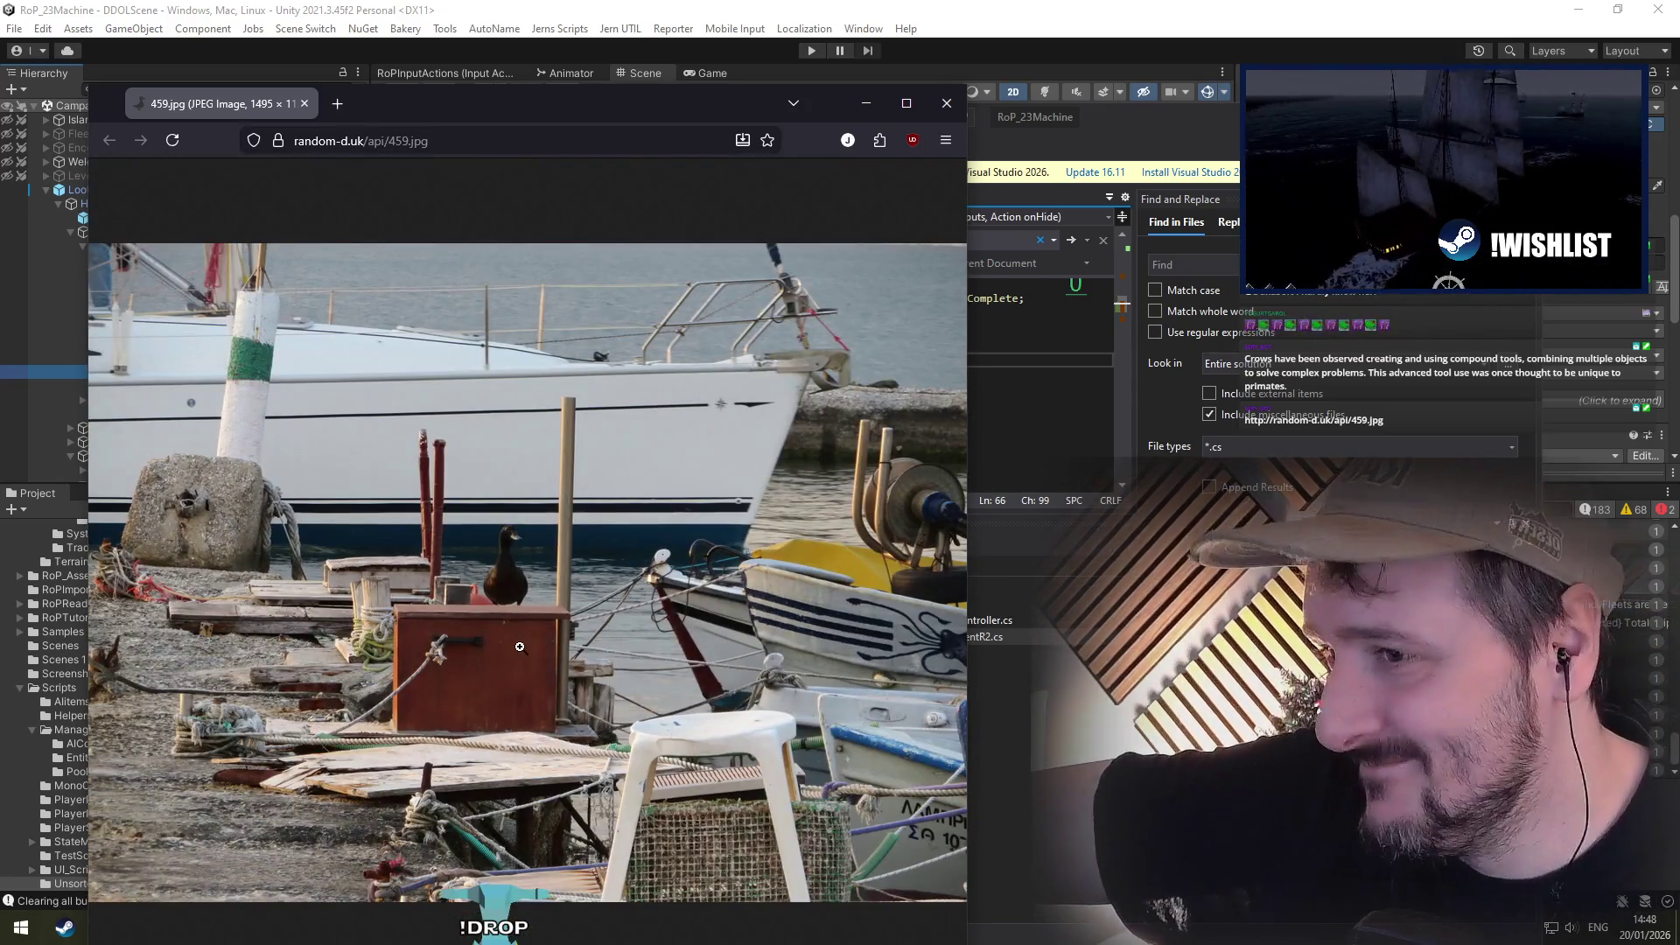
pyautogui.click(533, 676)
pyautogui.scroll(5, 573, 564)
pyautogui.middleClick(543, 574)
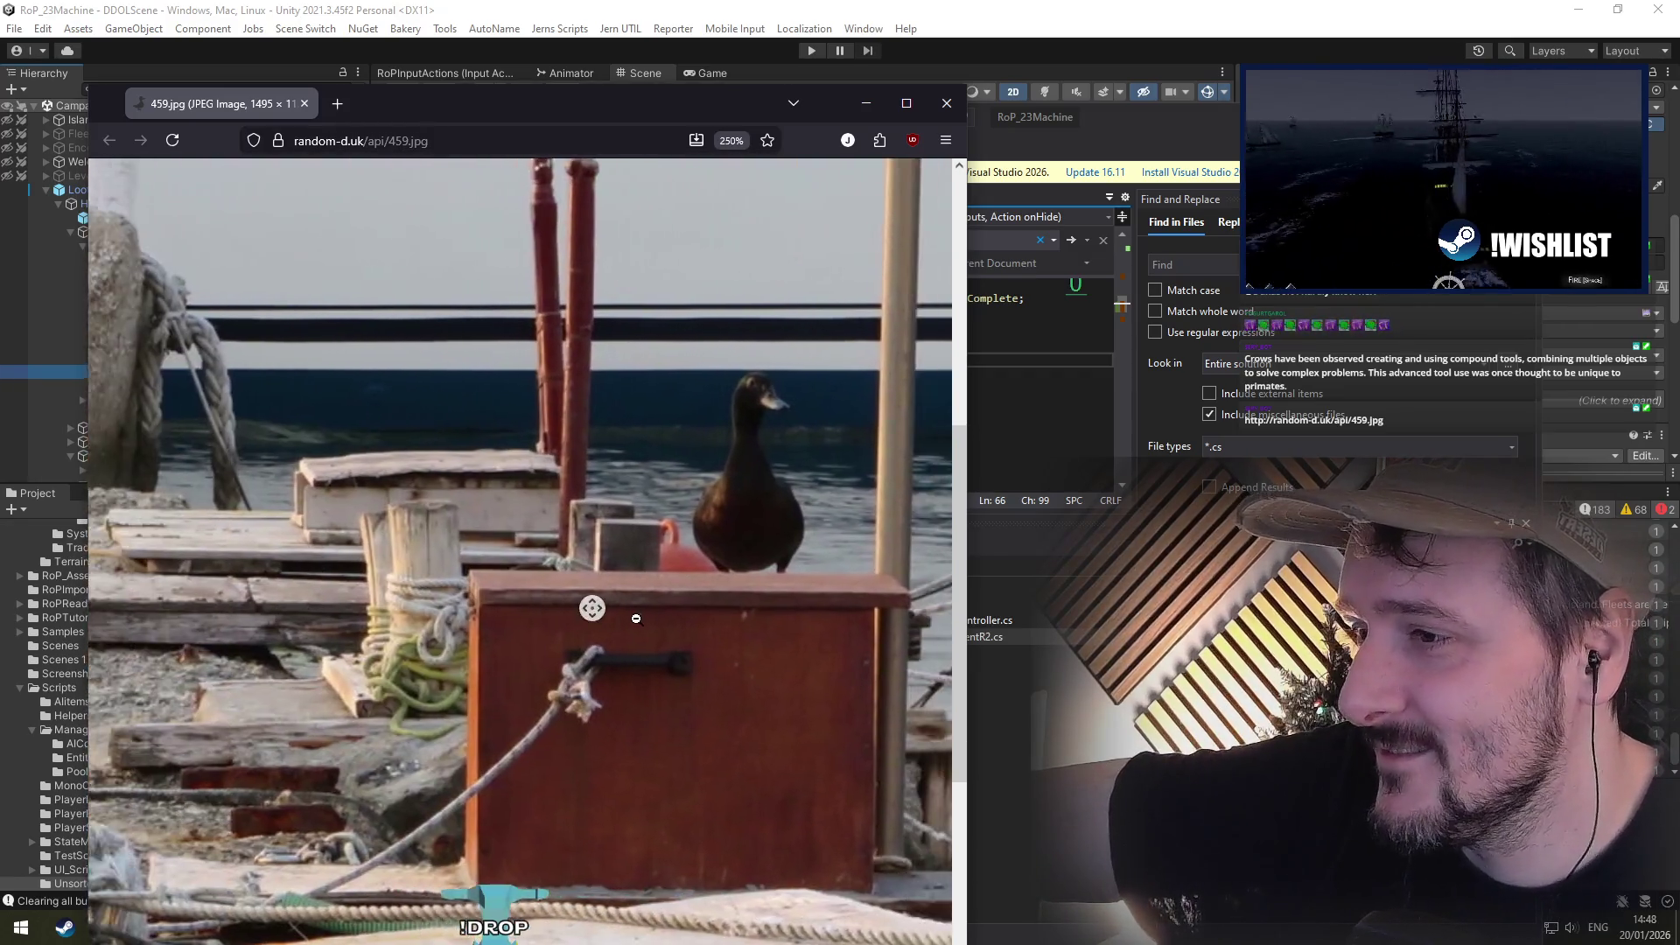
pyautogui.click(528, 378)
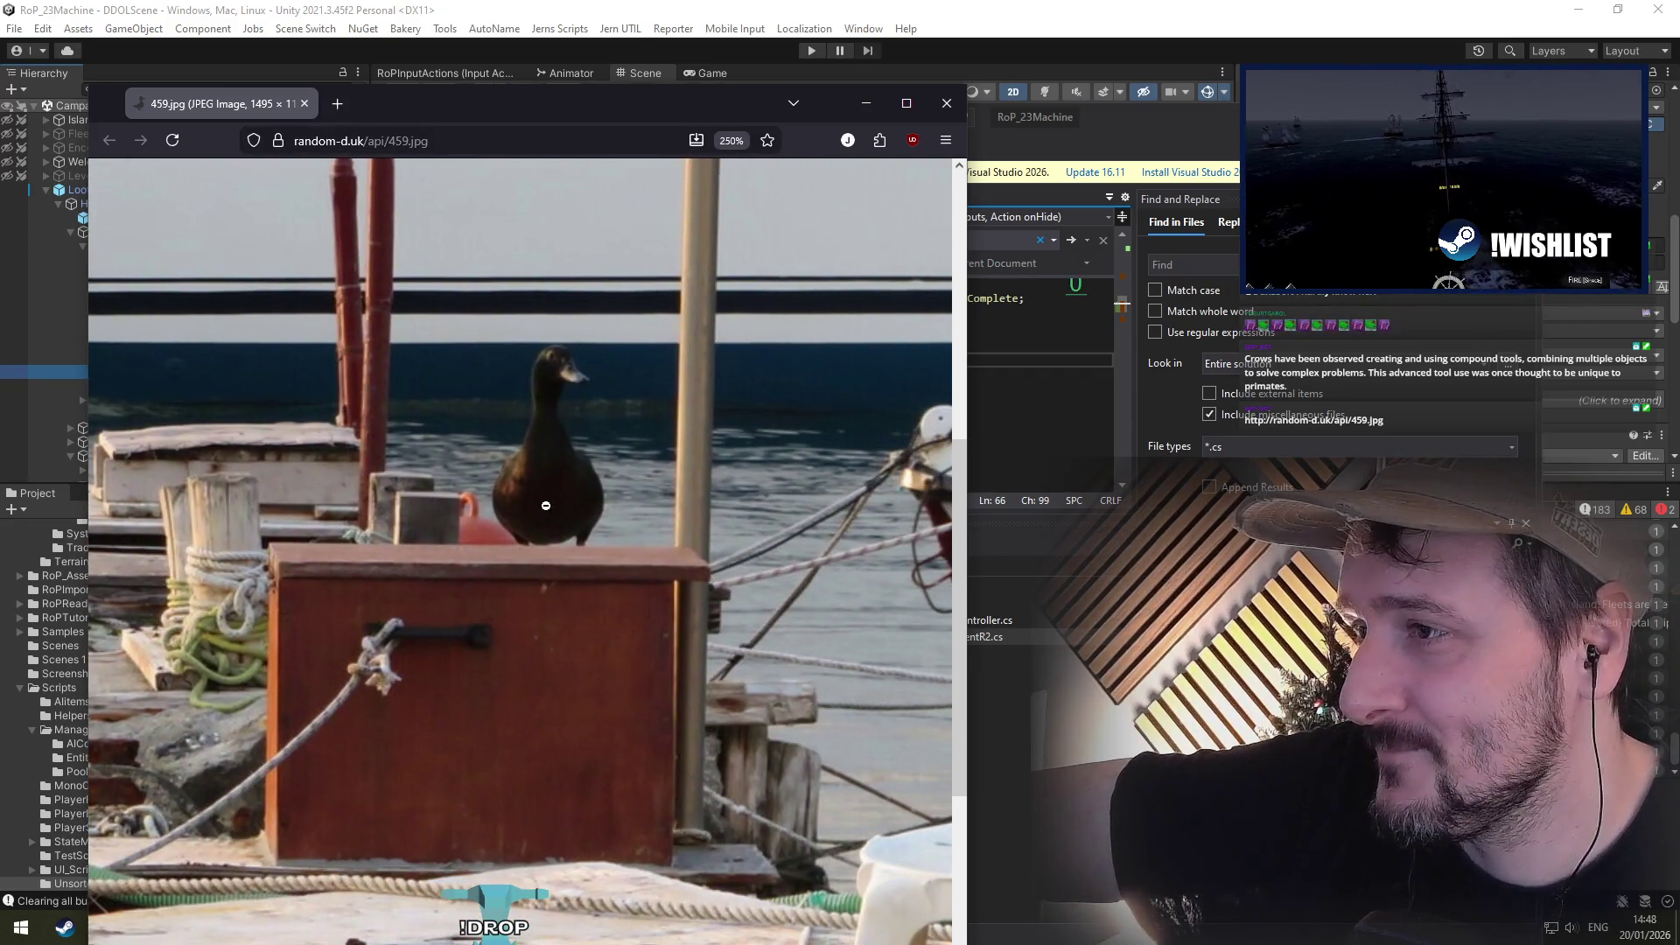
# Step: Reset the photo's zoom to fit the window and close the Firefox photo window
pyautogui.hotkey('ctrl', '0')
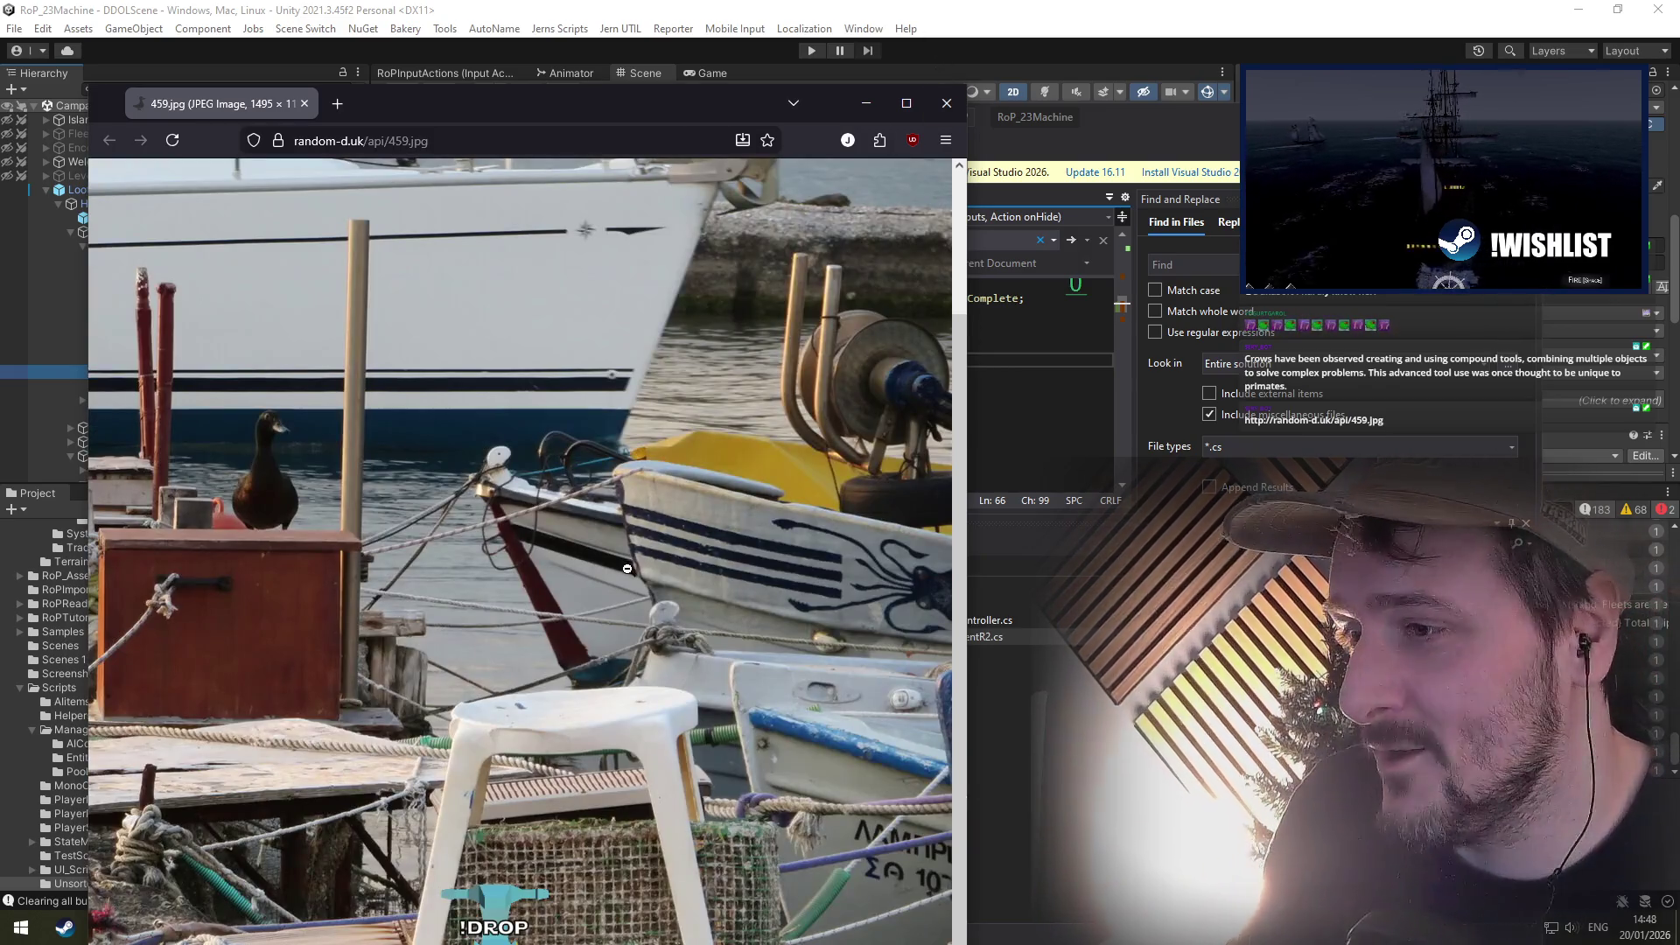
pyautogui.click(628, 569)
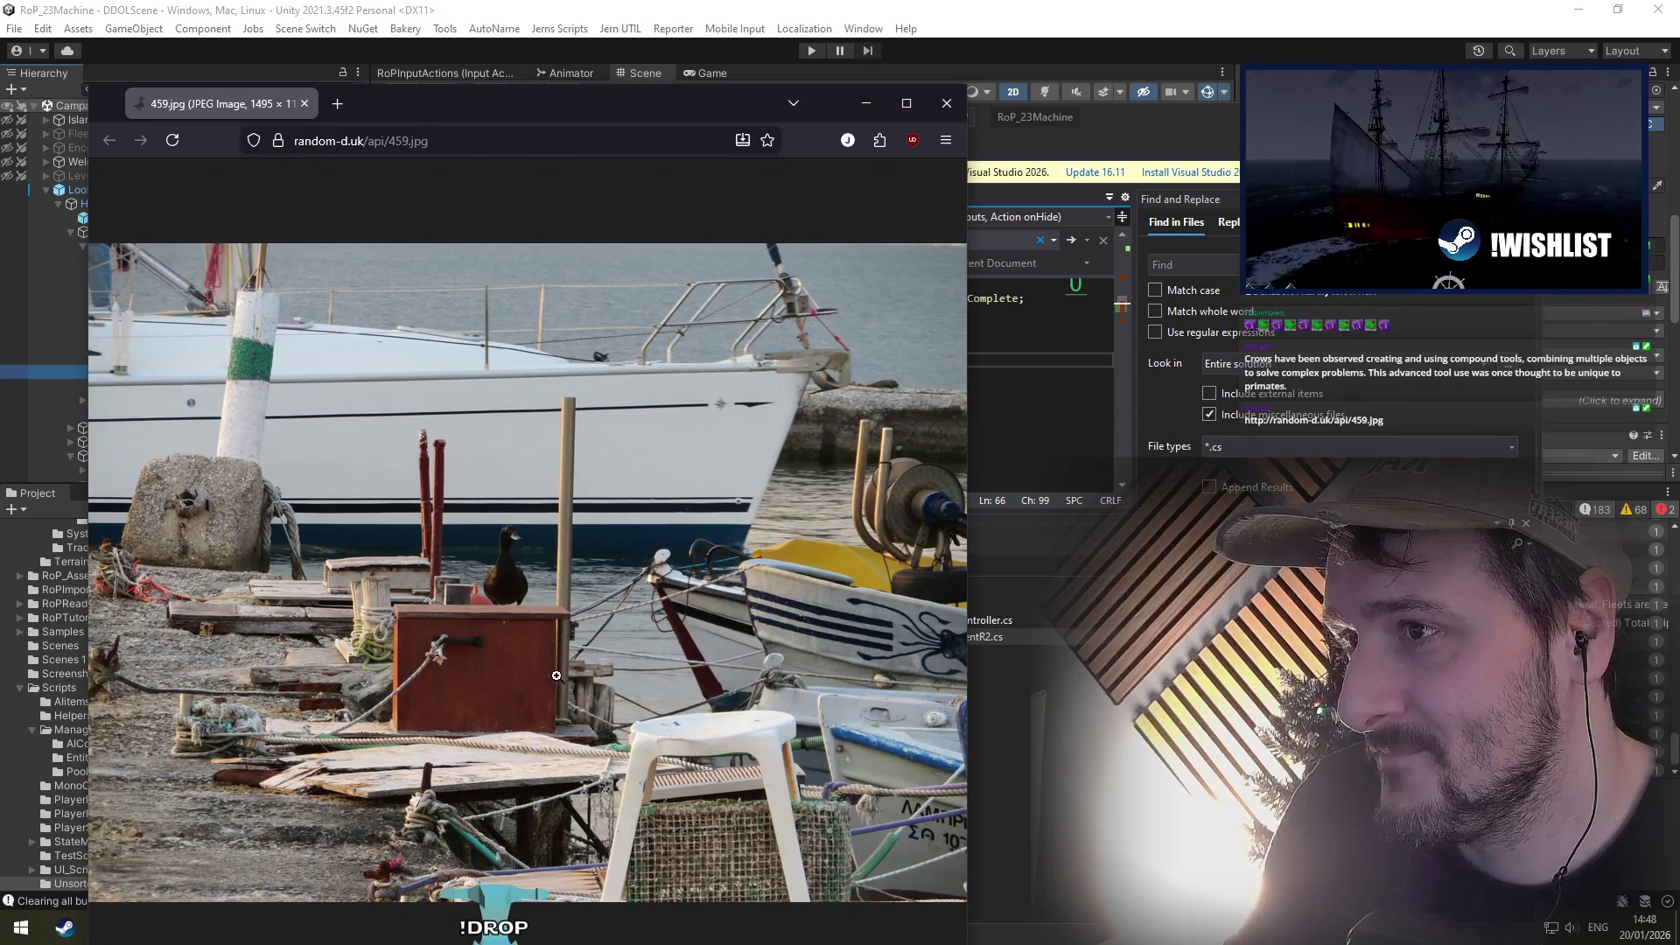
pyautogui.click(946, 105)
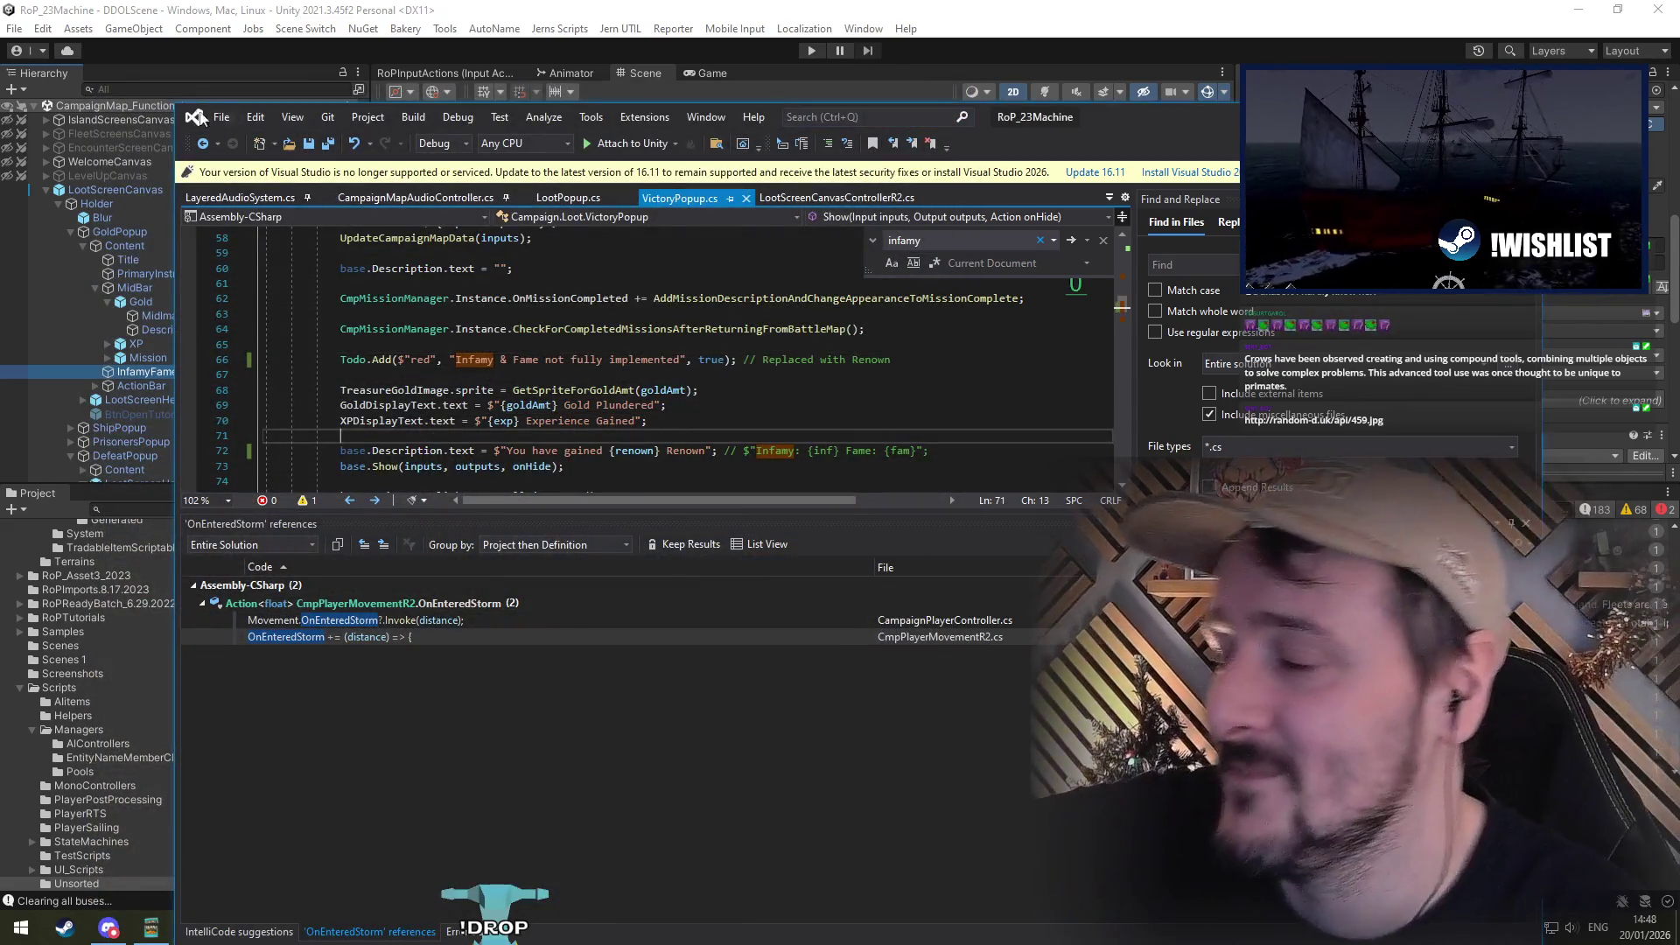
# Step: Deactivate LootScreenCanvas in Unity to hide the victory and defeat loot popups
pyautogui.hotkey('alt', 'Tab')
pyautogui.click(164, 187)
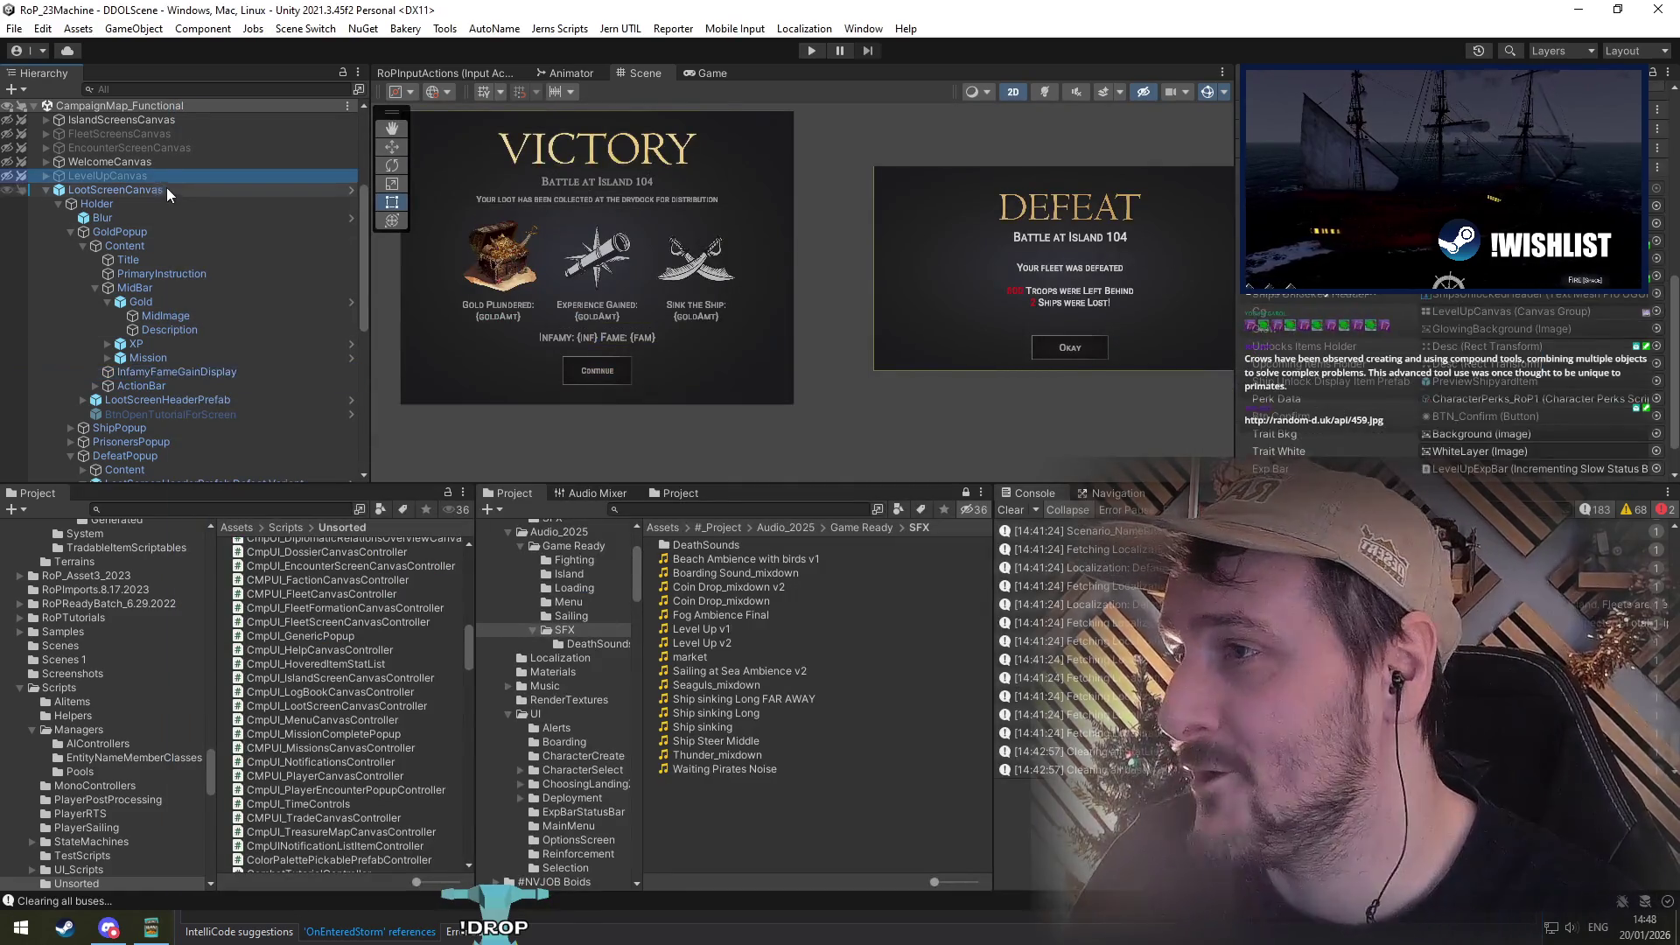
pyautogui.press('Left')
pyautogui.scroll(5, 204, 286)
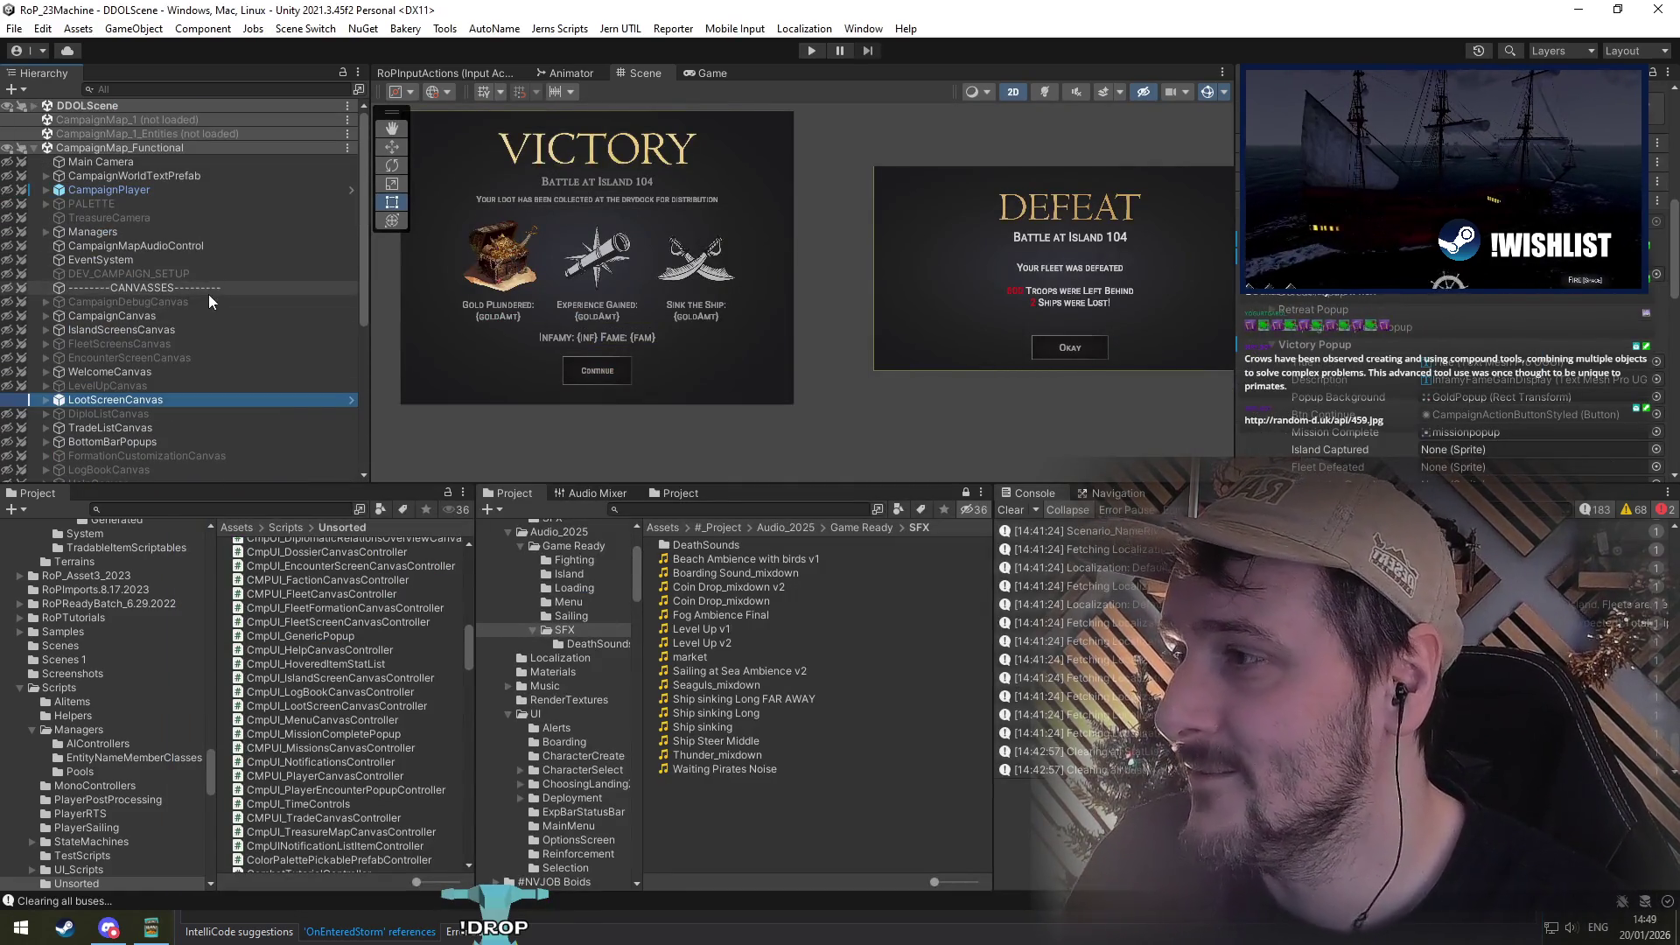
pyautogui.hotkey('alt', 'shift', 'a')
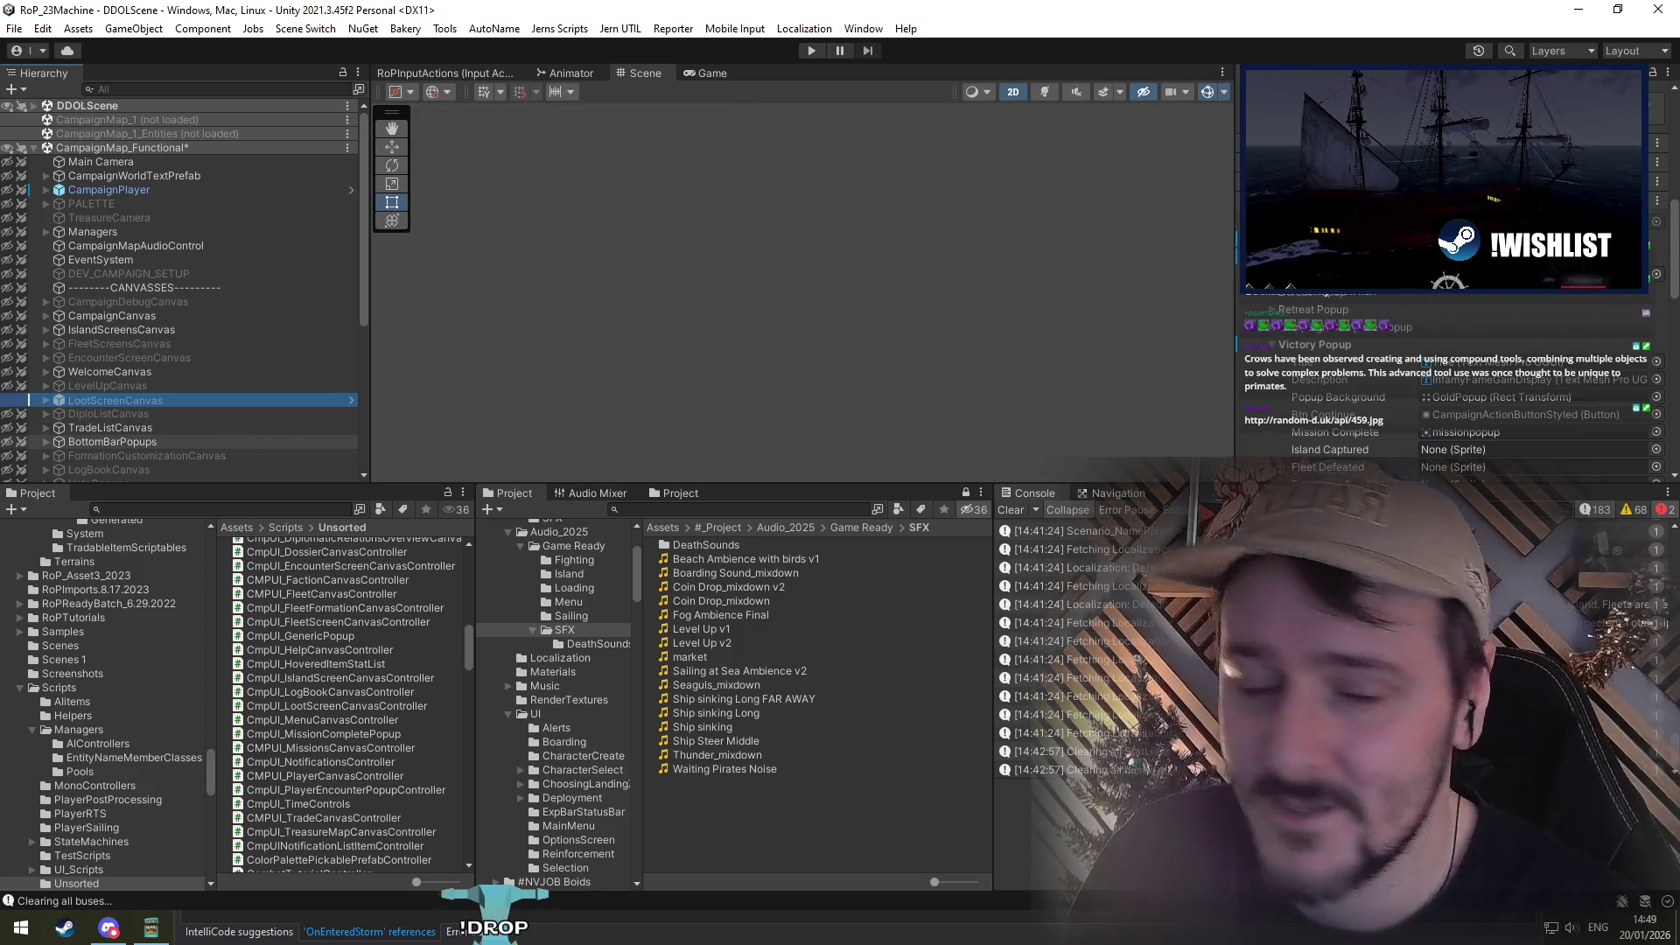
pyautogui.hotkey('alt', 'Tab')
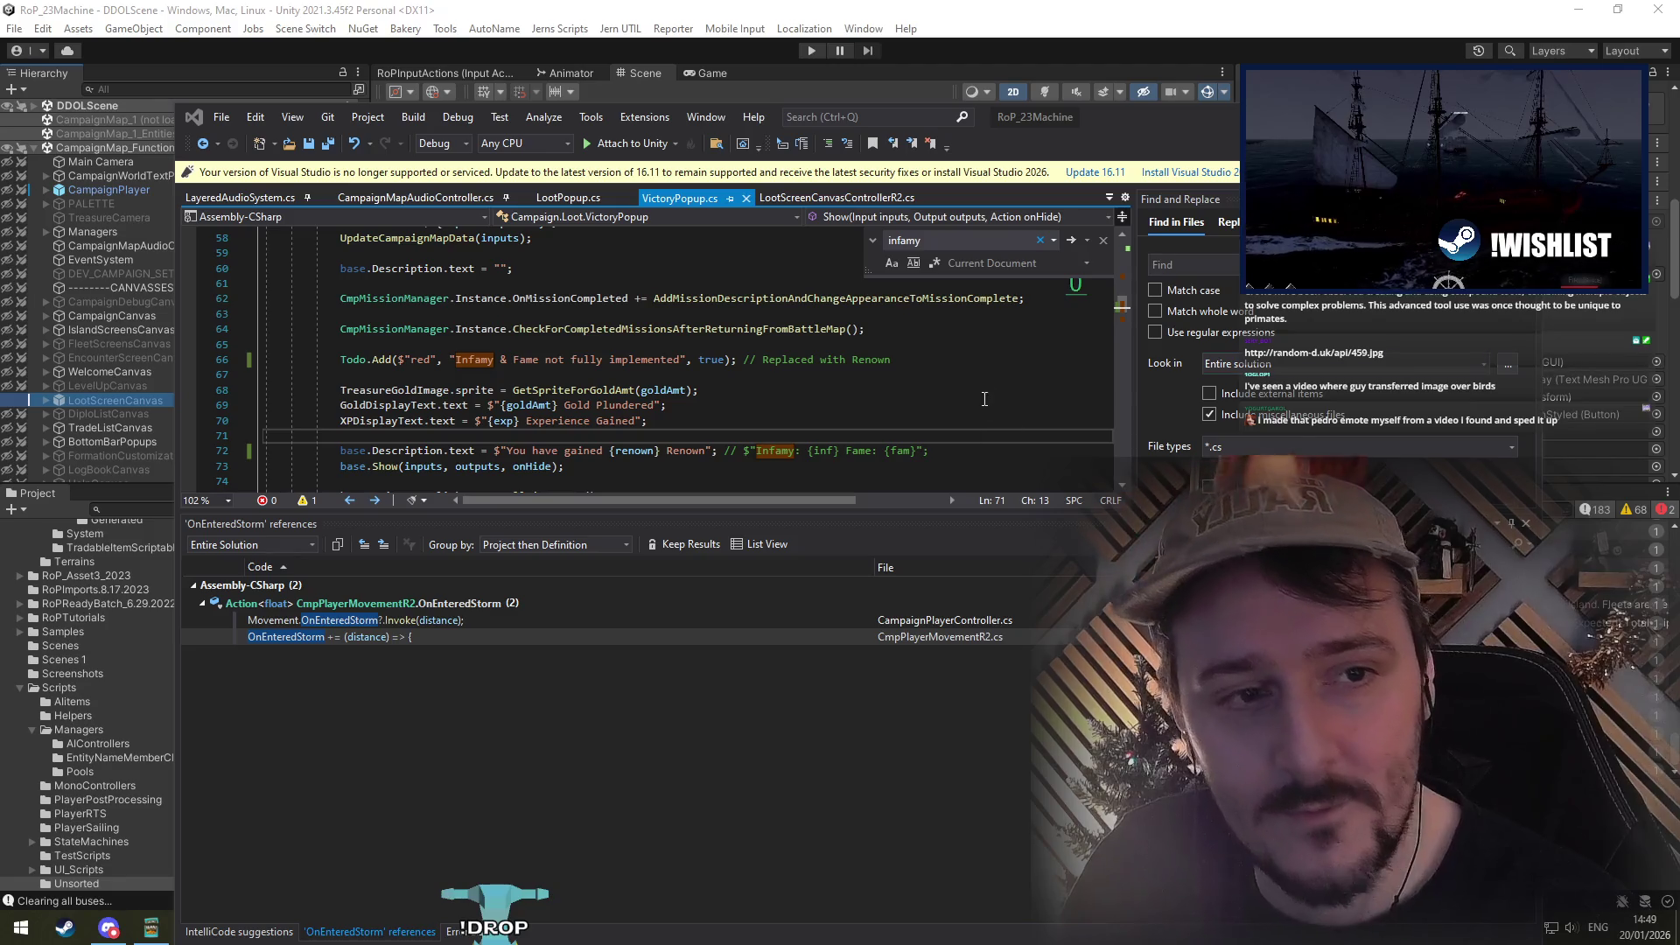
# Step: Unload the CampaignMap_Functional scene from the Hierarchy
pyautogui.hotkey('alt', 'Tab')
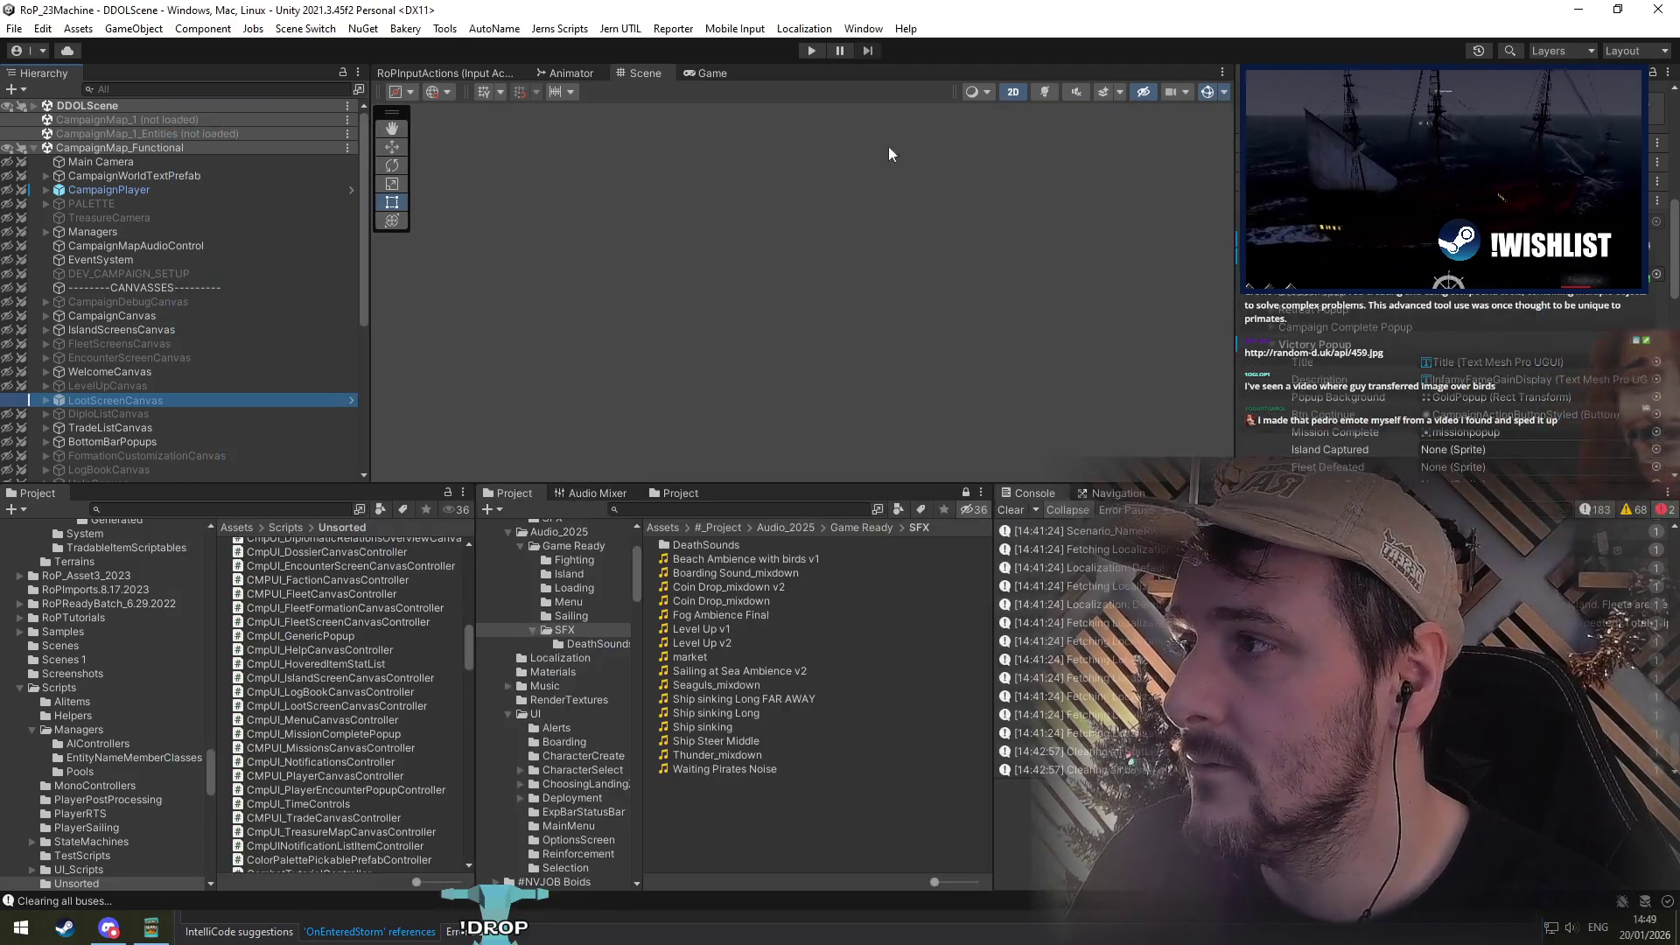
pyautogui.click(84, 150)
pyautogui.press('Left')
pyautogui.rightClick(92, 147)
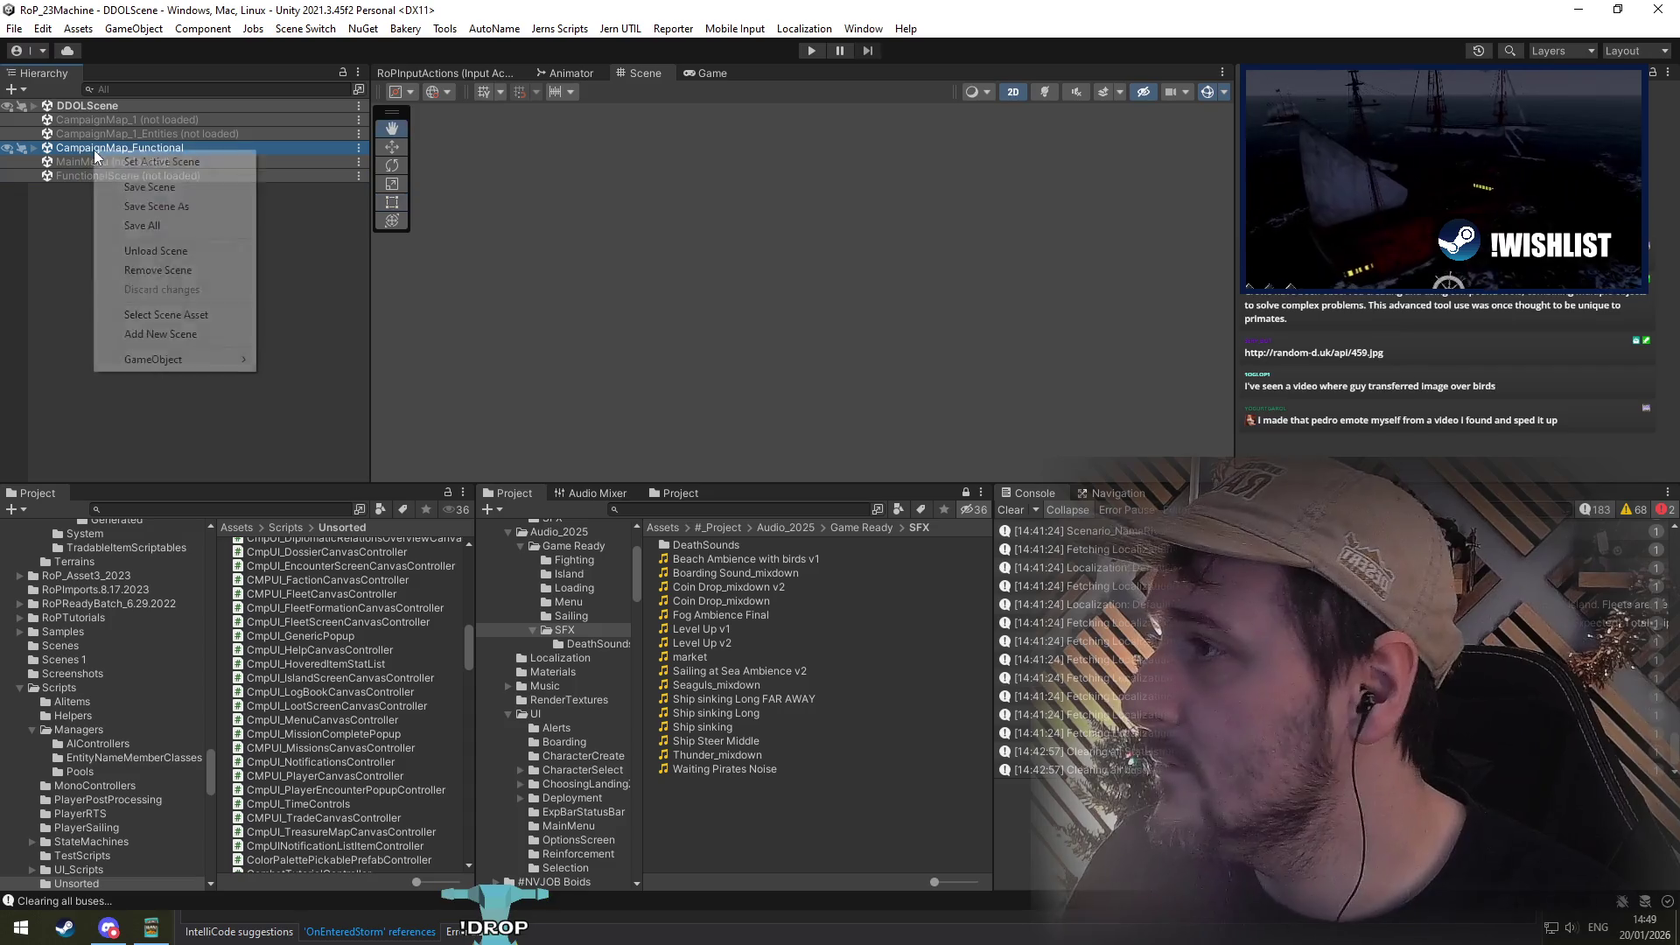
pyautogui.click(162, 249)
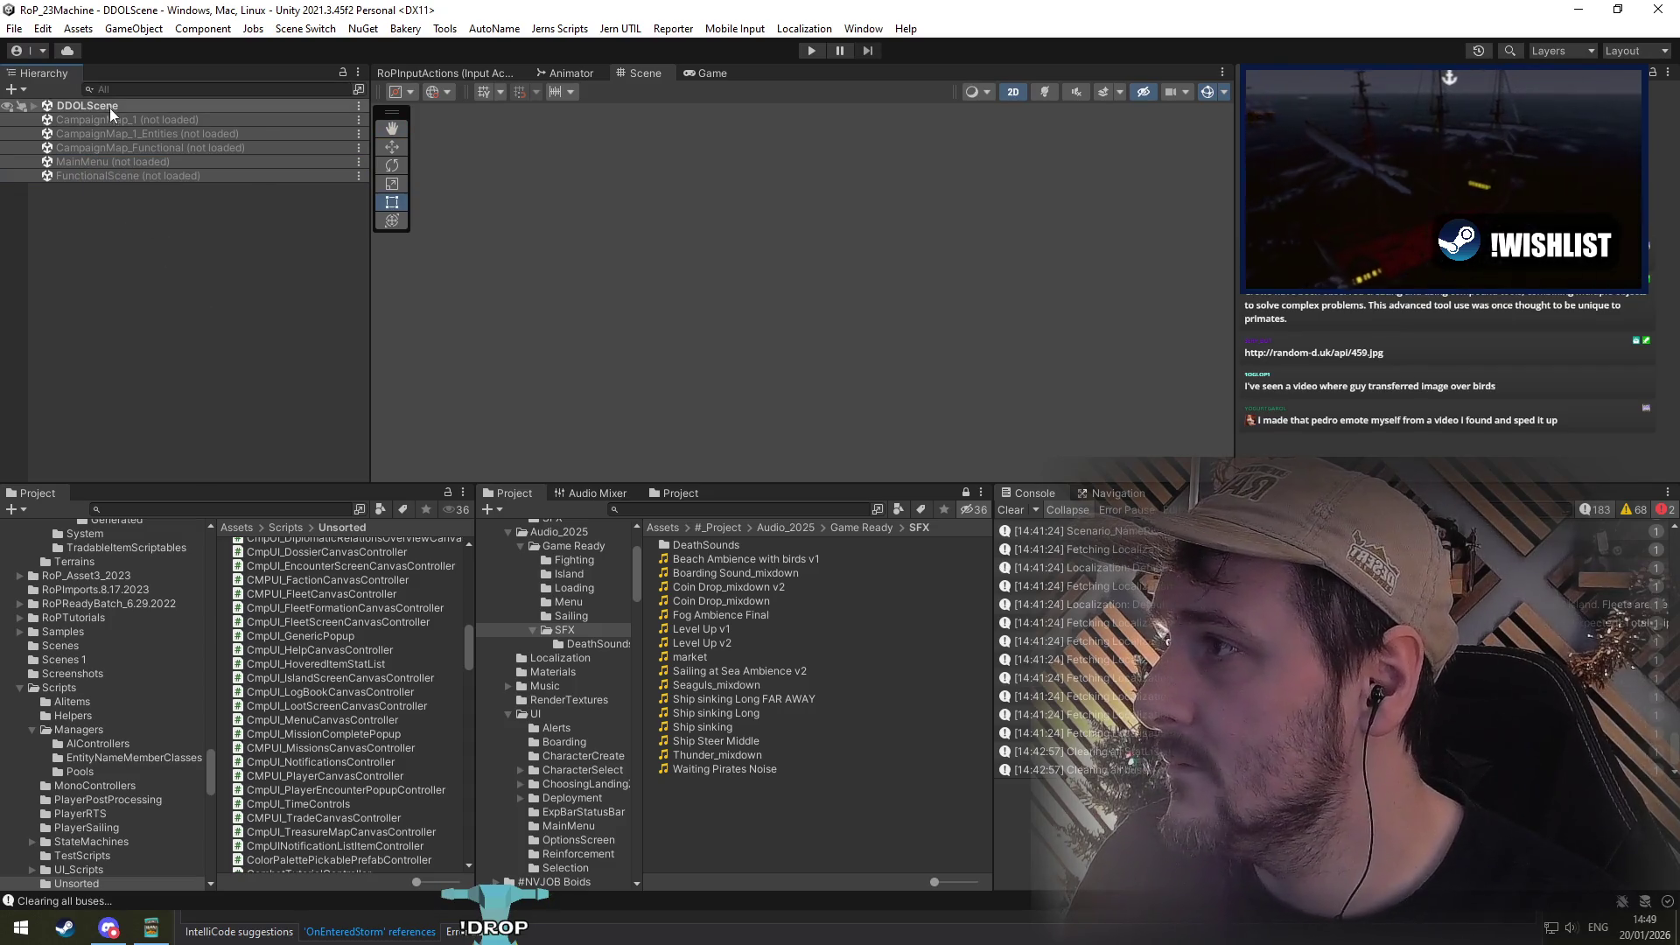
# Step: Search the Project for 't: prefab option sc' and open OptionsCanvasPrefab for editing
pyautogui.click(800, 515)
pyautogui.write('t:')
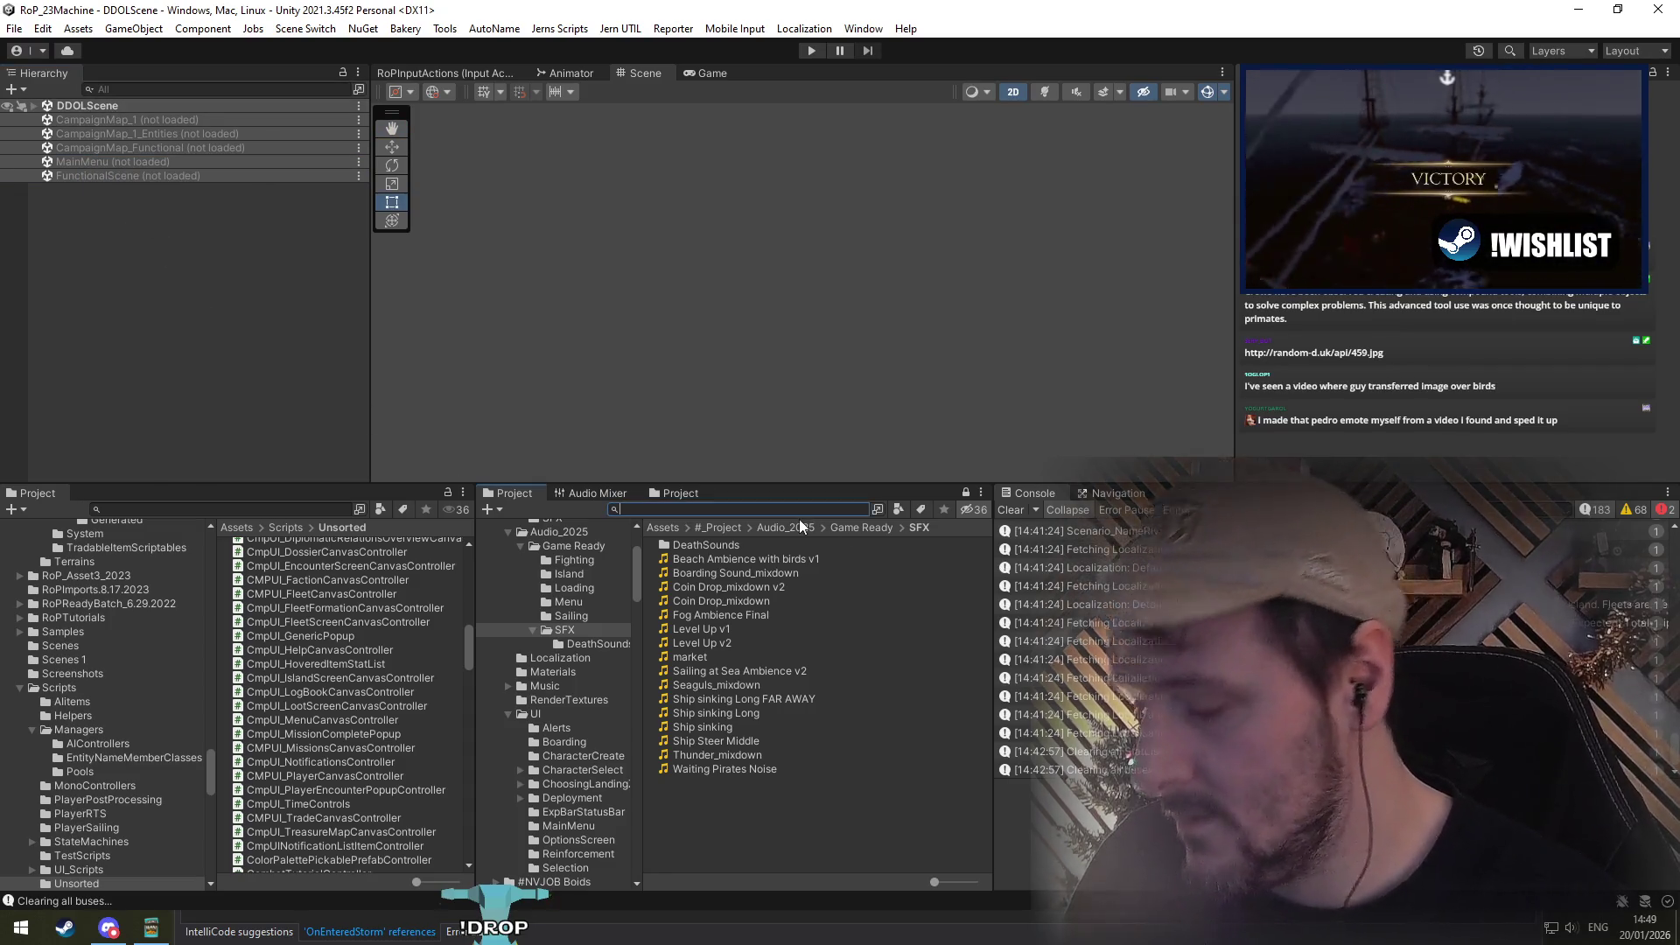
pyautogui.write(' prefab')
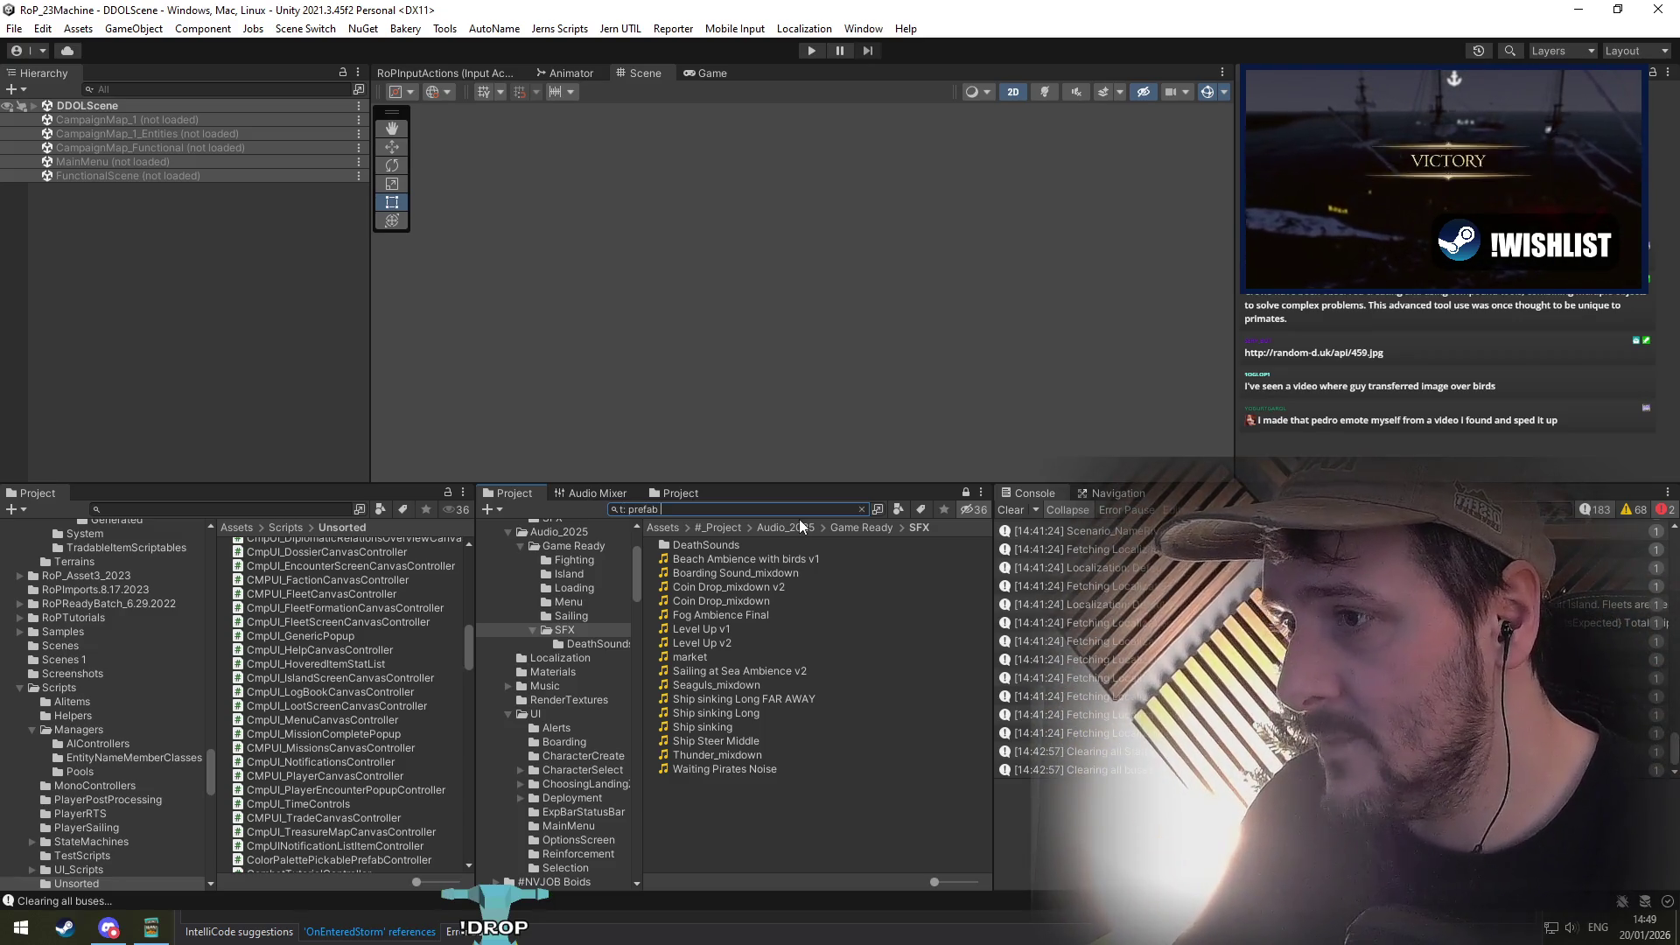
pyautogui.write(' option sc')
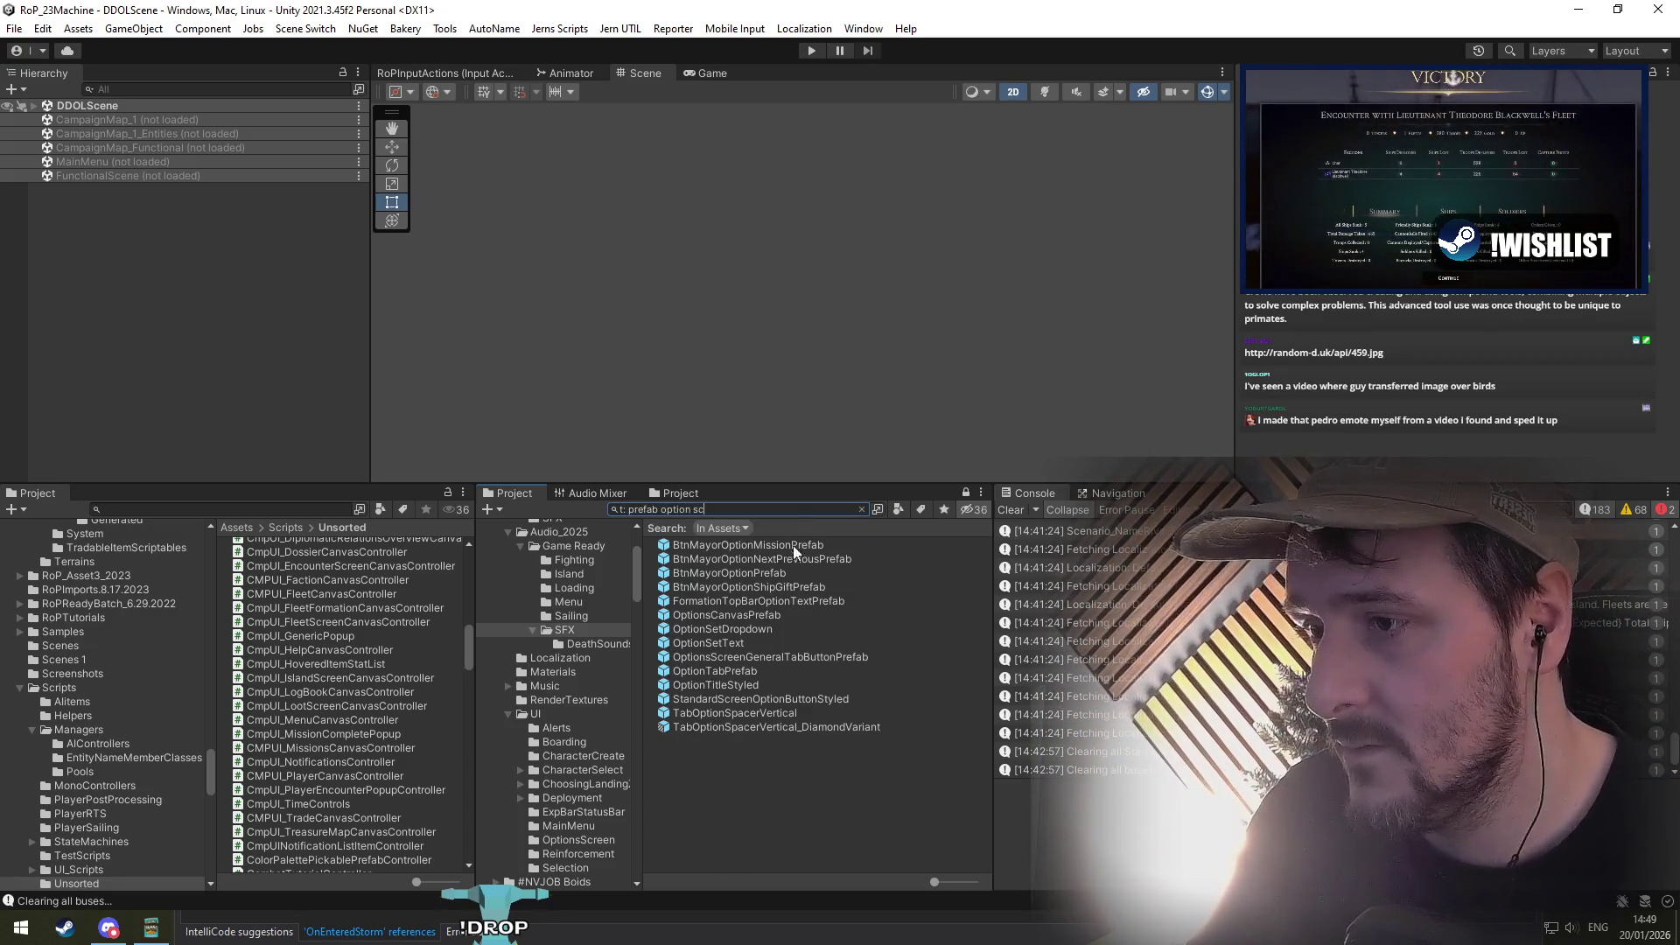
pyautogui.click(745, 545)
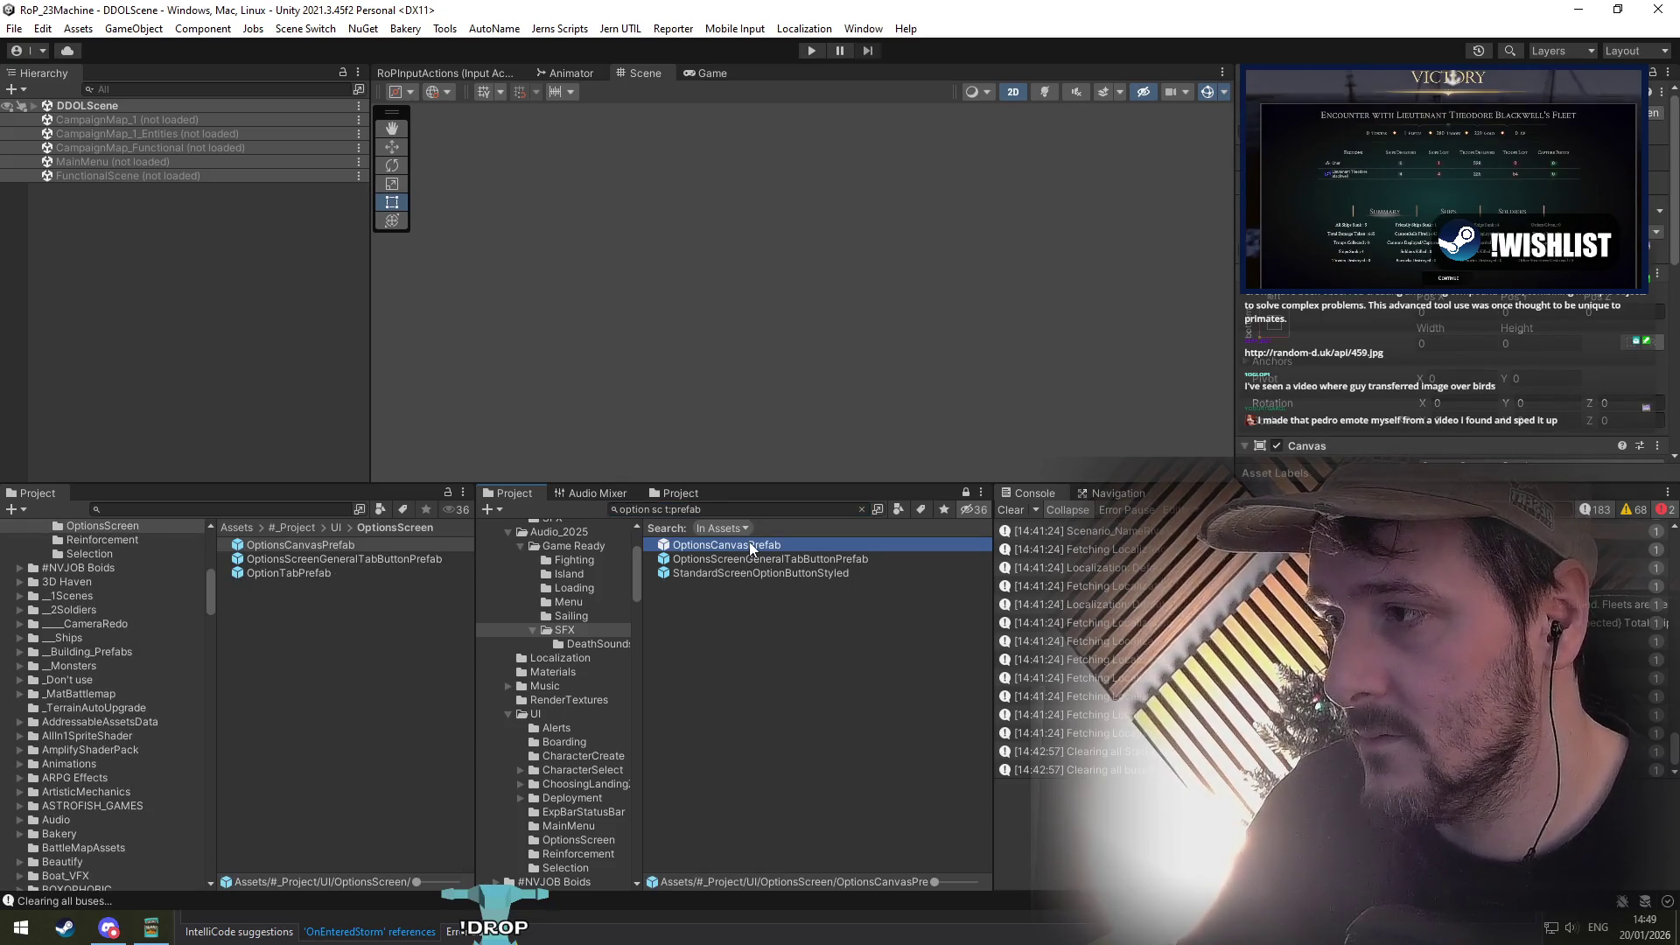
pyautogui.doubleClick(749, 543)
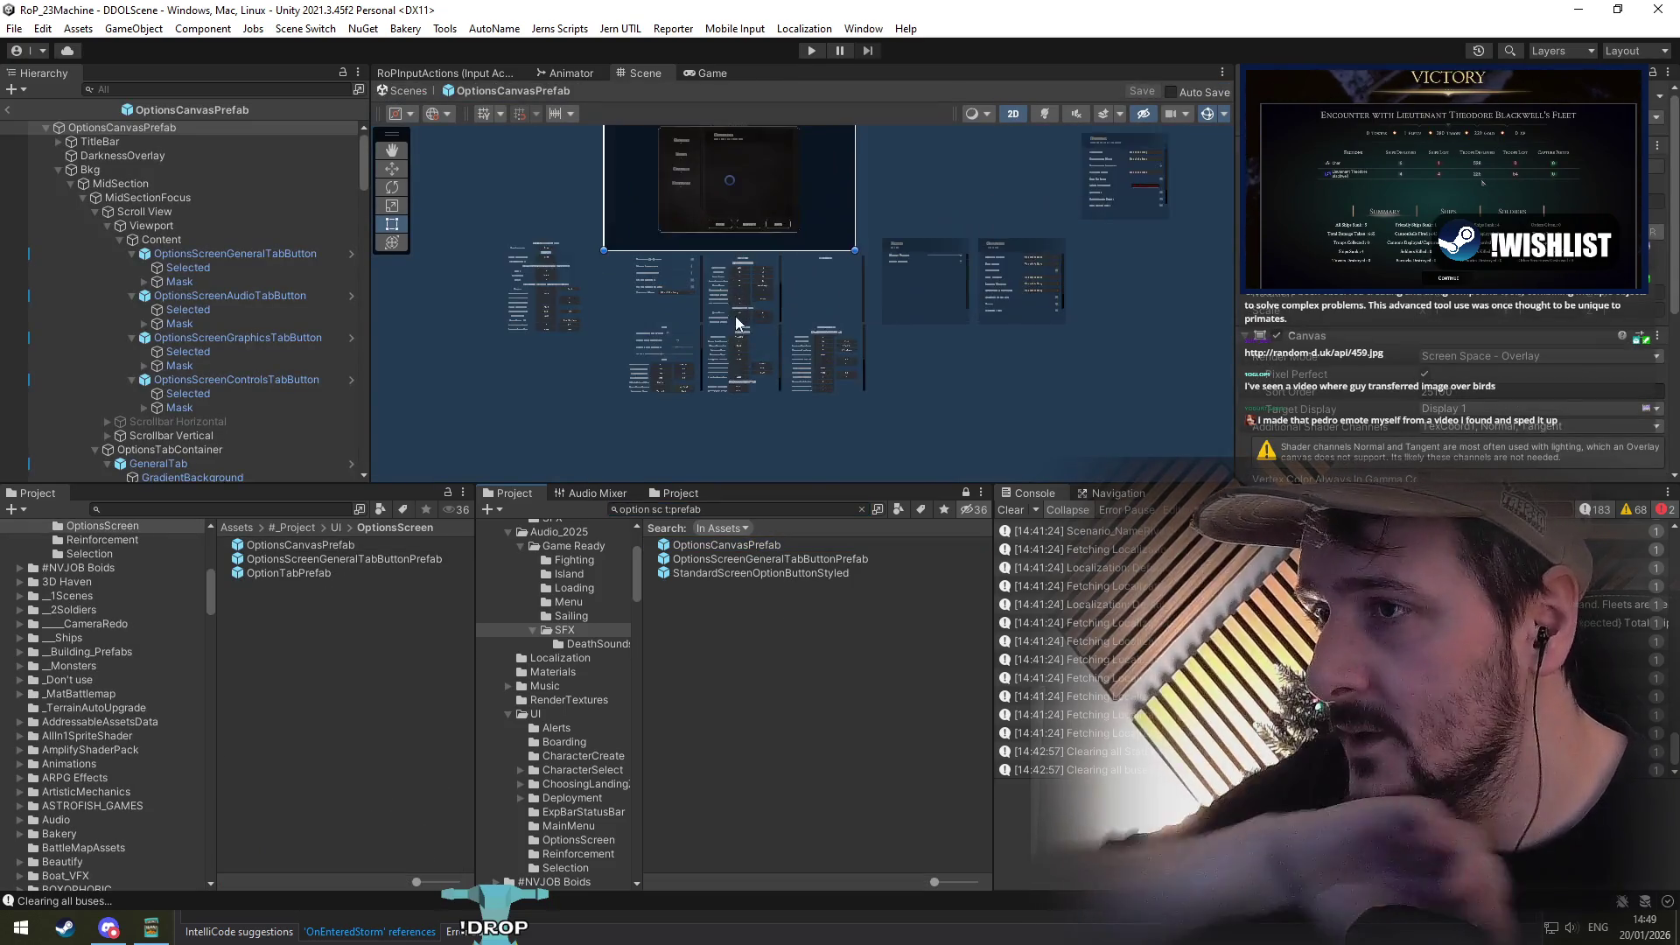
# Step: Collapse Scroll View, GeneralTab, AudioTab, GraphicsTab and ControlsTab in the prefab's Hierarchy
pyautogui.scroll(2, 751, 329)
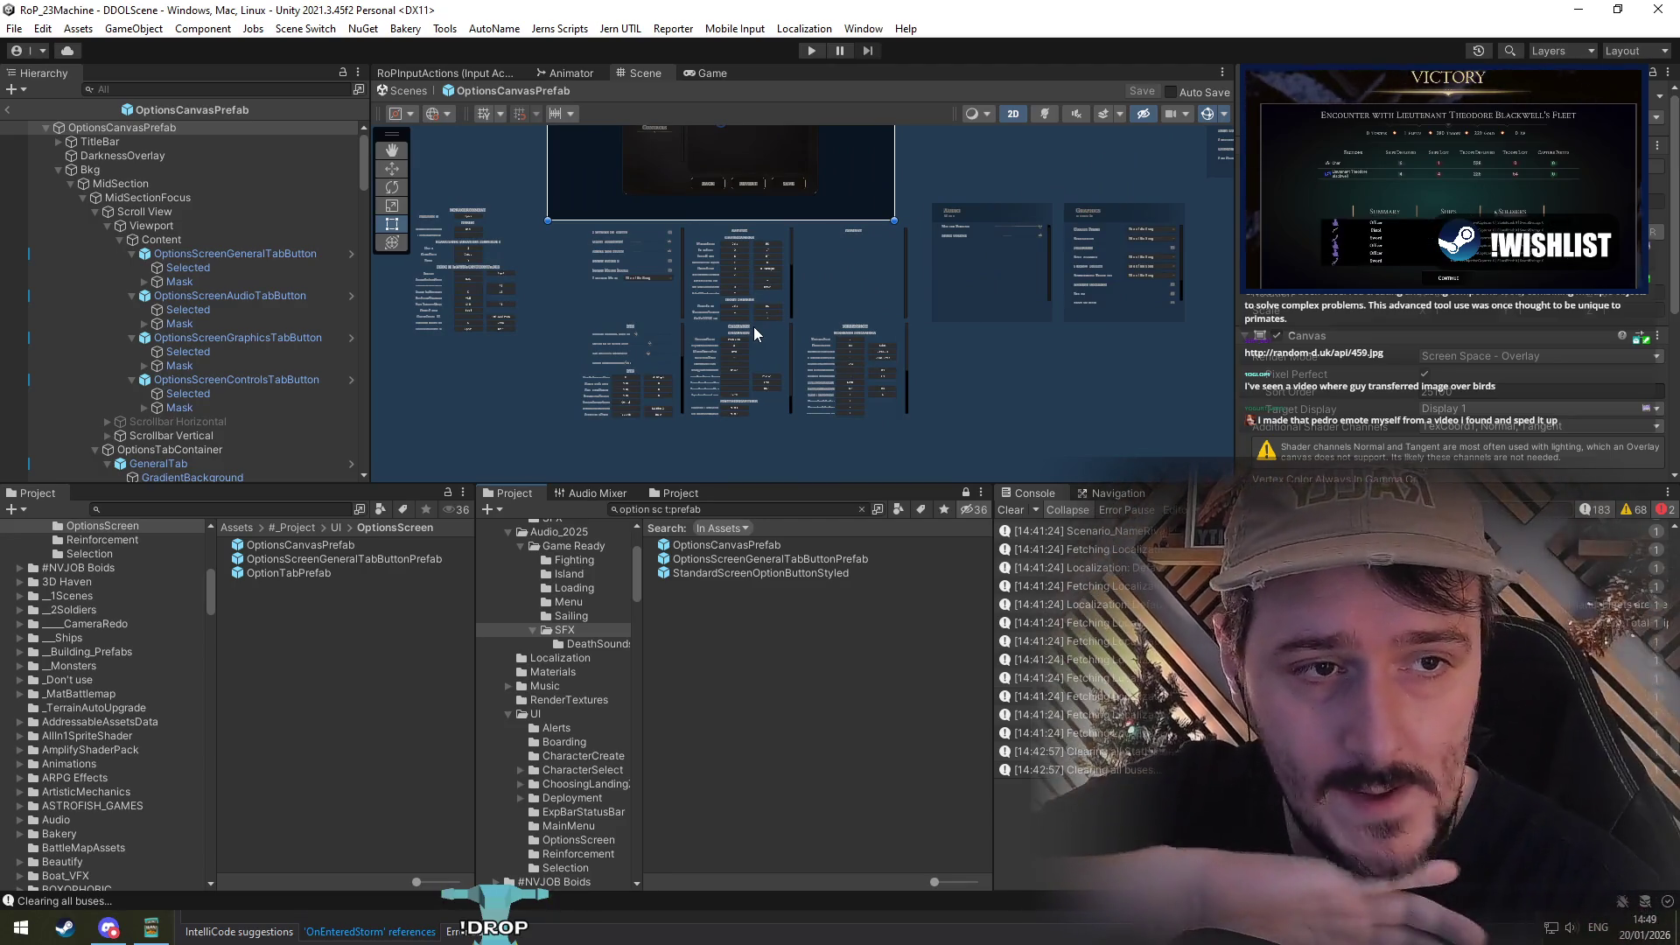
pyautogui.scroll(3, 743, 343)
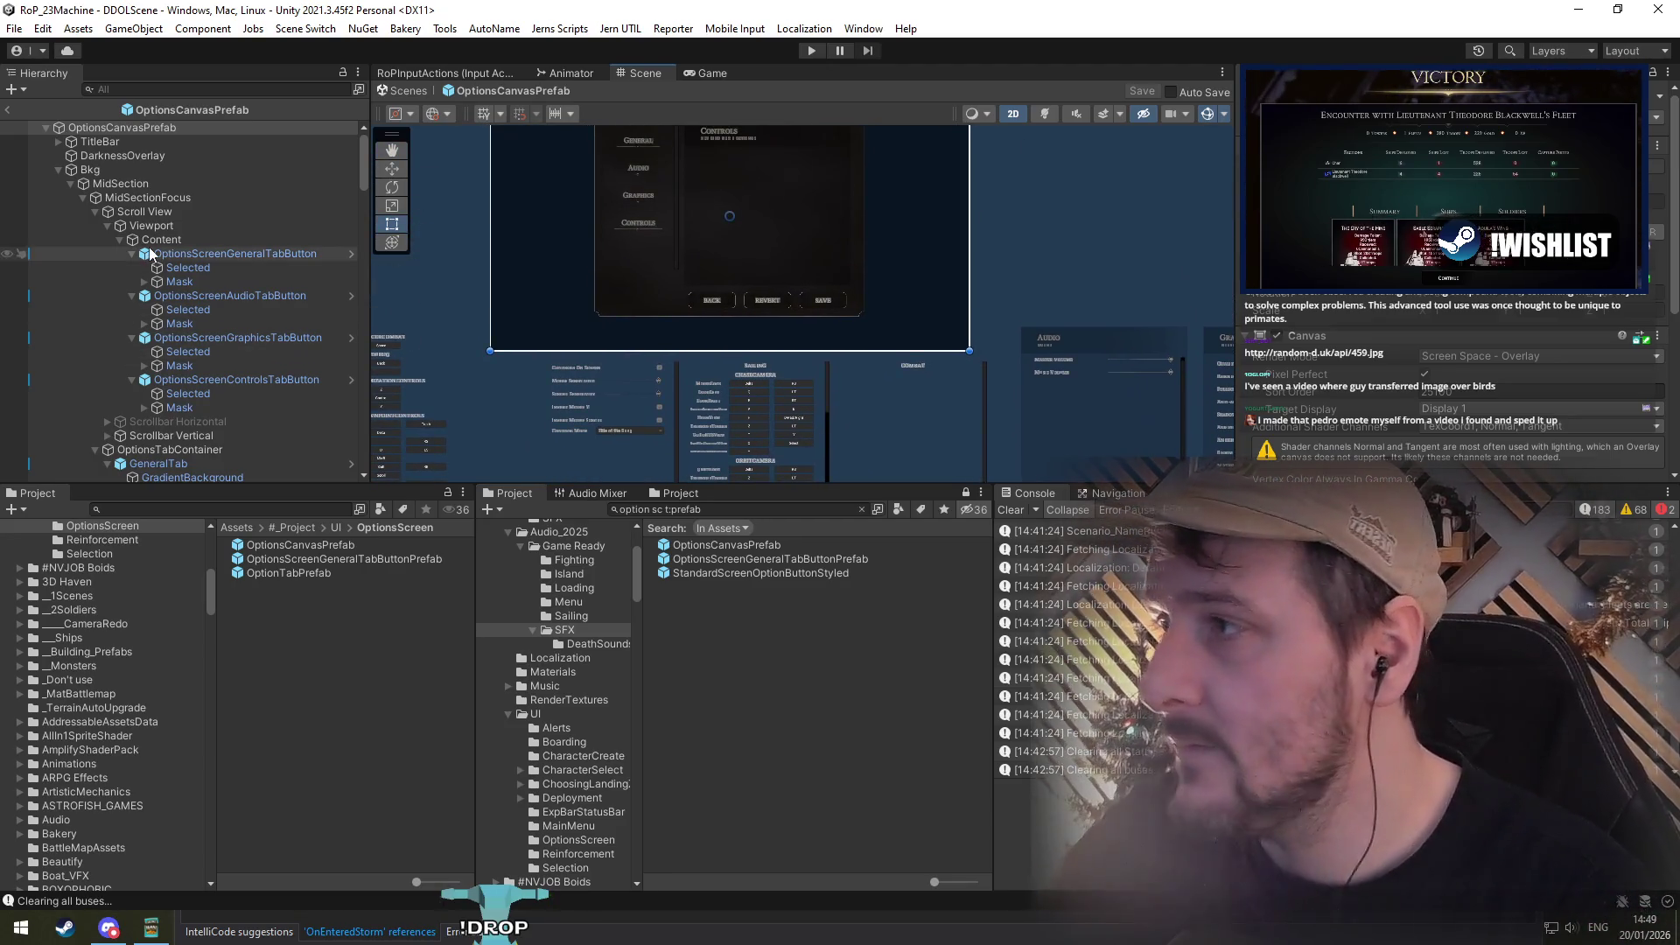
pyautogui.click(151, 253)
pyautogui.press('Left')
pyautogui.press('Left')
pyautogui.press('Left')
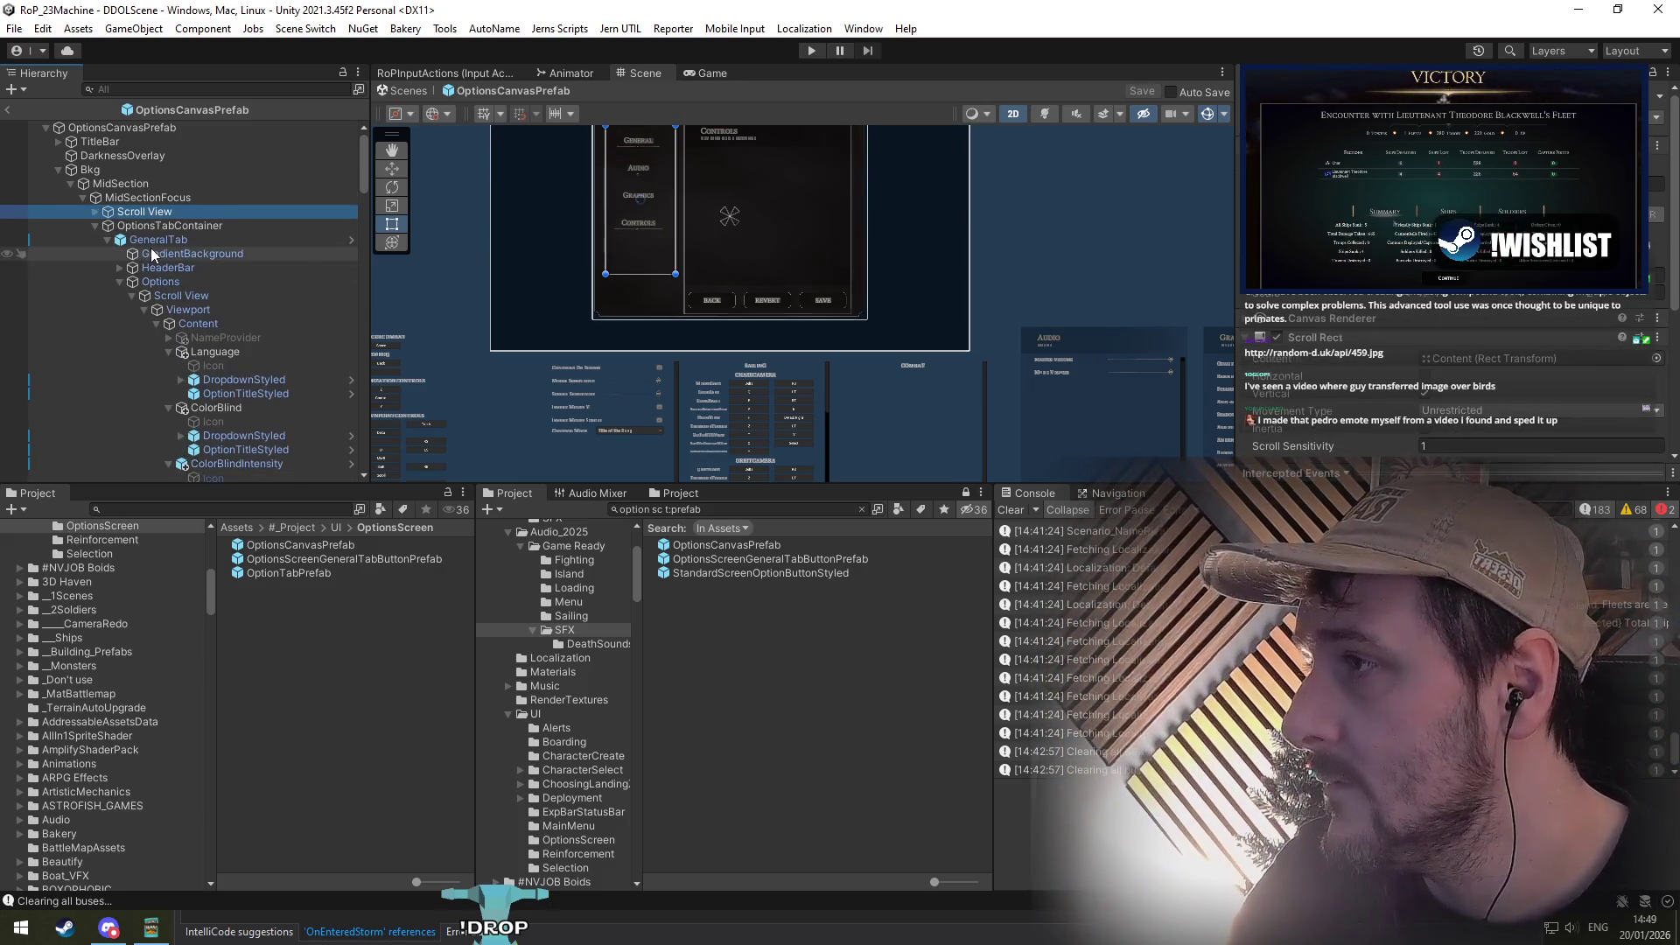
pyautogui.press('Down')
pyautogui.press('Down')
pyautogui.press('Left')
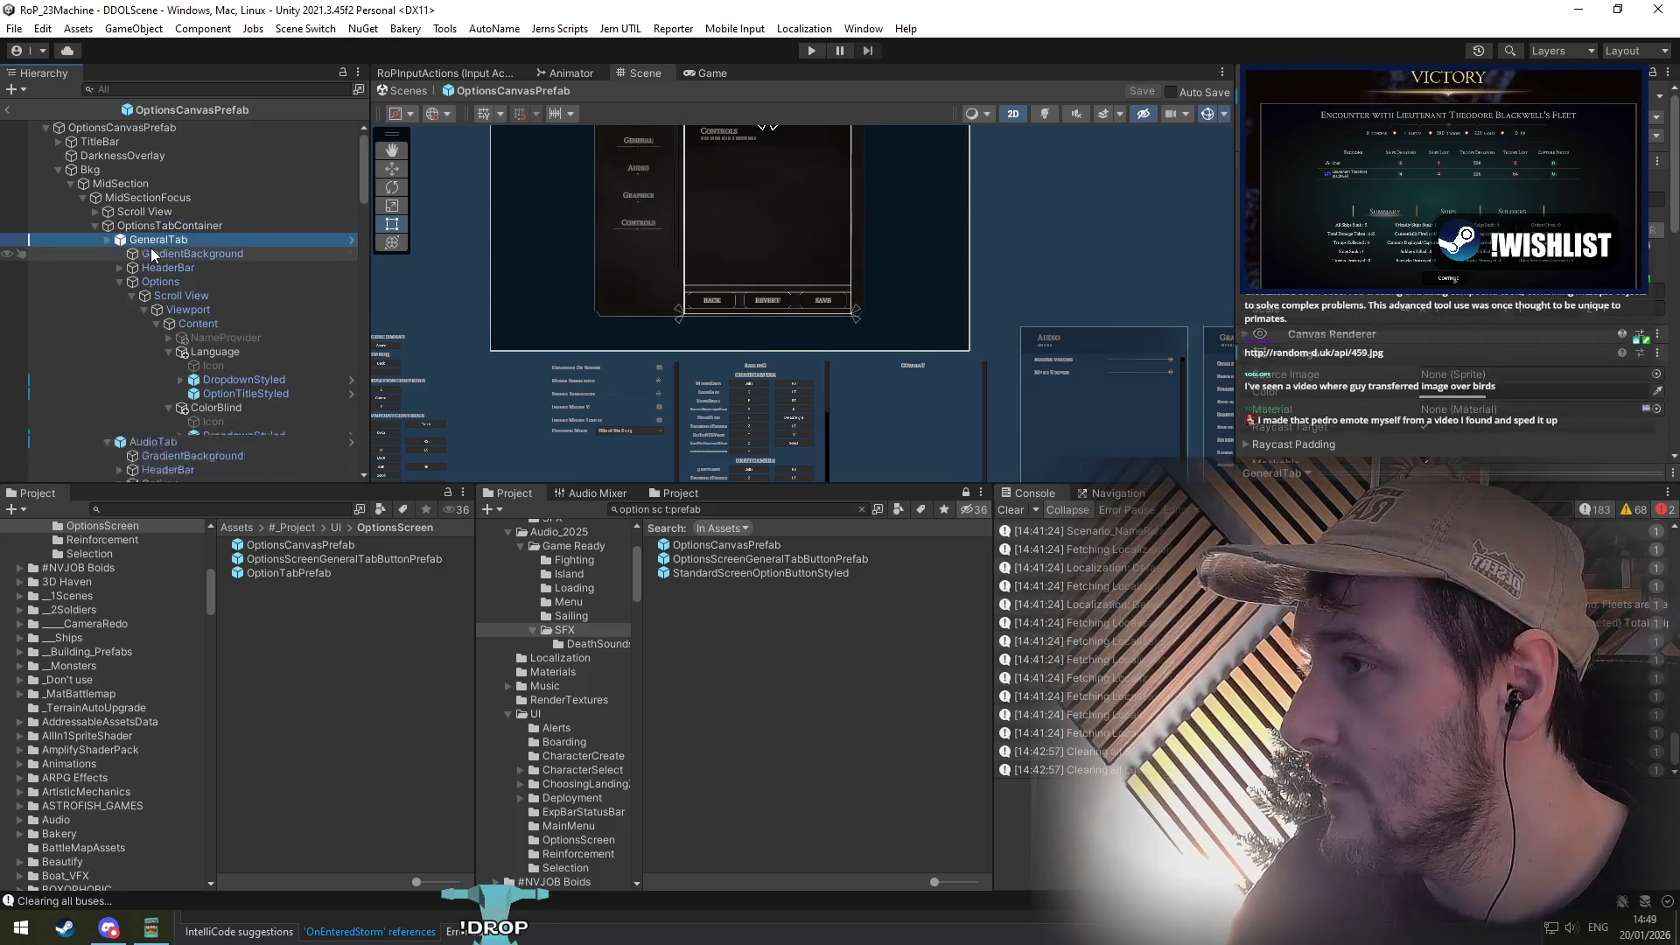
pyautogui.press('Down')
pyautogui.press('Left')
pyautogui.press('Down')
pyautogui.press('Left')
pyautogui.press('Down')
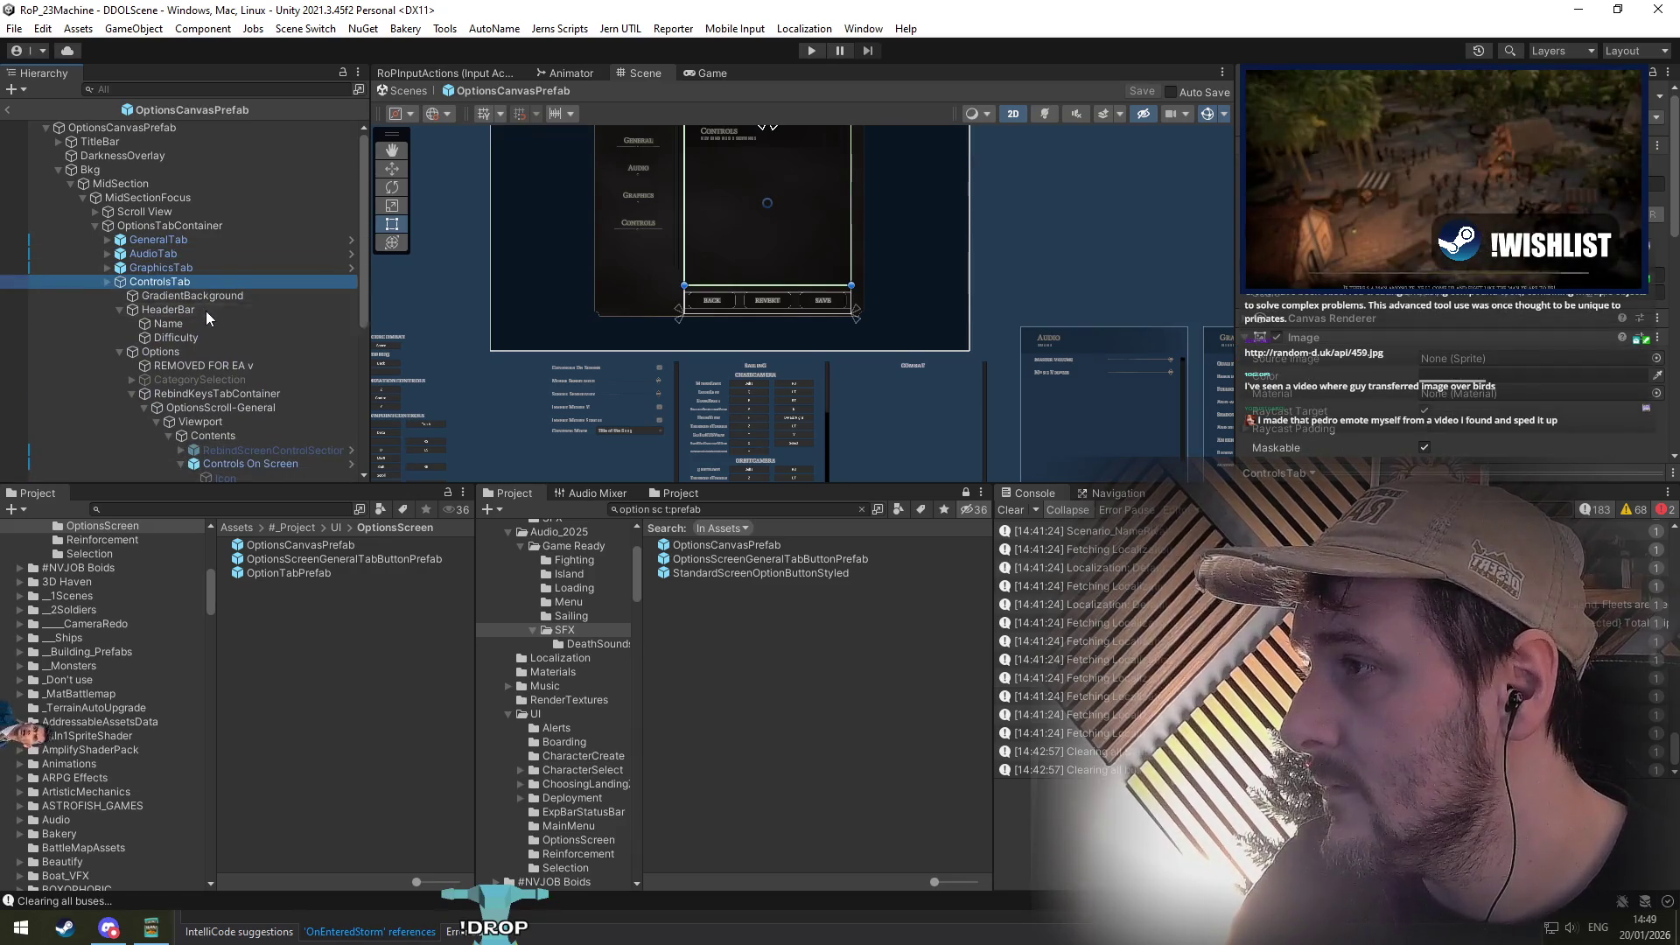
pyautogui.press('Left')
# Step: Frame ControlsTab's Contents in the Scene view and expand it to show the rebind-key option rows
pyautogui.doubleClick(202, 281)
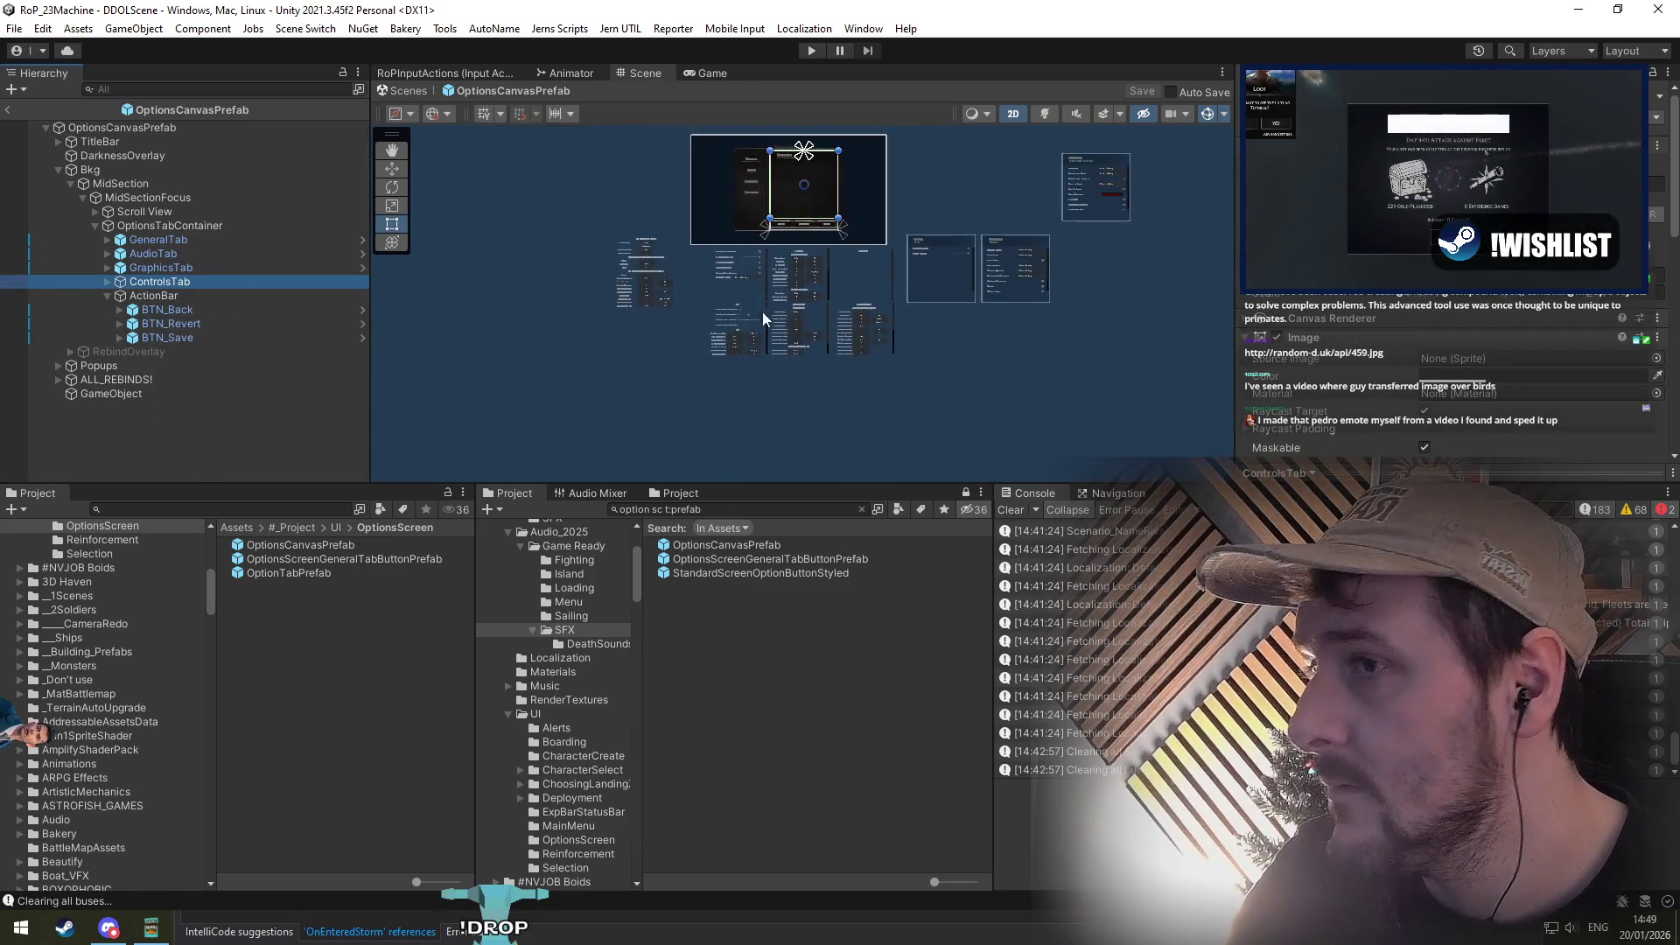
pyautogui.click(732, 218)
pyautogui.doubleClick(240, 345)
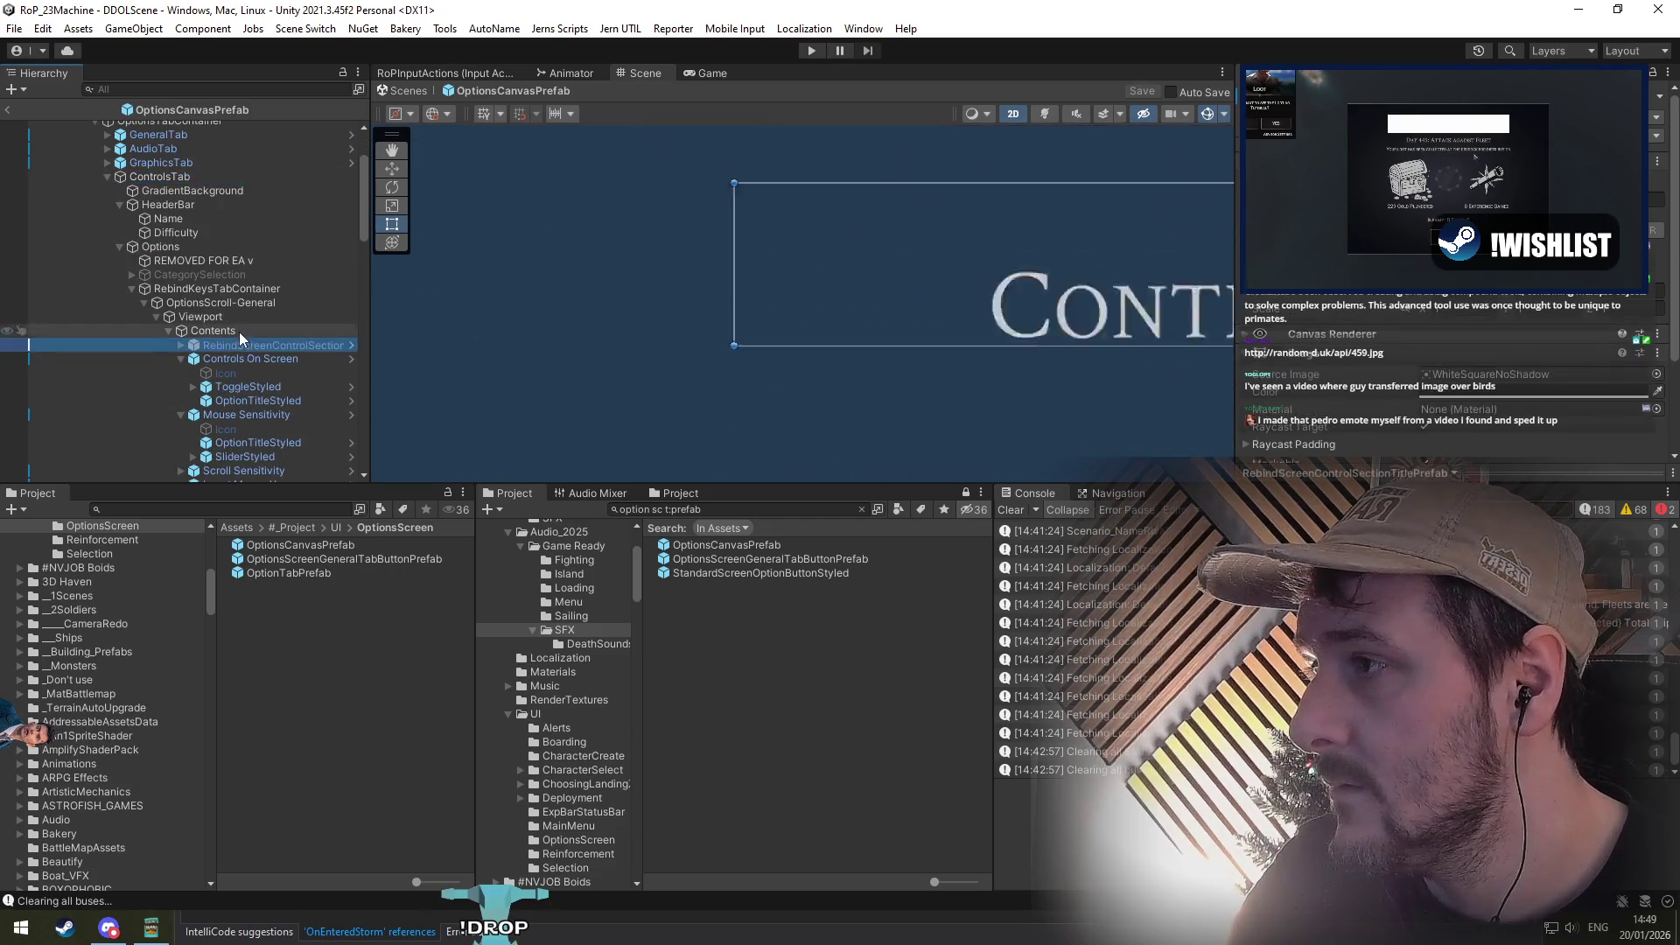
pyautogui.doubleClick(239, 333)
pyautogui.press('Left')
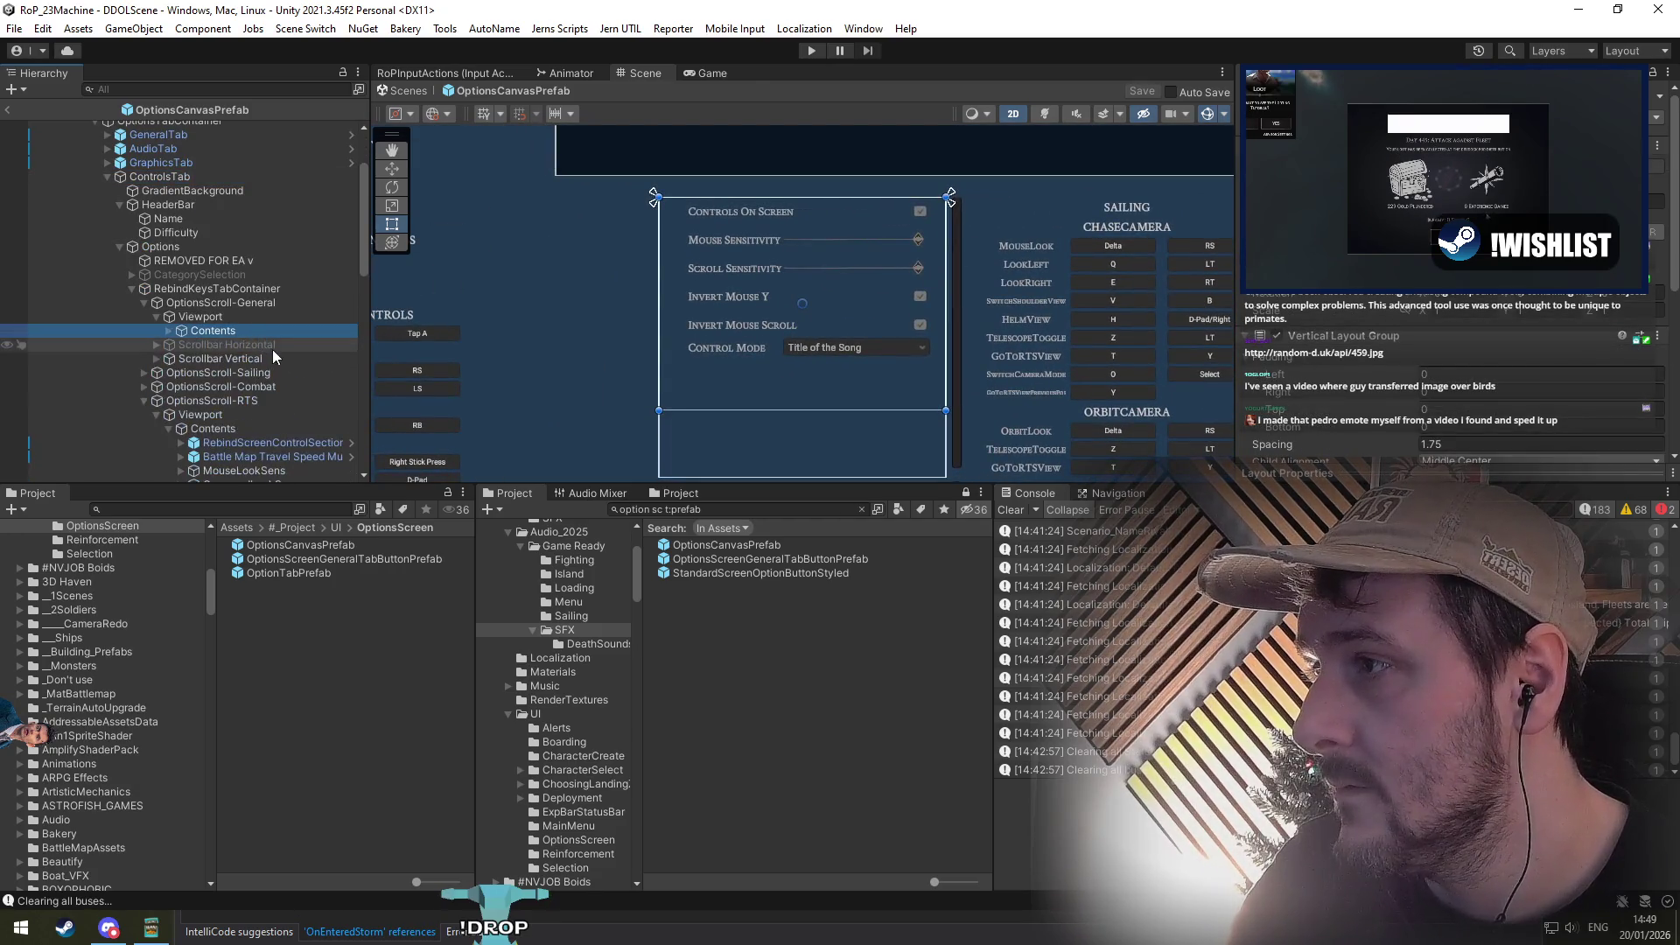
pyautogui.press('Right')
pyautogui.scroll(-3, 832, 343)
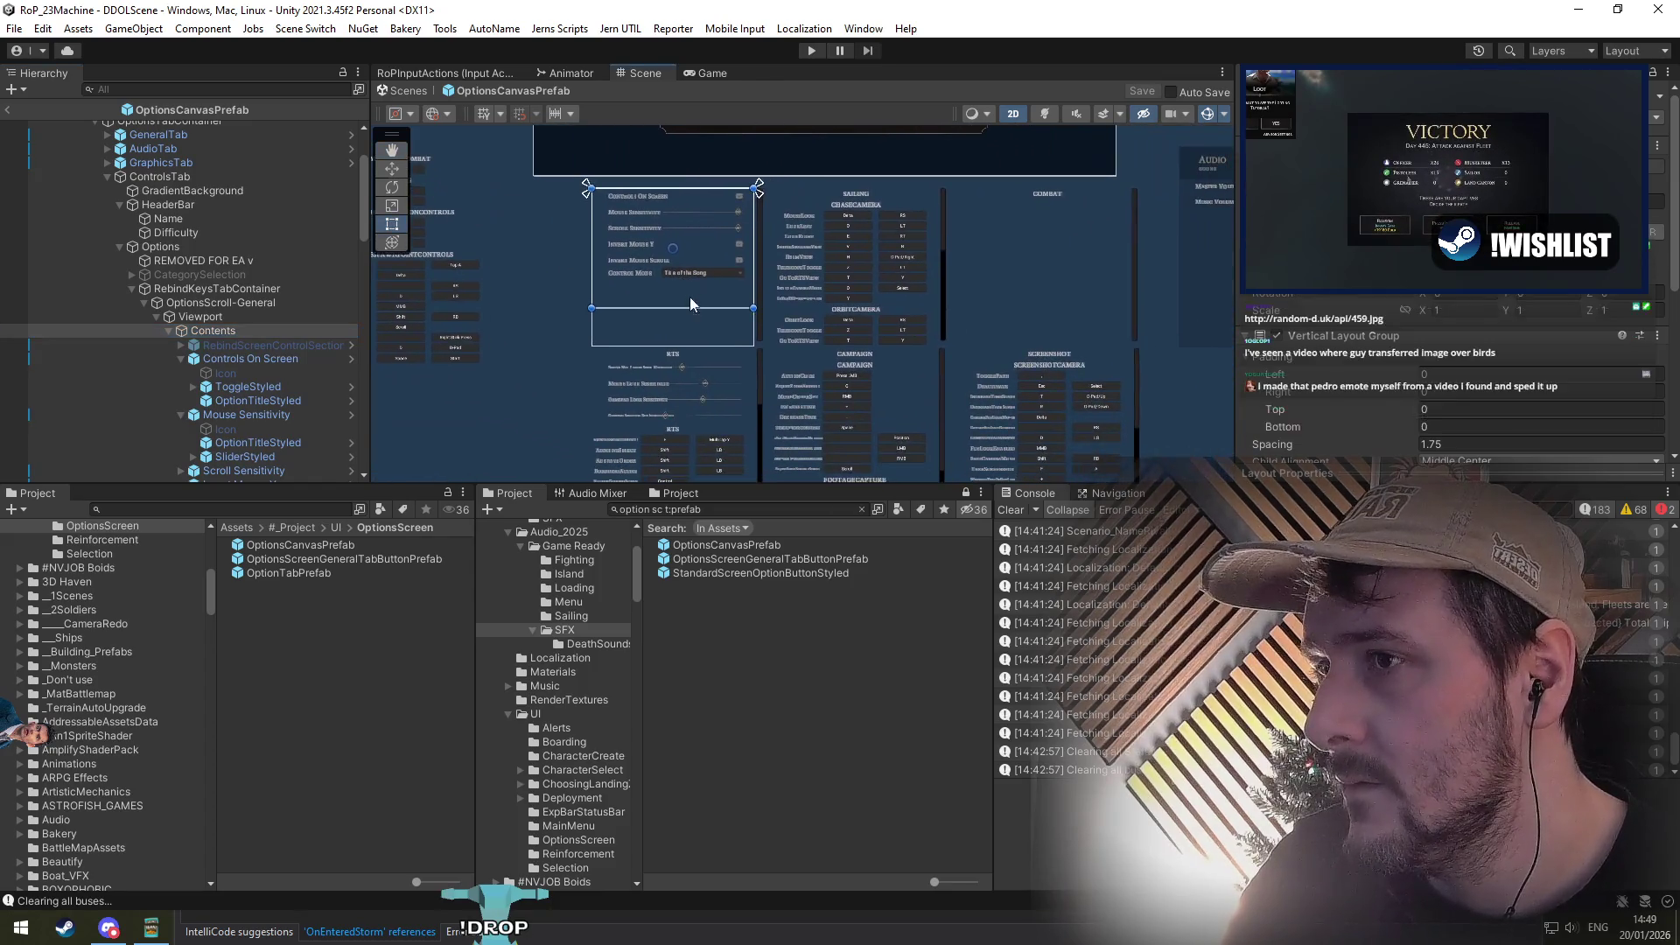
pyautogui.click(276, 361)
# Step: Inspect the Controls tab's Contents list and the RTSControlMode dropdown option
pyautogui.scroll(-10, 277, 406)
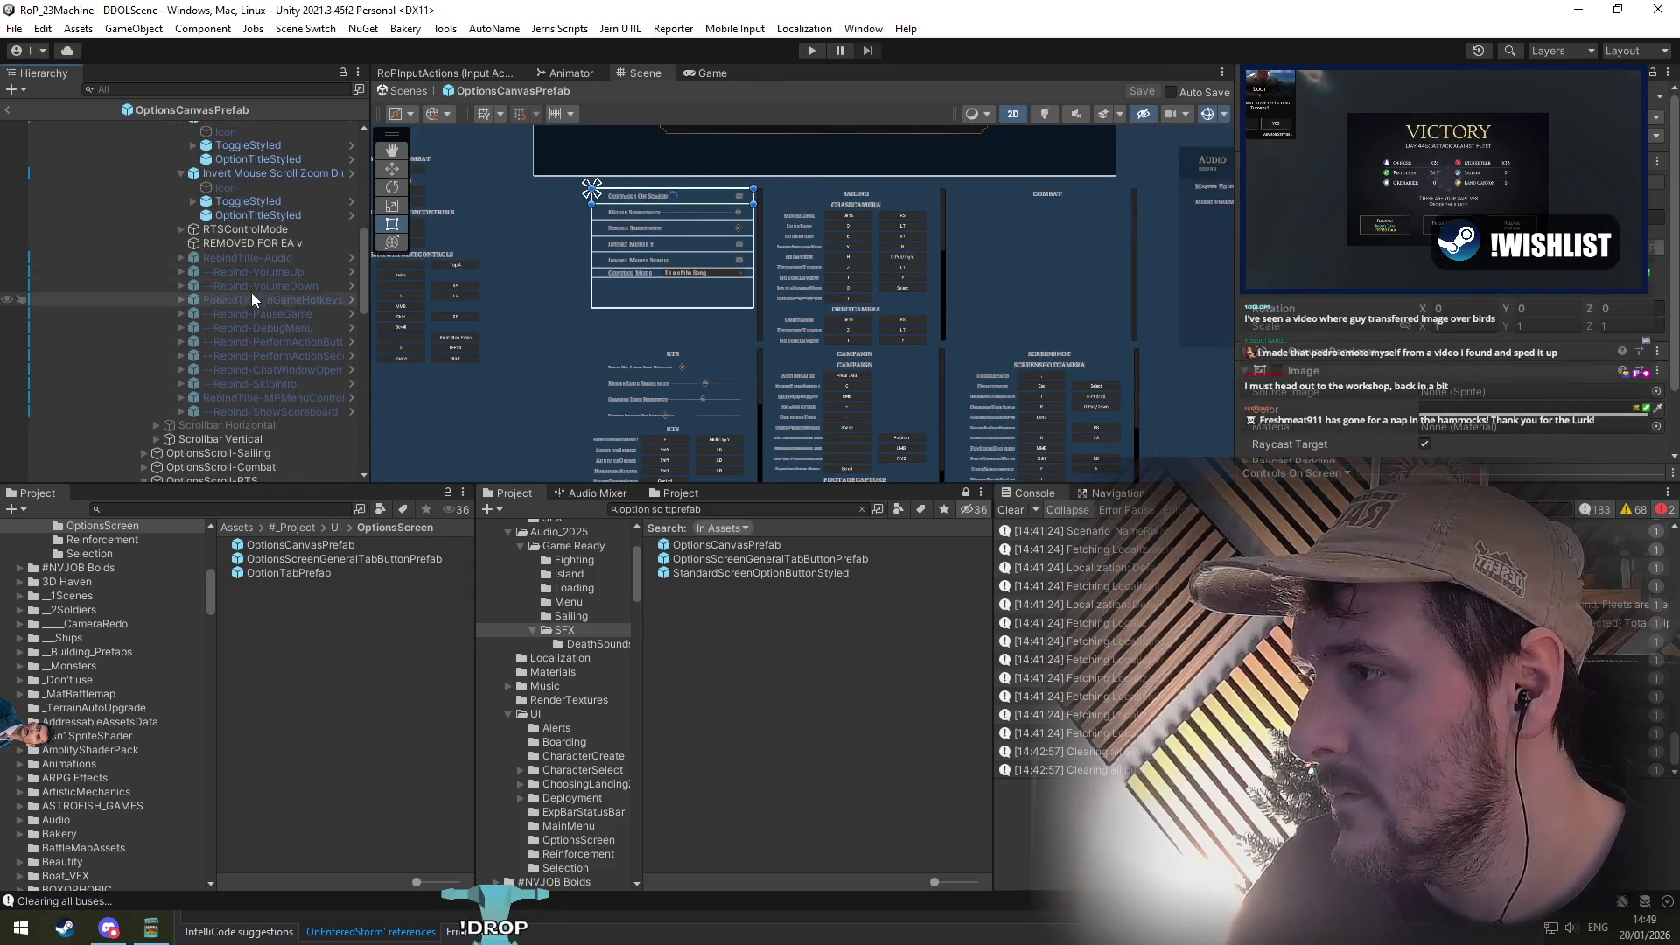
pyautogui.scroll(-2, 250, 407)
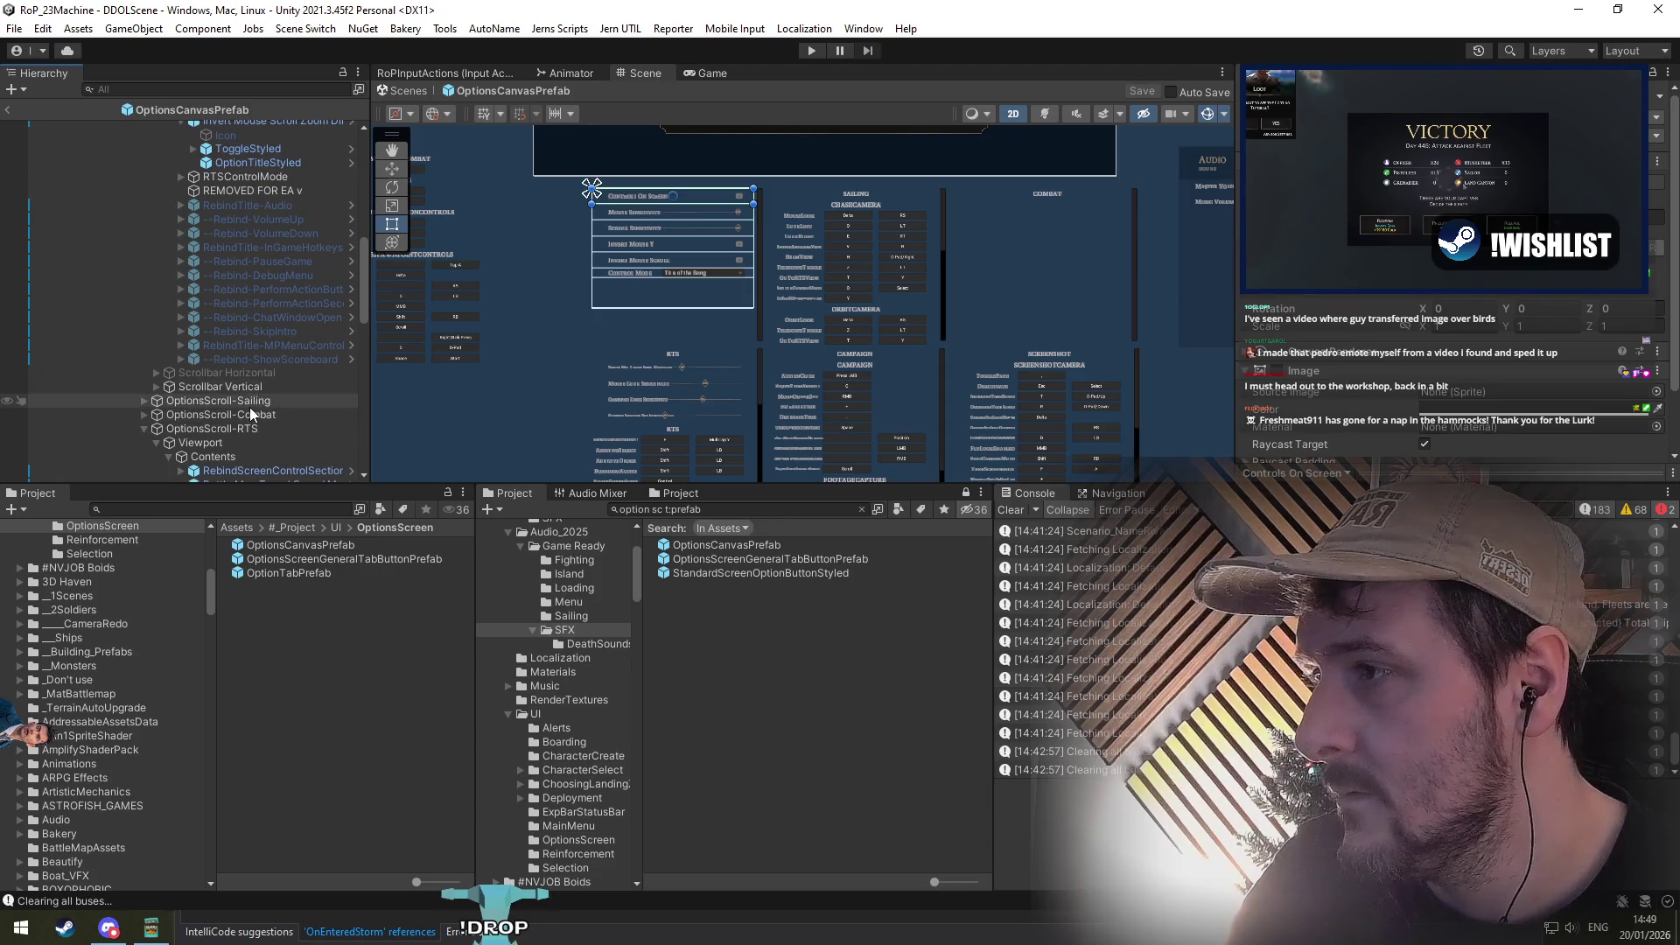
pyautogui.scroll(10, 249, 407)
pyautogui.click(243, 176)
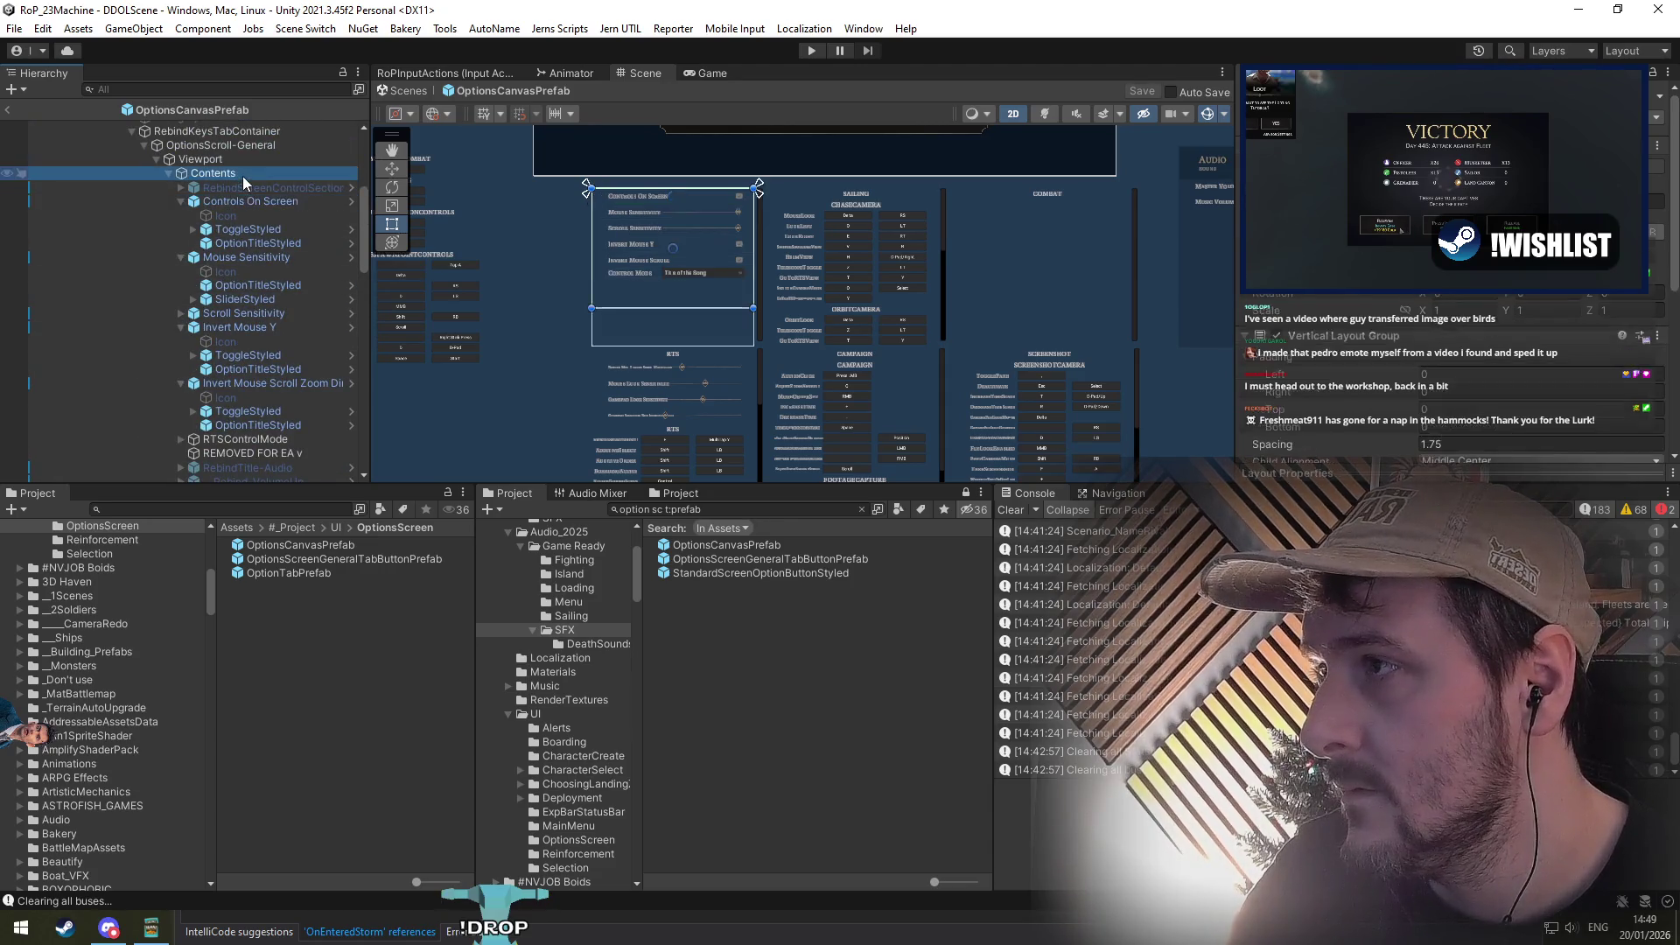
pyautogui.click(270, 453)
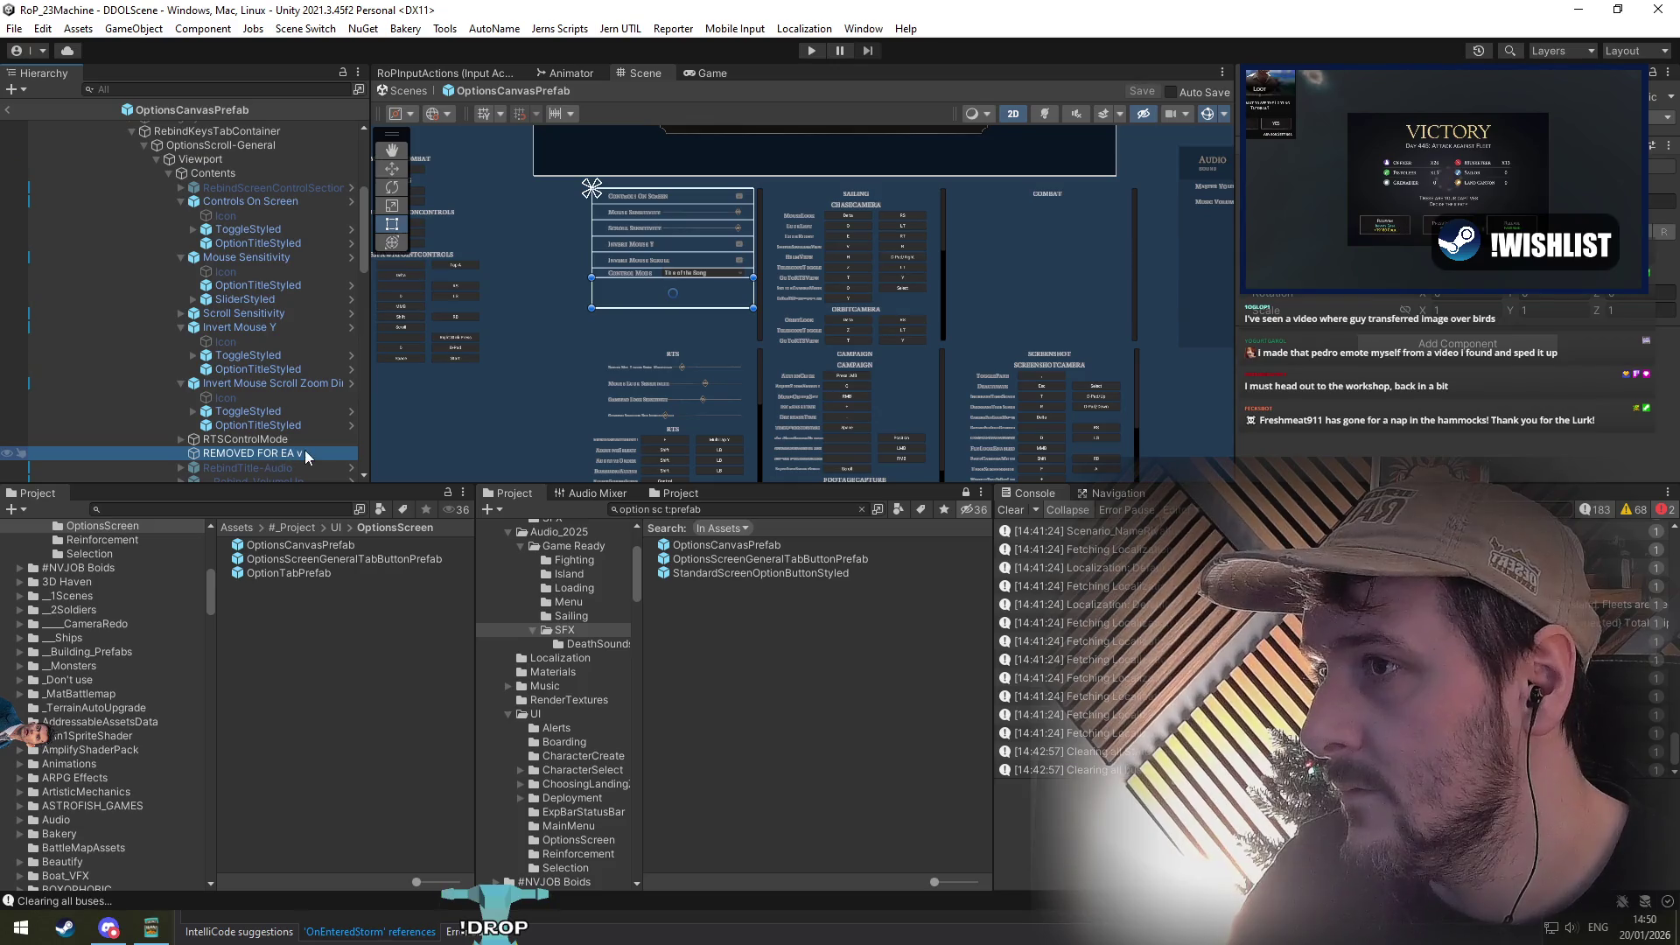
pyautogui.doubleClick(287, 439)
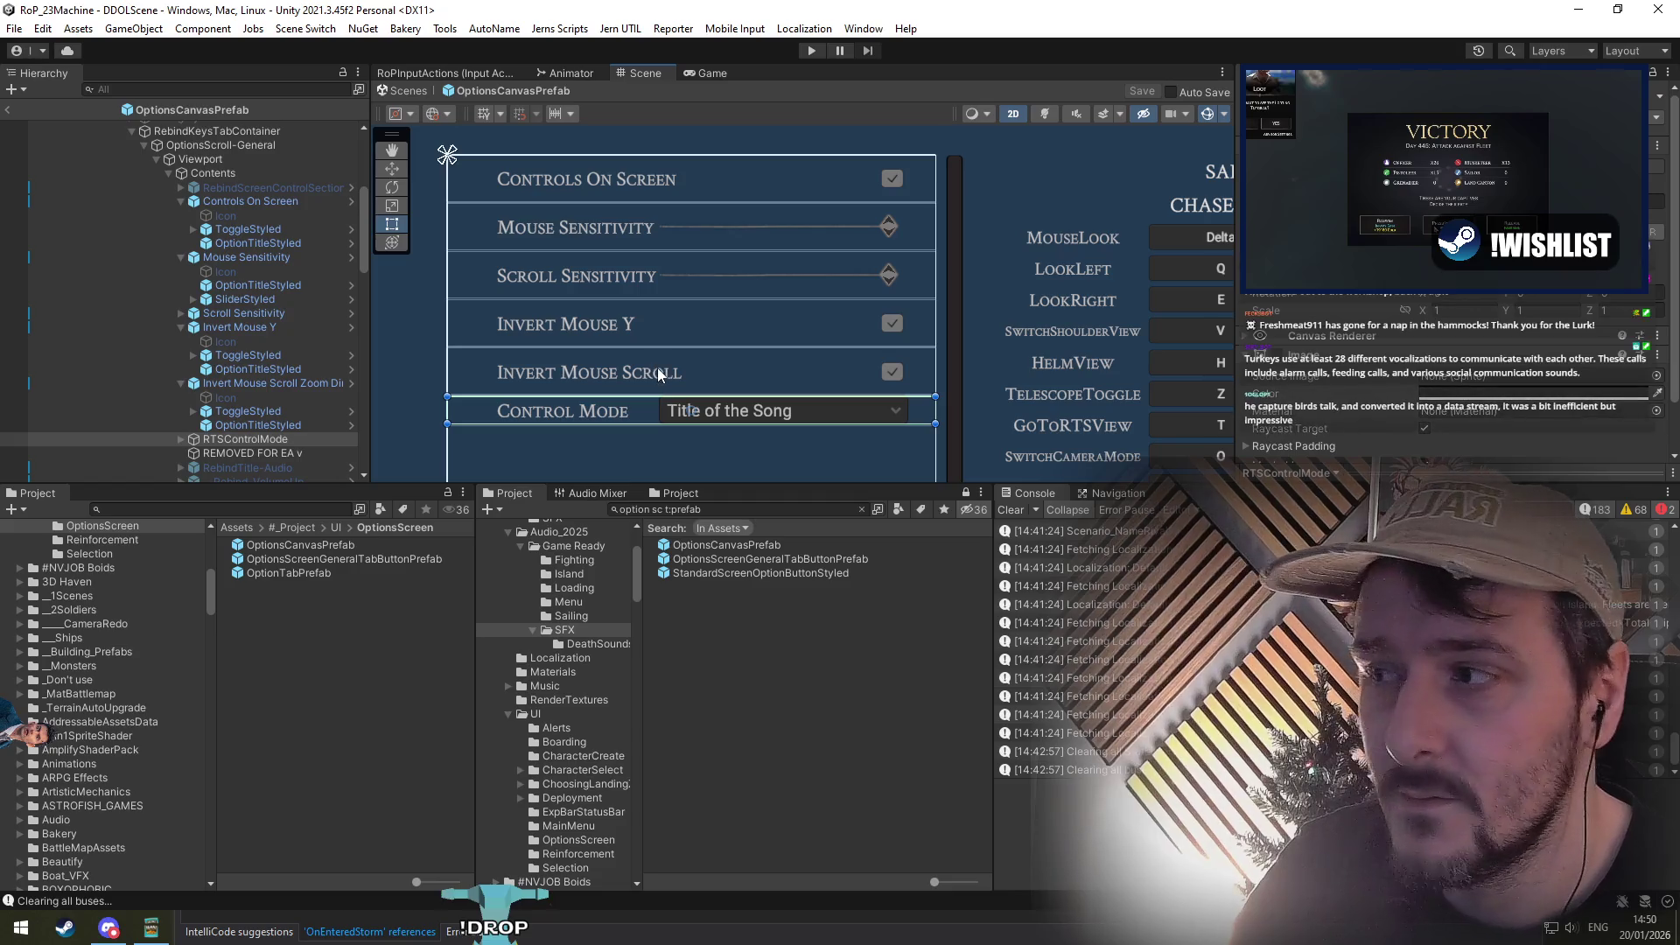
pyautogui.click(243, 440)
pyautogui.press('Down')
pyautogui.press('Down')
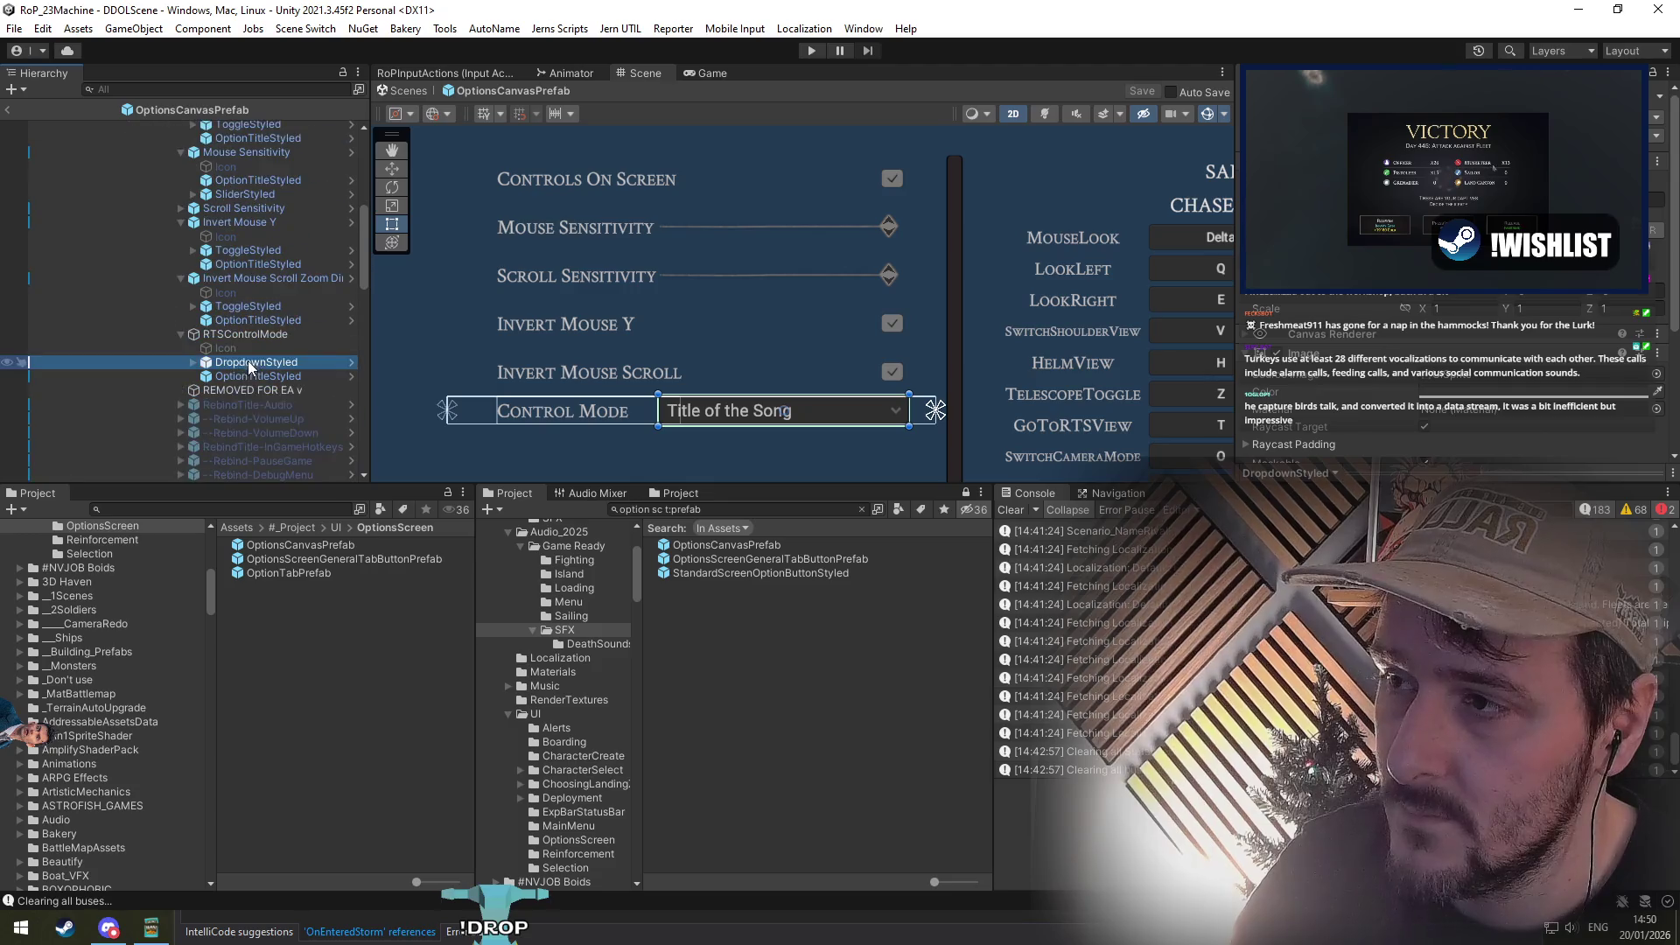
pyautogui.press('Up')
pyautogui.scroll(-4, 604, 275)
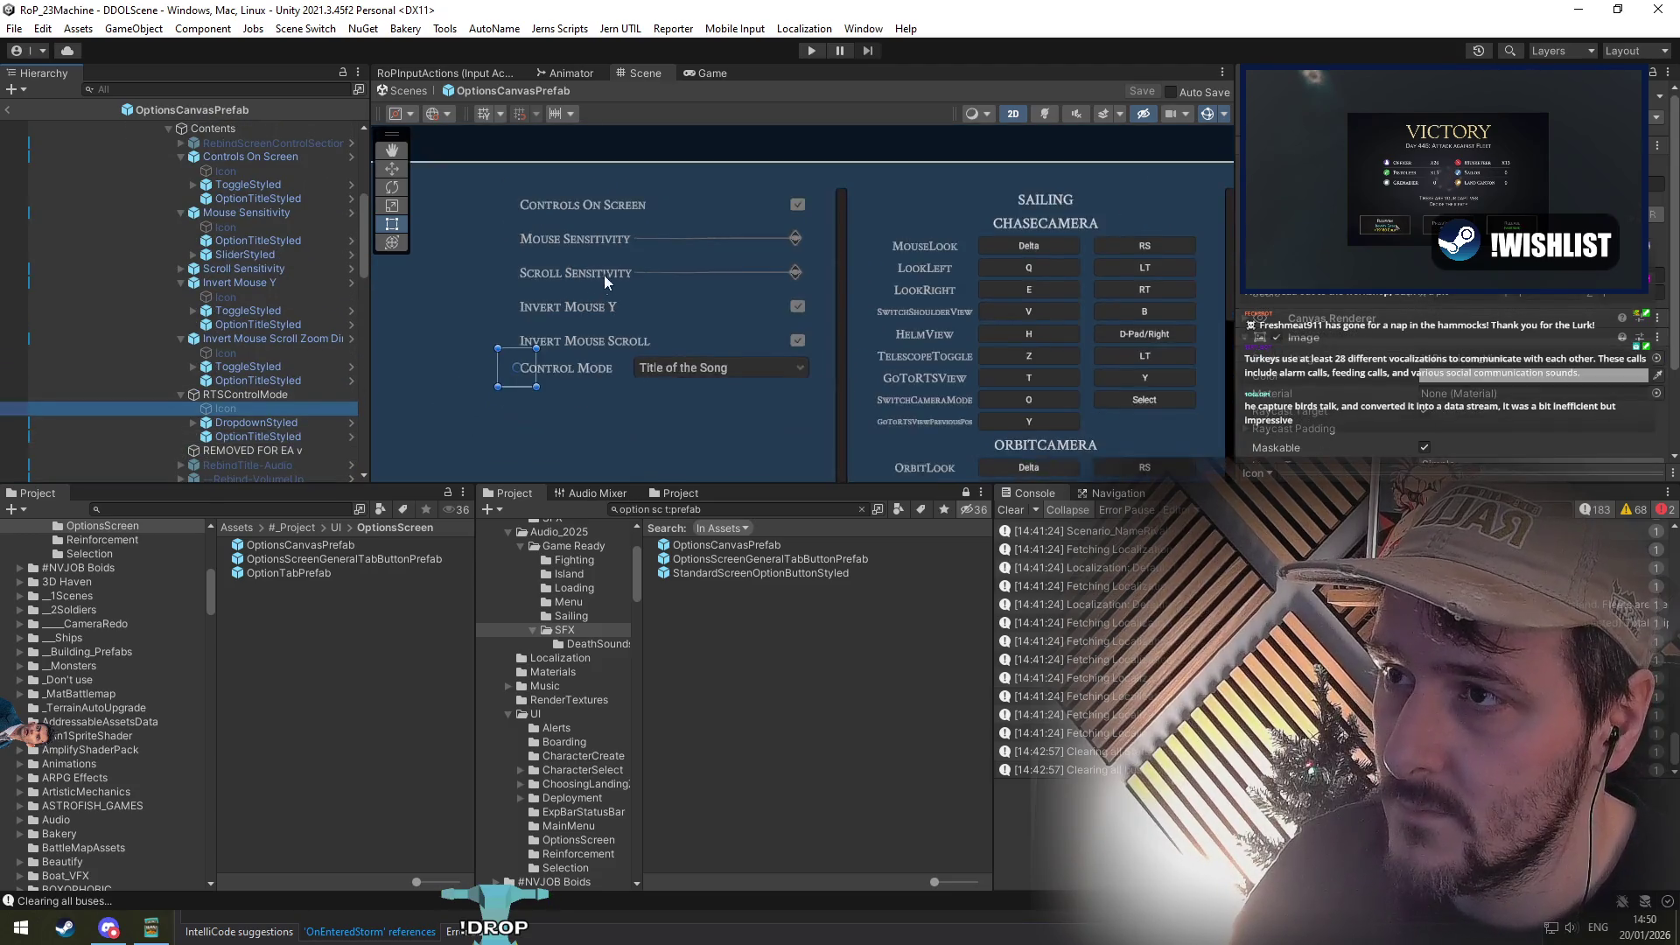
pyautogui.scroll(5, 685, 218)
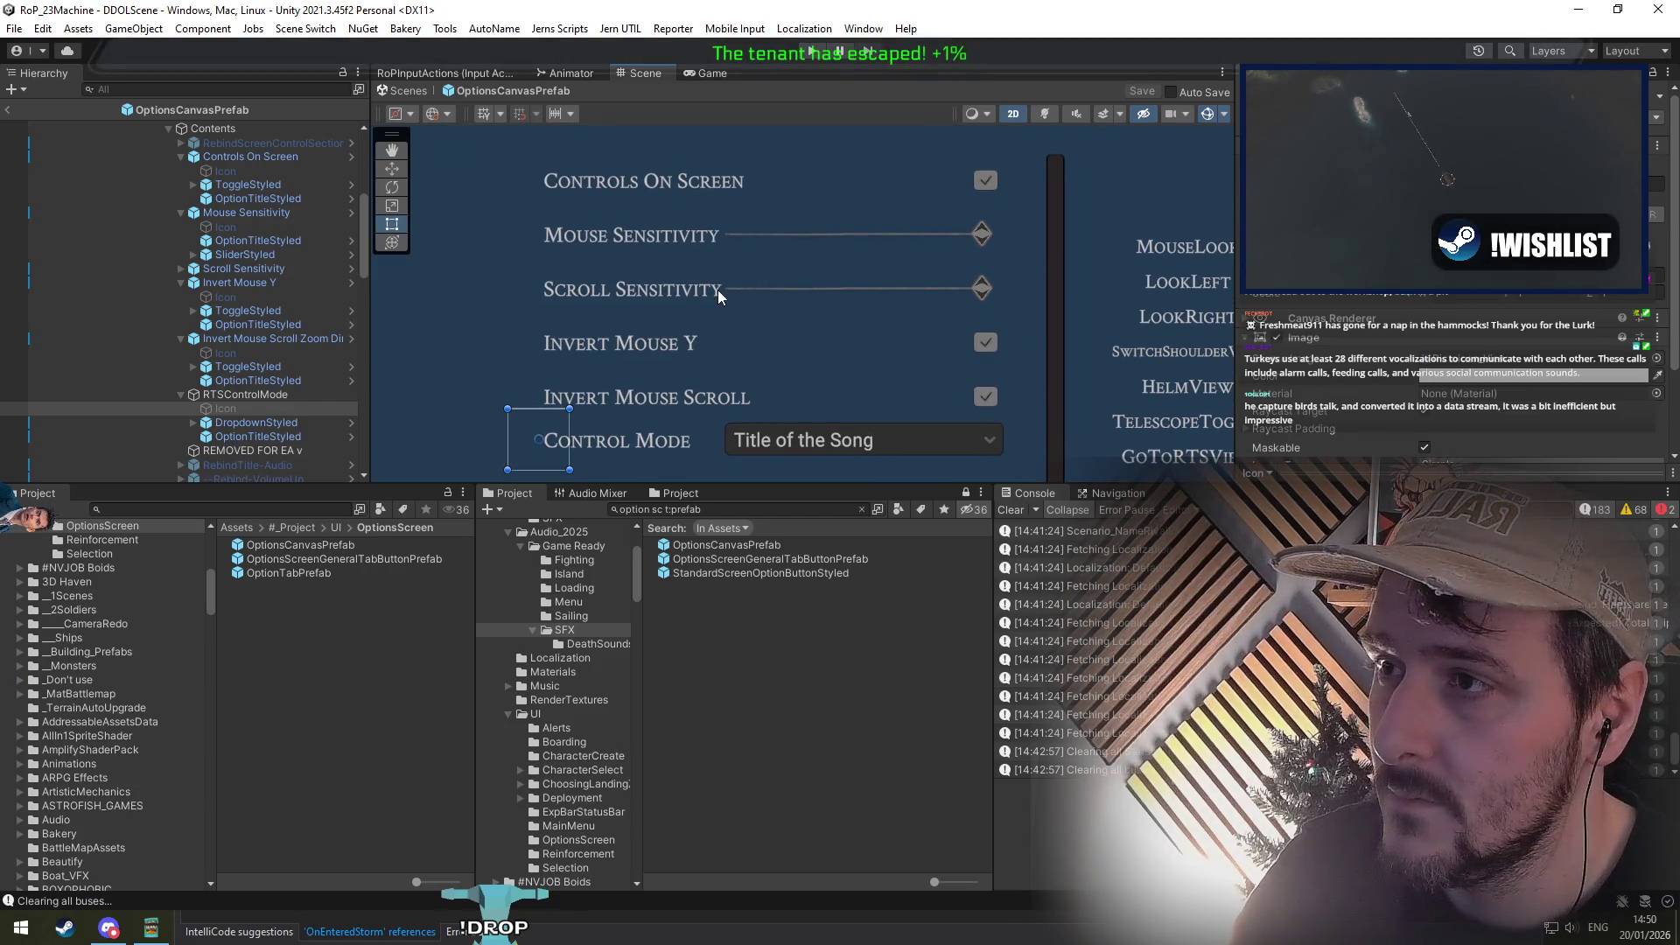
# Step: Select Scroll Sensitivity's title and slider, then open TitleAndStyledSliderPairPrefab in Prefab Mode
pyautogui.click(674, 290)
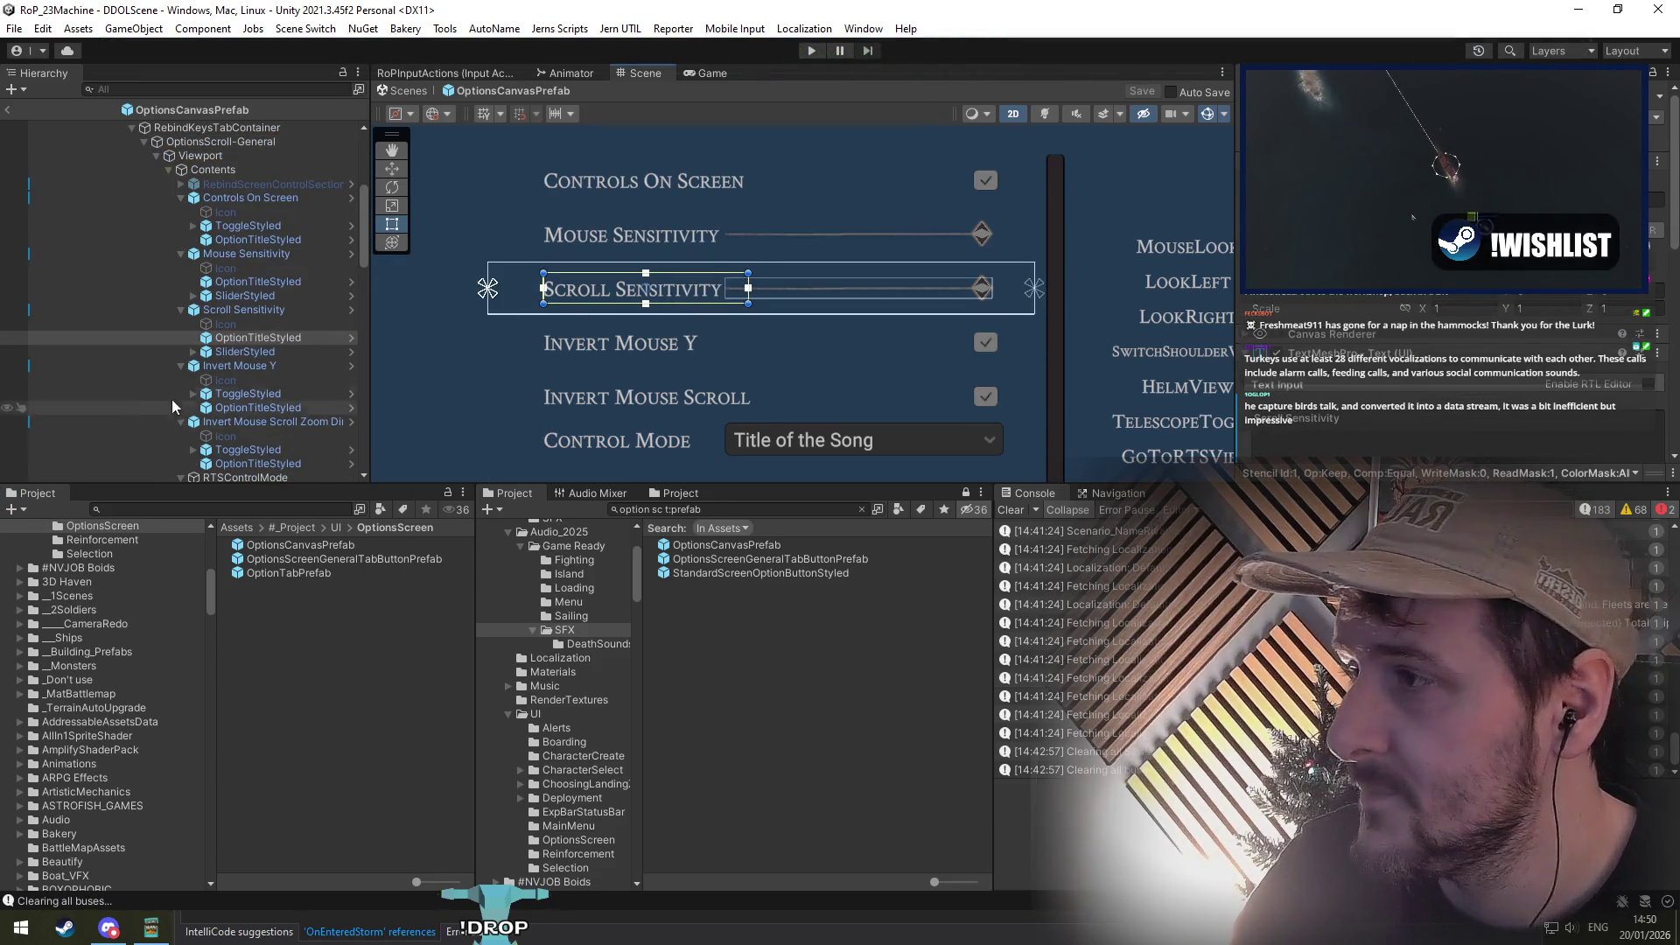
pyautogui.click(250, 351)
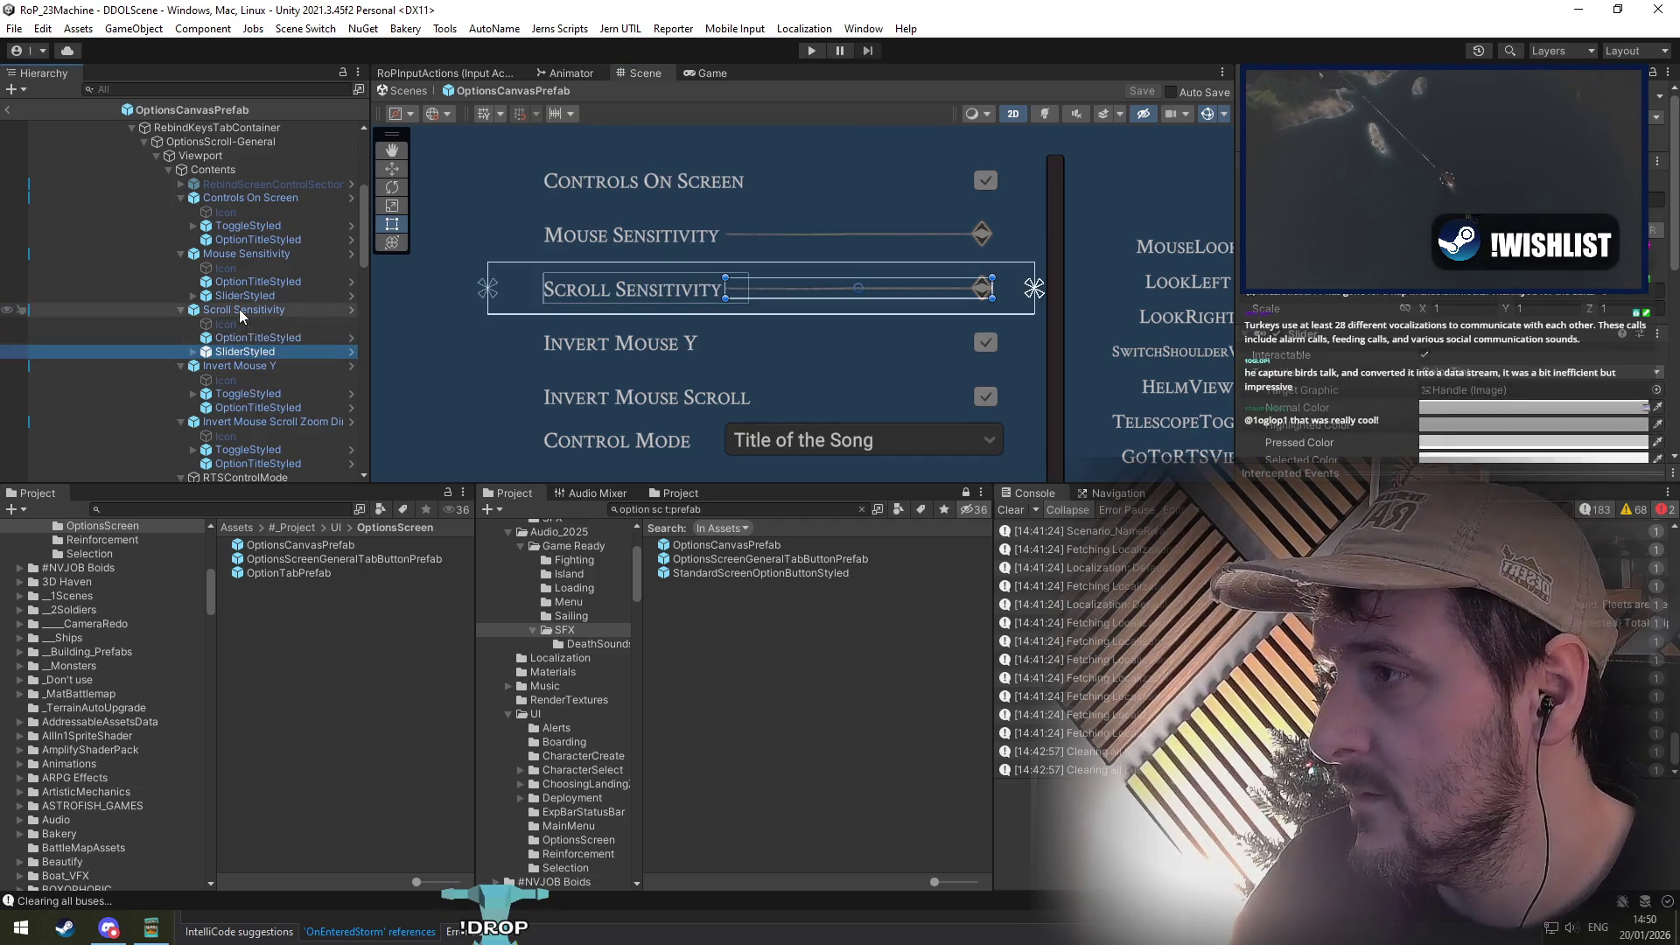
pyautogui.click(351, 309)
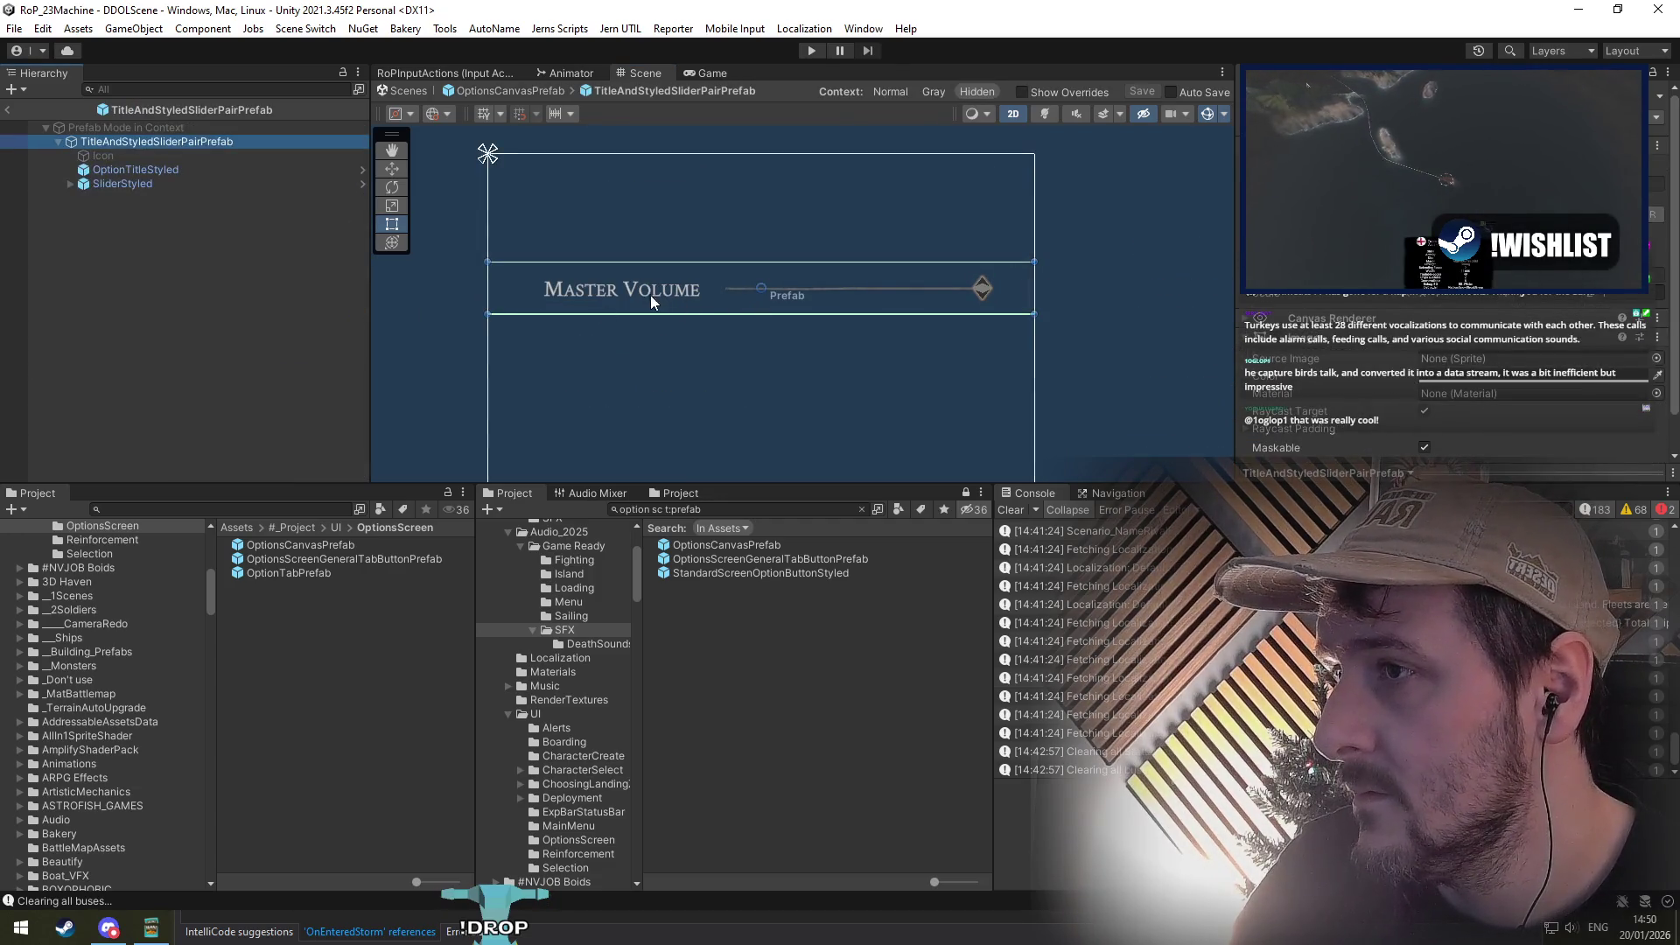
# Step: Narrow OptionTitleStyled's rect in the slider-pair prefab and save the modified prefab
pyautogui.click(123, 170)
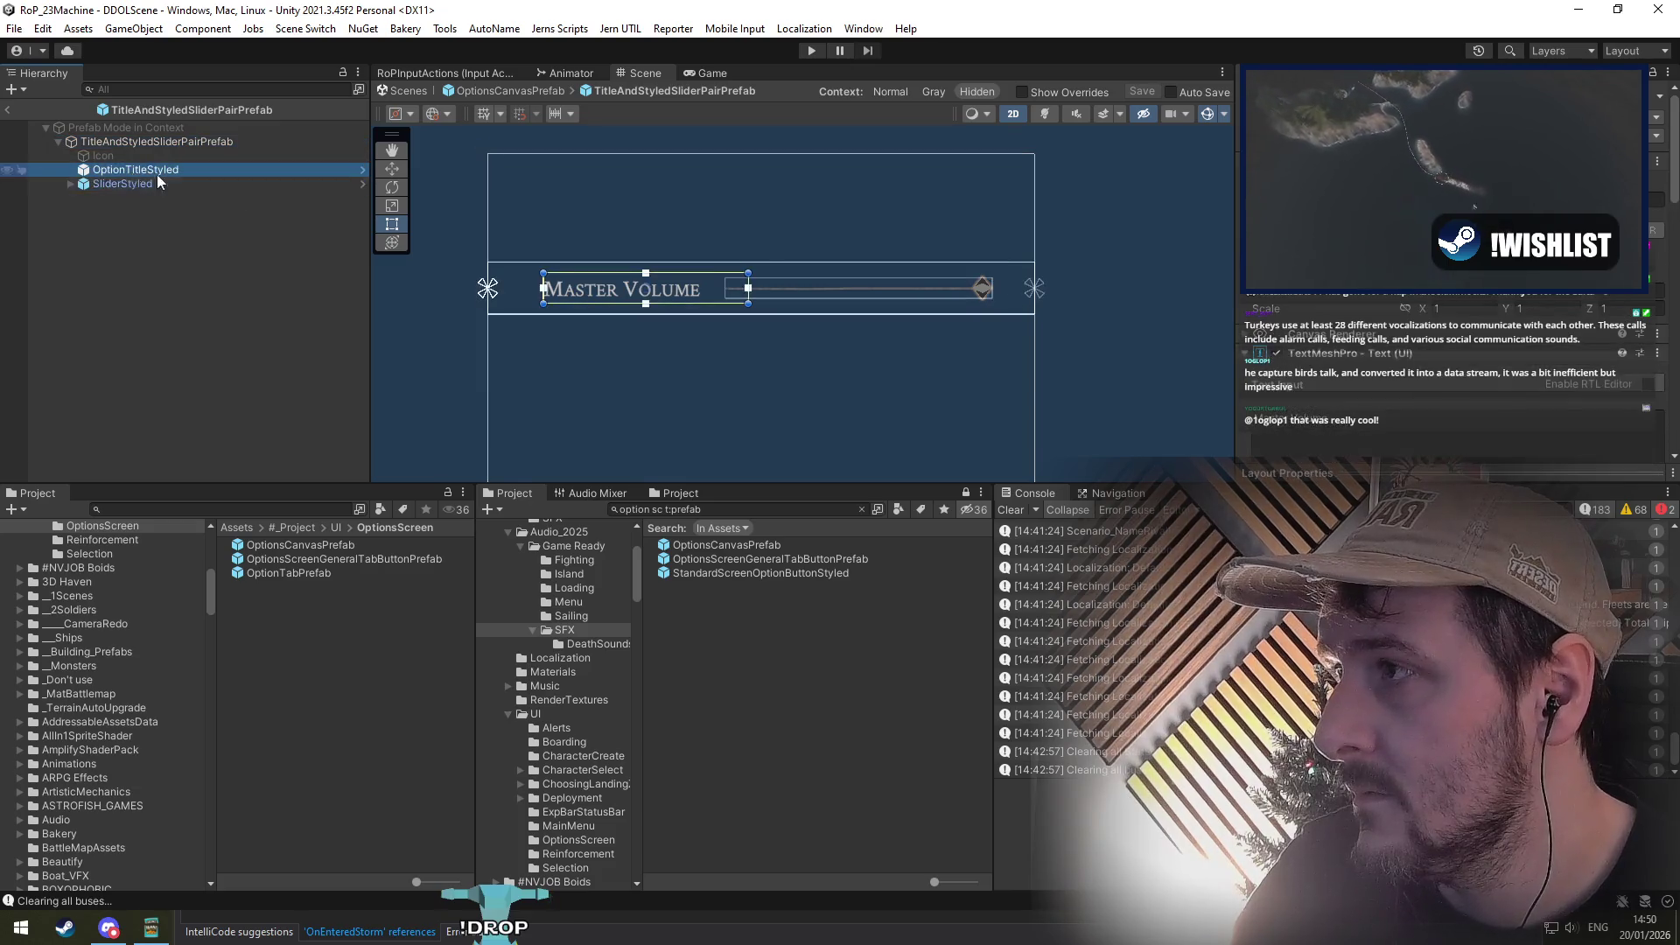
pyautogui.moveTo(748, 290); pyautogui.dragTo(725, 291)
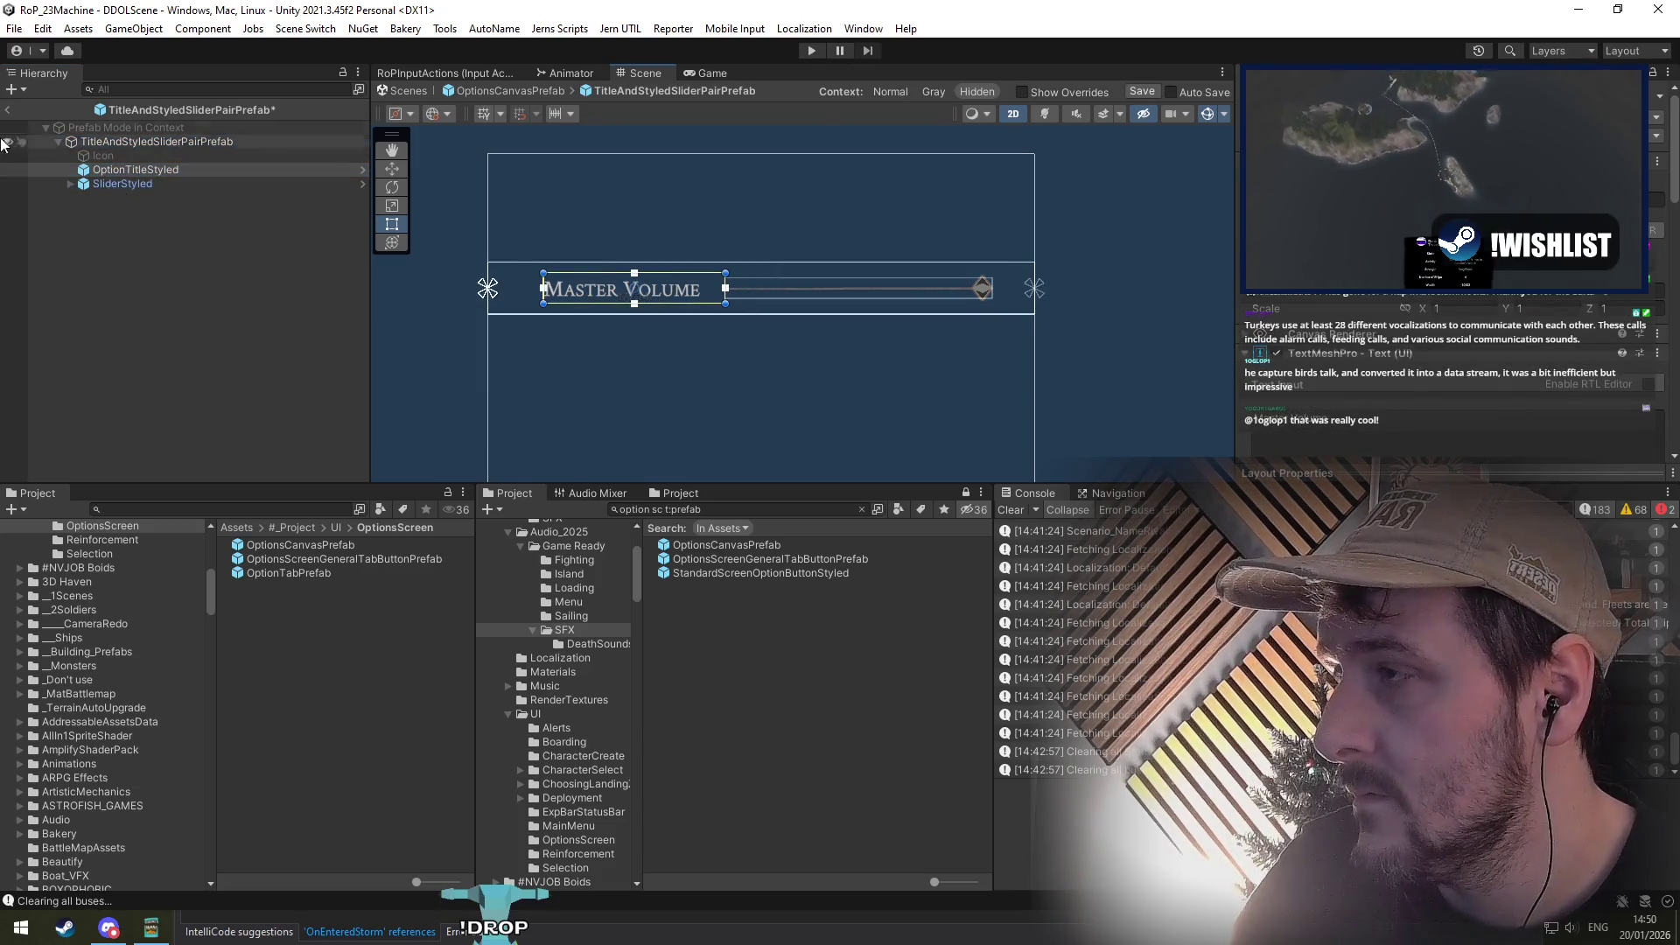
pyautogui.doubleClick(892, 546)
pyautogui.click(882, 498)
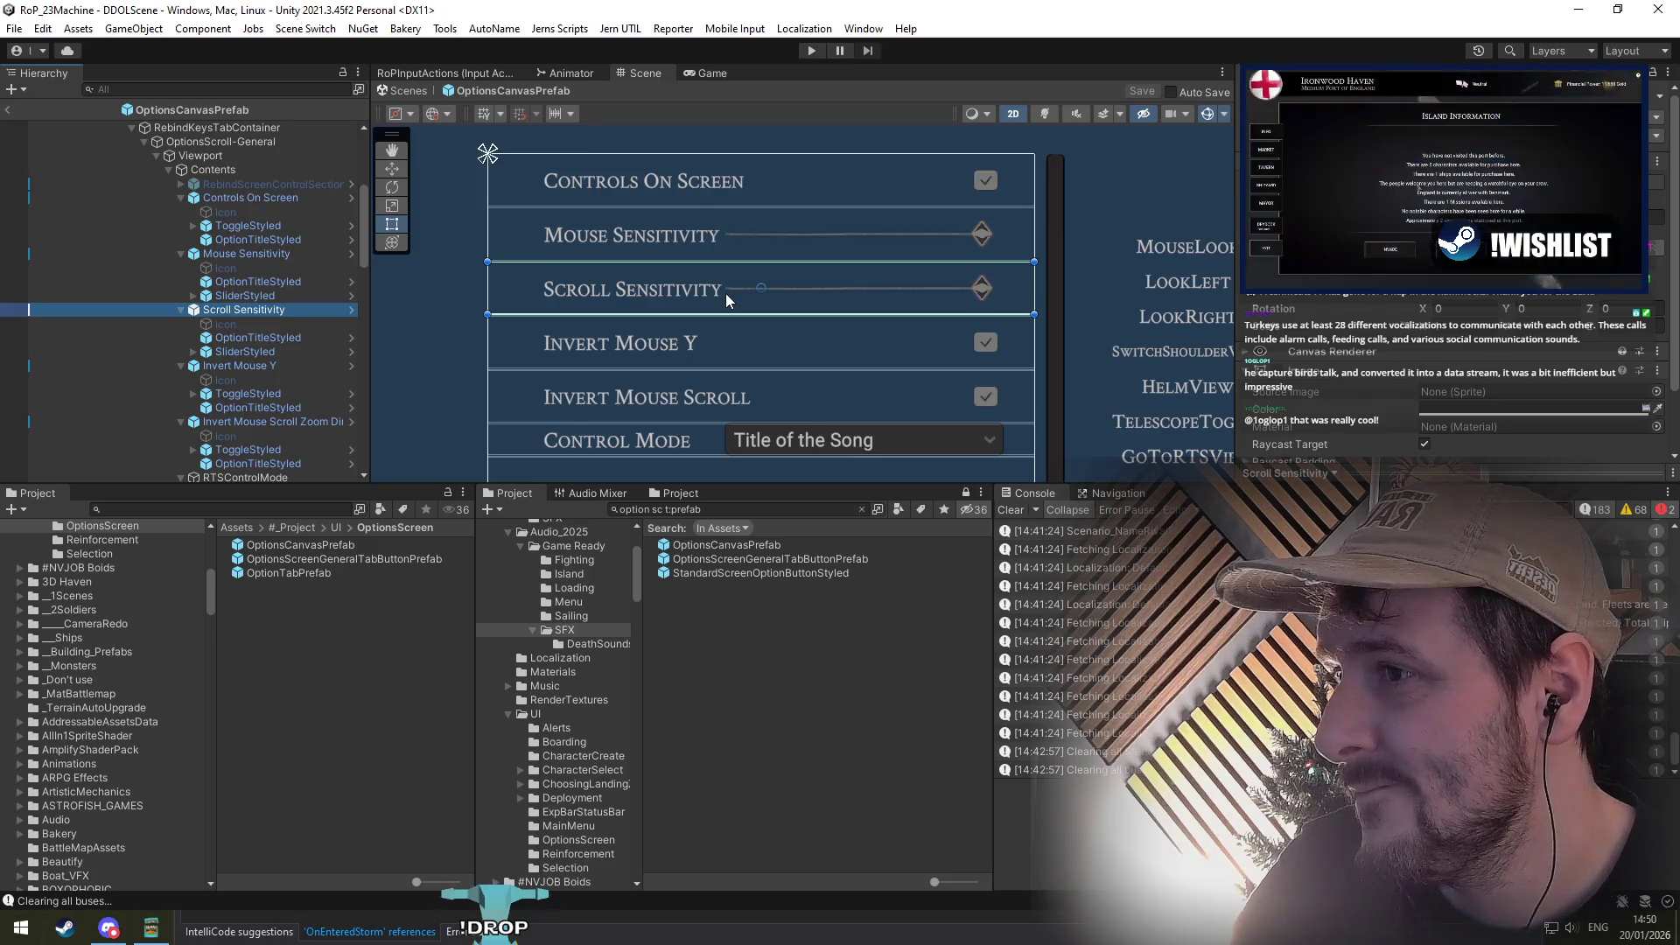
# Step: Review the whole options dialog, then exit Prefab Mode back to DDOLScene
pyautogui.click(219, 169)
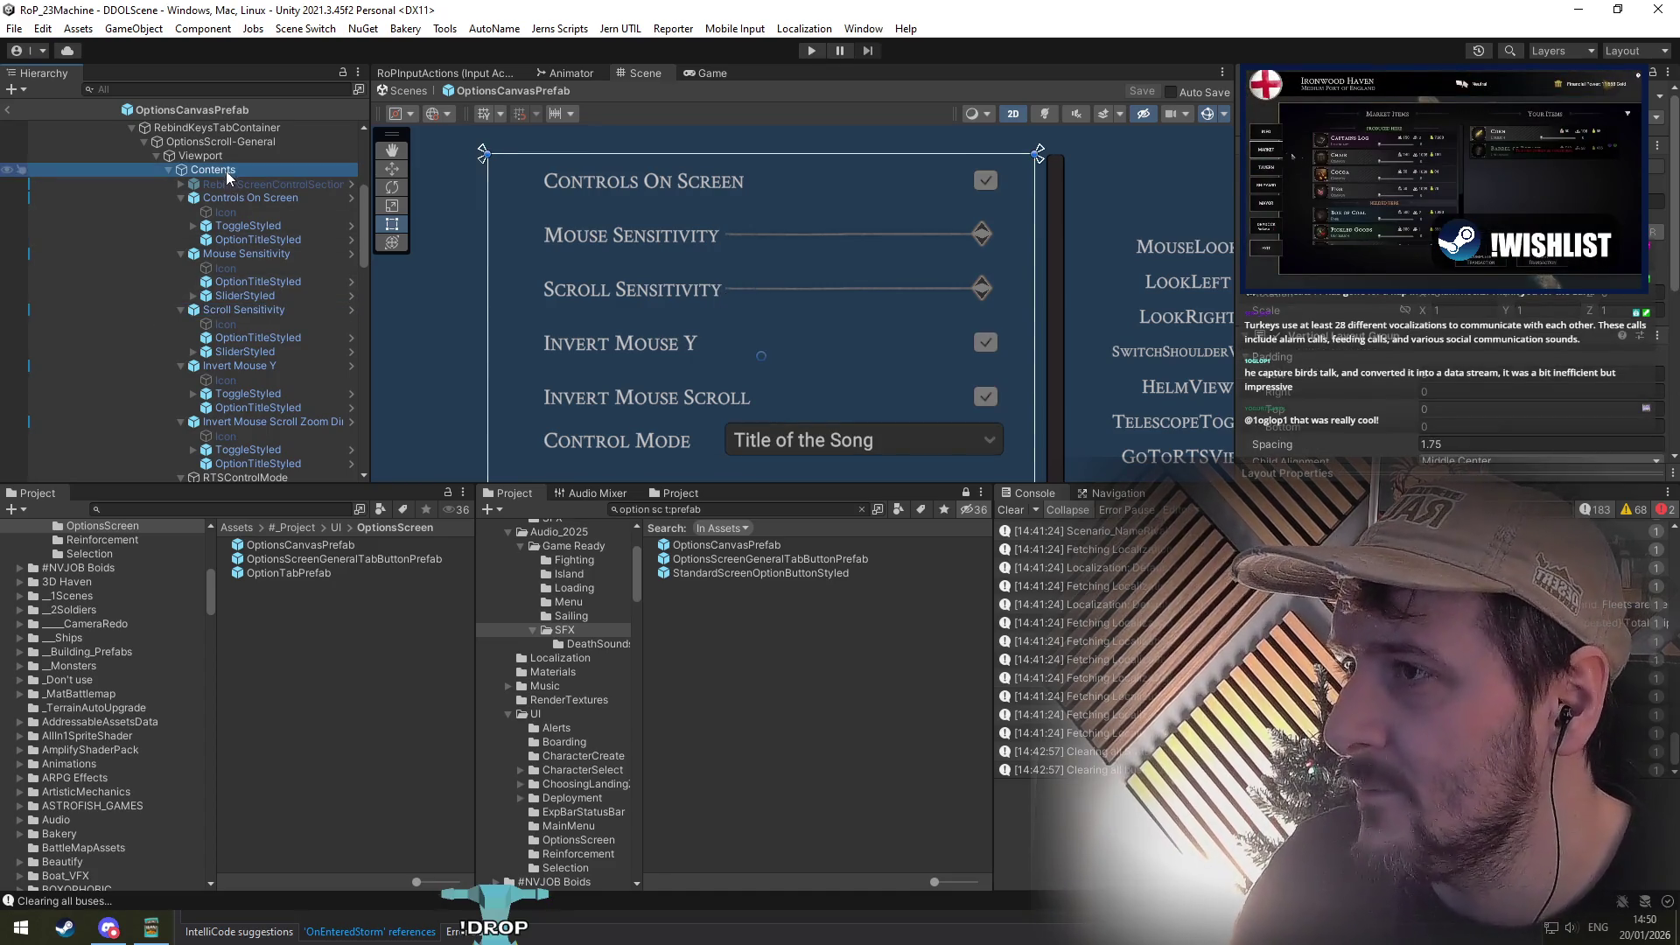
pyautogui.scroll(-3, 821, 231)
pyautogui.moveTo(858, 324)
pyautogui.mouseDown()
pyautogui.moveTo(702, 590)
pyautogui.moveTo(738, 492)
pyautogui.moveTo(1014, 339)
pyautogui.moveTo(986, 165)
pyautogui.moveTo(886, 282)
pyautogui.mouseUp()
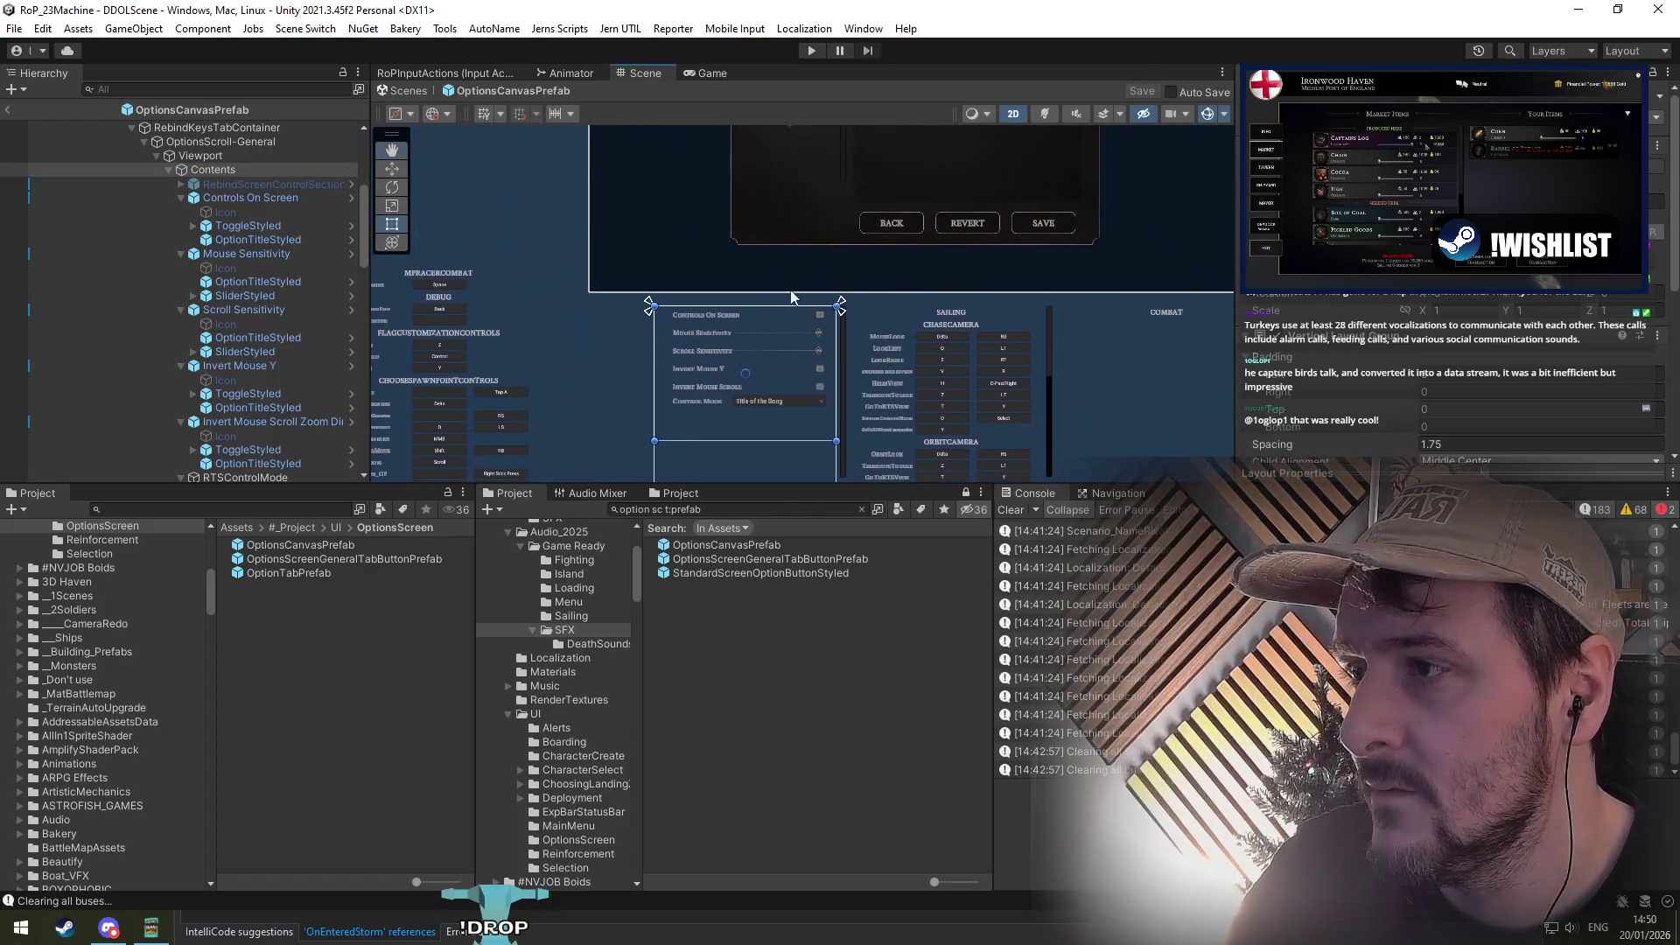
pyautogui.scroll(4, 238, 184)
pyautogui.click(7, 109)
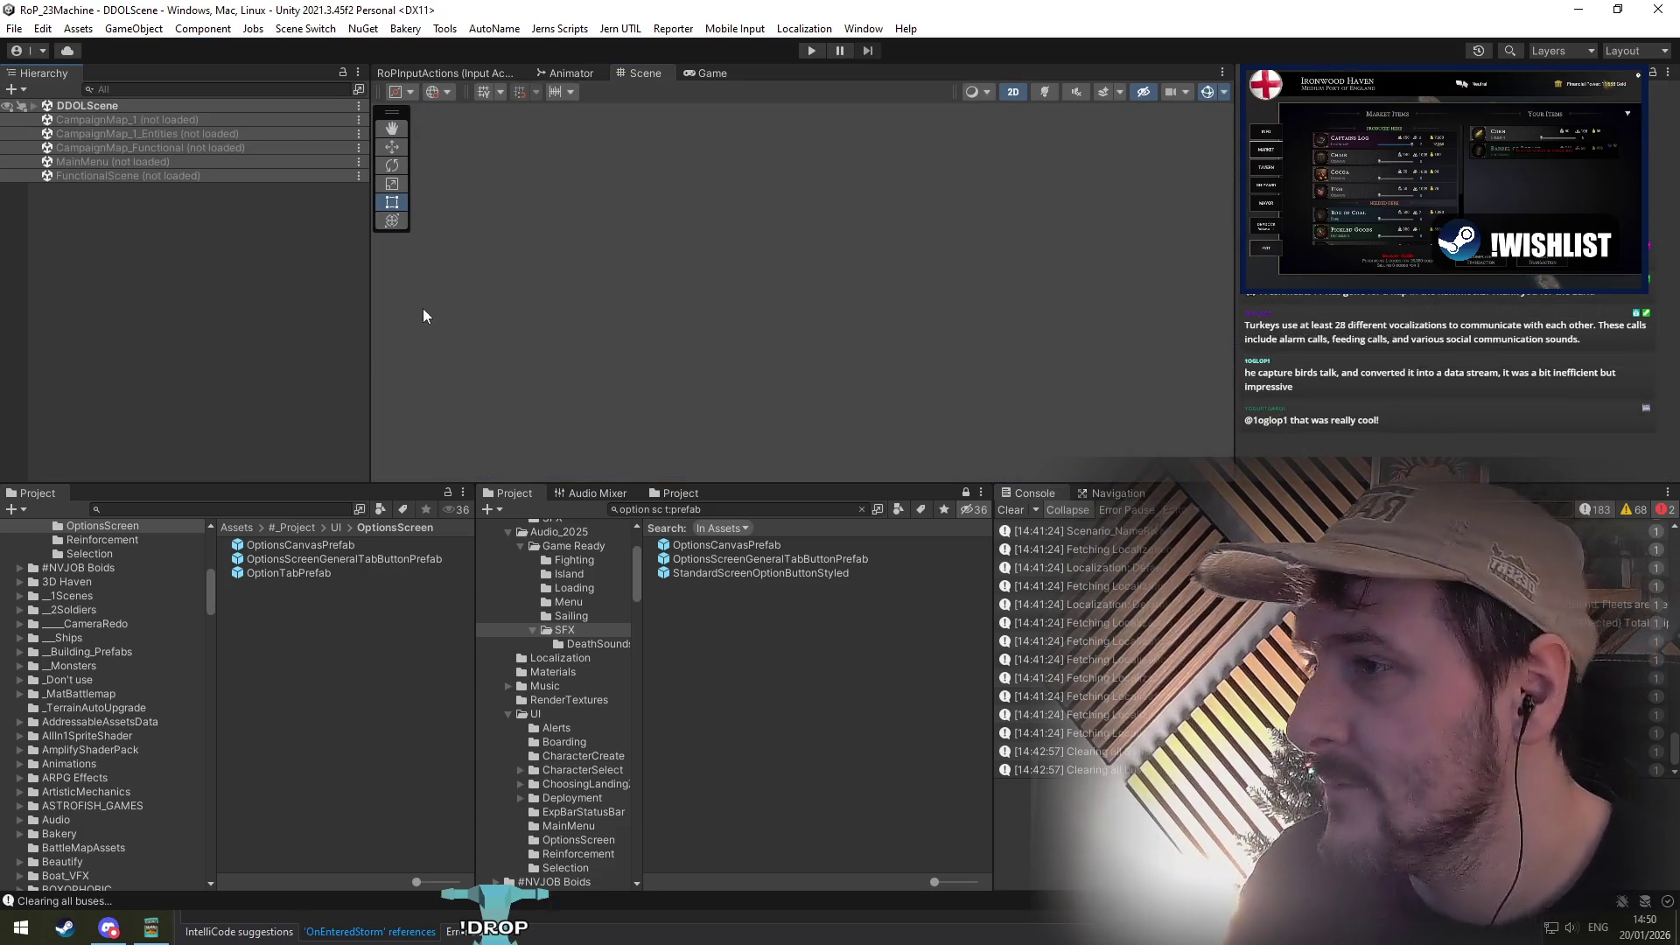
pyautogui.click(809, 49)
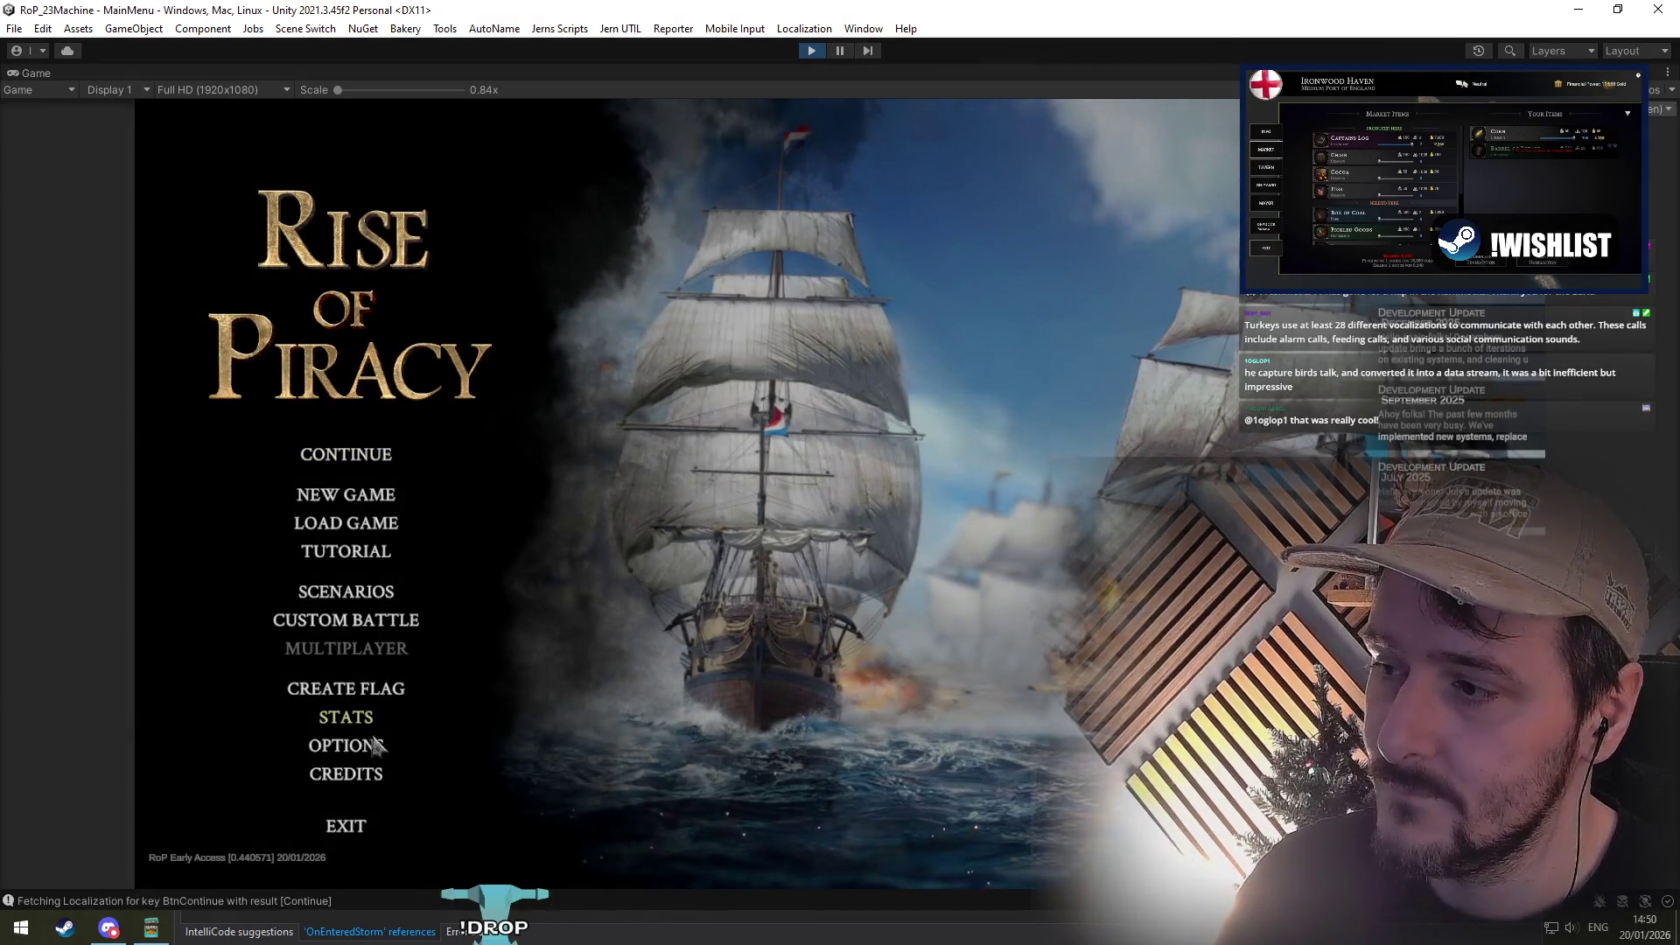
pyautogui.click(375, 744)
pyautogui.click(589, 512)
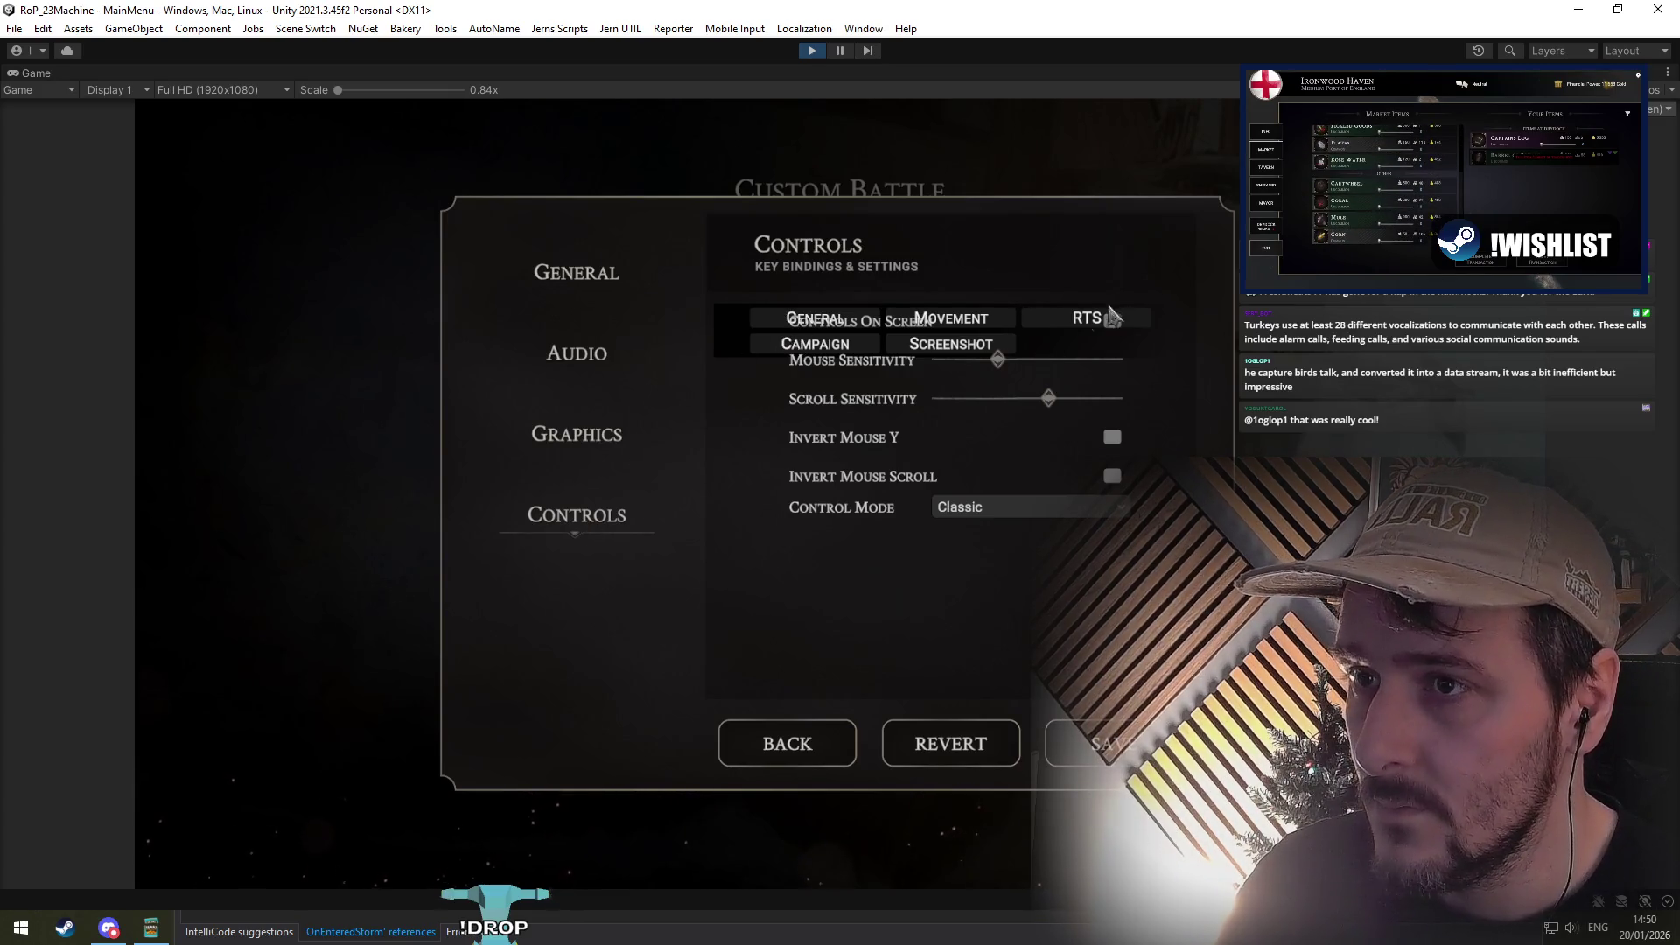
pyautogui.click(1111, 317)
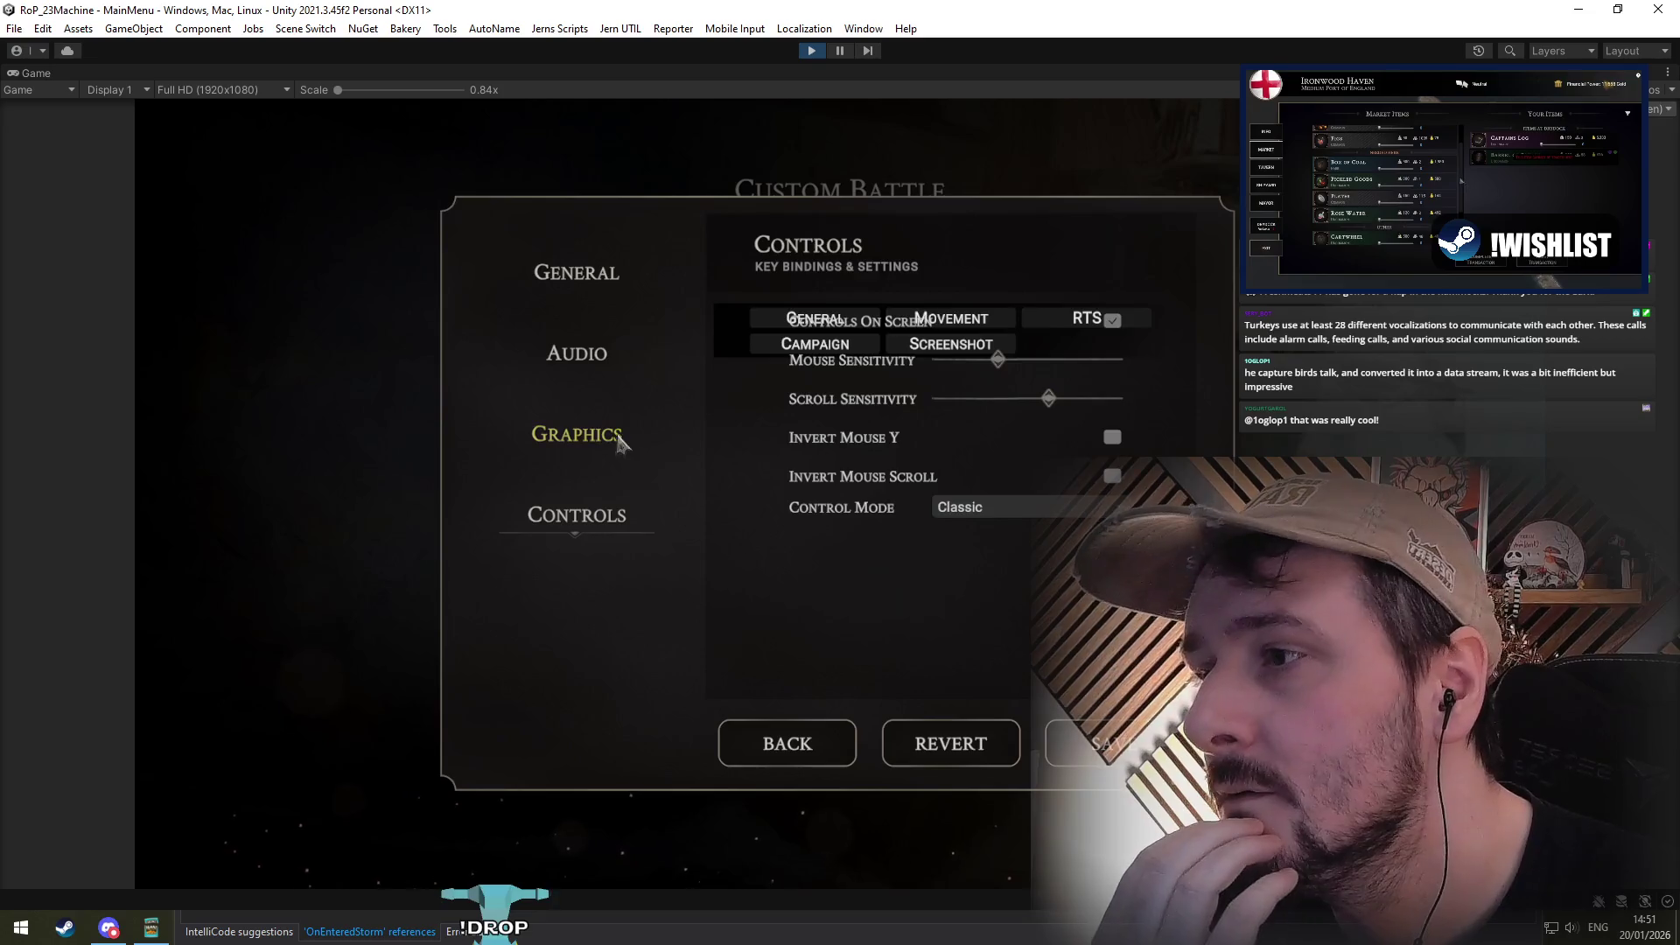
pyautogui.click(806, 56)
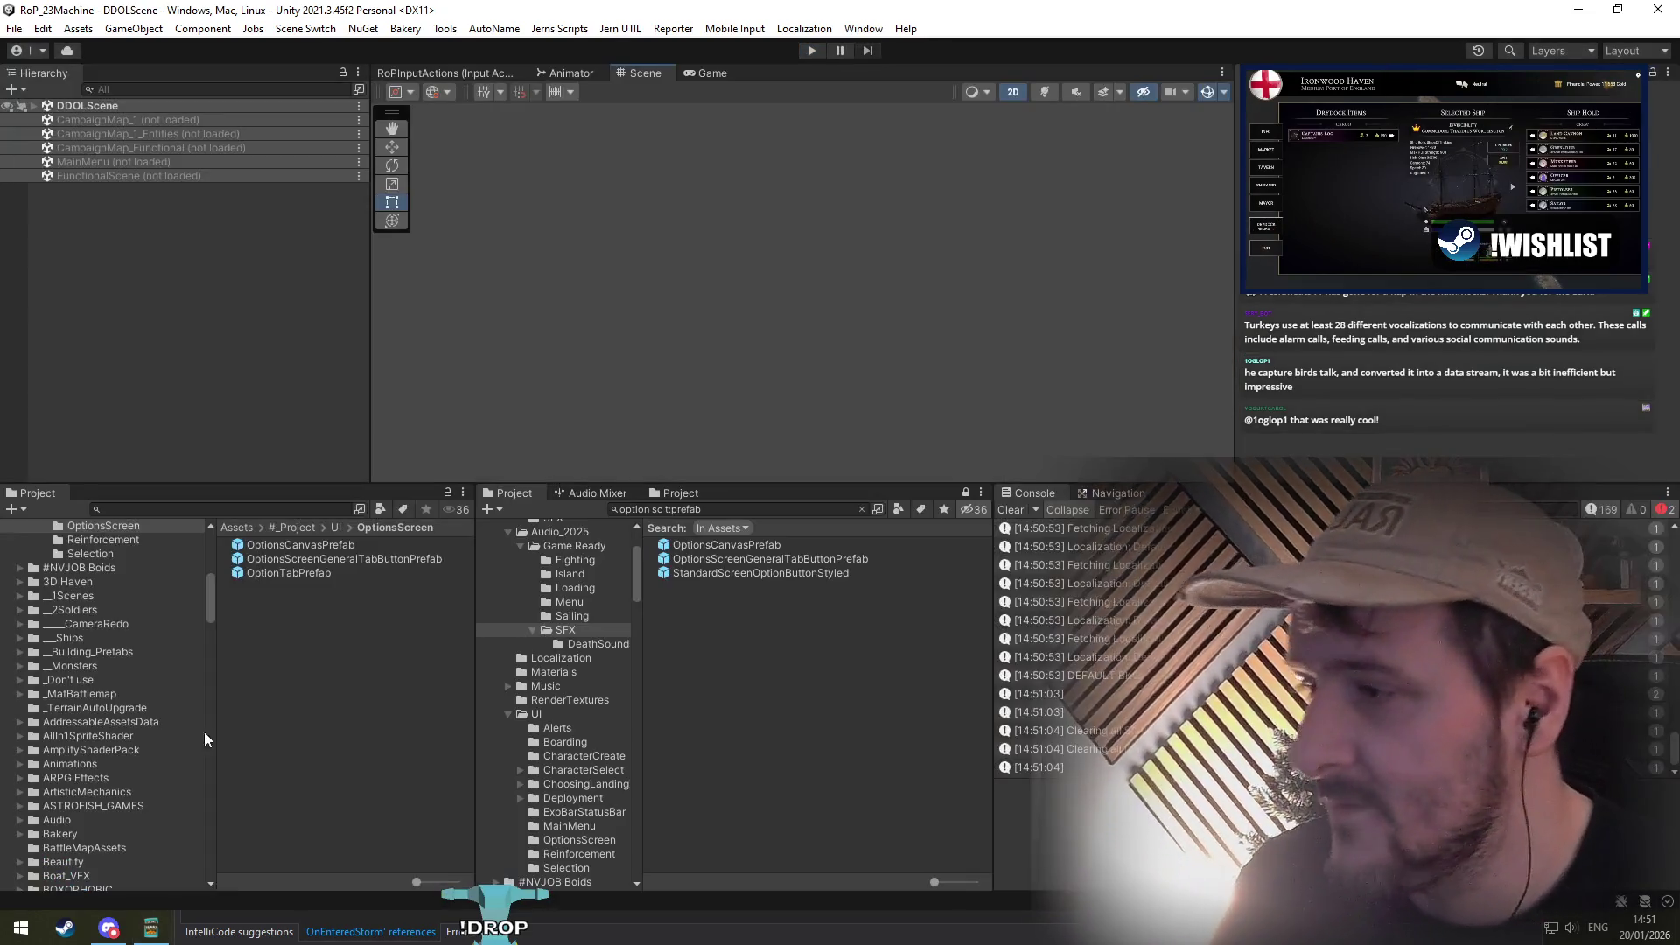
pyautogui.doubleClick(313, 546)
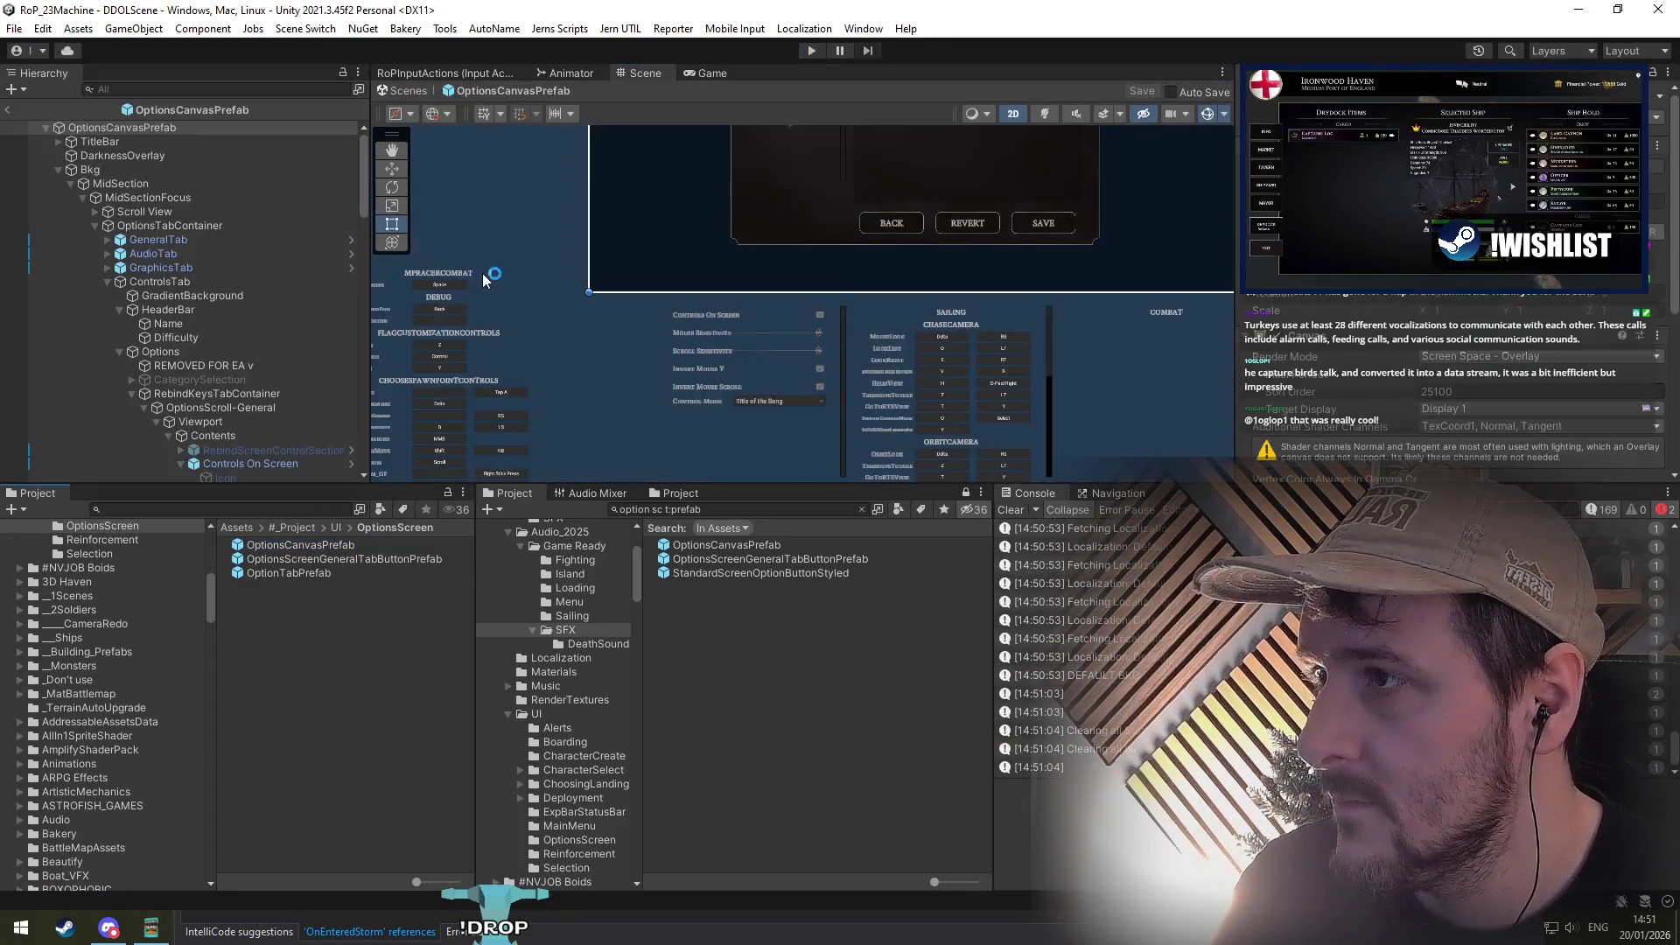
pyautogui.moveTo(731, 435); pyautogui.dragTo(728, 434)
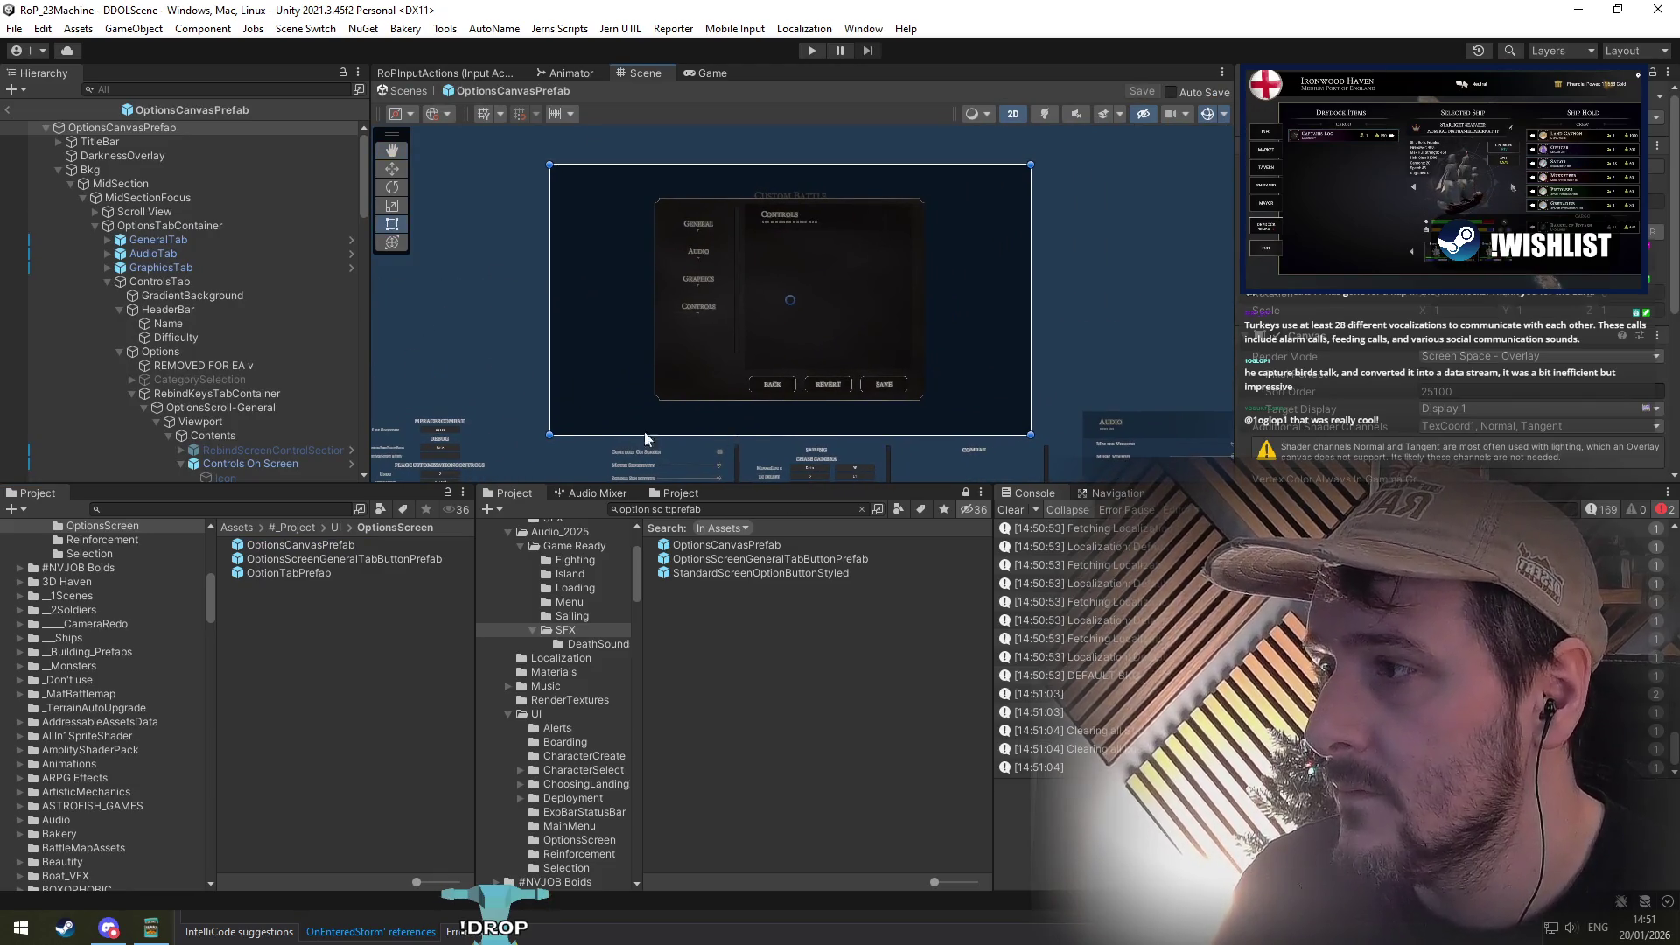
pyautogui.scroll(-3, 234, 377)
pyautogui.click(236, 296)
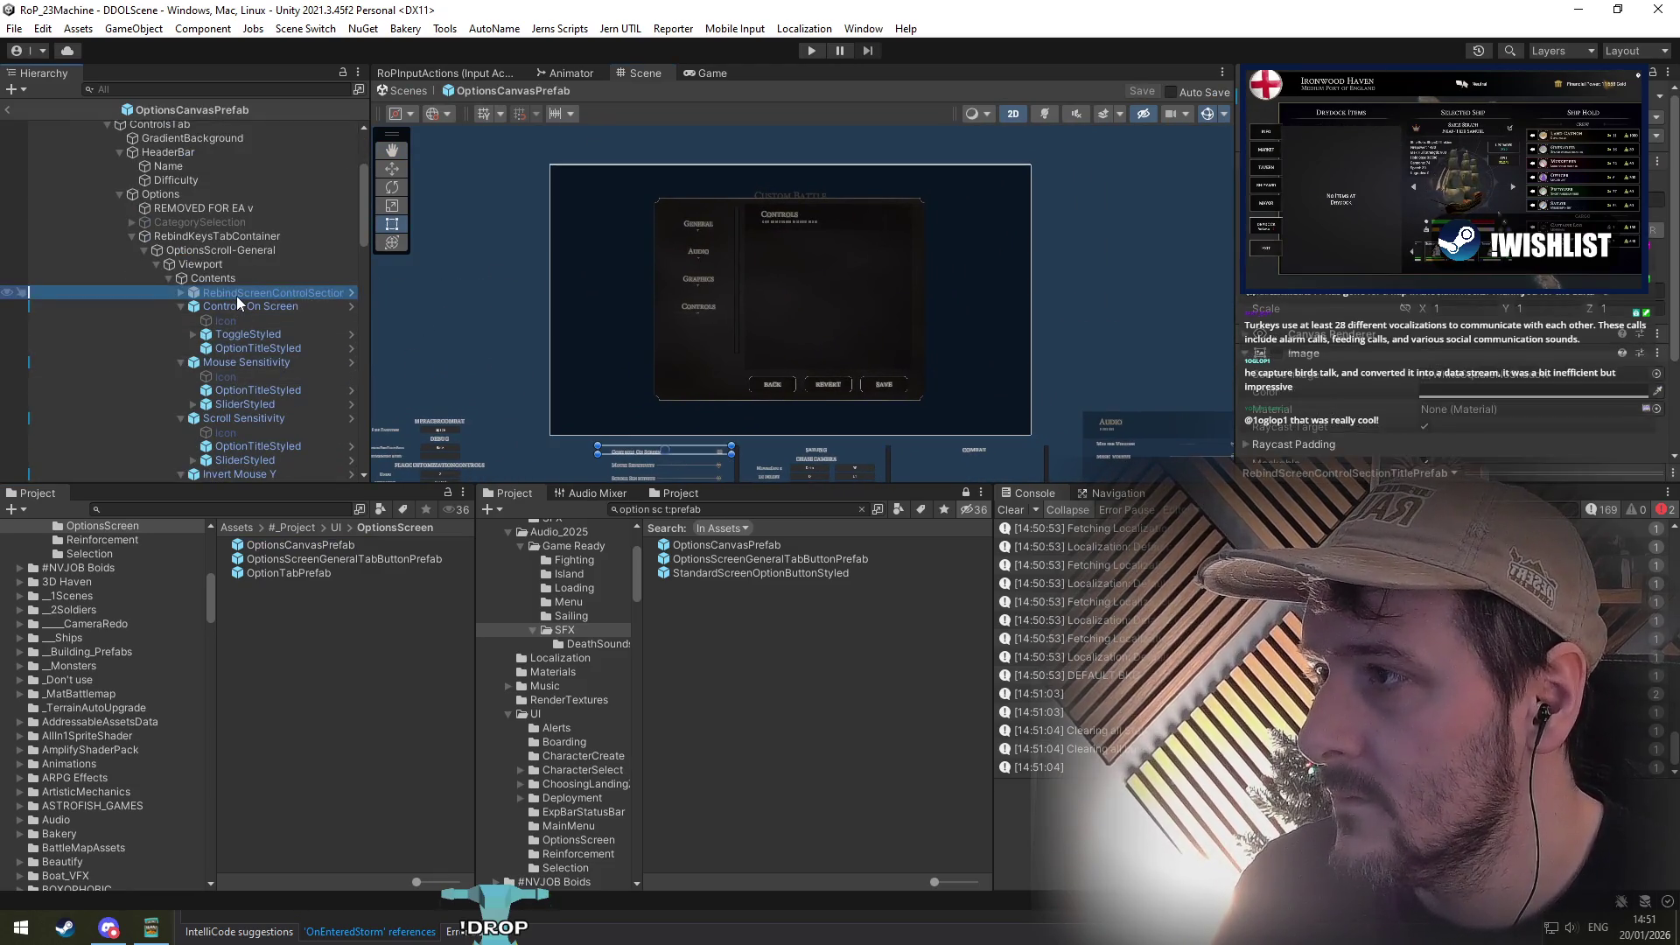
pyautogui.moveTo(710, 329)
pyautogui.mouseDown()
pyautogui.moveTo(638, 358)
pyautogui.moveTo(974, 261)
pyautogui.moveTo(783, 367)
pyautogui.moveTo(810, 236)
pyautogui.moveTo(758, 210)
pyautogui.moveTo(729, 267)
pyautogui.moveTo(630, 271)
pyautogui.moveTo(817, 292)
pyautogui.mouseUp()
pyautogui.scroll(-3, 817, 292)
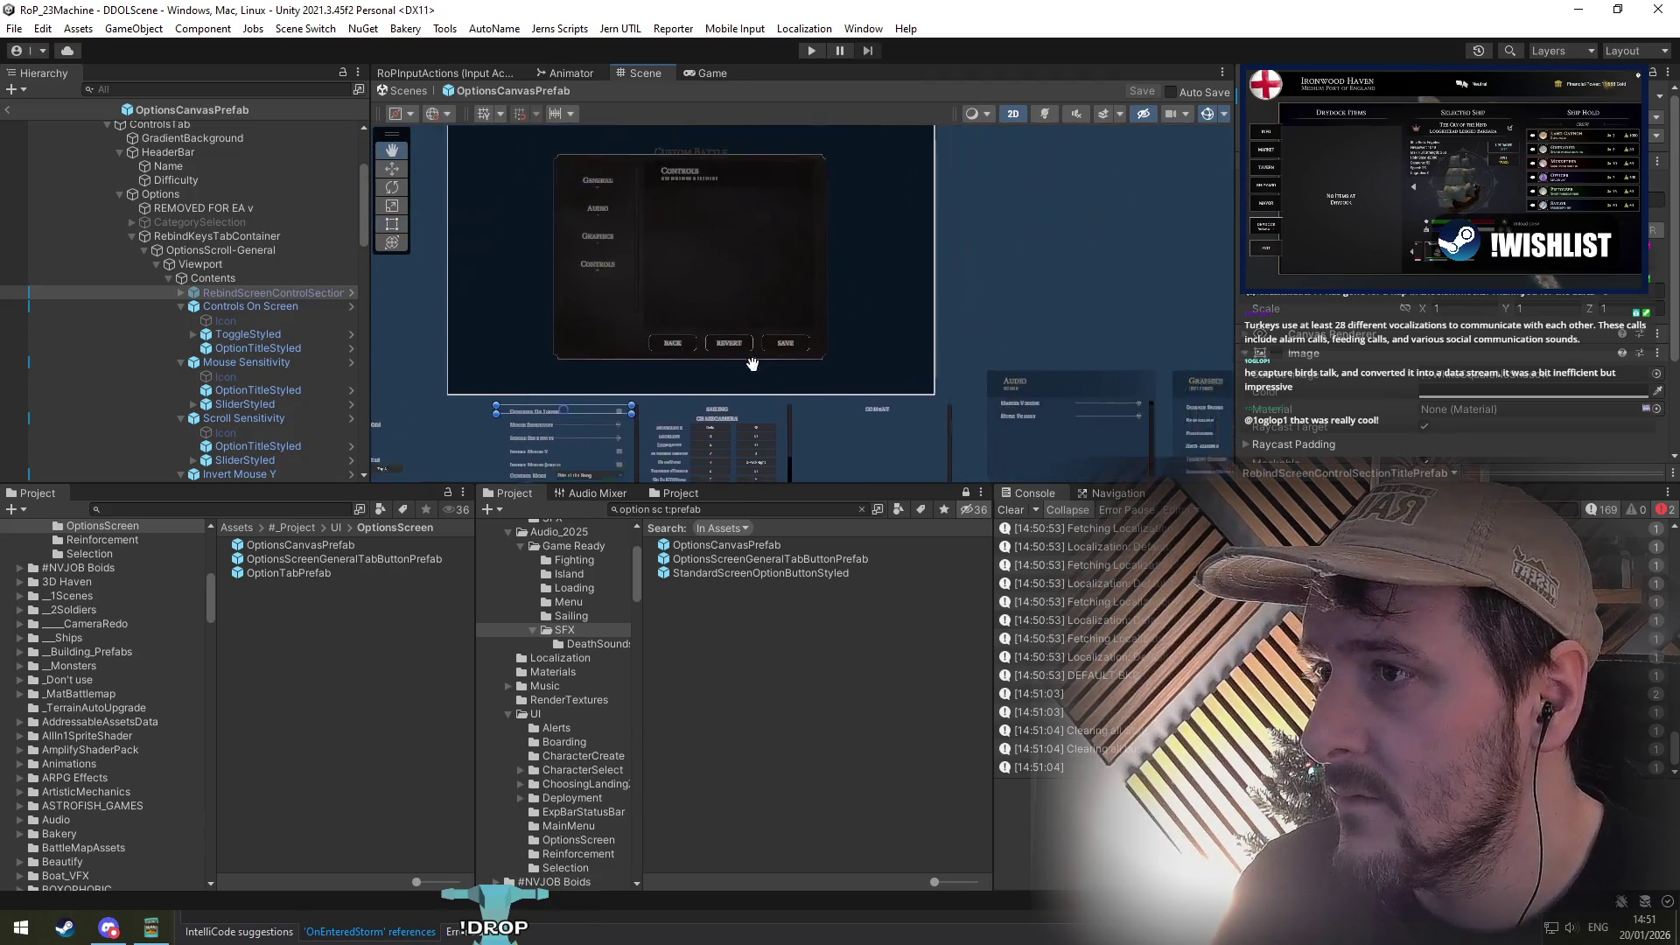
pyautogui.moveTo(746, 364)
pyautogui.mouseDown()
pyautogui.moveTo(702, 458)
pyautogui.moveTo(767, 400)
pyautogui.mouseUp()
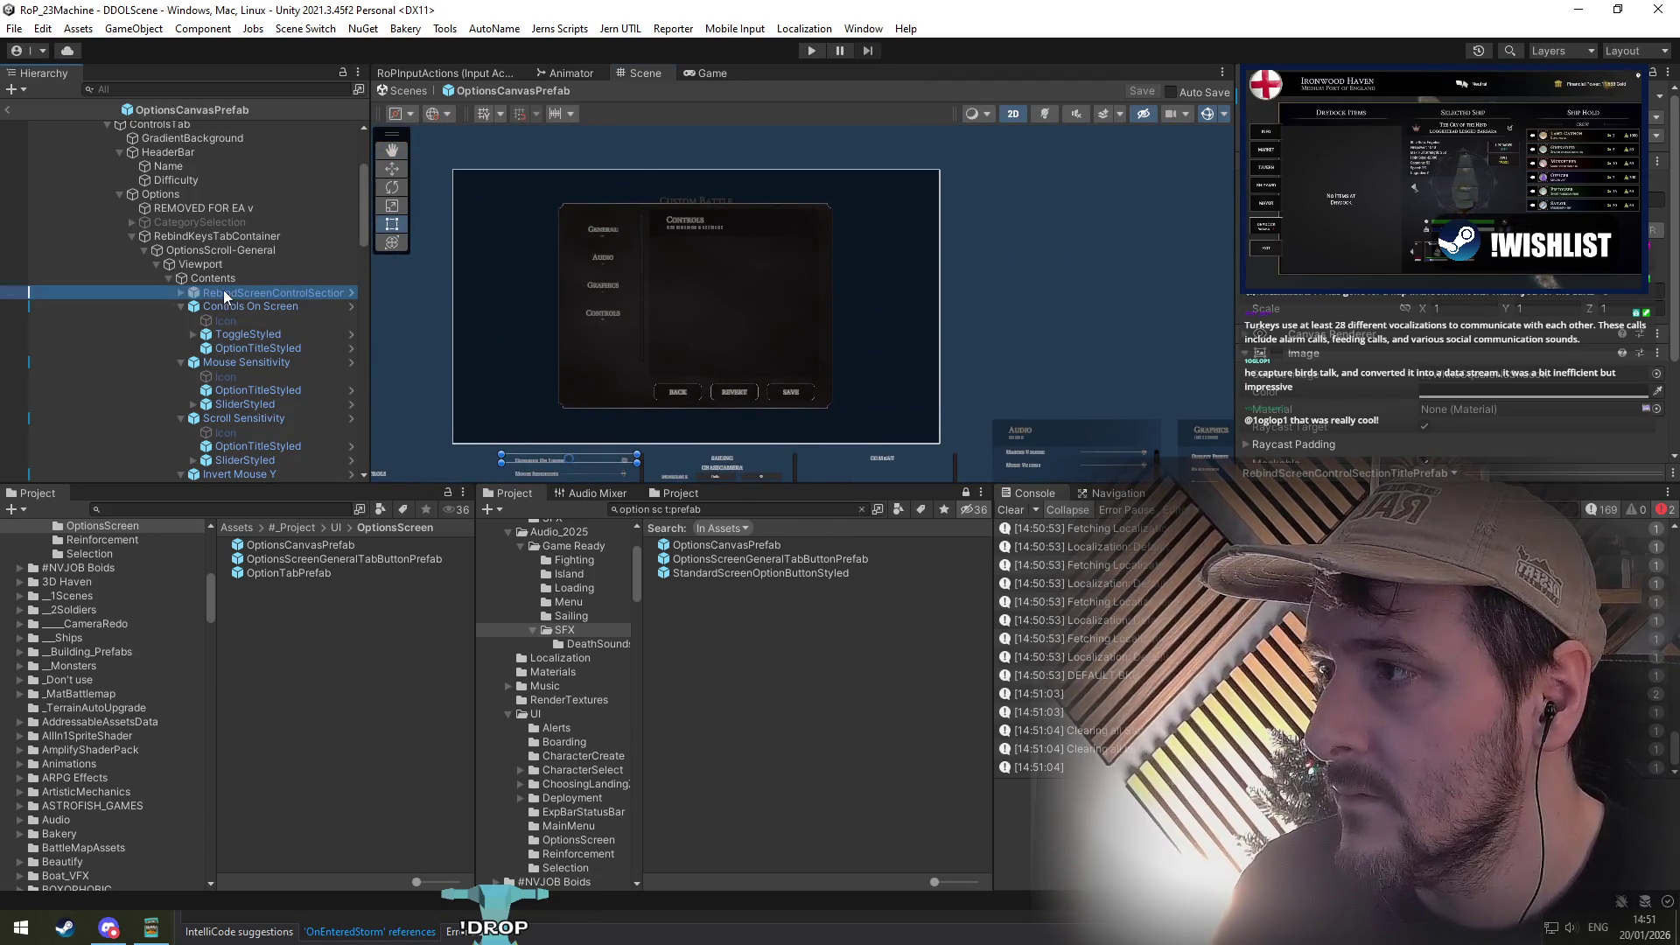
pyautogui.click(7, 109)
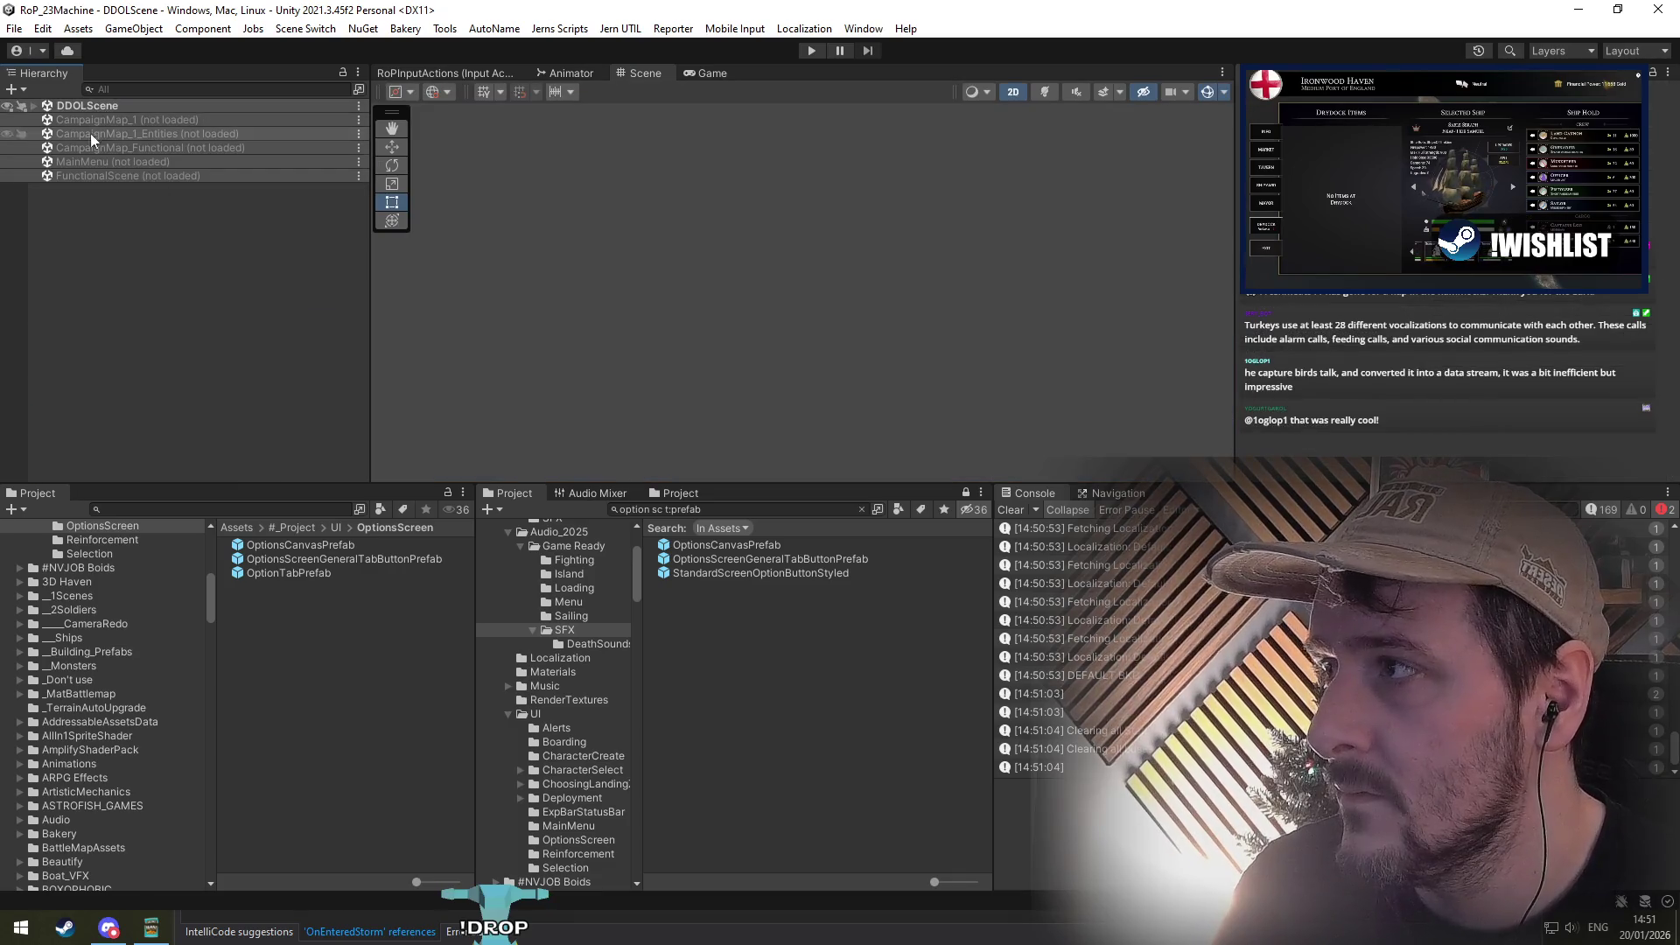
pyautogui.rightClick(89, 158)
pyautogui.click(93, 182)
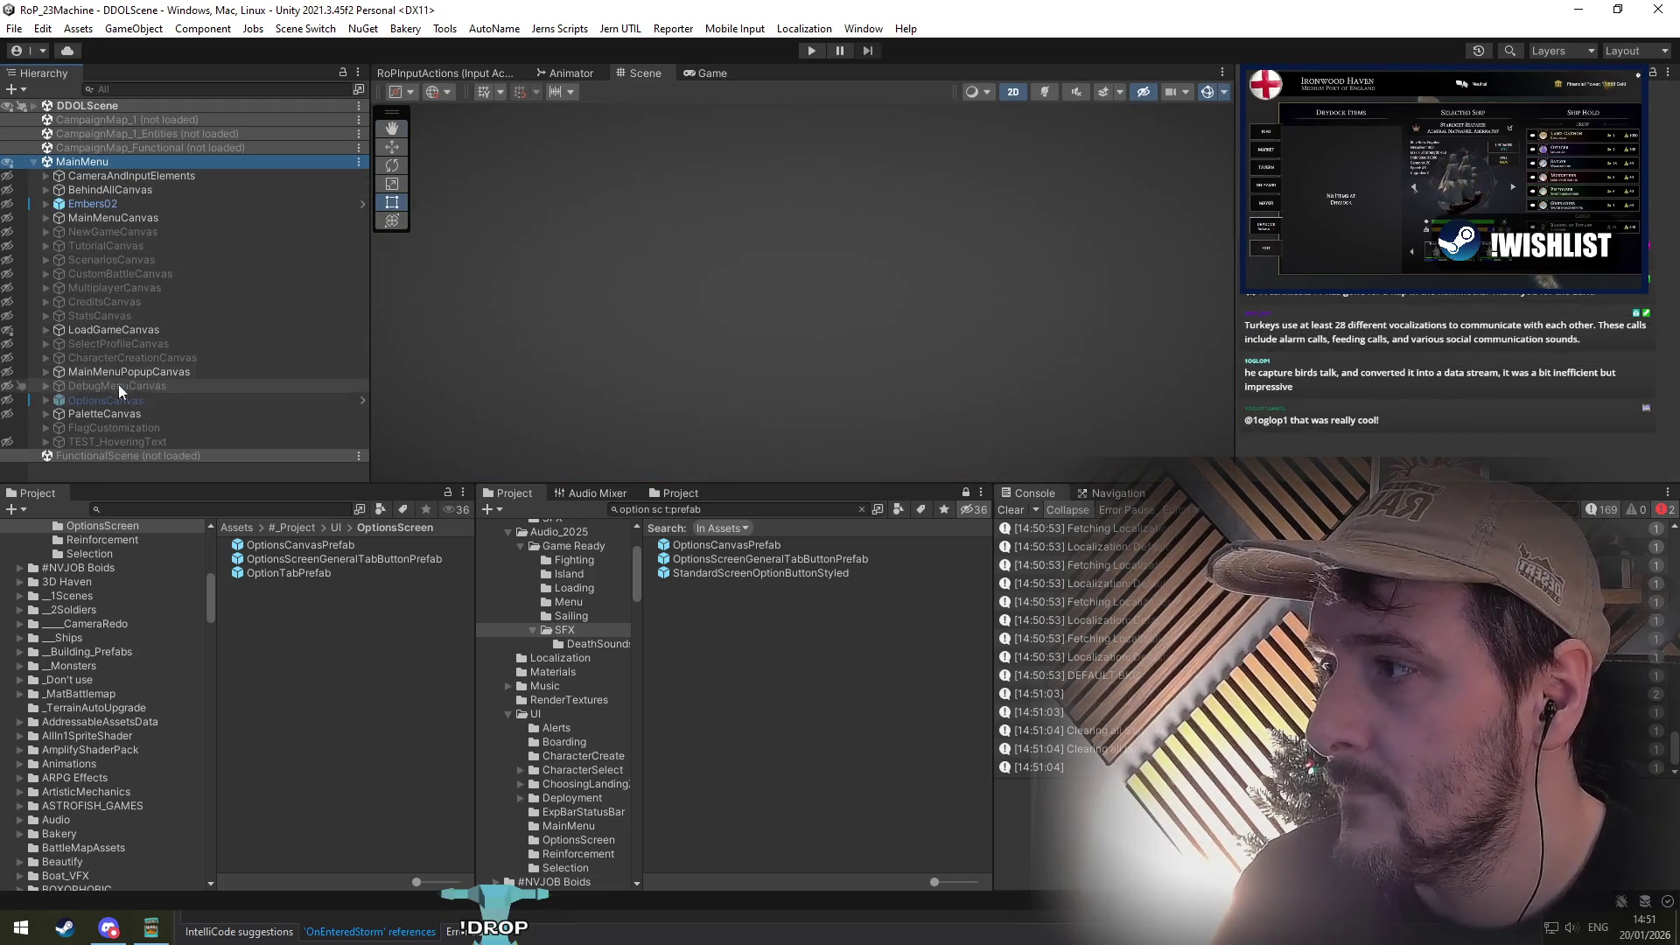
# Step: Activate and expand OptionsCanvas in MainMenu, then frame its Controls key-bindings panel in the Scene view
pyautogui.click(118, 402)
pyautogui.hotkey('alt', 'shift', 'a')
pyautogui.press('Right')
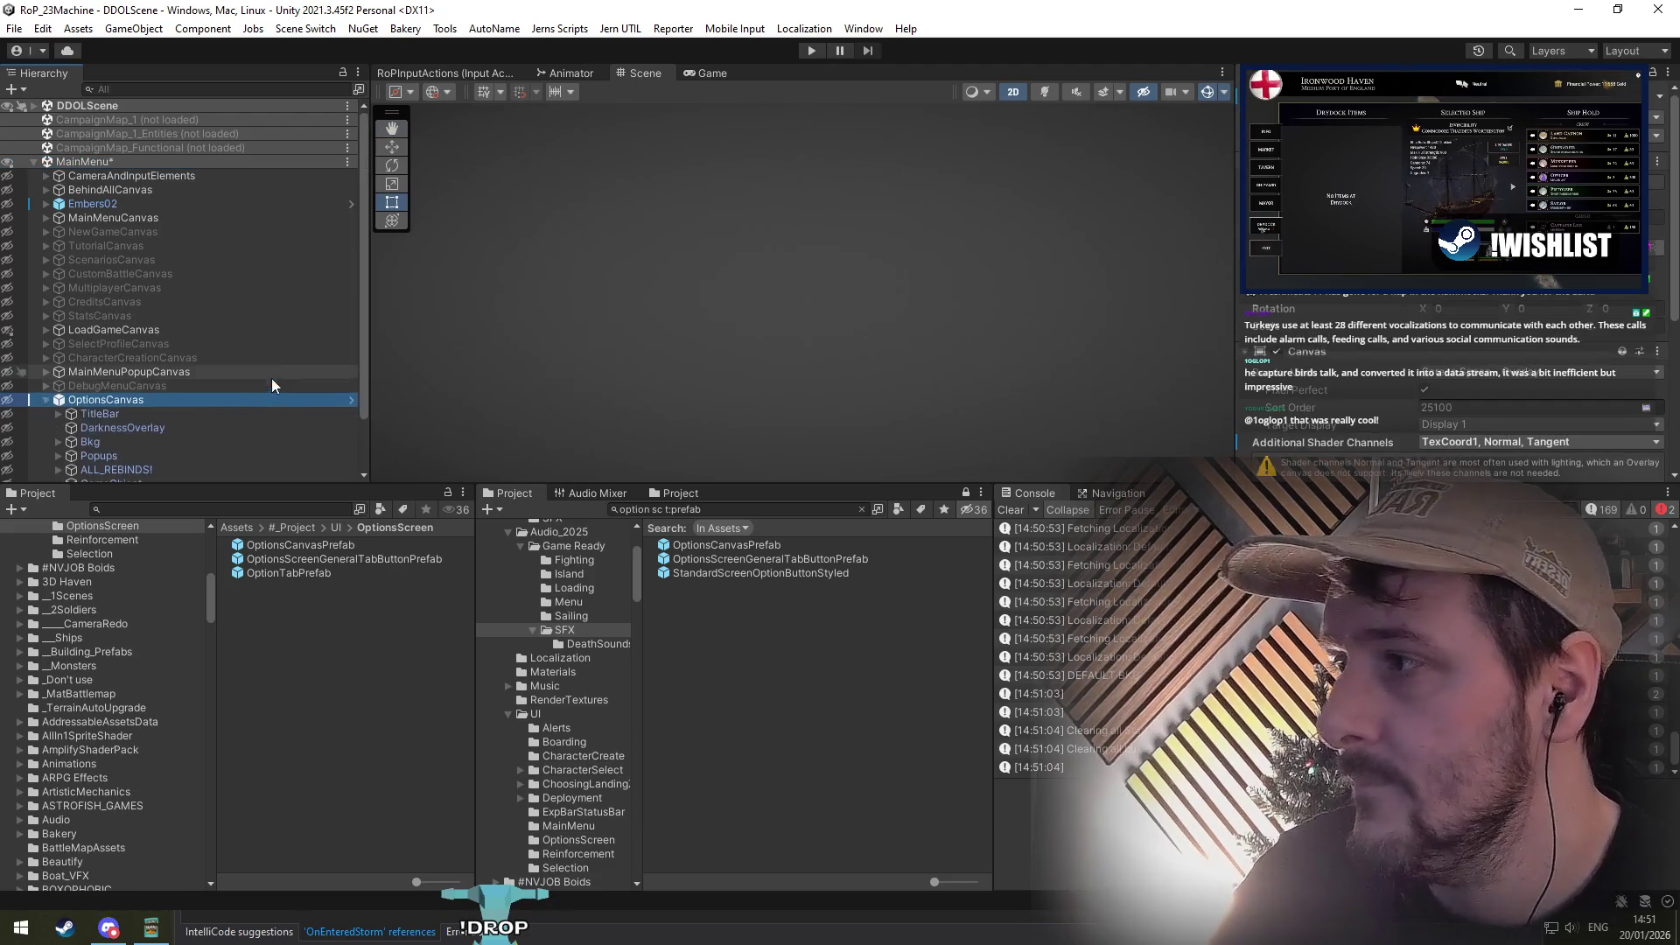
pyautogui.press('Down')
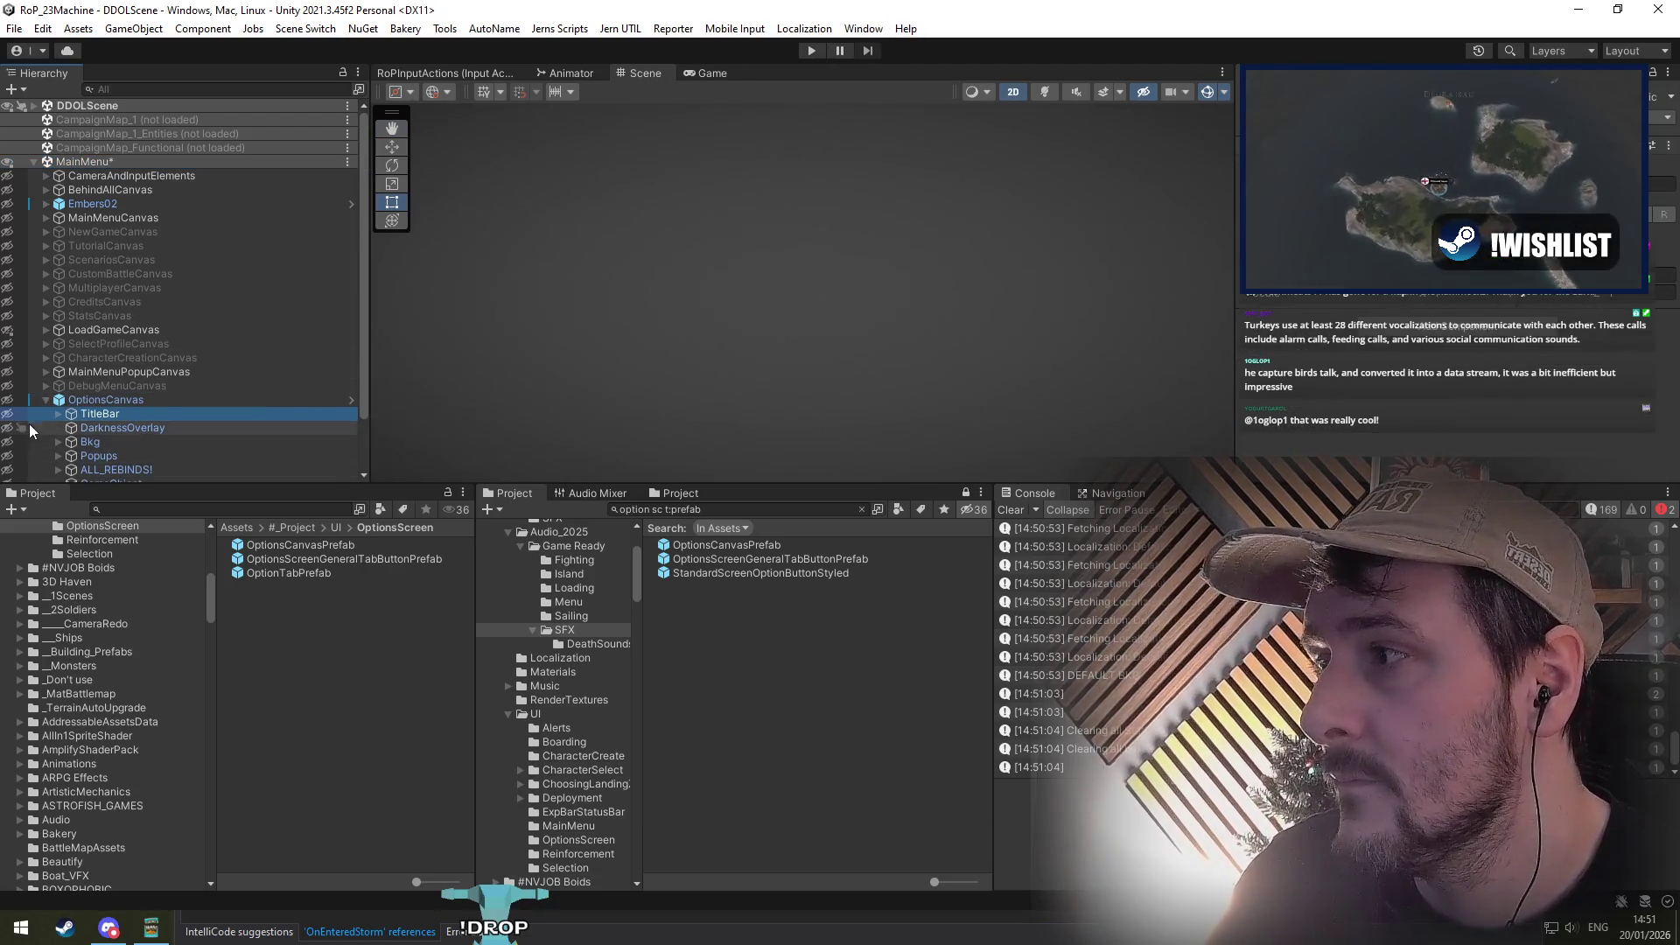
pyautogui.scroll(5, 623, 320)
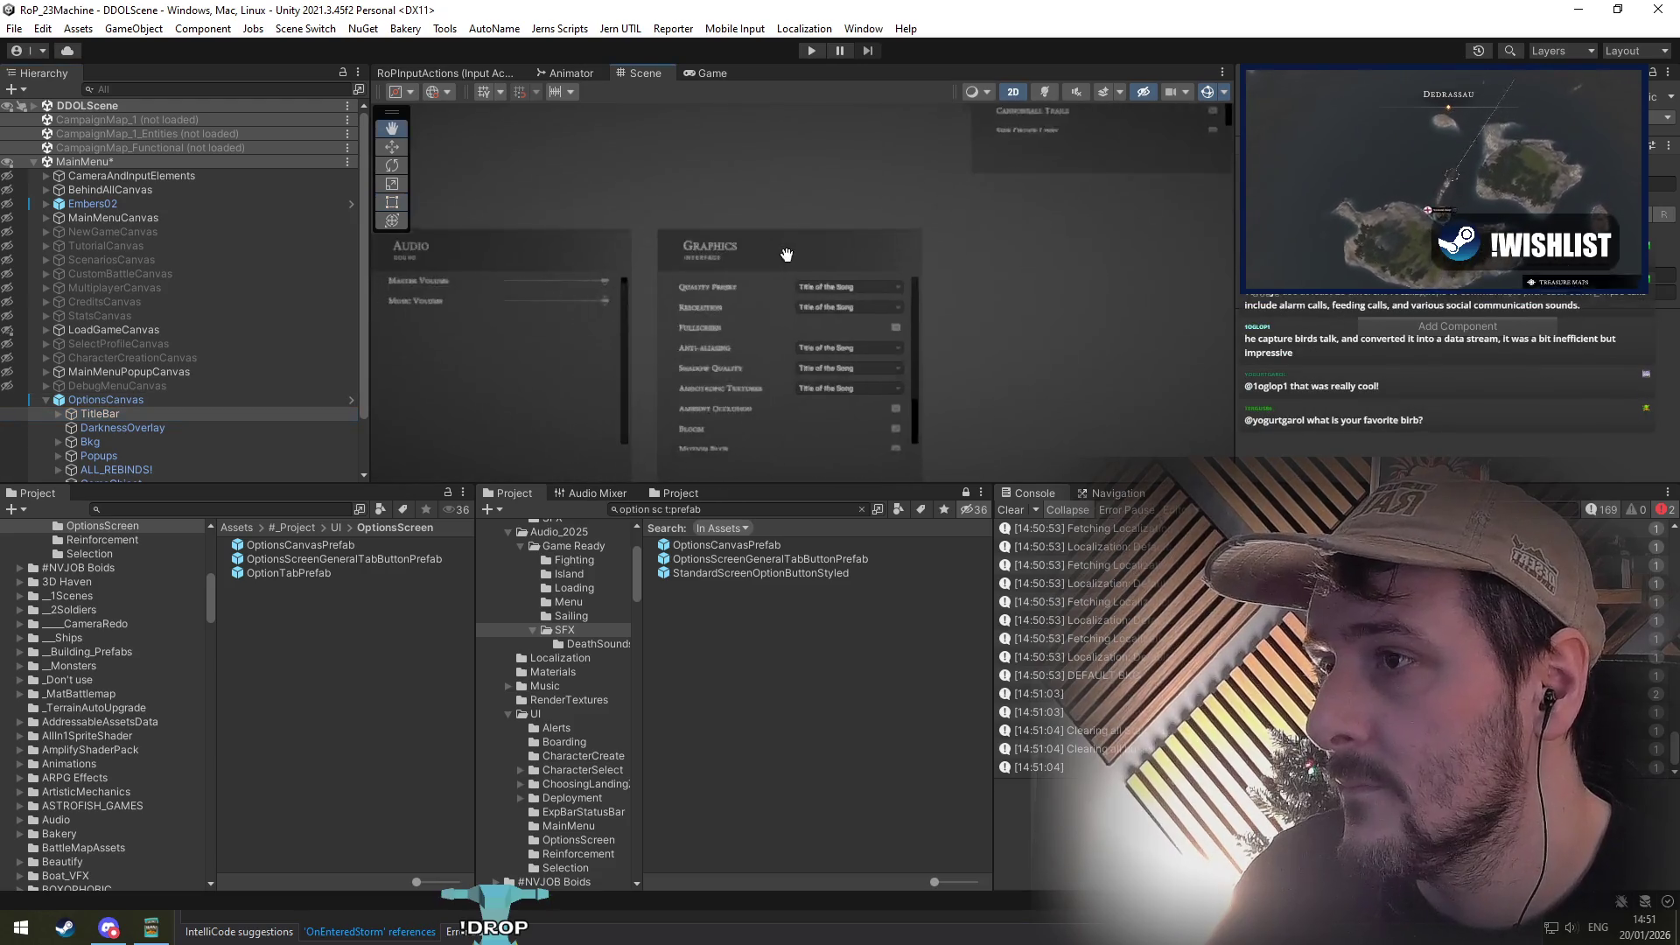
pyautogui.scroll(-5, 815, 367)
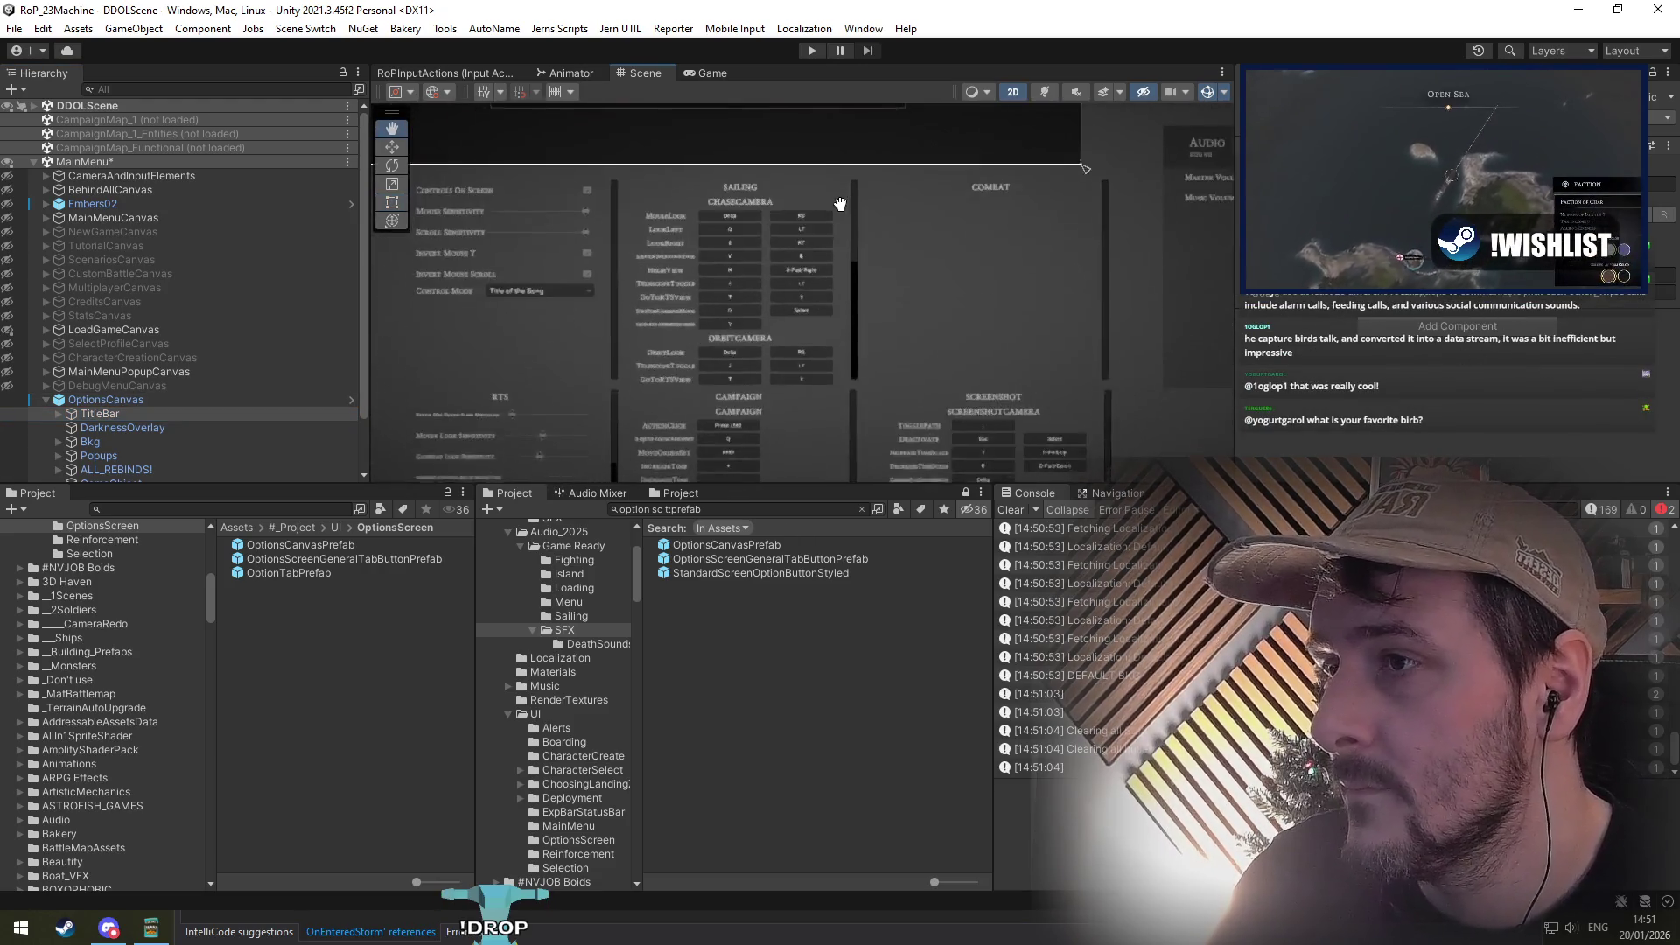
pyautogui.moveTo(816, 368); pyautogui.dragTo(811, 238)
pyautogui.scroll(5, 812, 244)
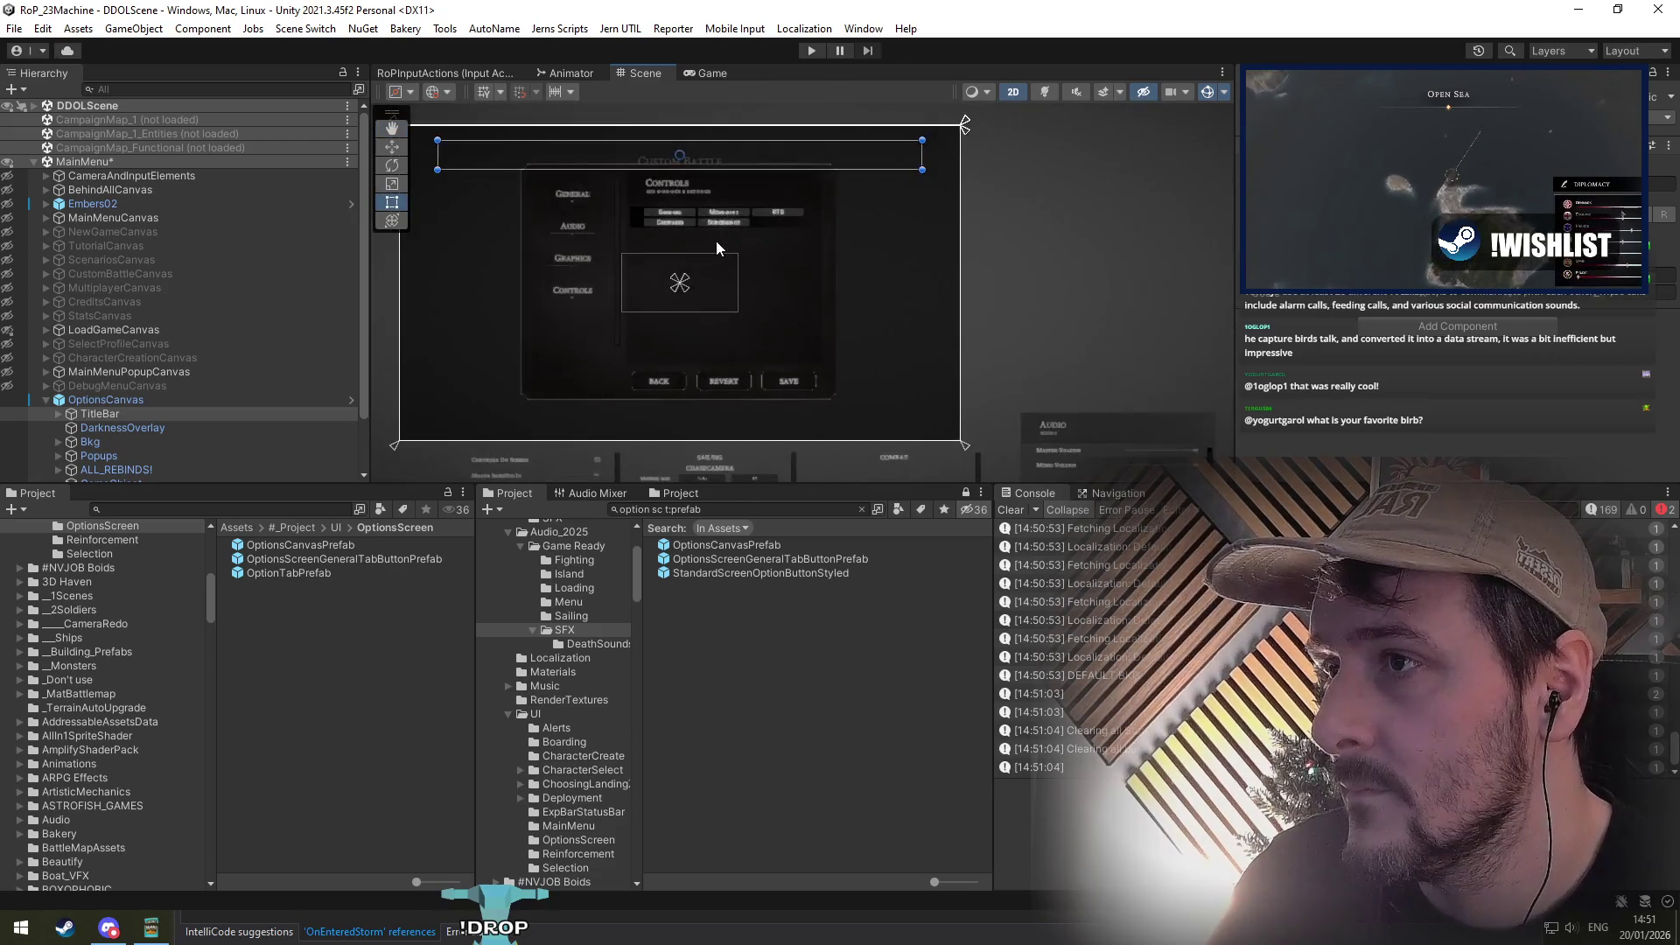
pyautogui.scroll(5, 687, 244)
pyautogui.click(134, 400)
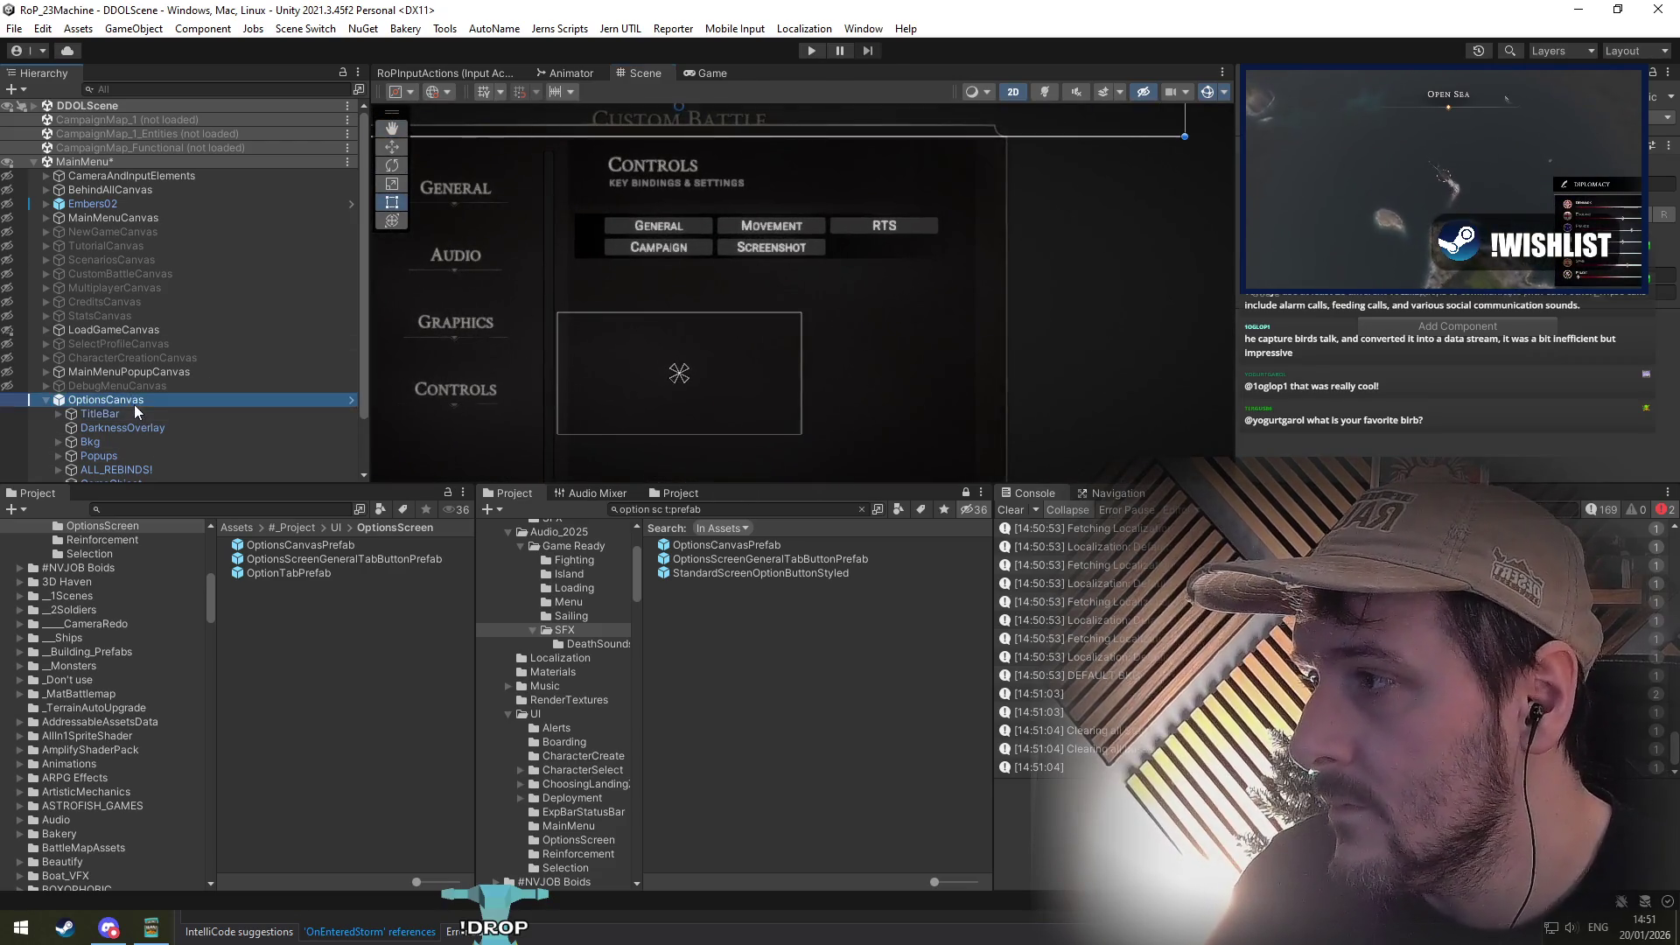
pyautogui.click(1601, 136)
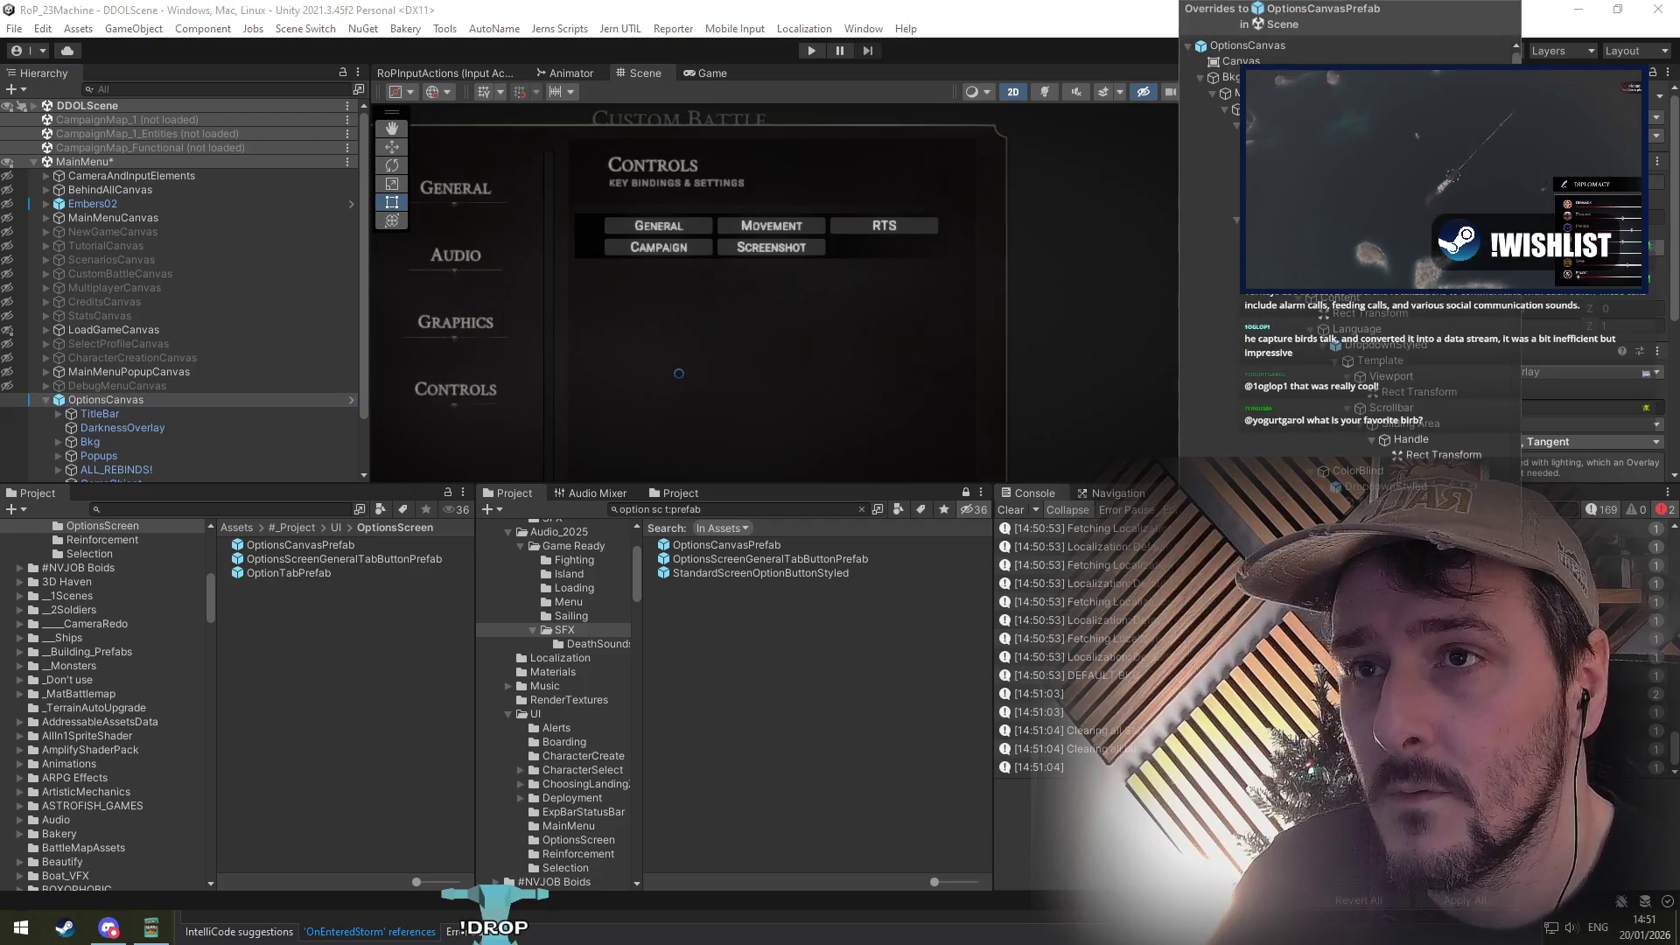
pyautogui.scroll(-10, 1347, 245)
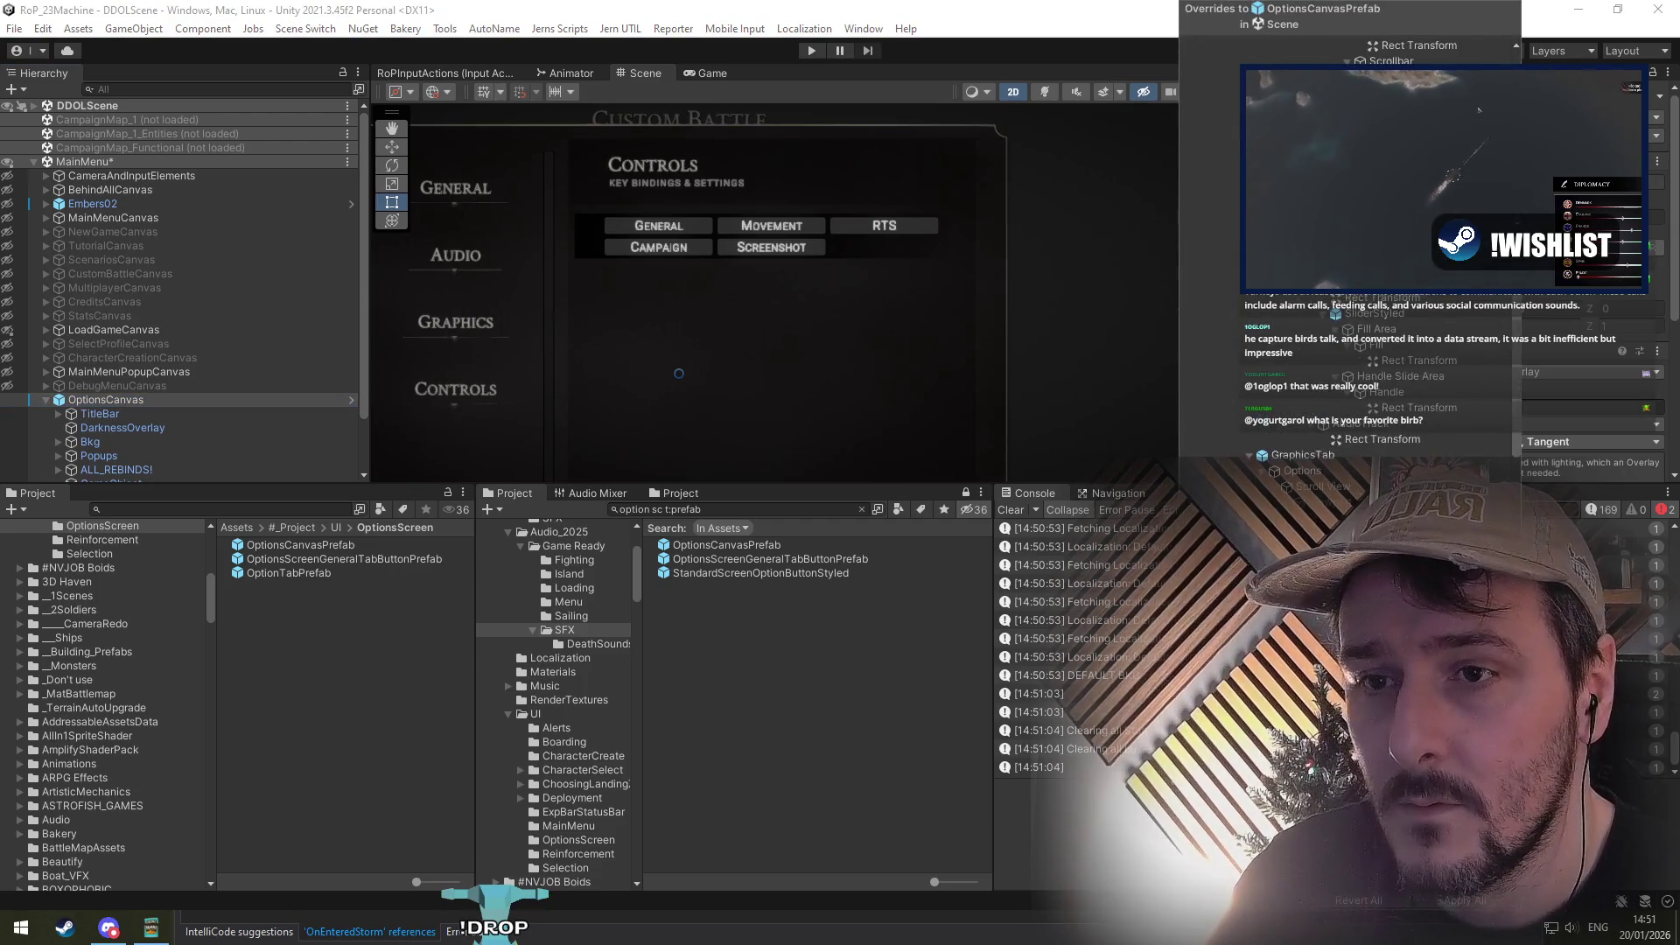
pyautogui.scroll(-10, 1366, 411)
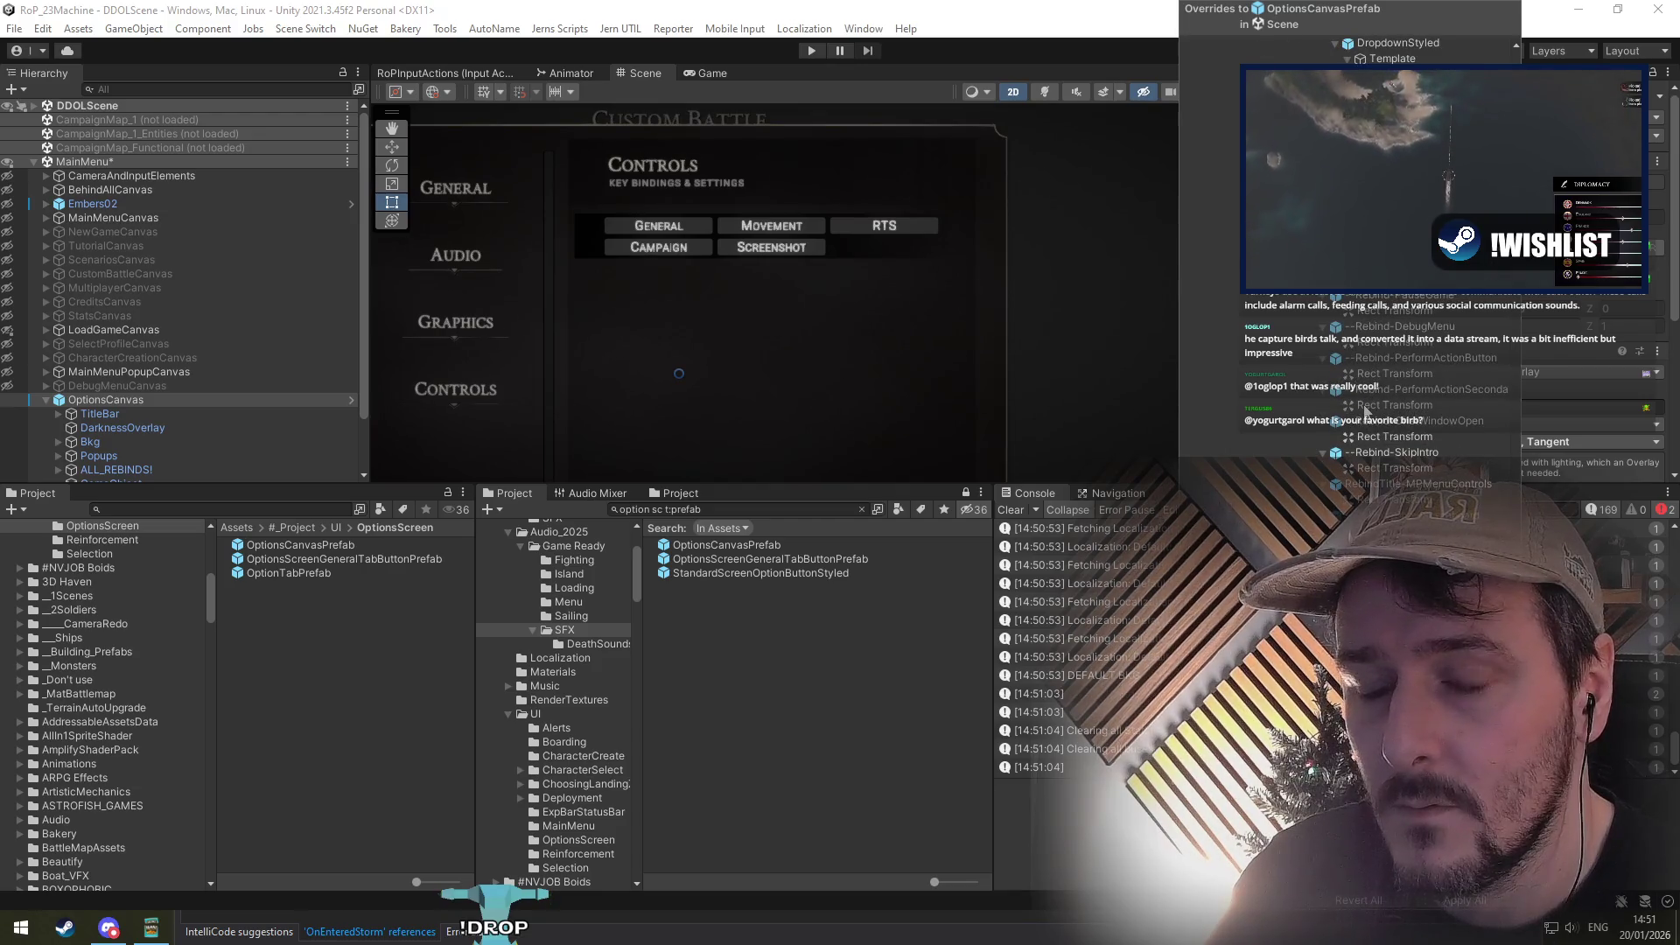
pyautogui.click(719, 350)
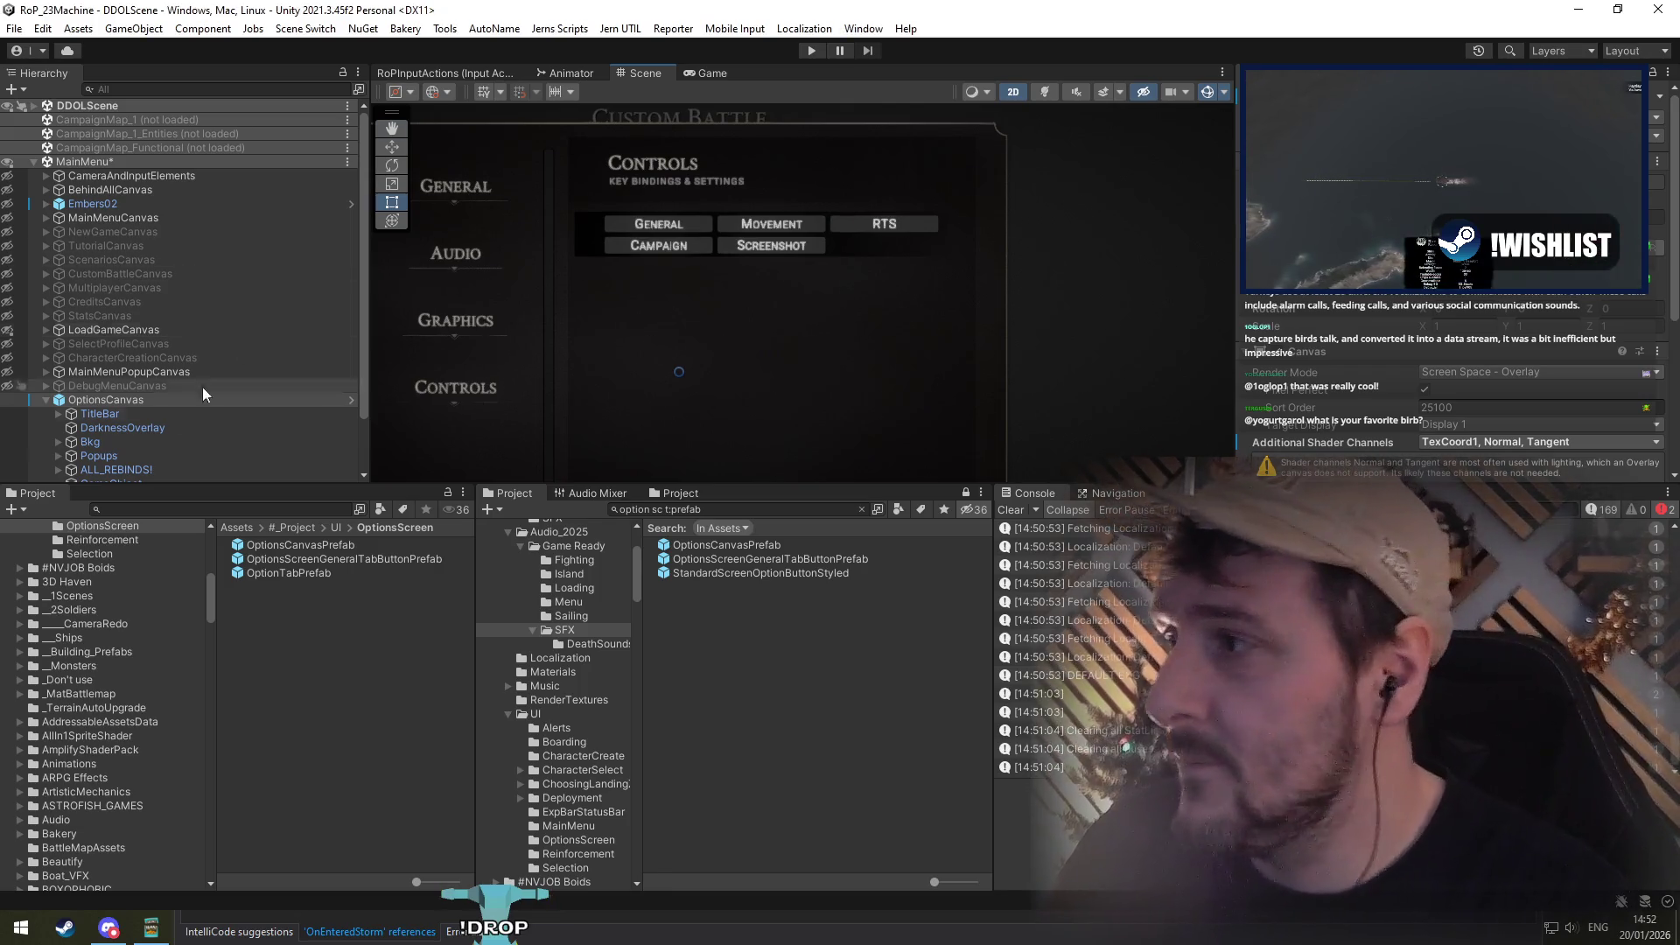
pyautogui.click(155, 401)
pyautogui.scroll(-5, 806, 312)
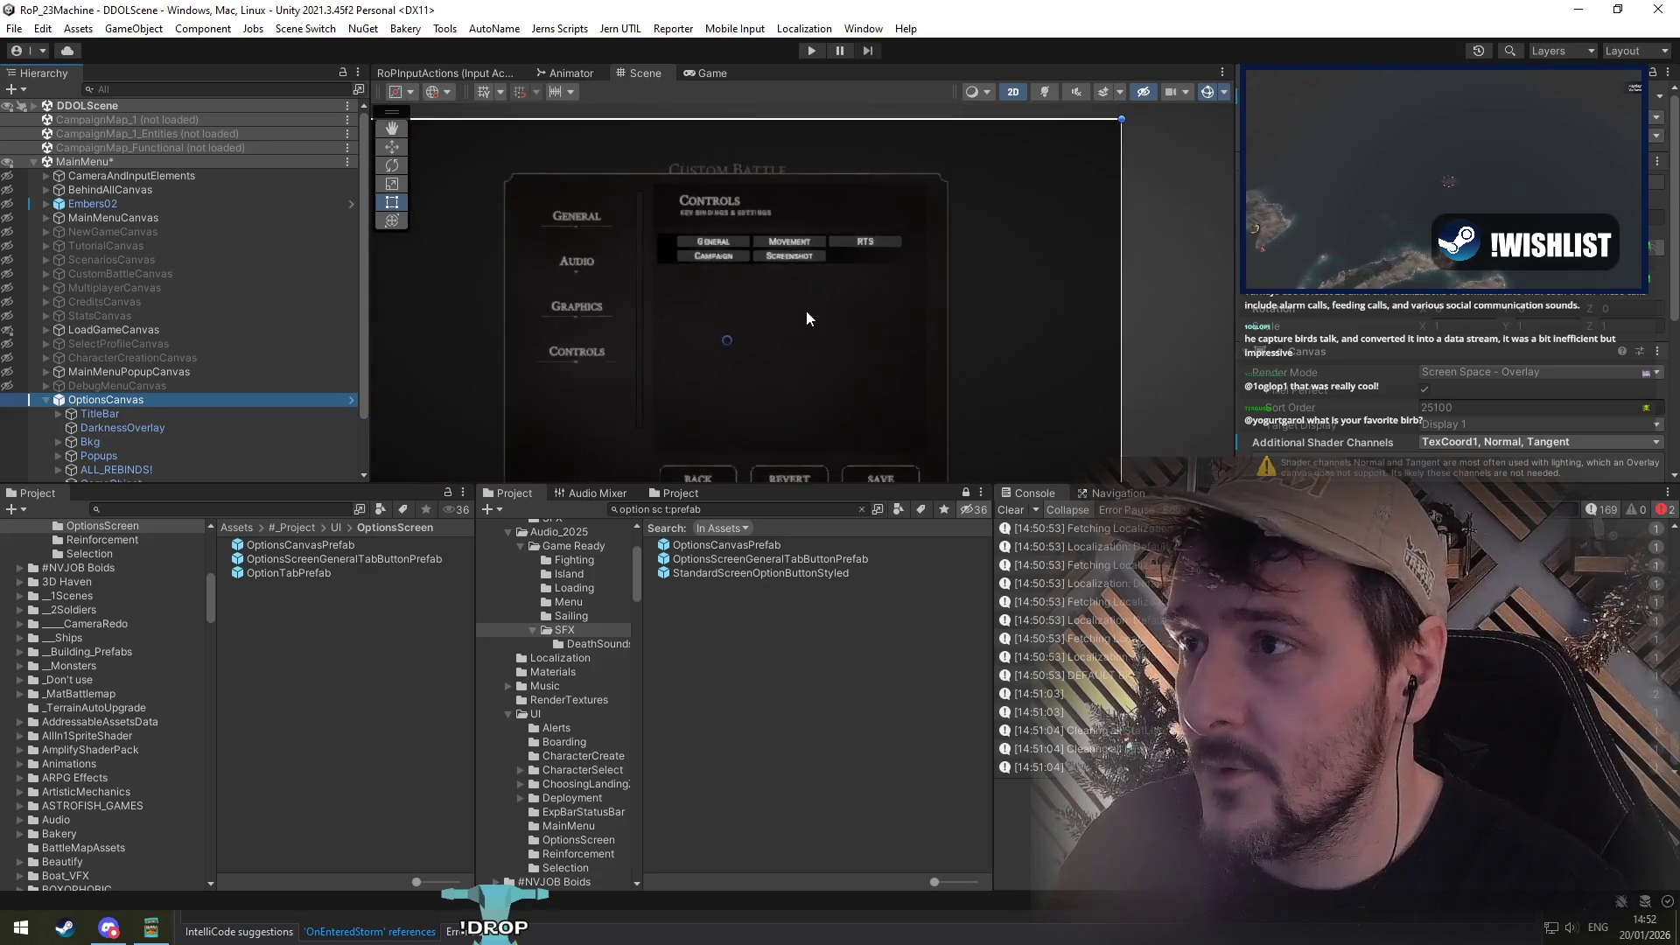
pyautogui.scroll(-3, 779, 292)
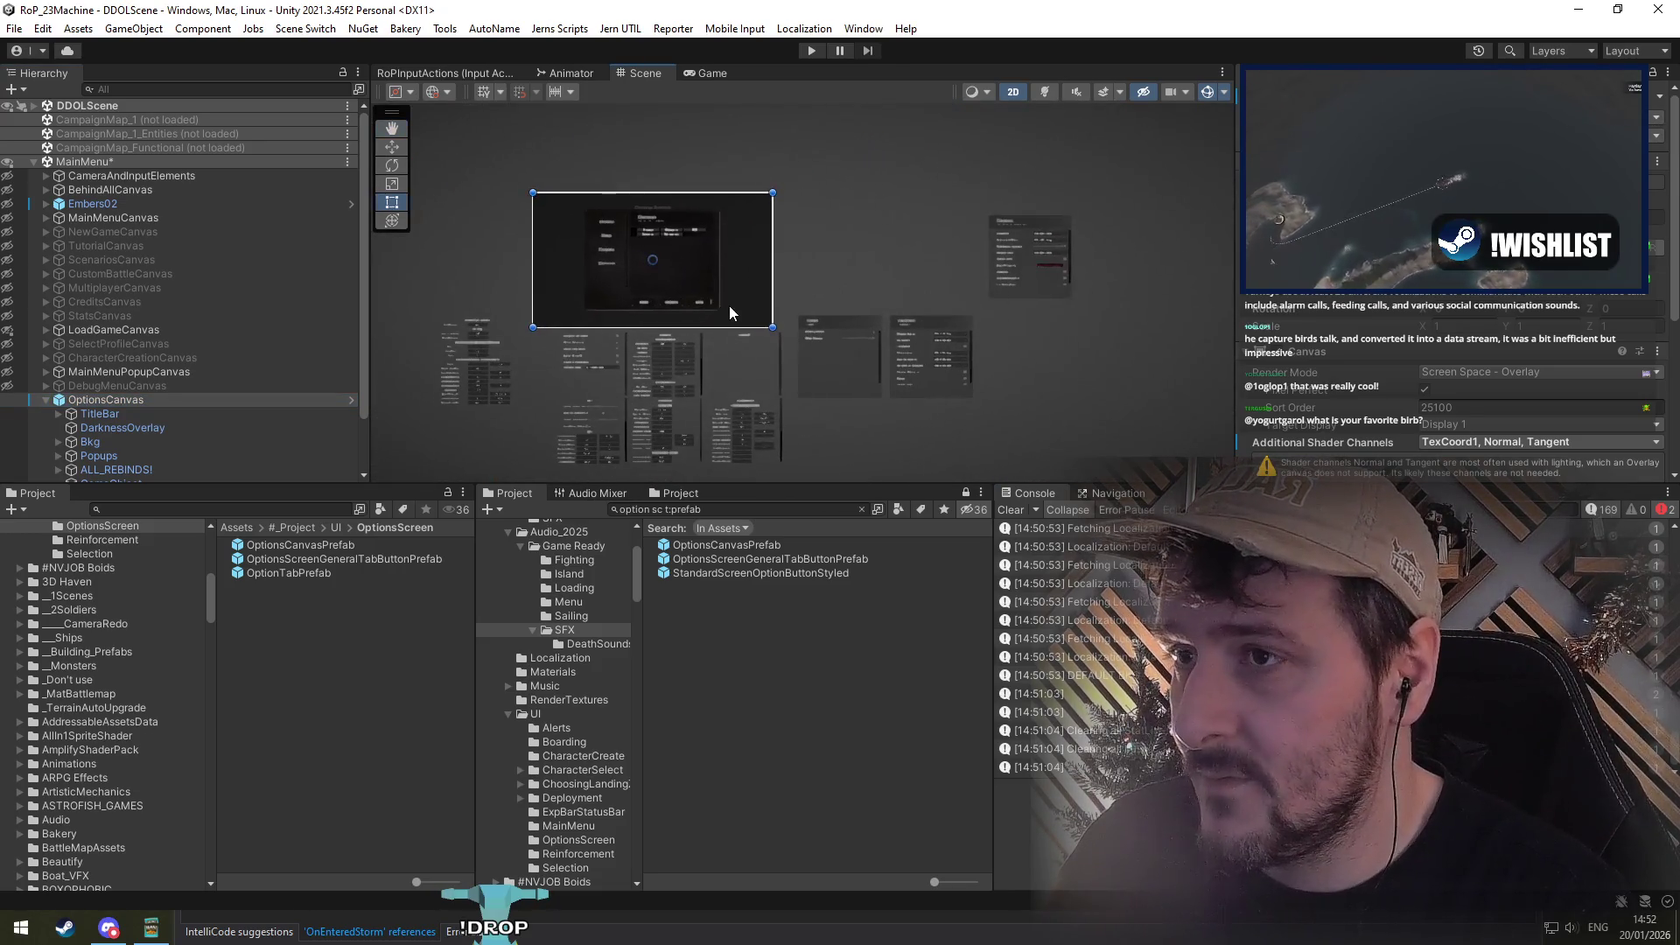
pyautogui.click(1618, 116)
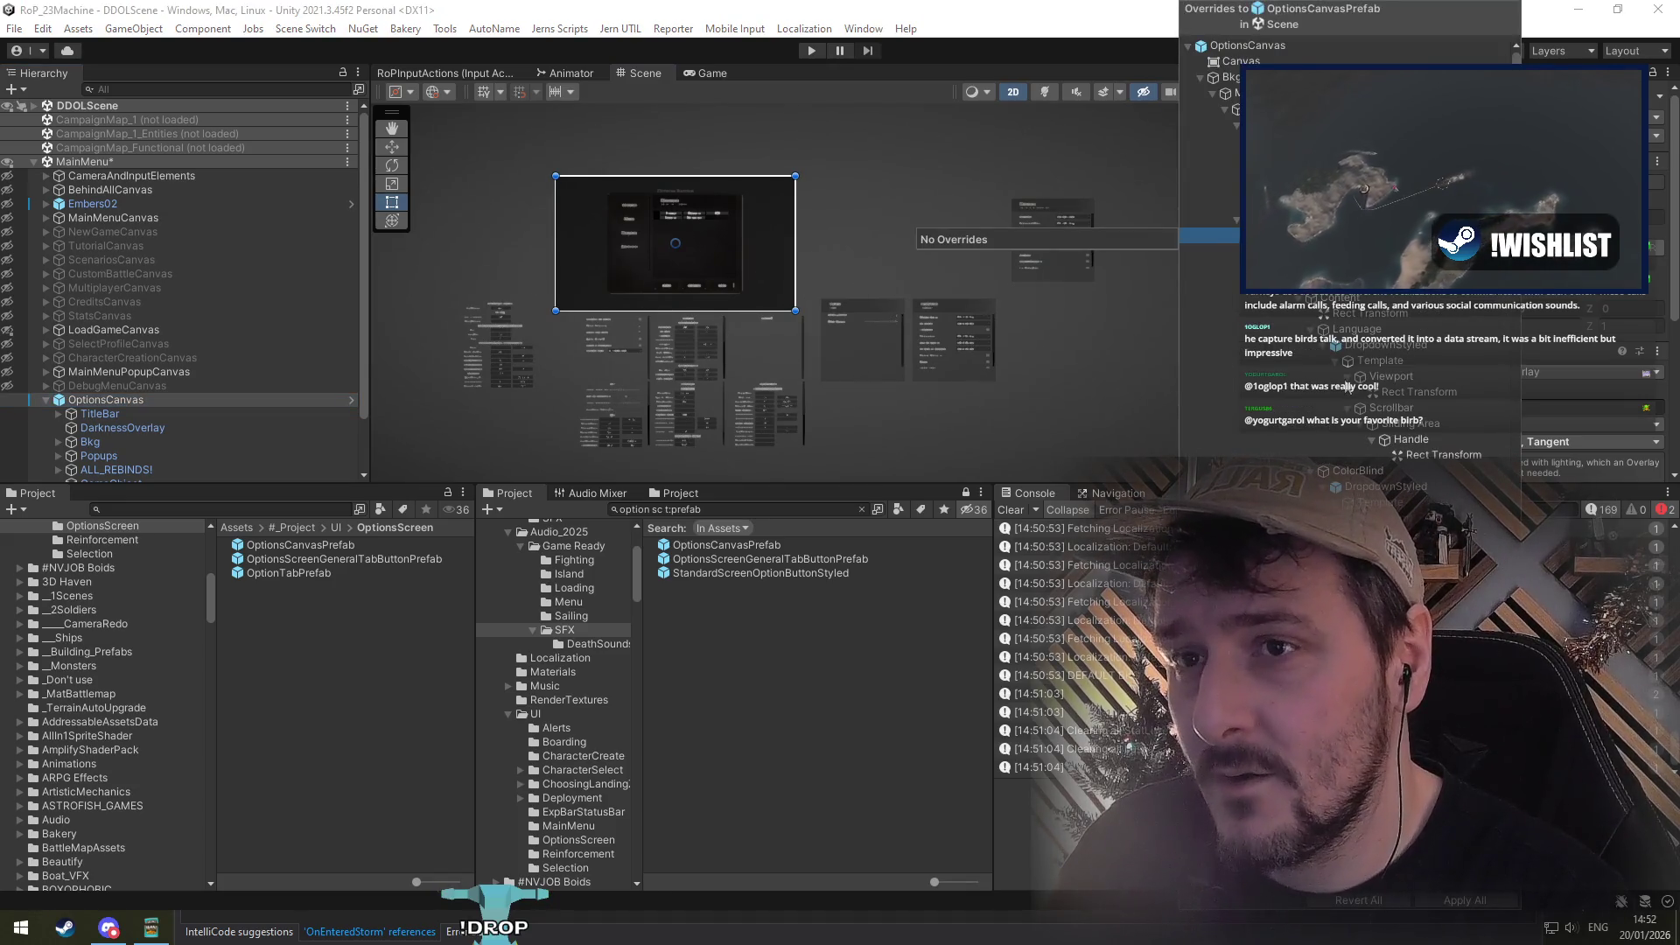
pyautogui.click(1424, 456)
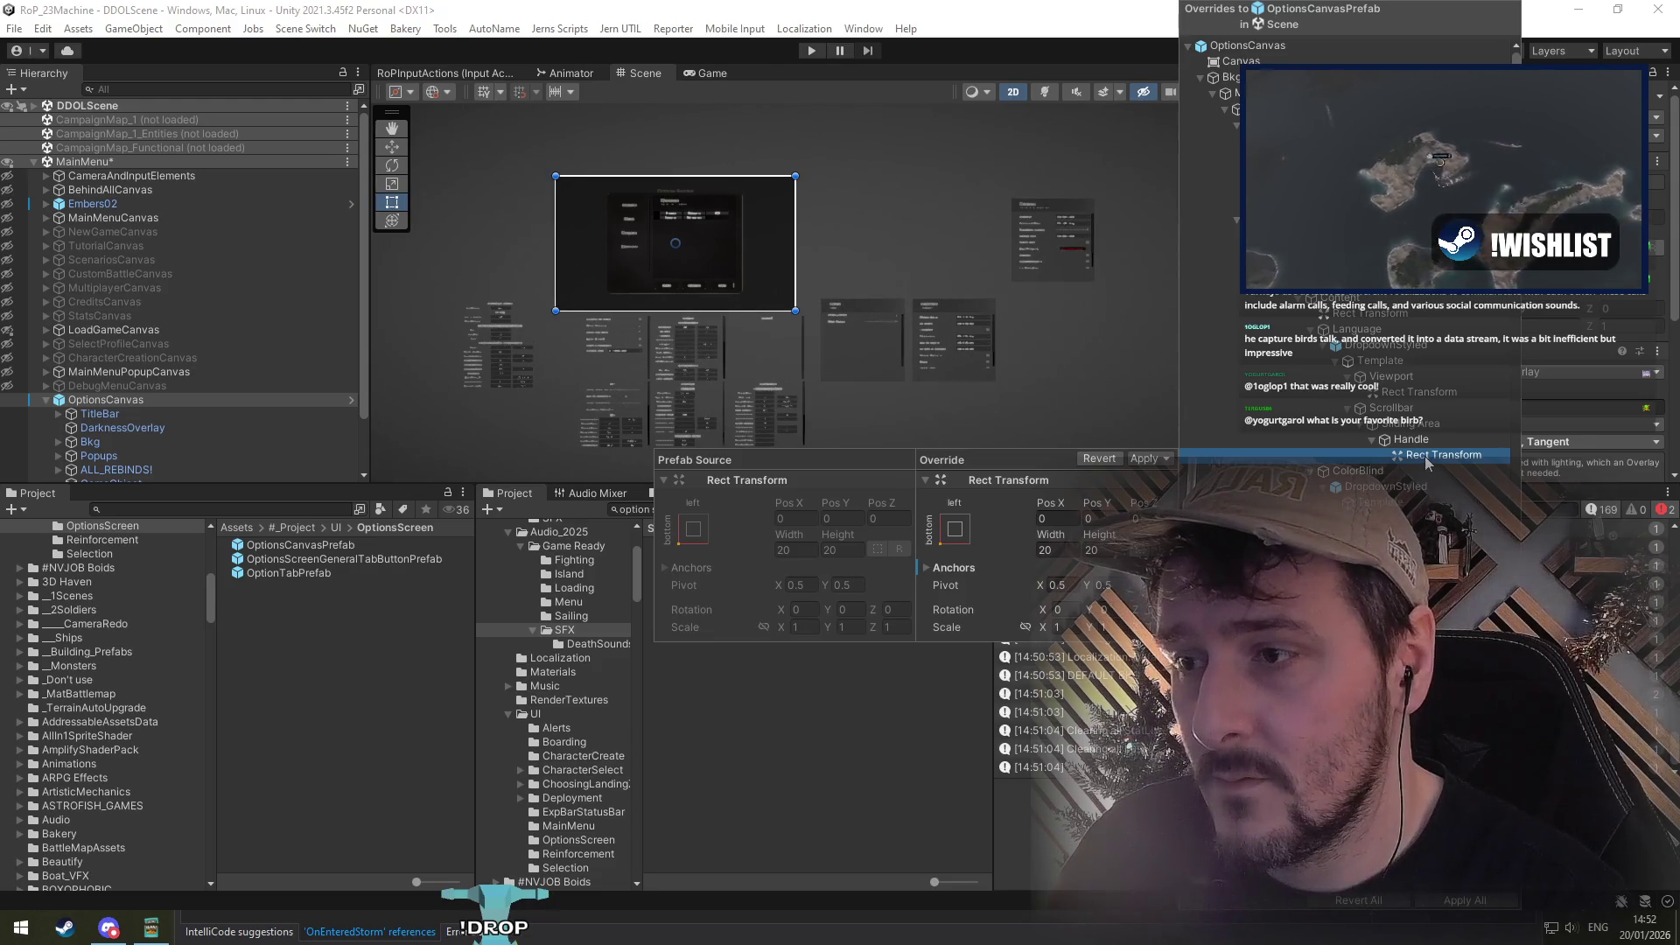
pyautogui.click(943, 568)
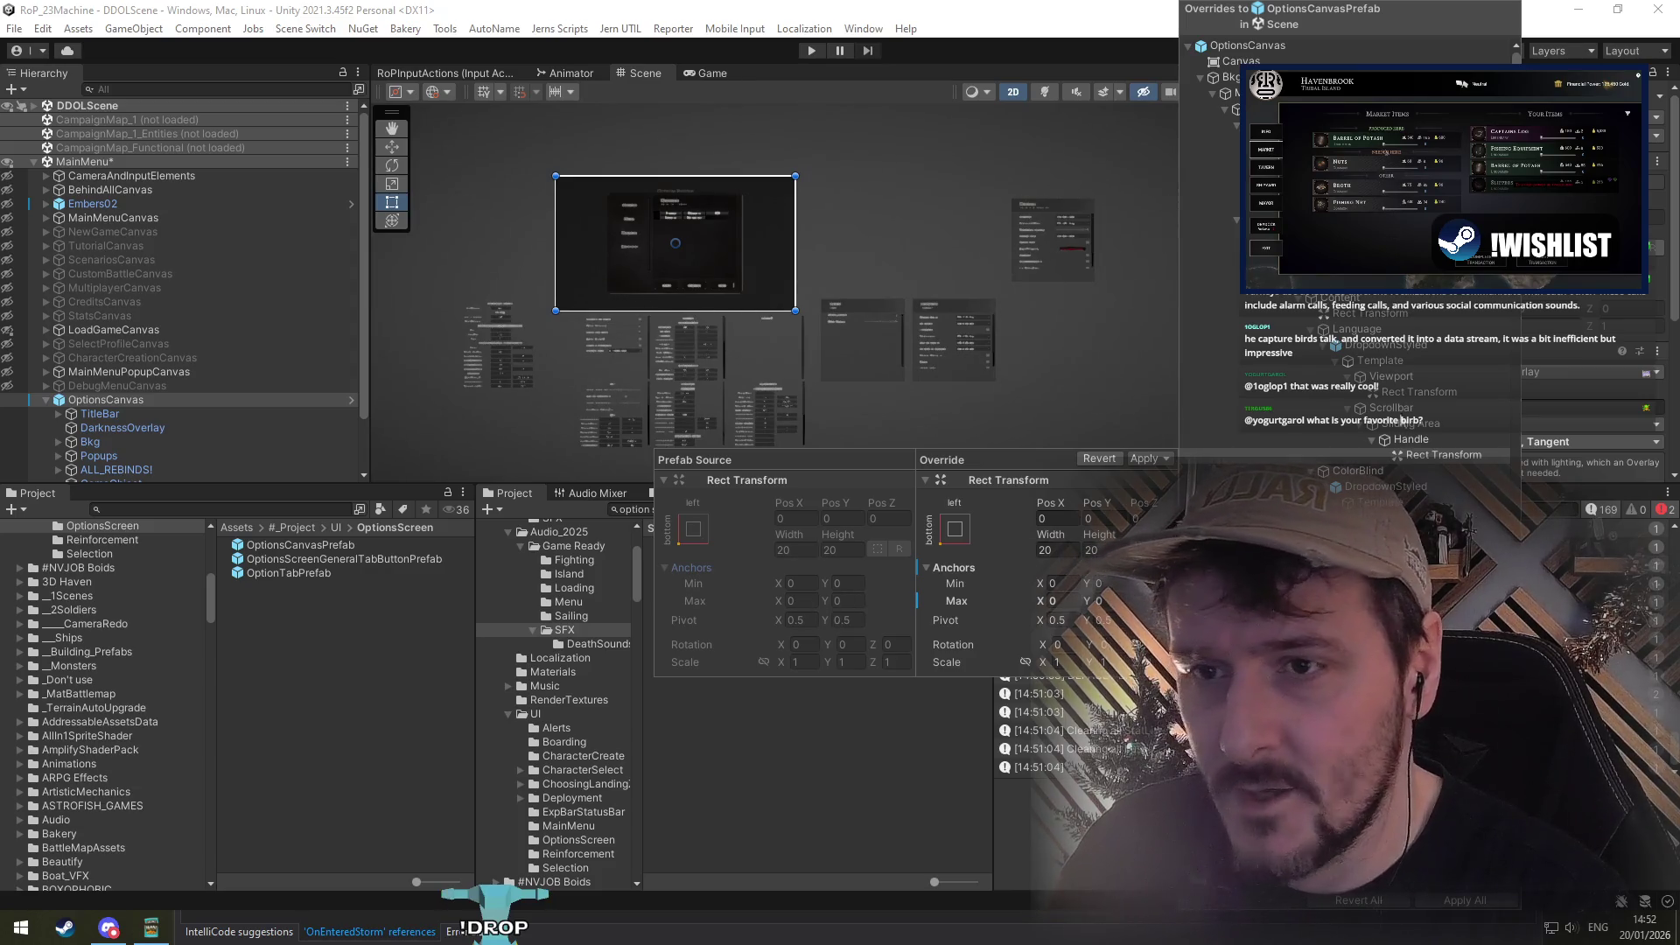
pyautogui.scroll(-5, 1400, 393)
pyautogui.click(1400, 549)
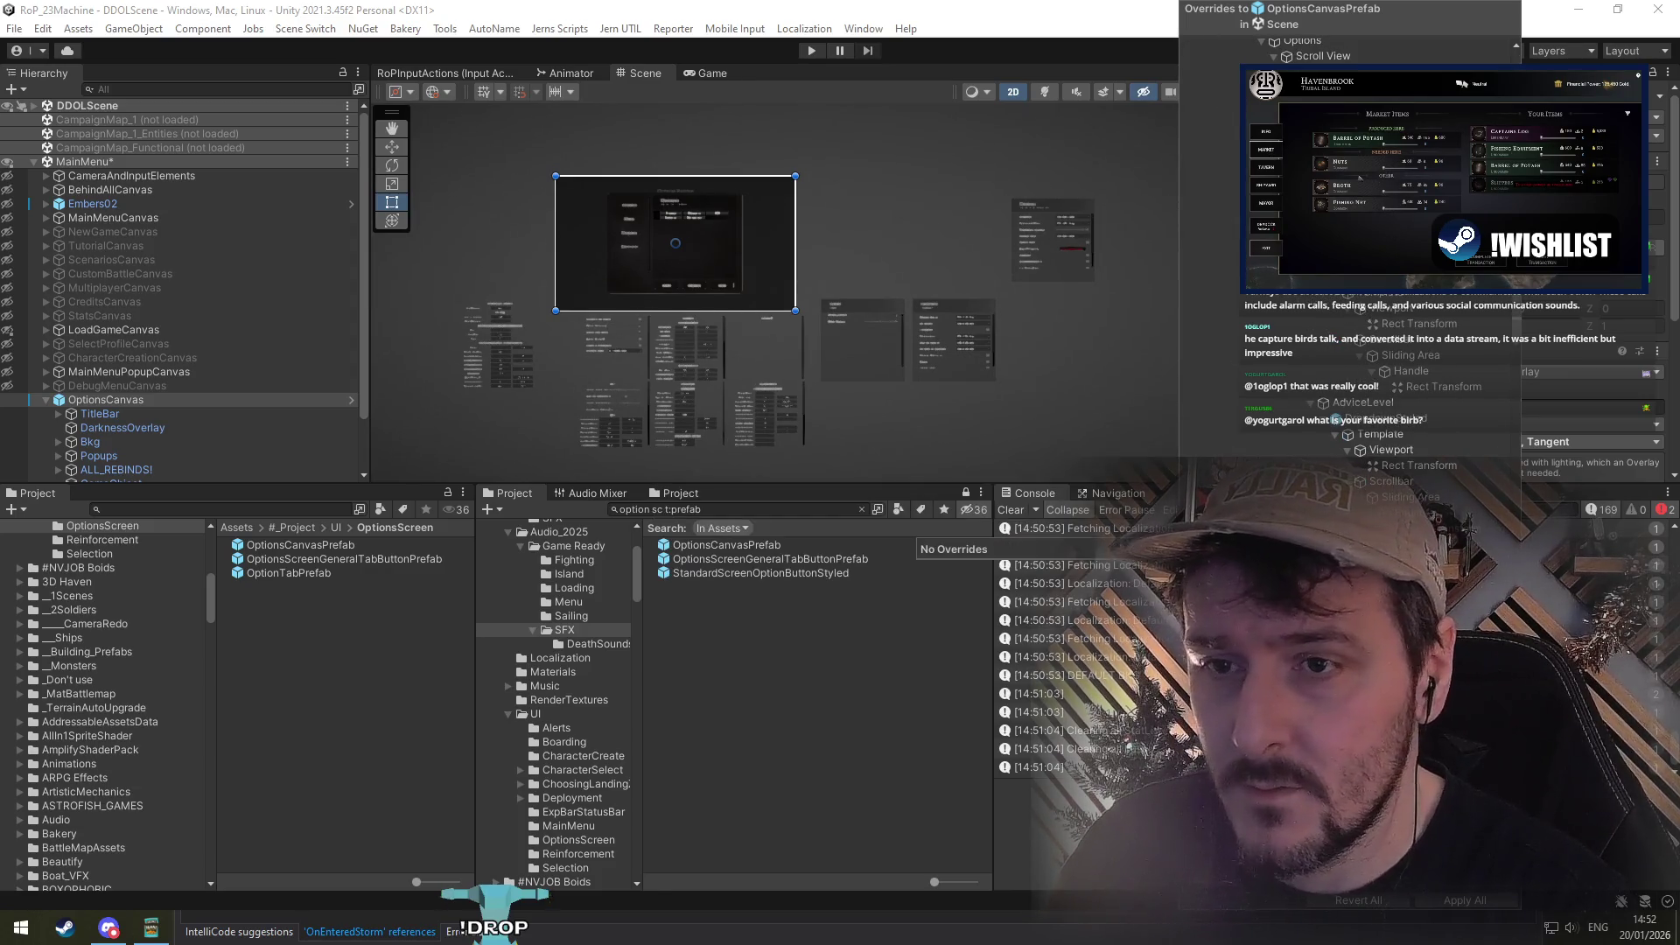
pyautogui.press('Down')
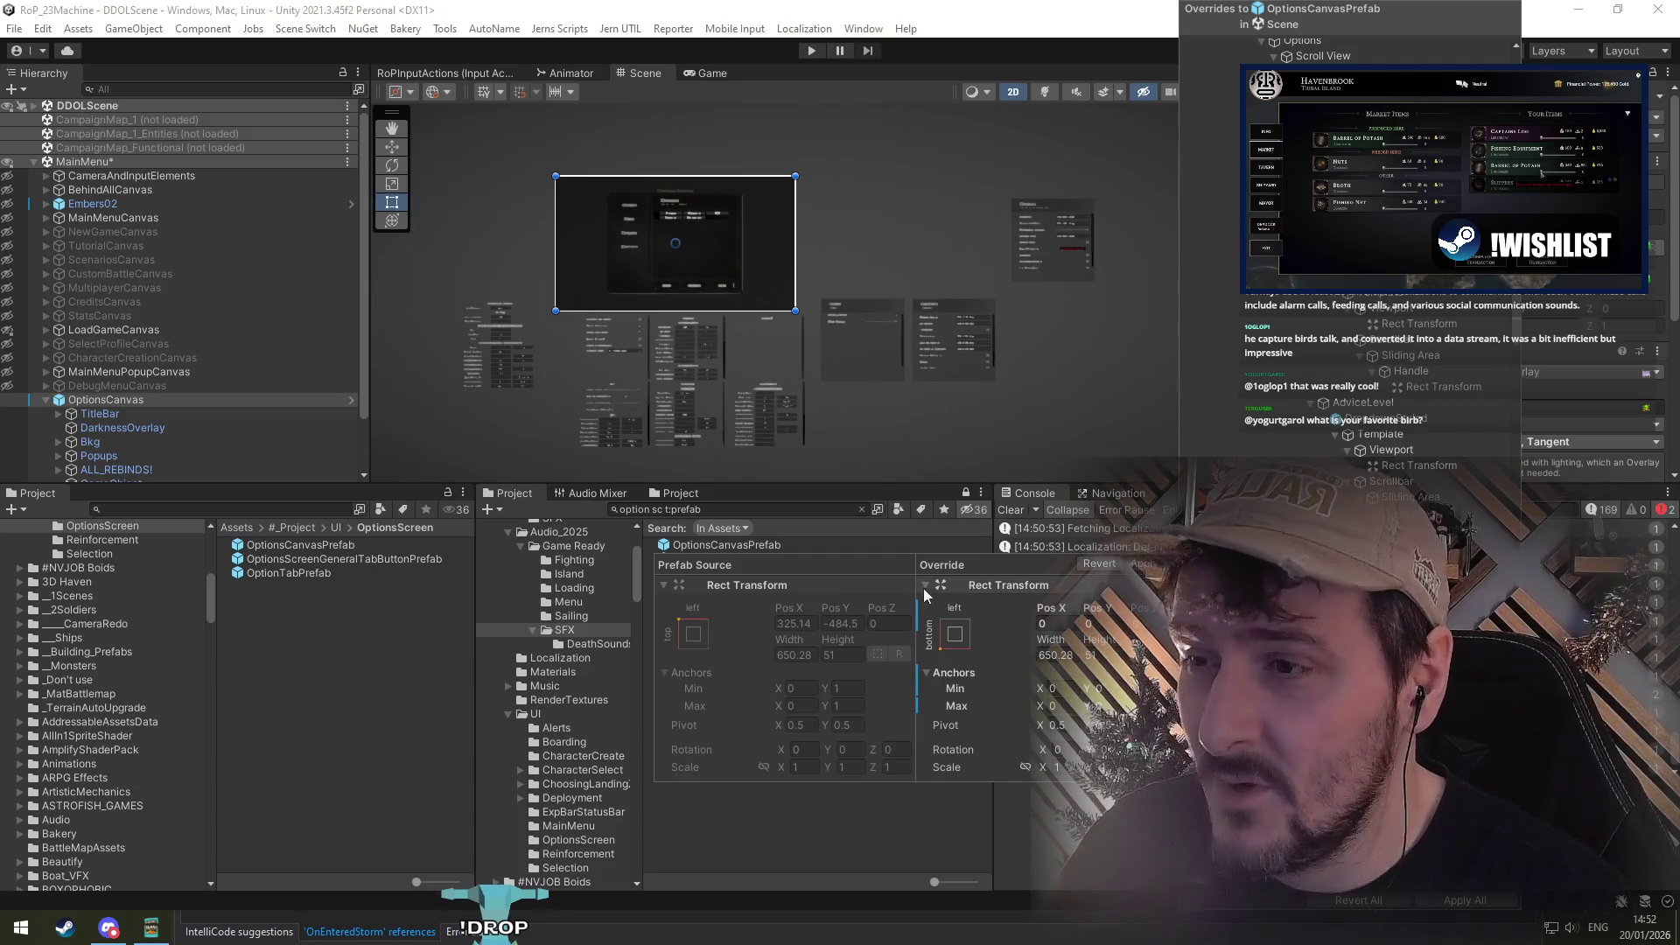
pyautogui.scroll(-5, 1399, 263)
pyautogui.press('Down')
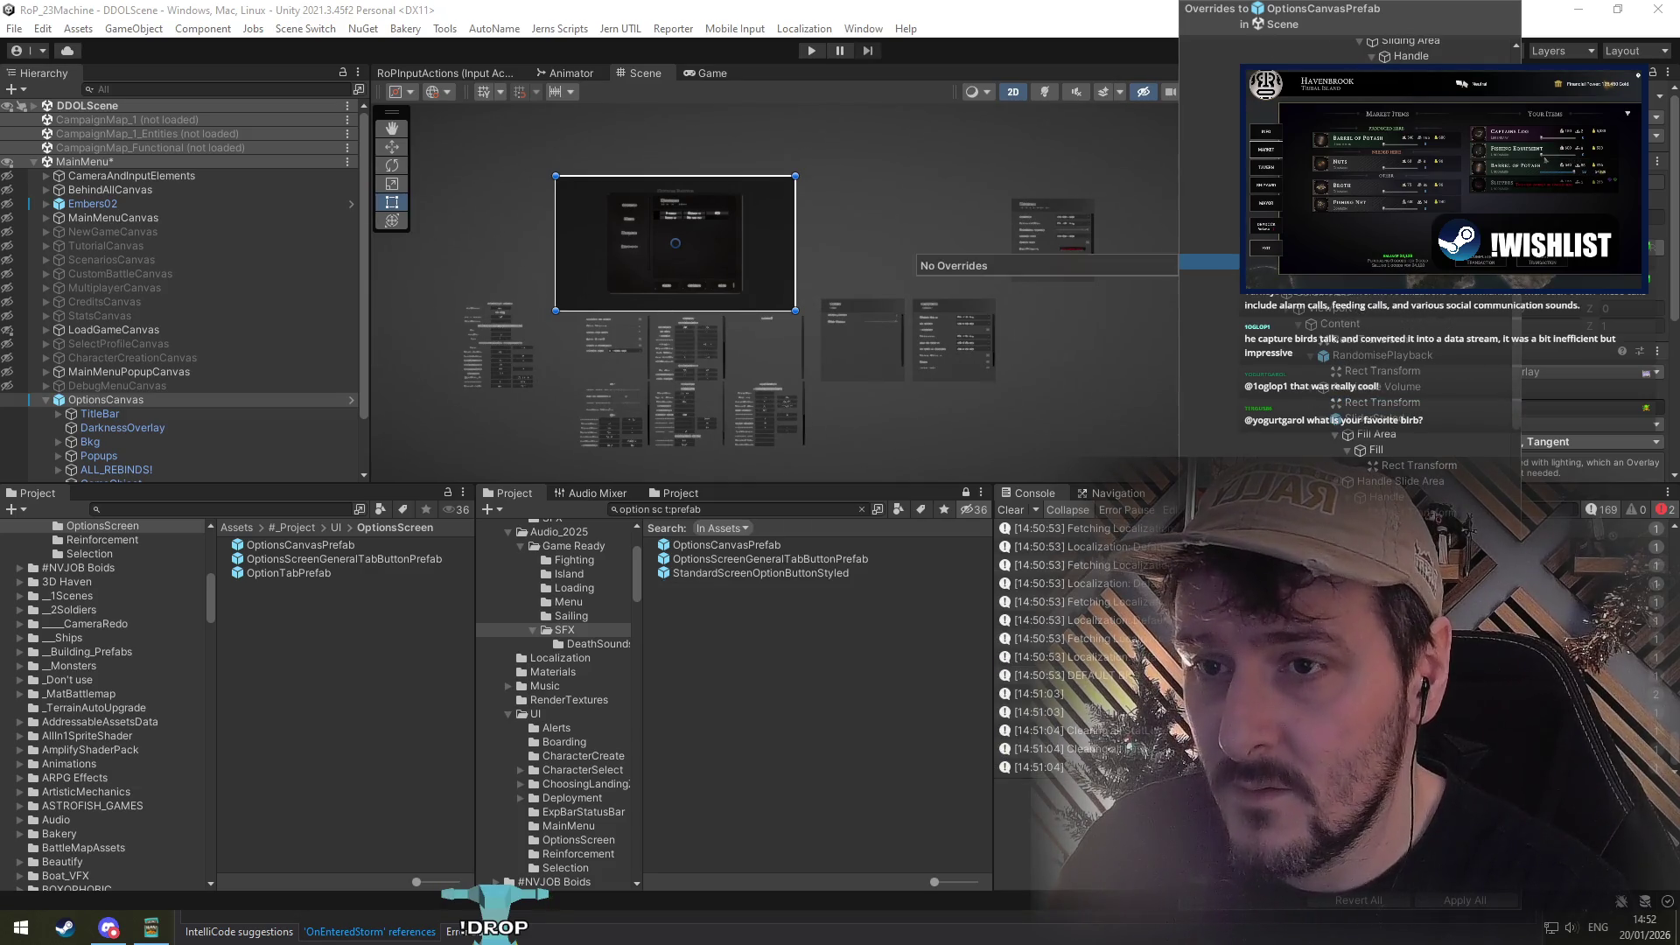
pyautogui.press('Down')
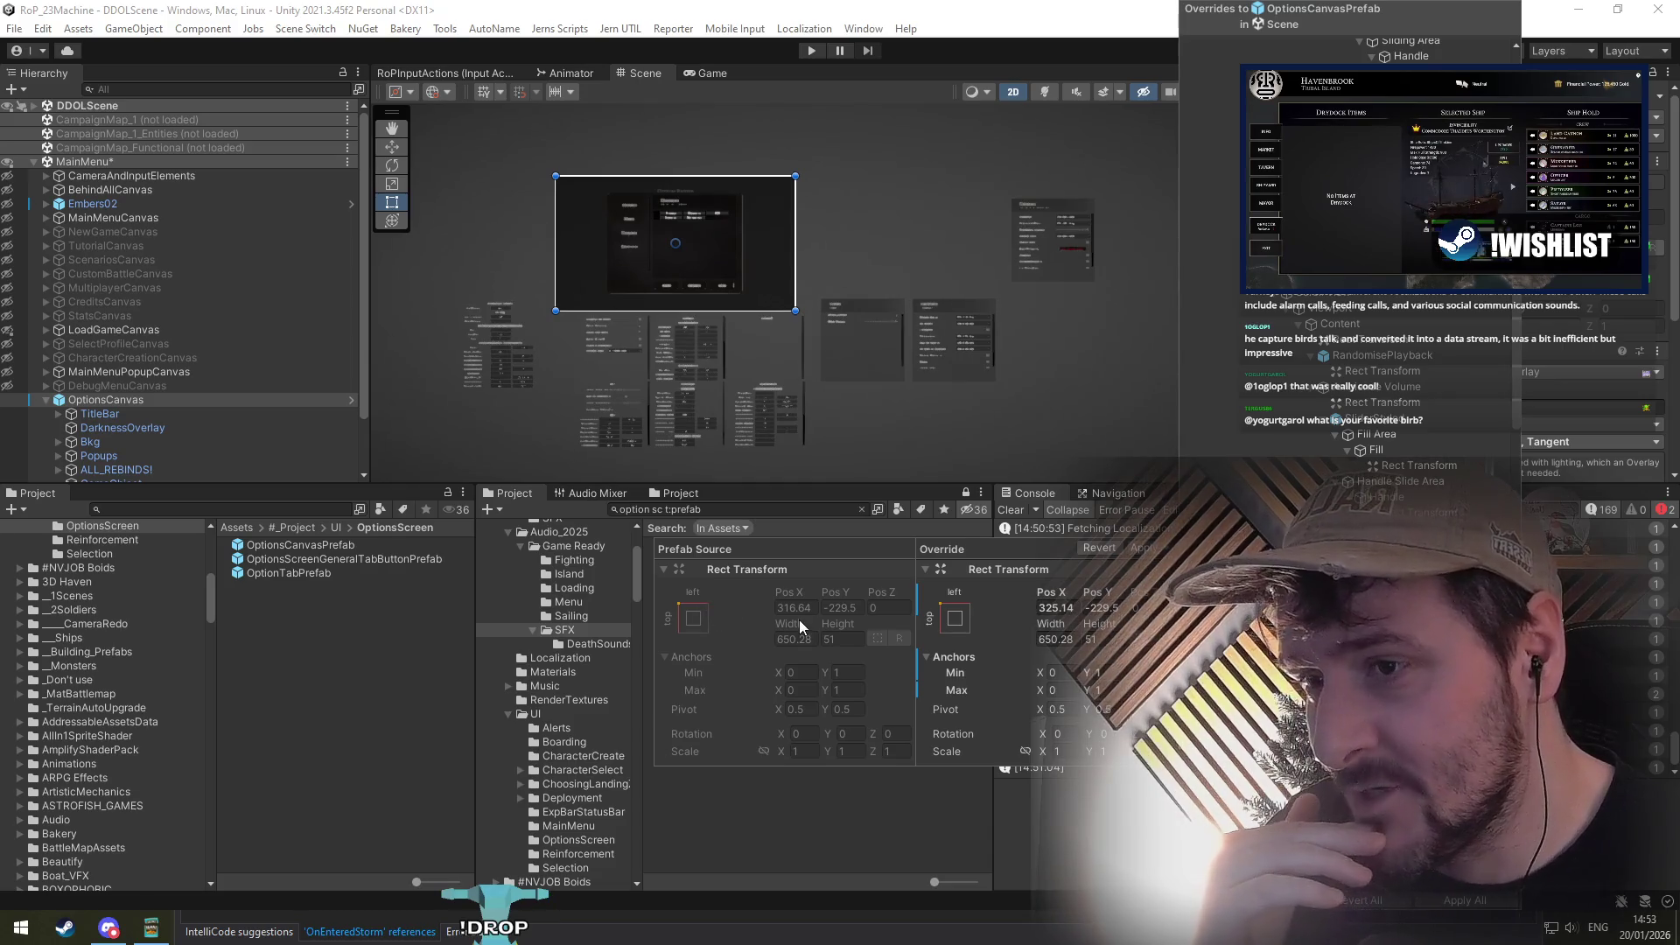
pyautogui.scroll(3, 649, 144)
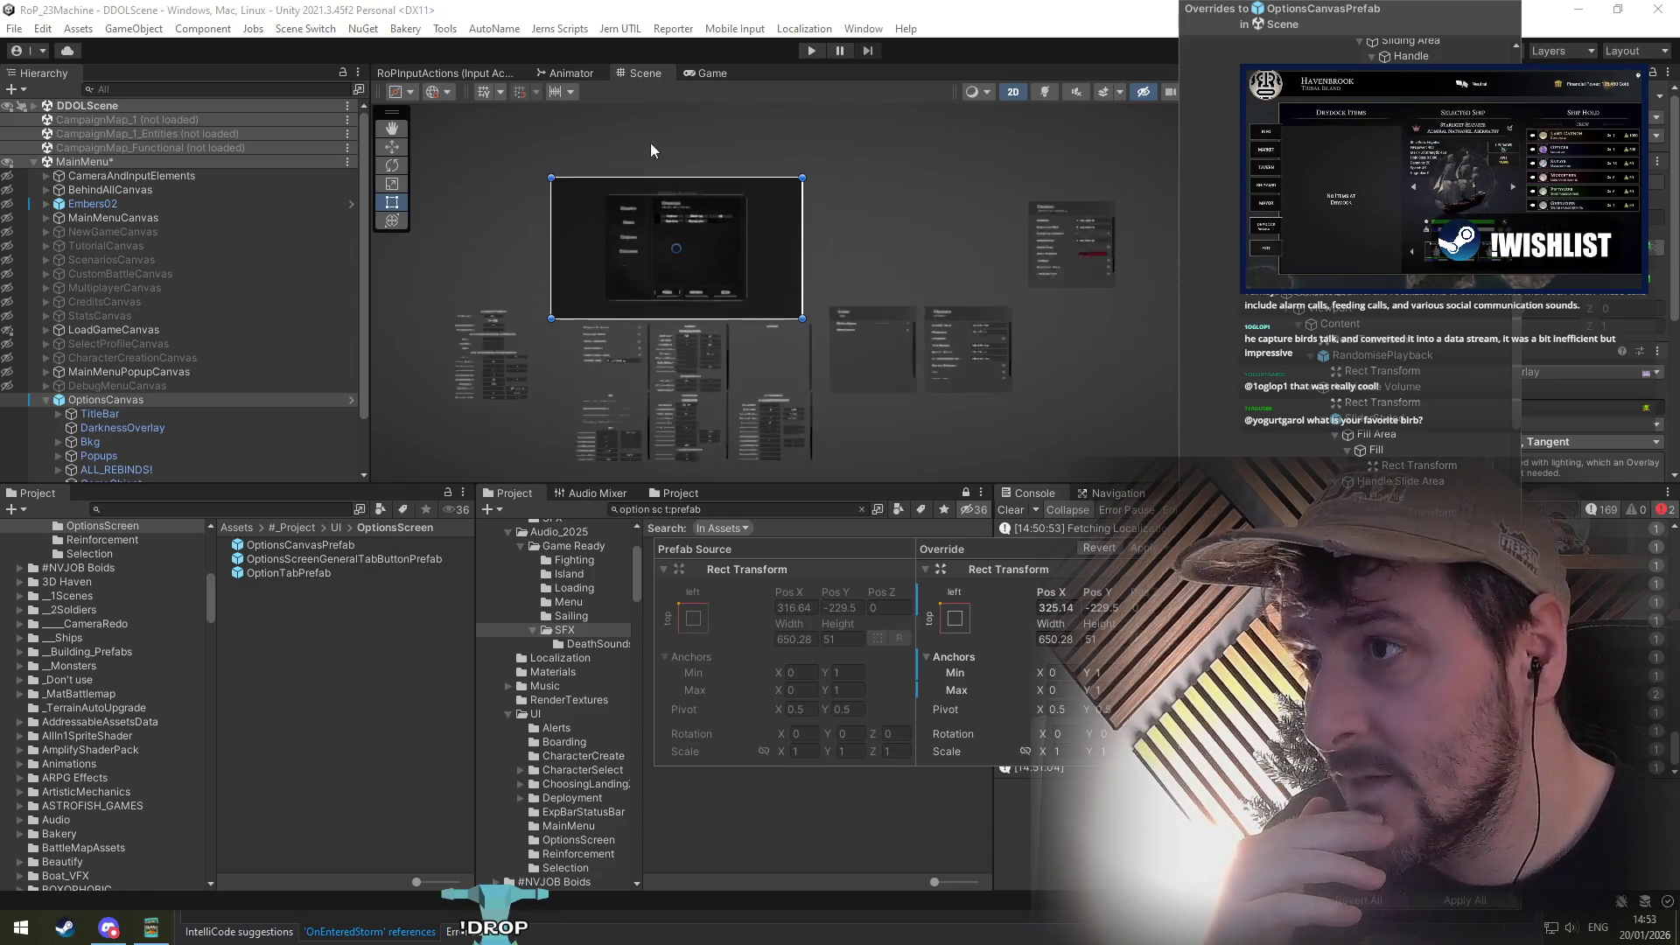
pyautogui.scroll(-3, 749, 300)
pyautogui.scroll(-2, 959, 325)
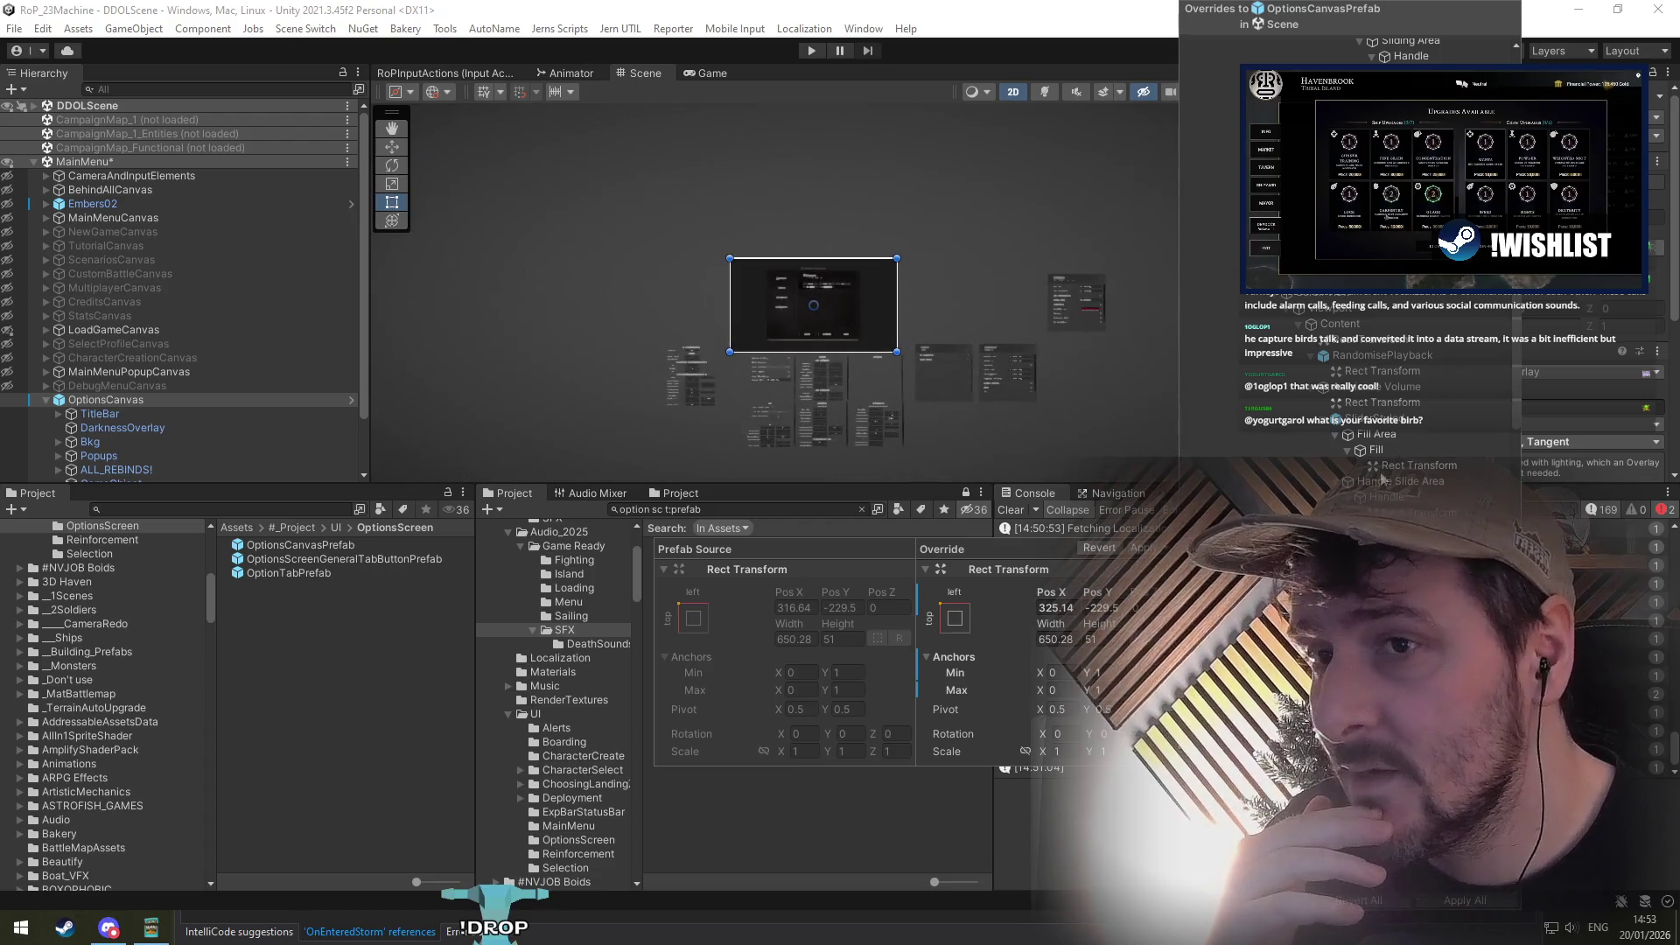
pyautogui.click(1225, 261)
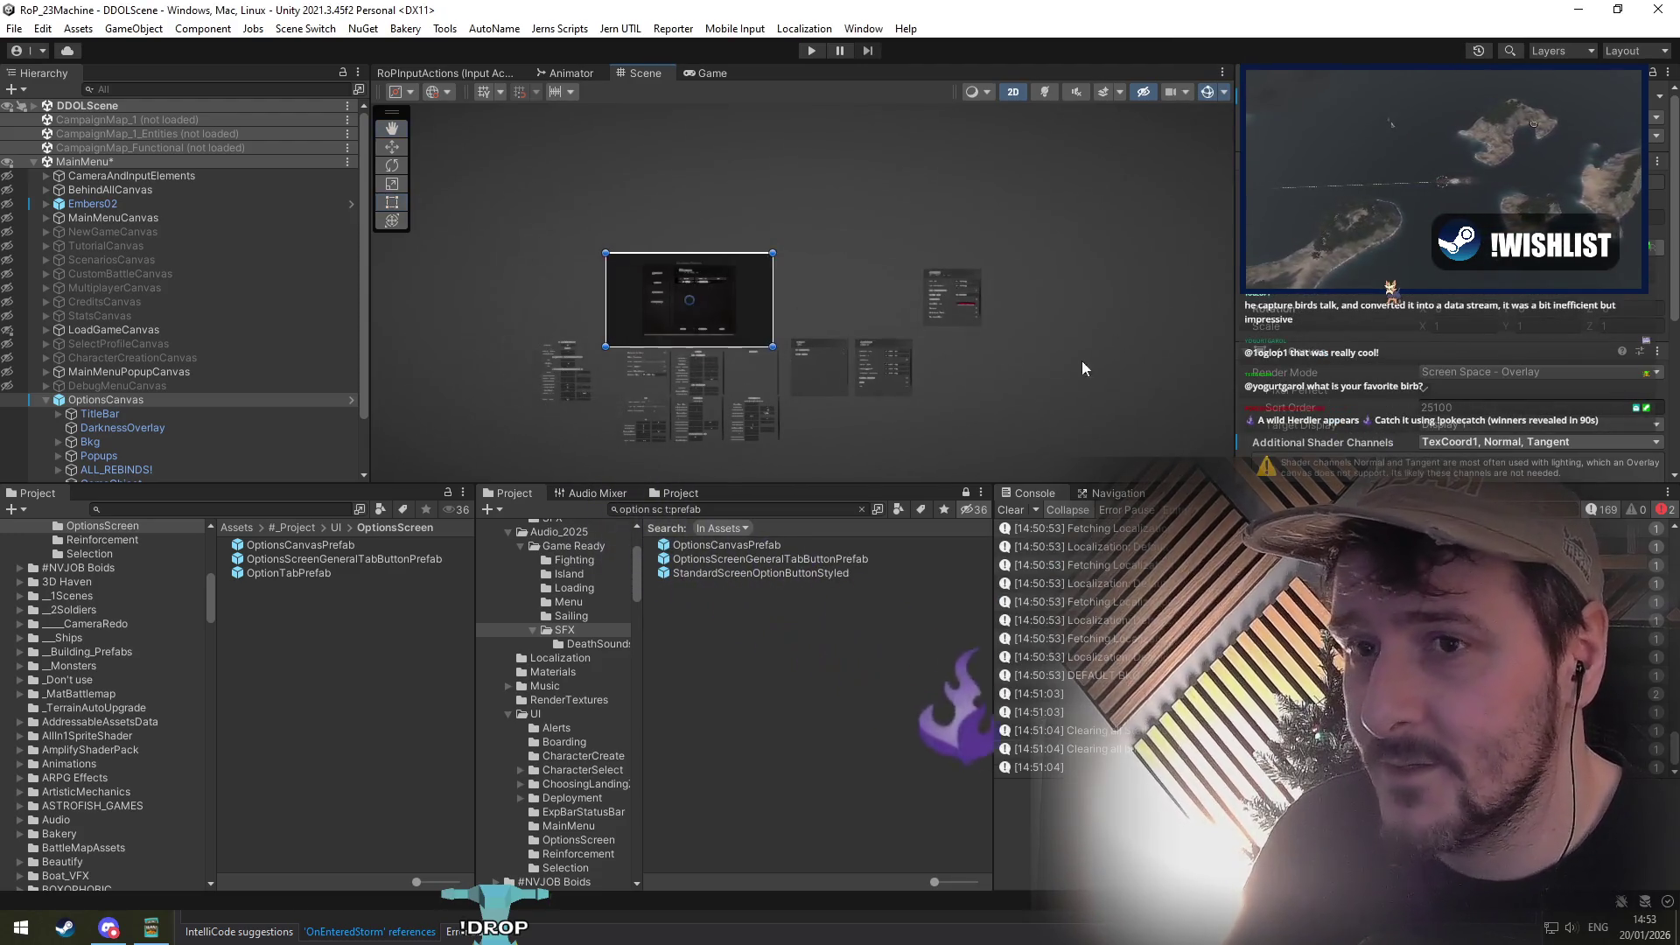
pyautogui.scroll(2, 775, 365)
pyautogui.click(1260, 124)
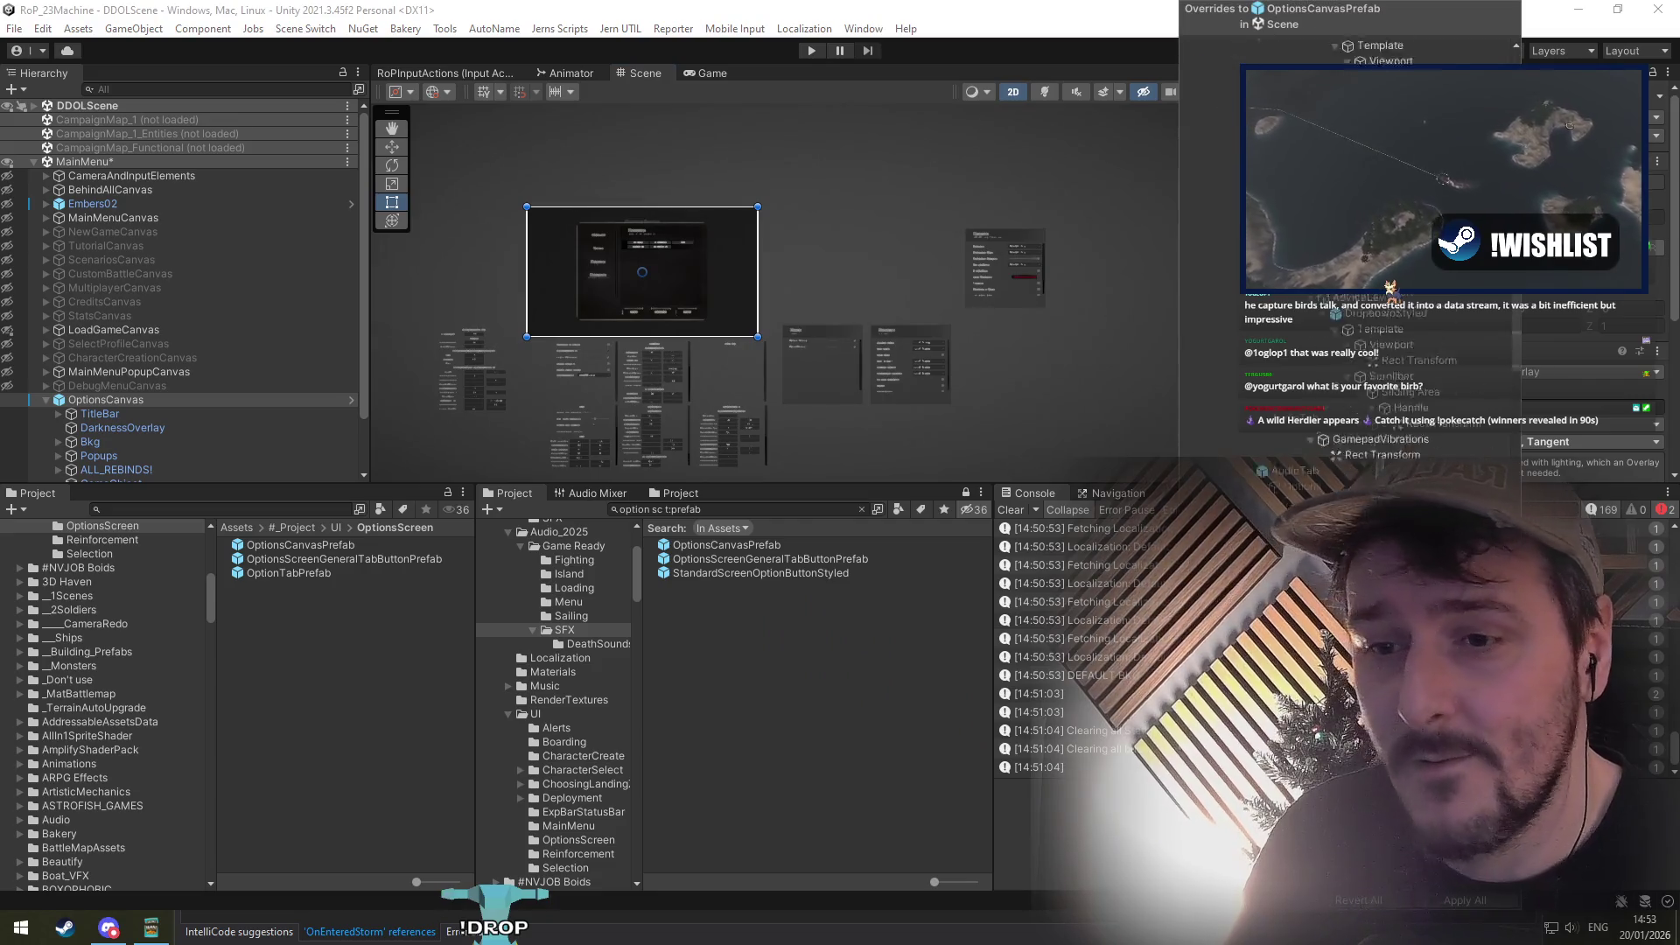
pyautogui.scroll(-1, 1408, 394)
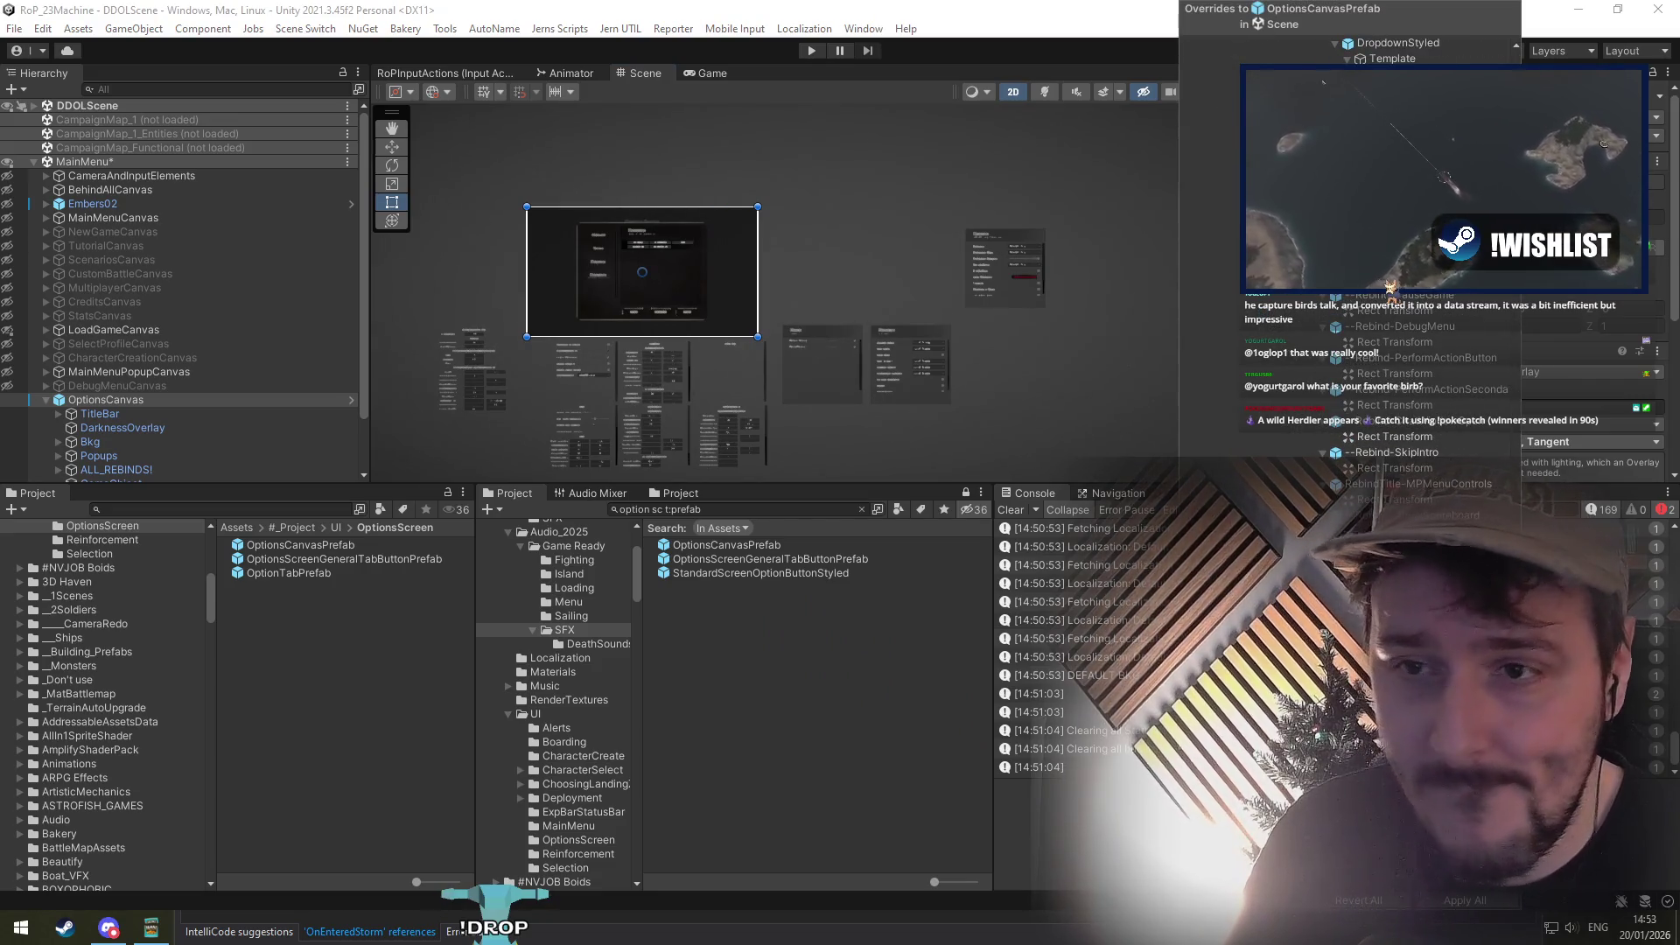
pyautogui.scroll(-3, 1409, 393)
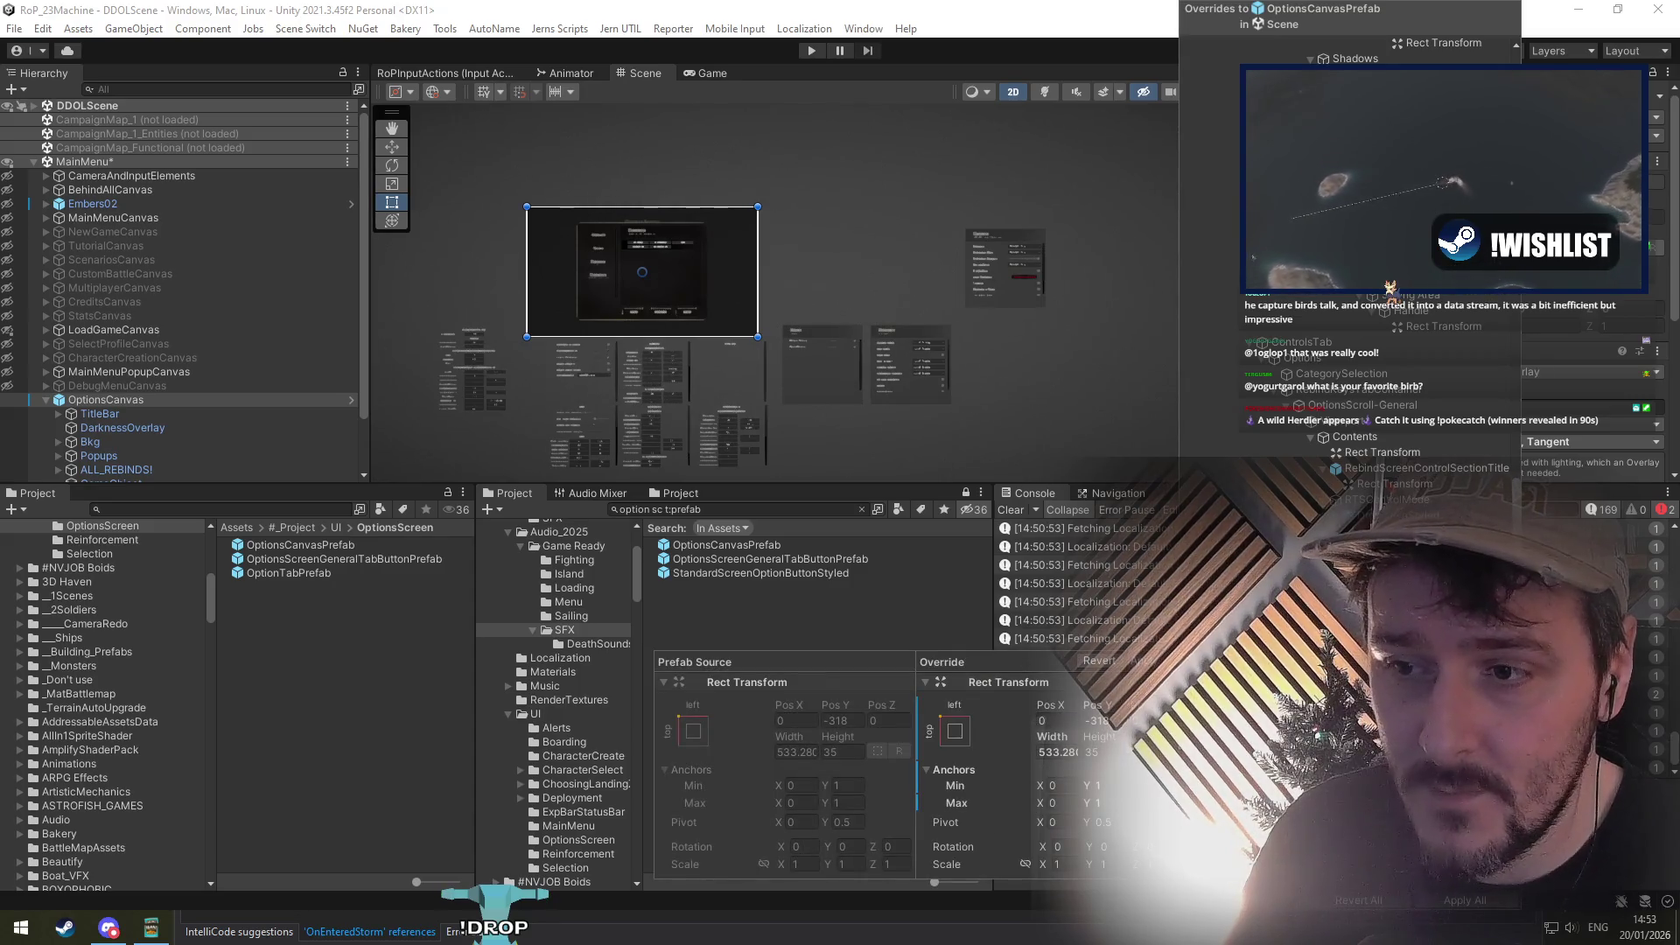
pyautogui.scroll(-5, 1352, 263)
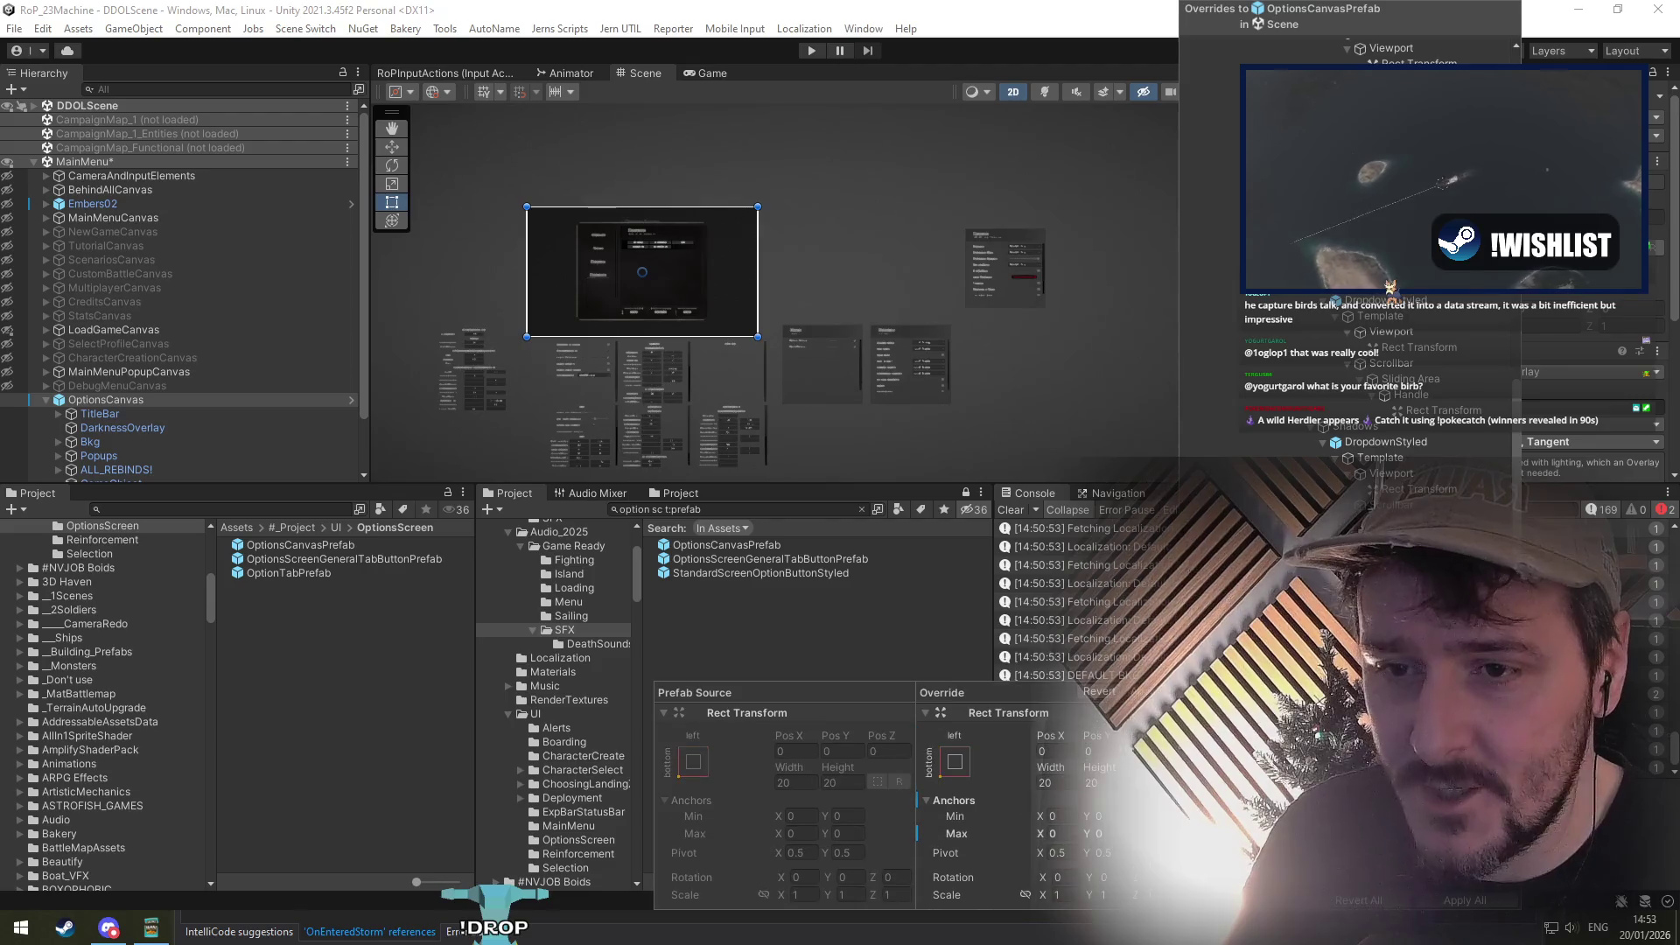
pyautogui.click(1444, 411)
pyautogui.press('Down')
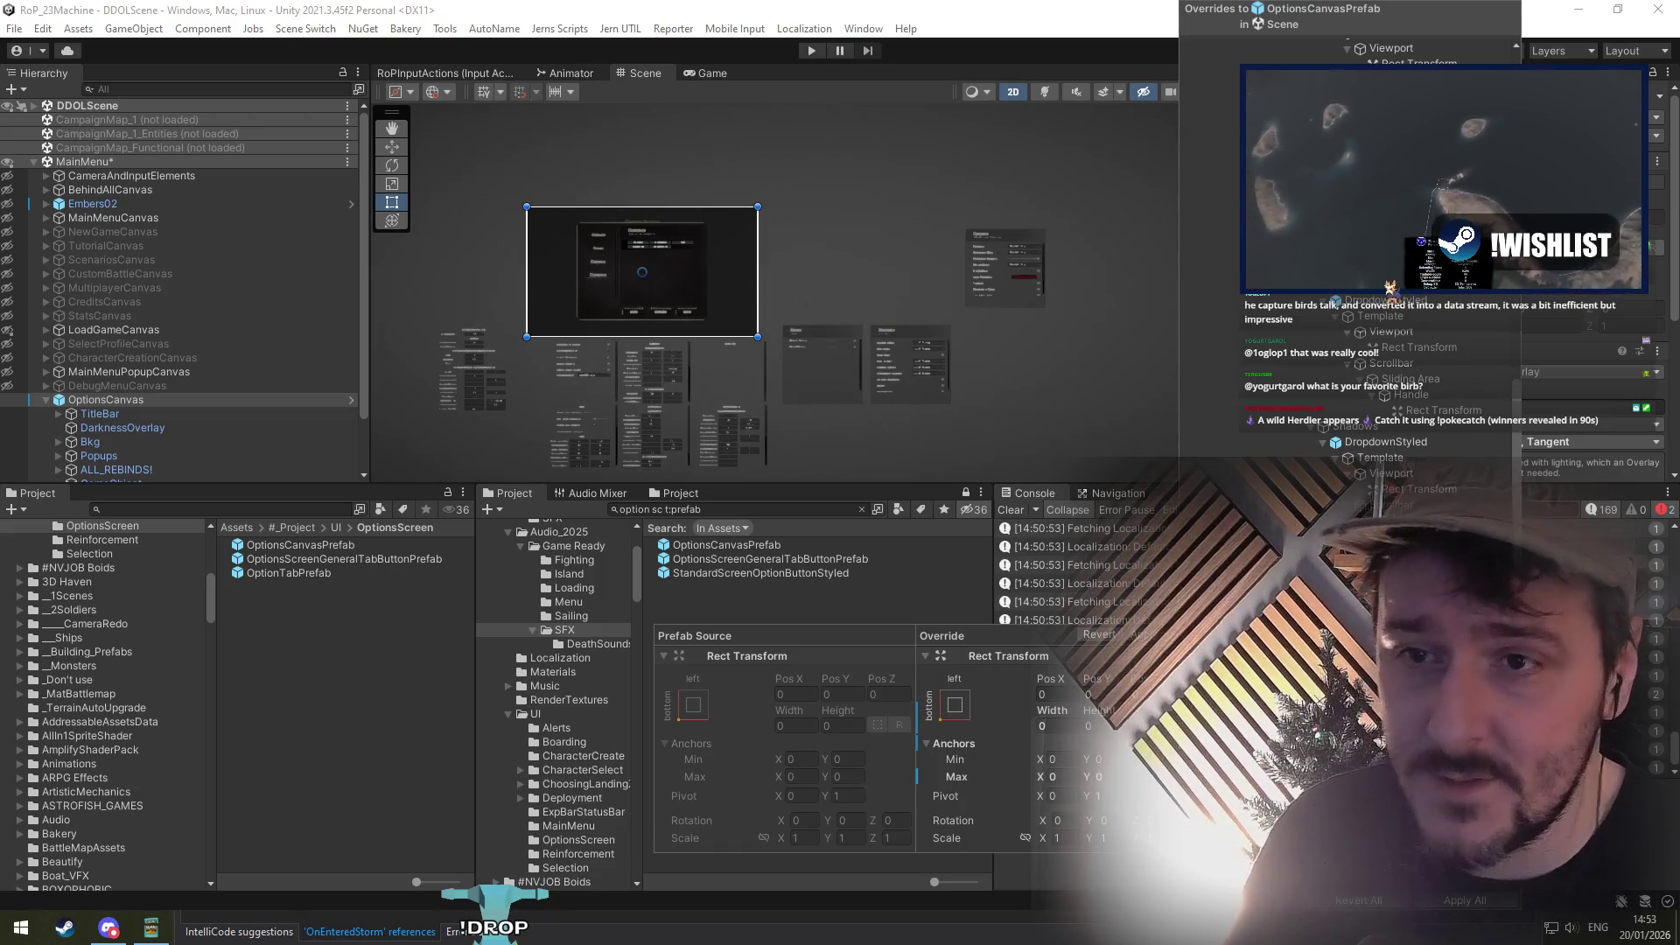
pyautogui.press('Down')
pyautogui.press('Escape')
pyautogui.click(132, 400)
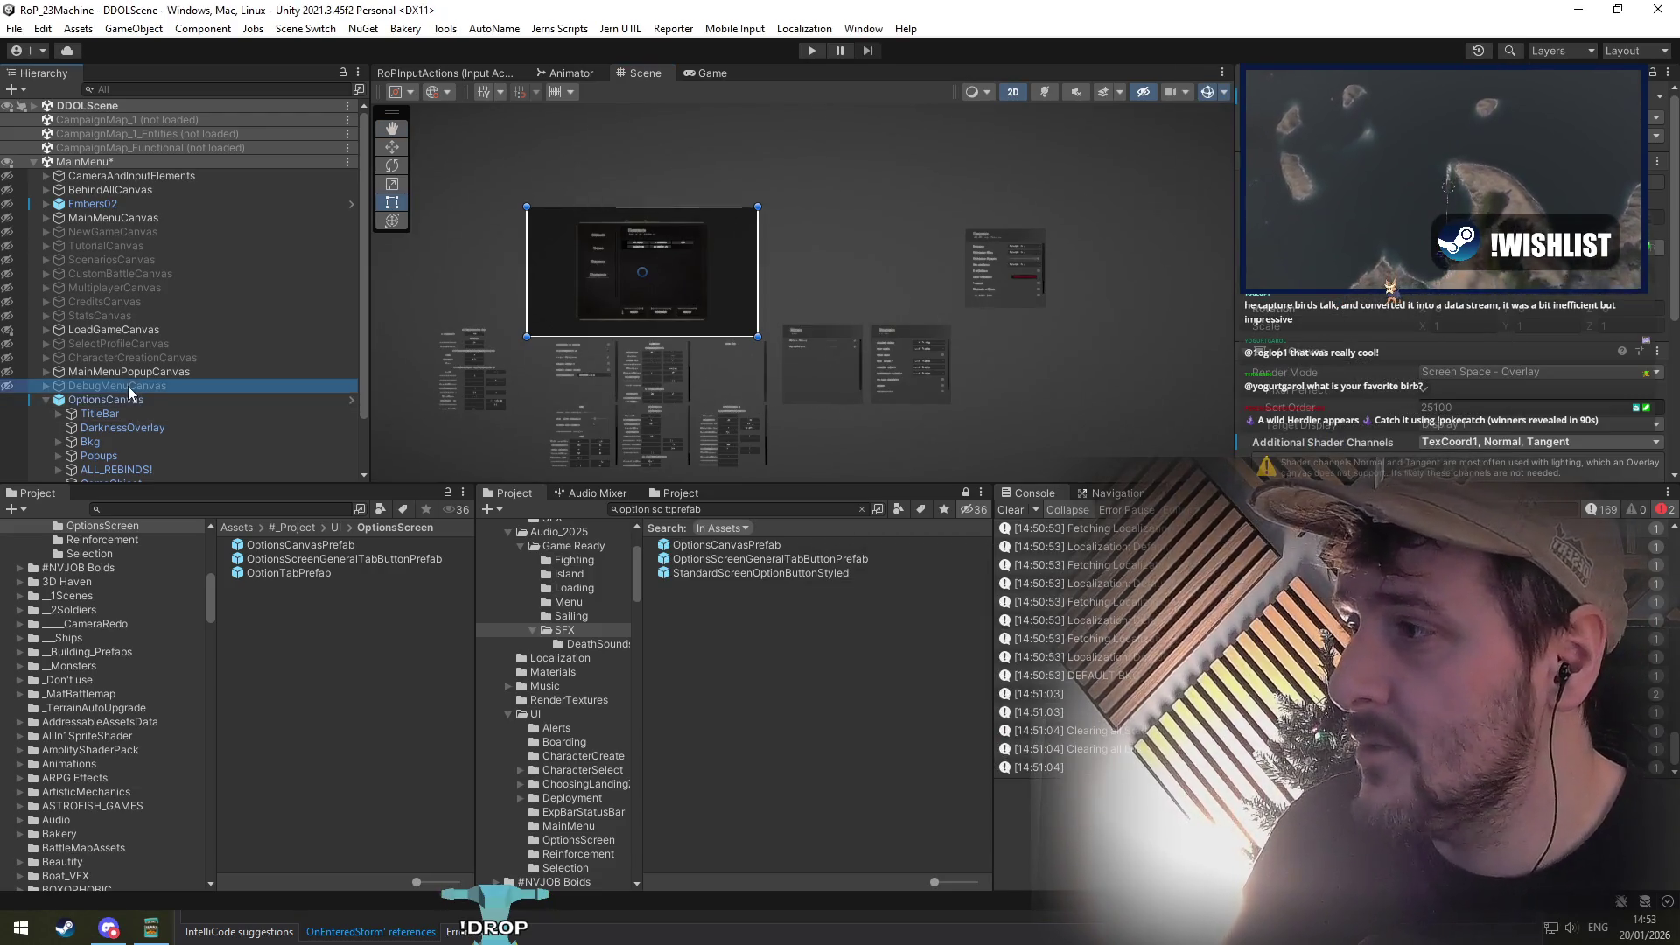
# Step: Remove the MainMenu scene, answer the unsaved-changes prompt, and enter Play mode
pyautogui.rightClick(88, 161)
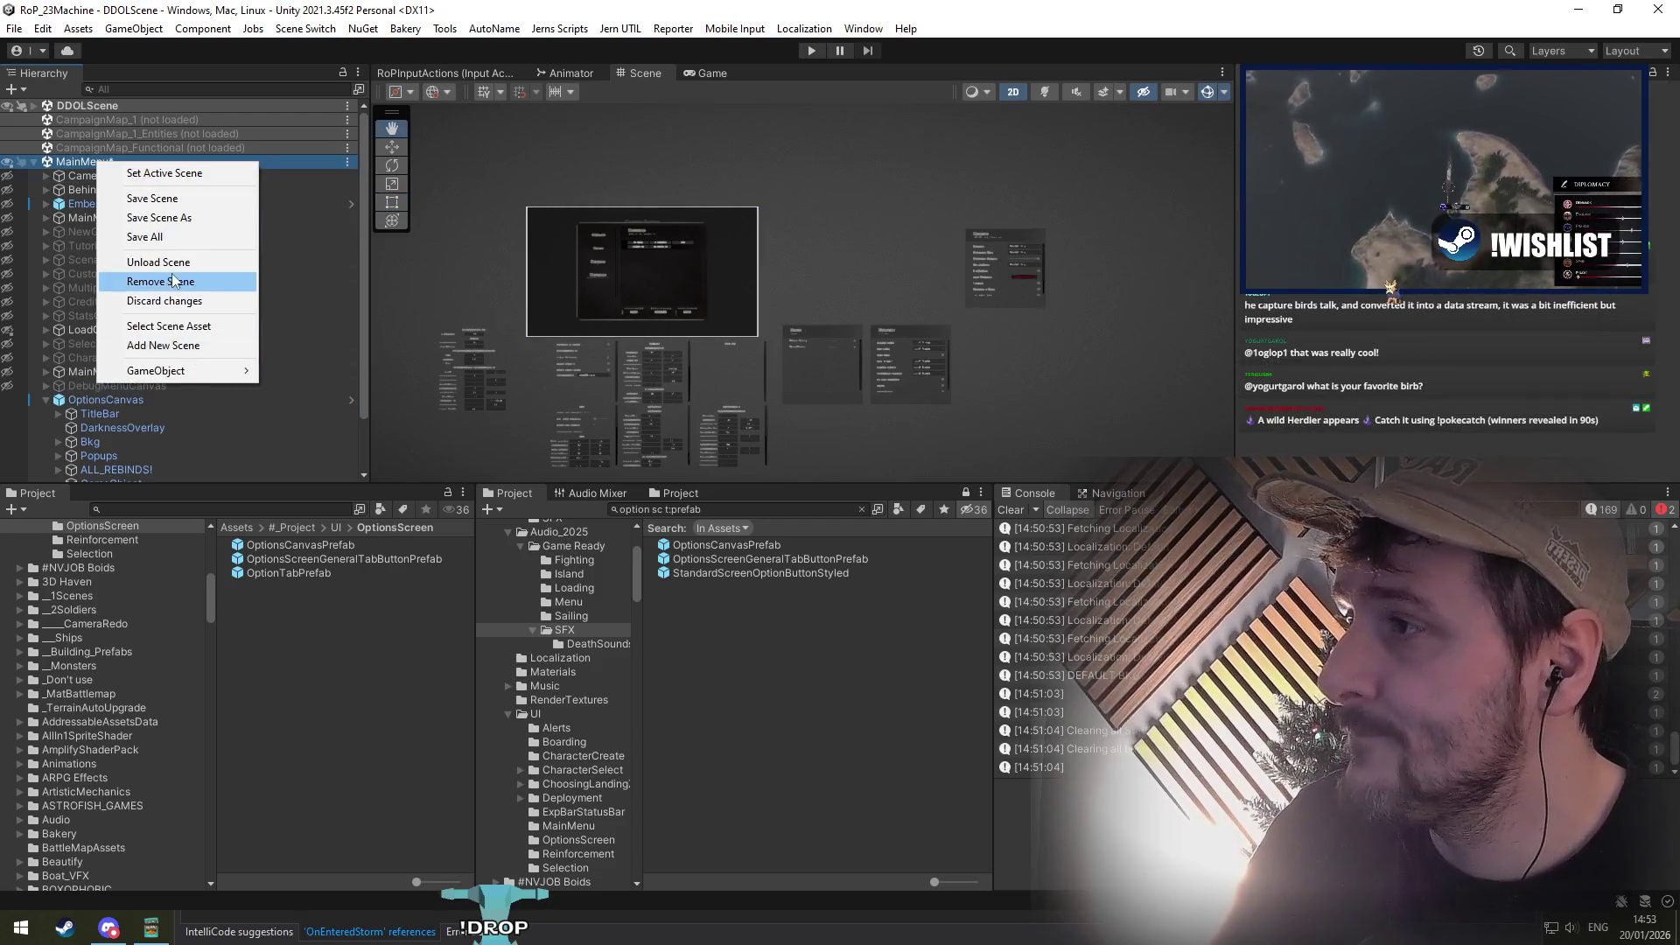
pyautogui.click(122, 278)
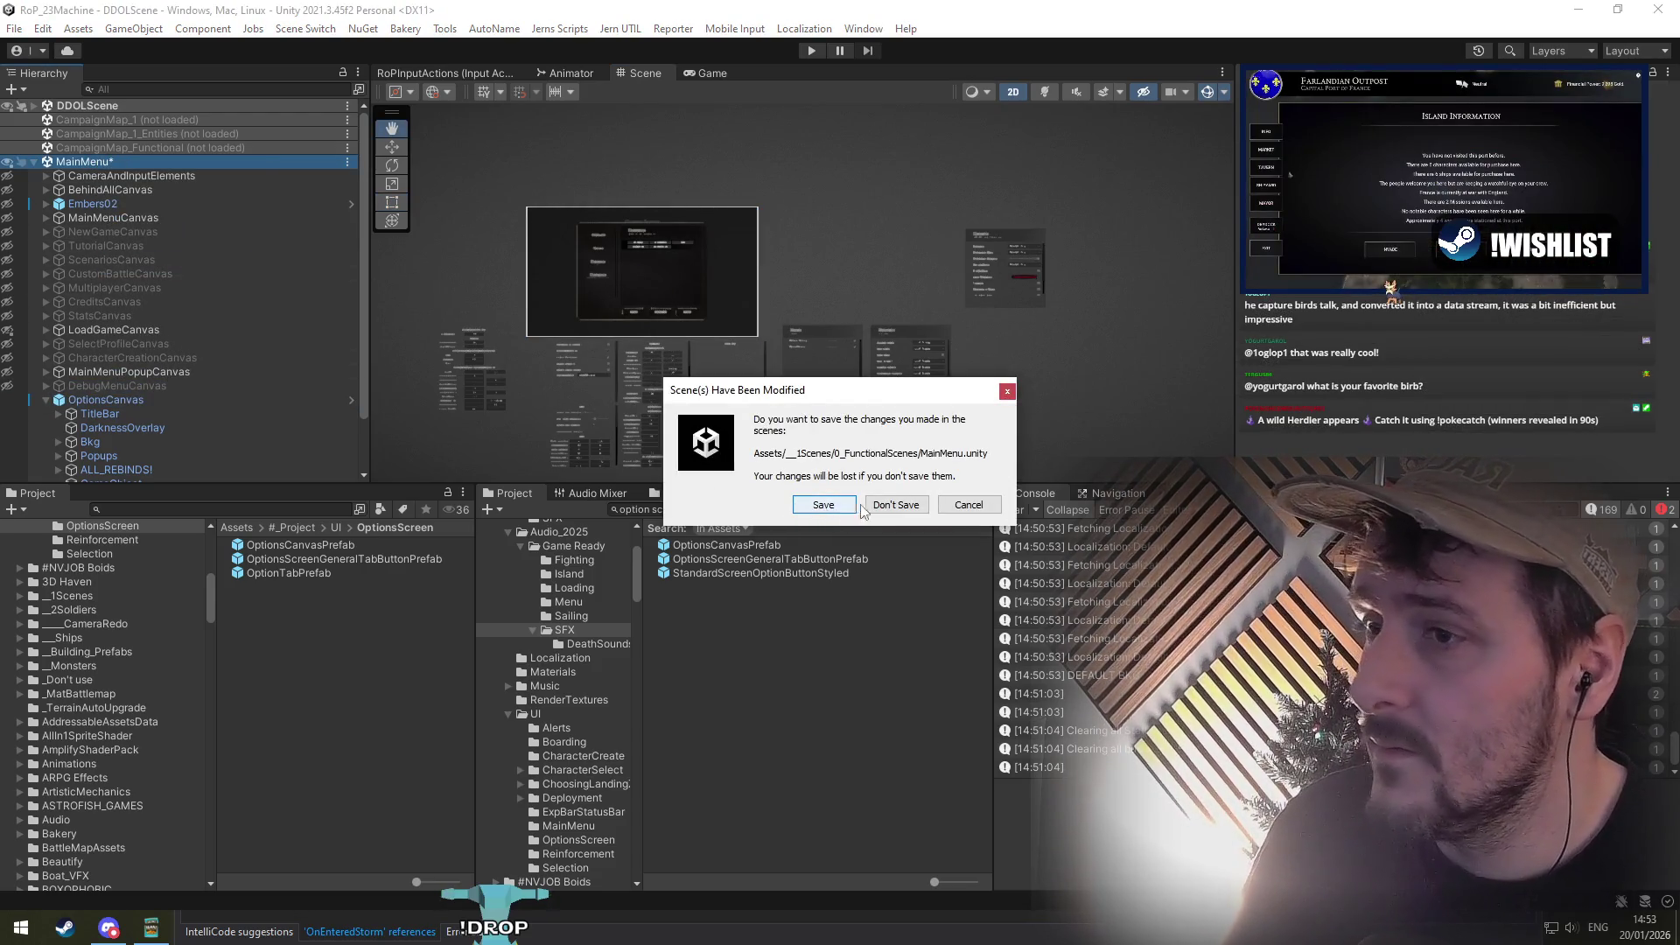
pyautogui.click(896, 506)
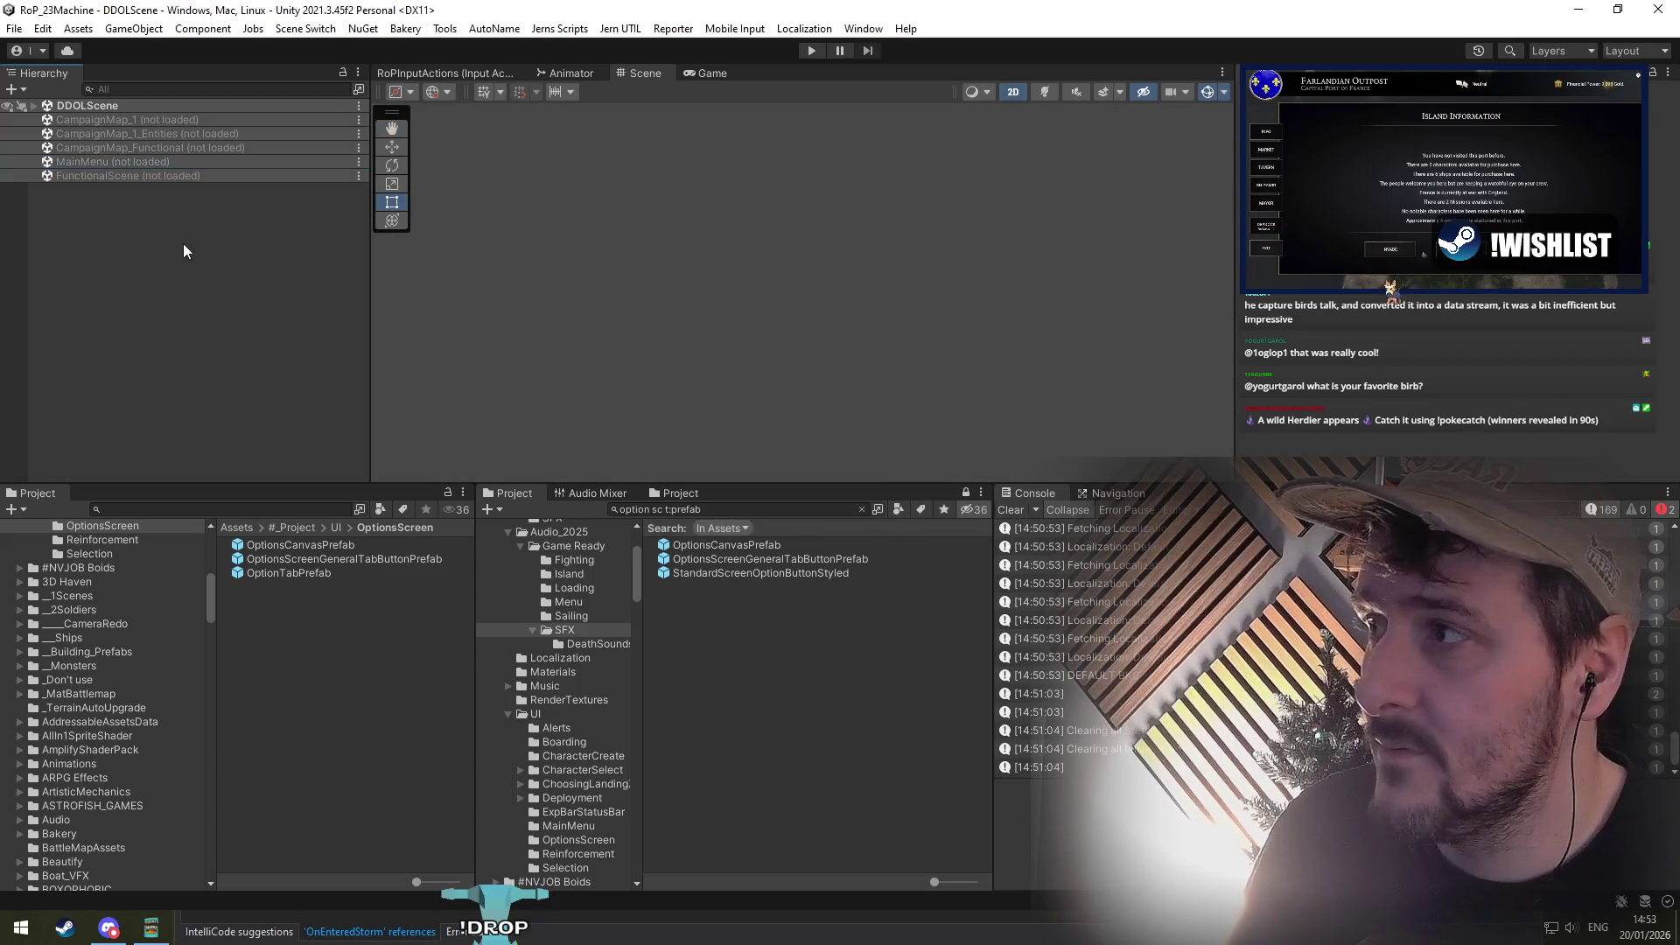
pyautogui.click(811, 50)
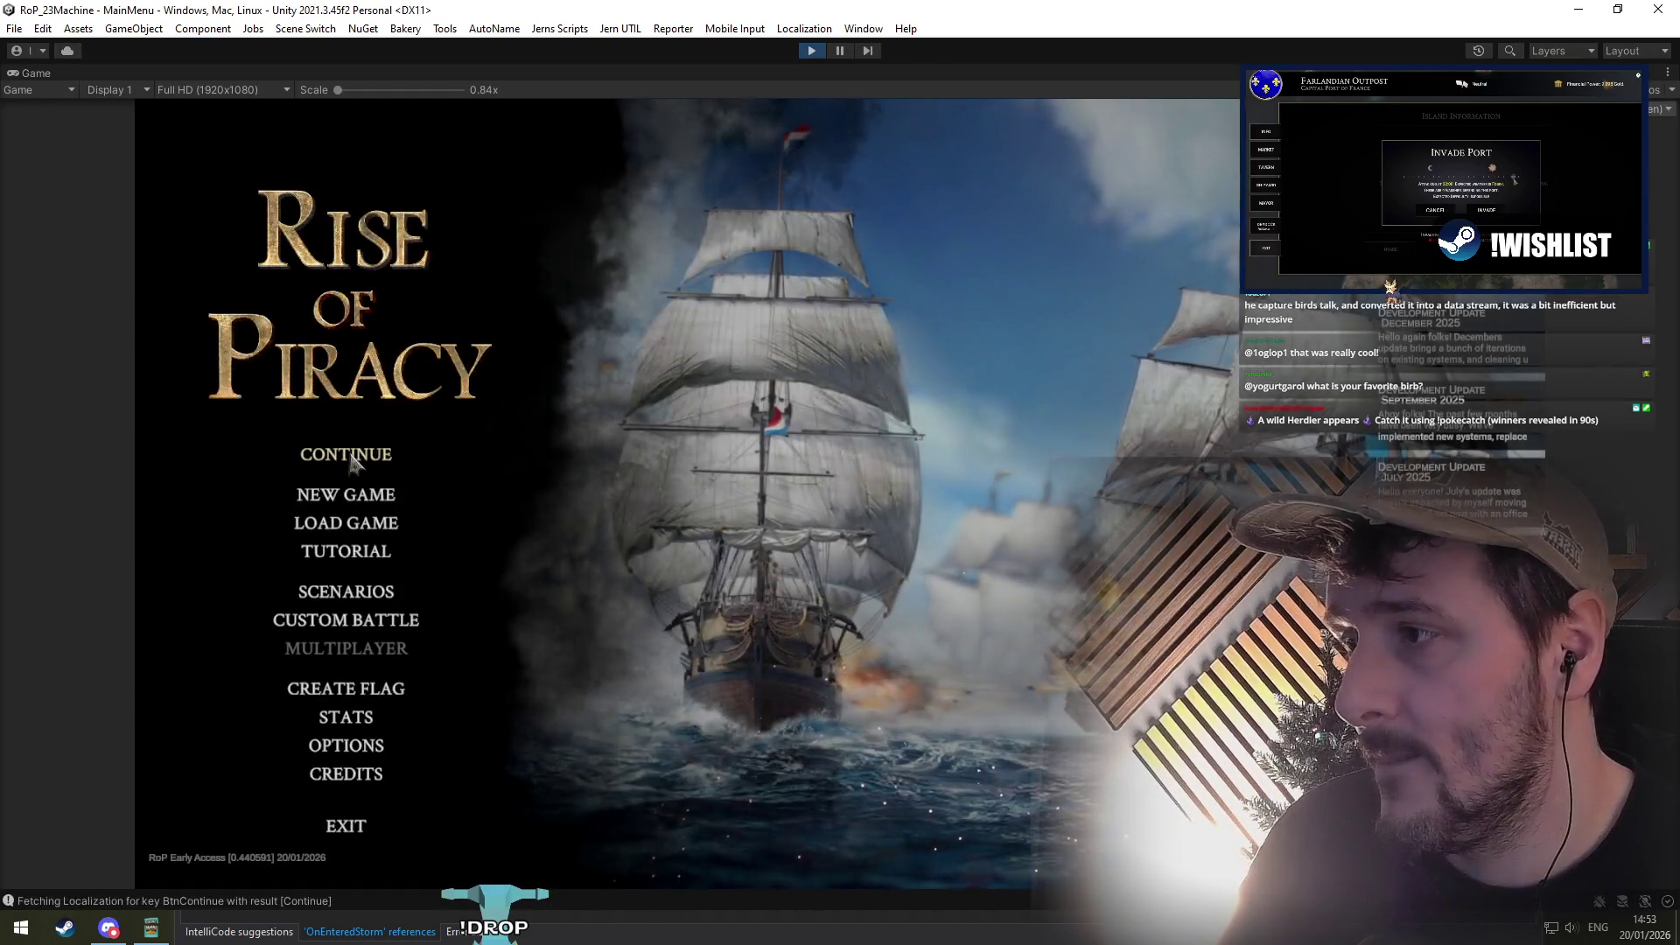
# Step: Continue the saved game from the main menu and sail the ship past The Red Islet
pyautogui.click(350, 458)
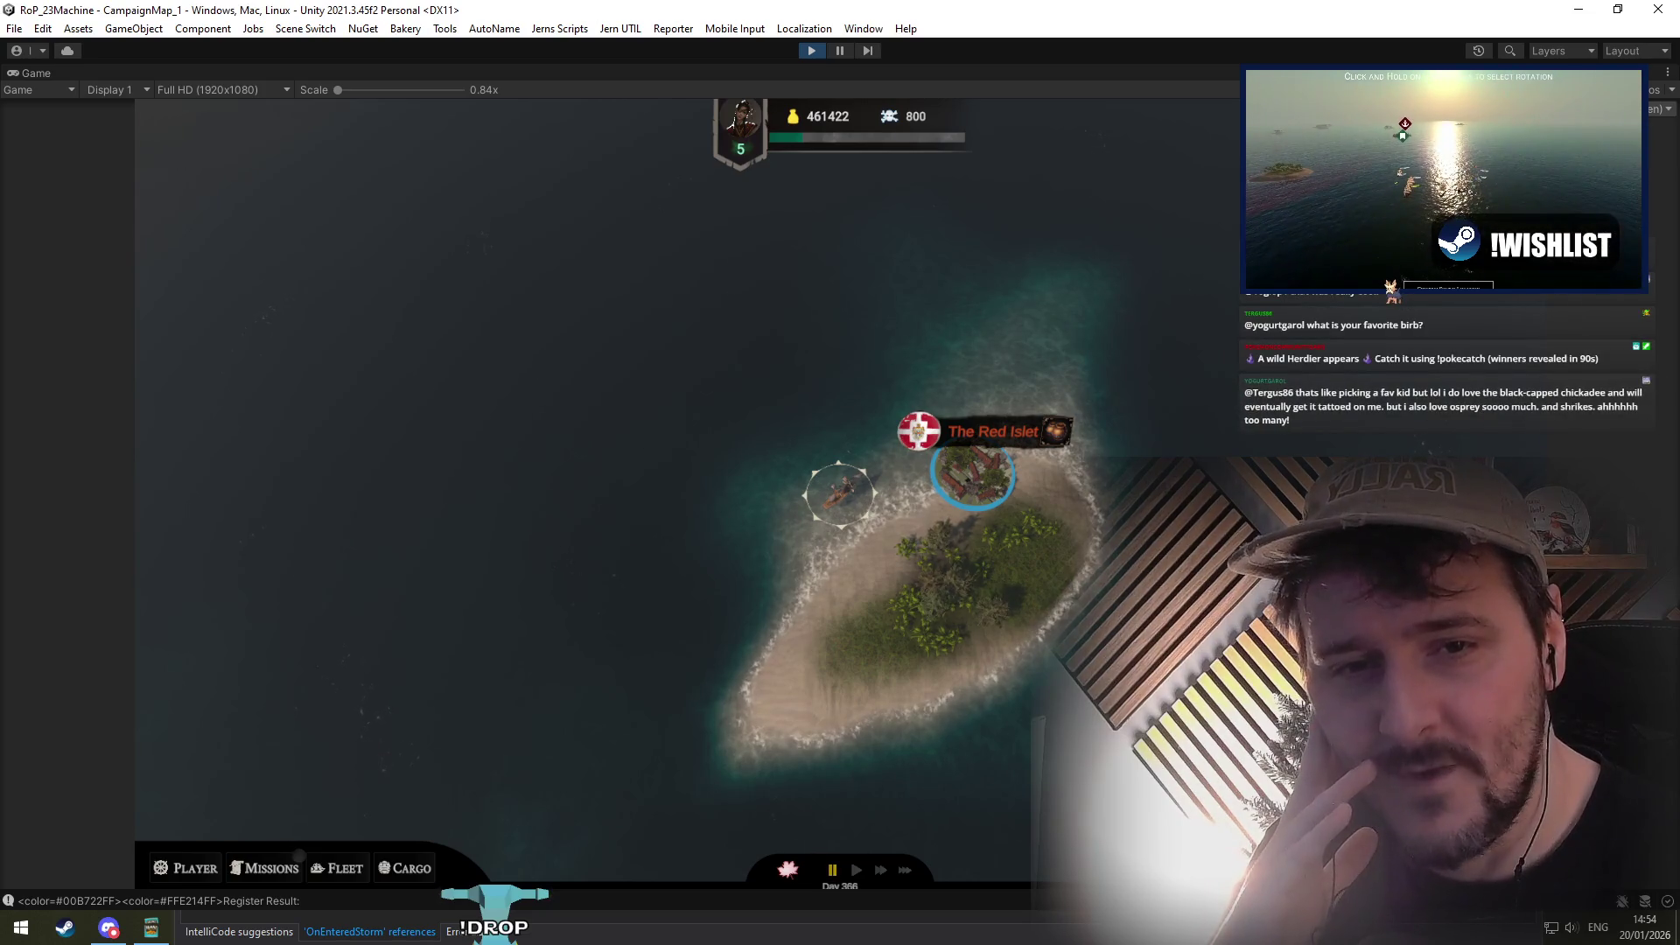
pyautogui.click(1118, 422)
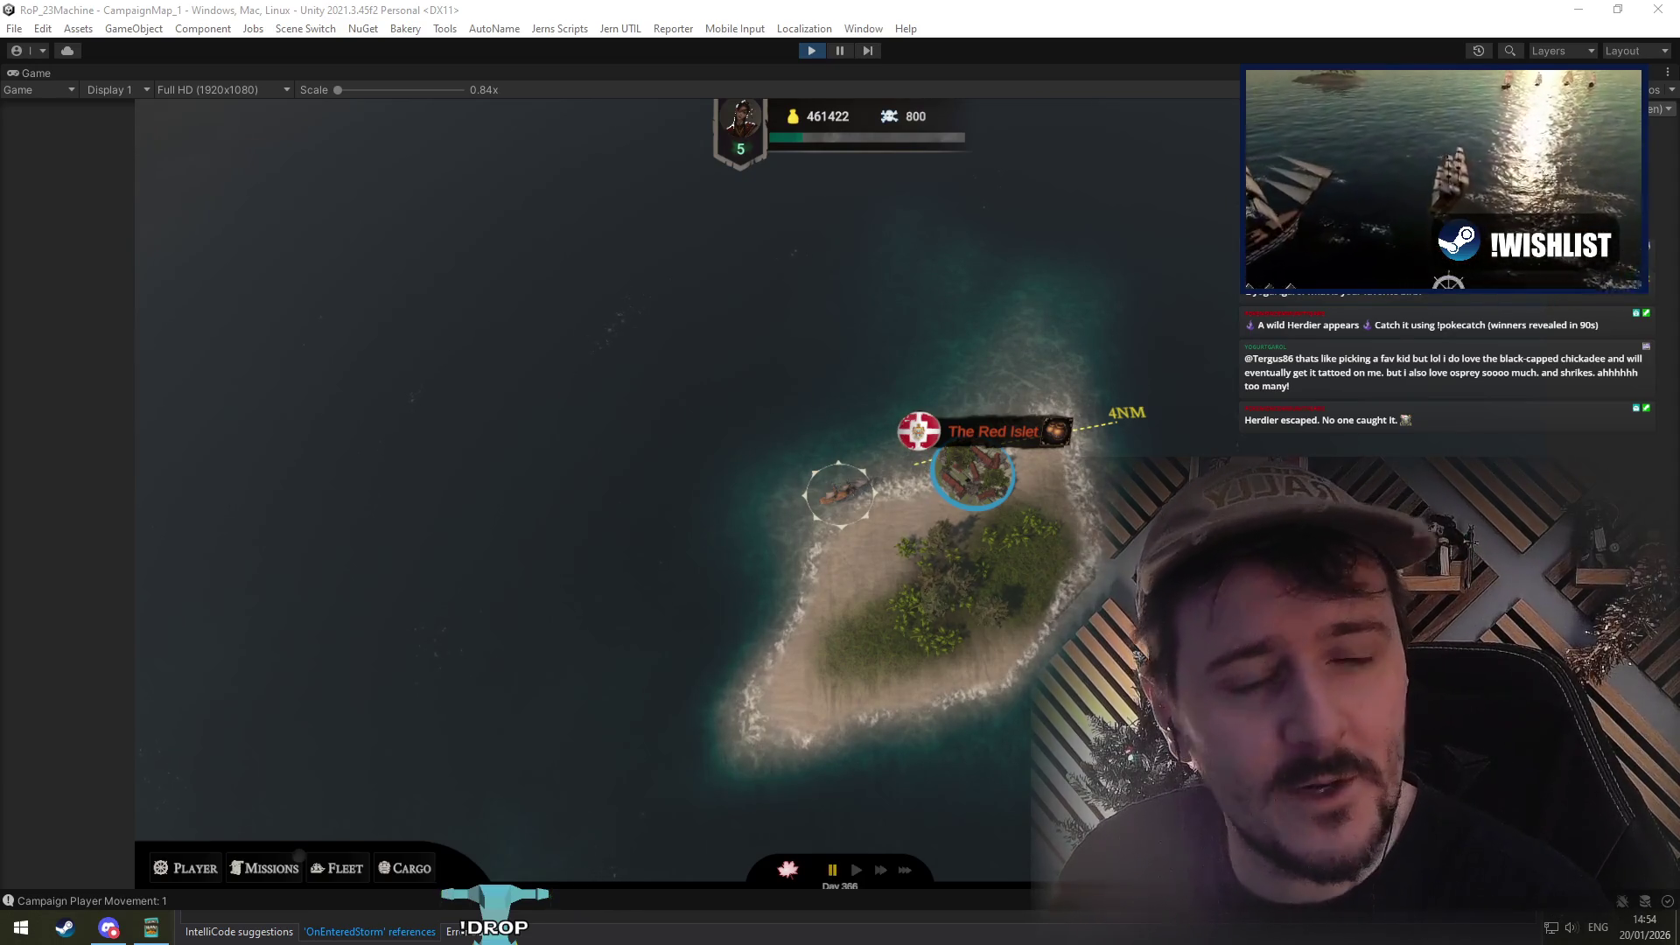
# Step: Switch between the chickadee search results and the game, moving the browser over the left half
pyautogui.hotkey('alt', 'Tab')
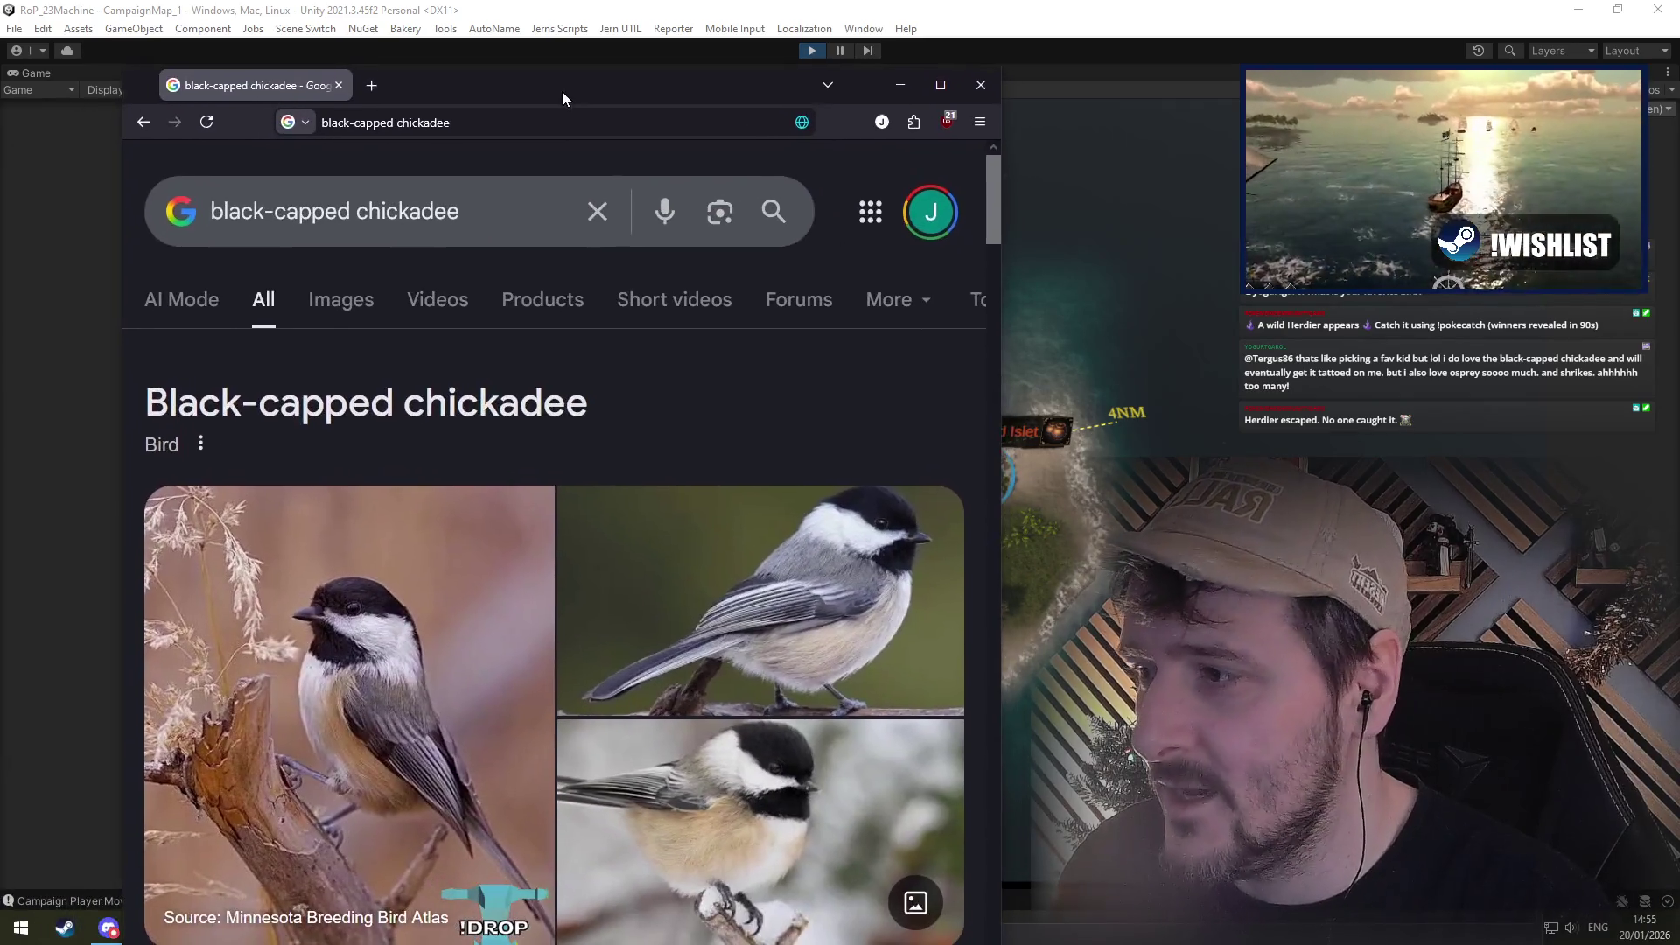
pyautogui.scroll(1, 488, 517)
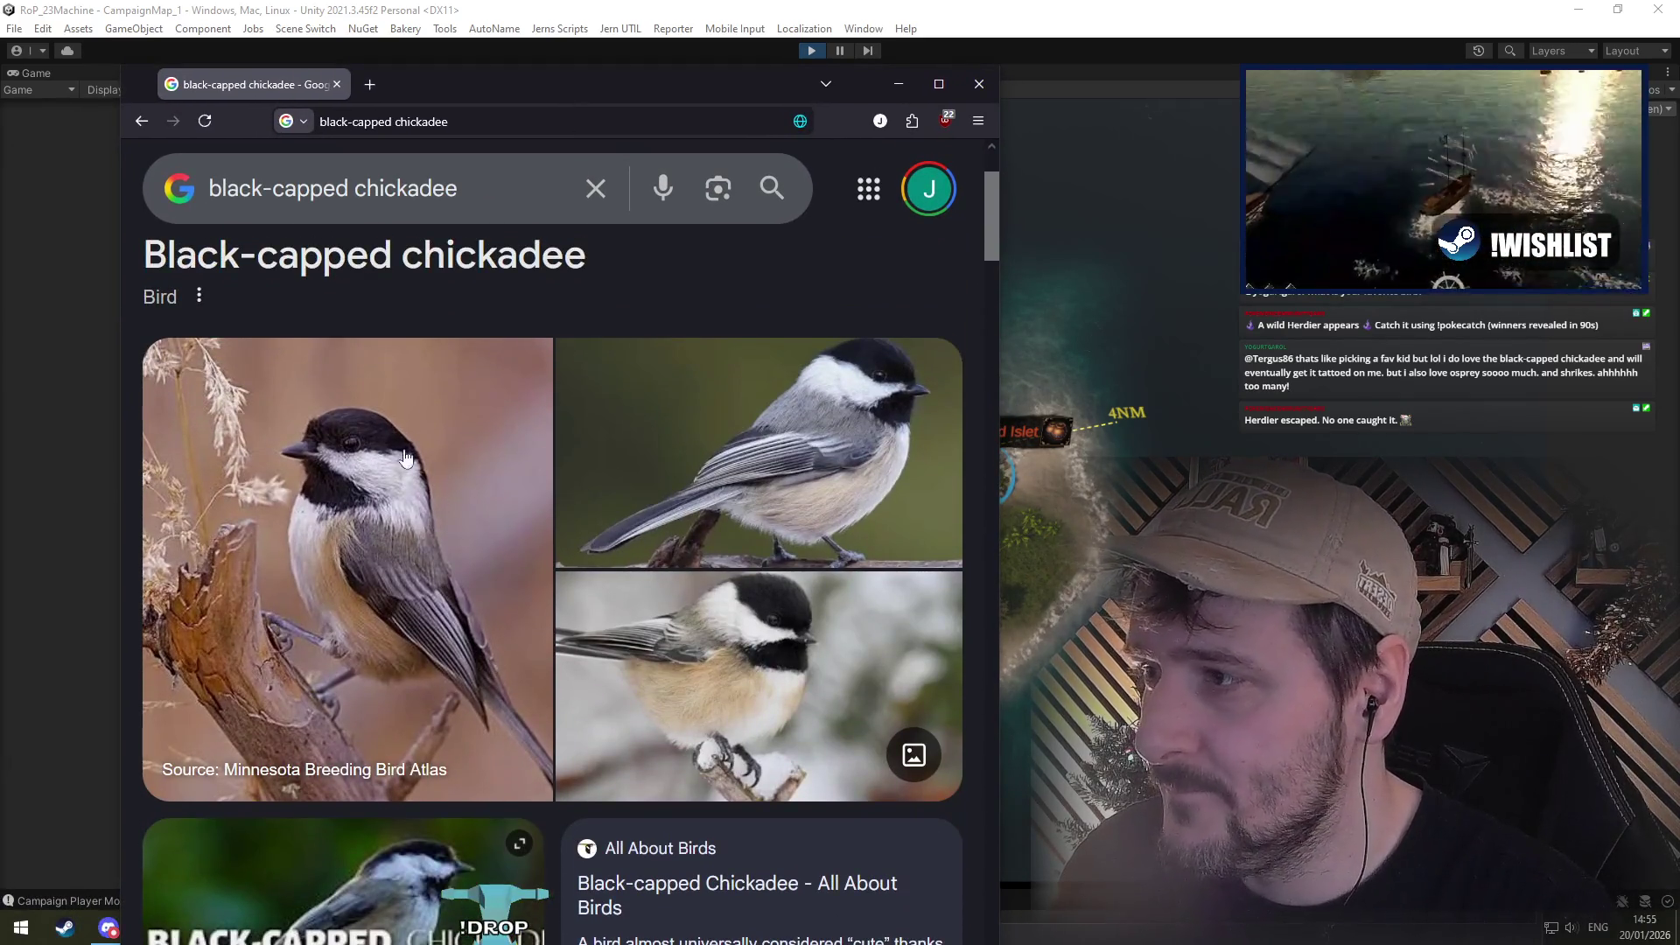
pyautogui.hotkey('alt', 'Tab')
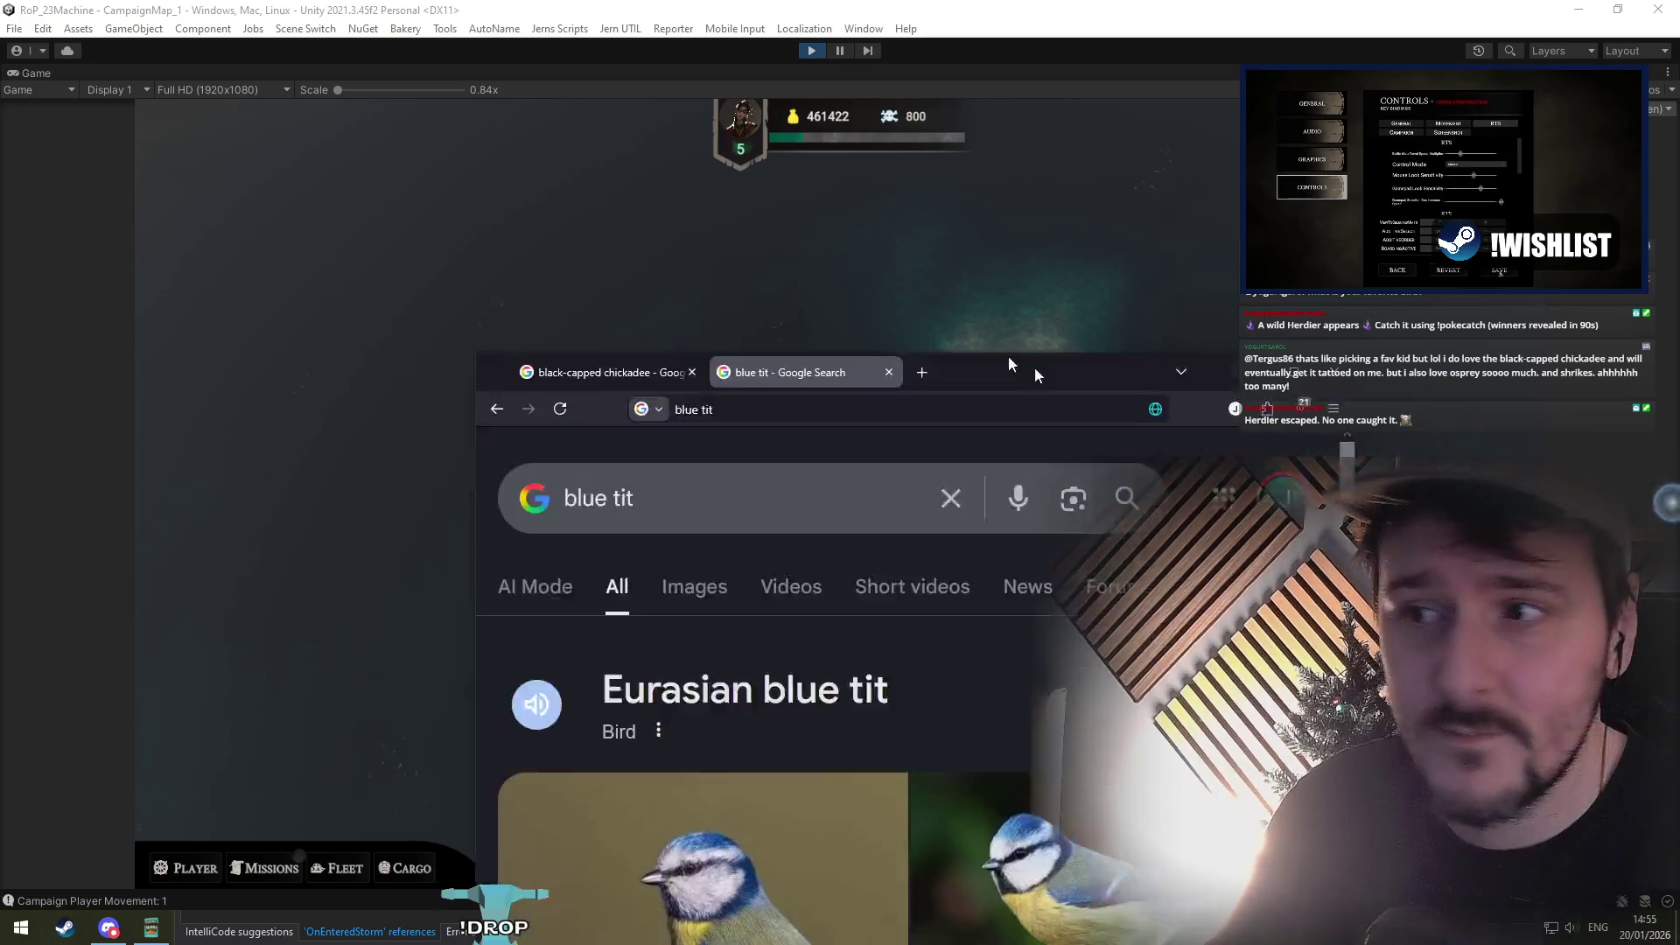
pyautogui.moveTo(1045, 385)
pyautogui.mouseDown()
pyautogui.moveTo(596, 87)
pyautogui.moveTo(522, 144)
pyautogui.mouseUp()
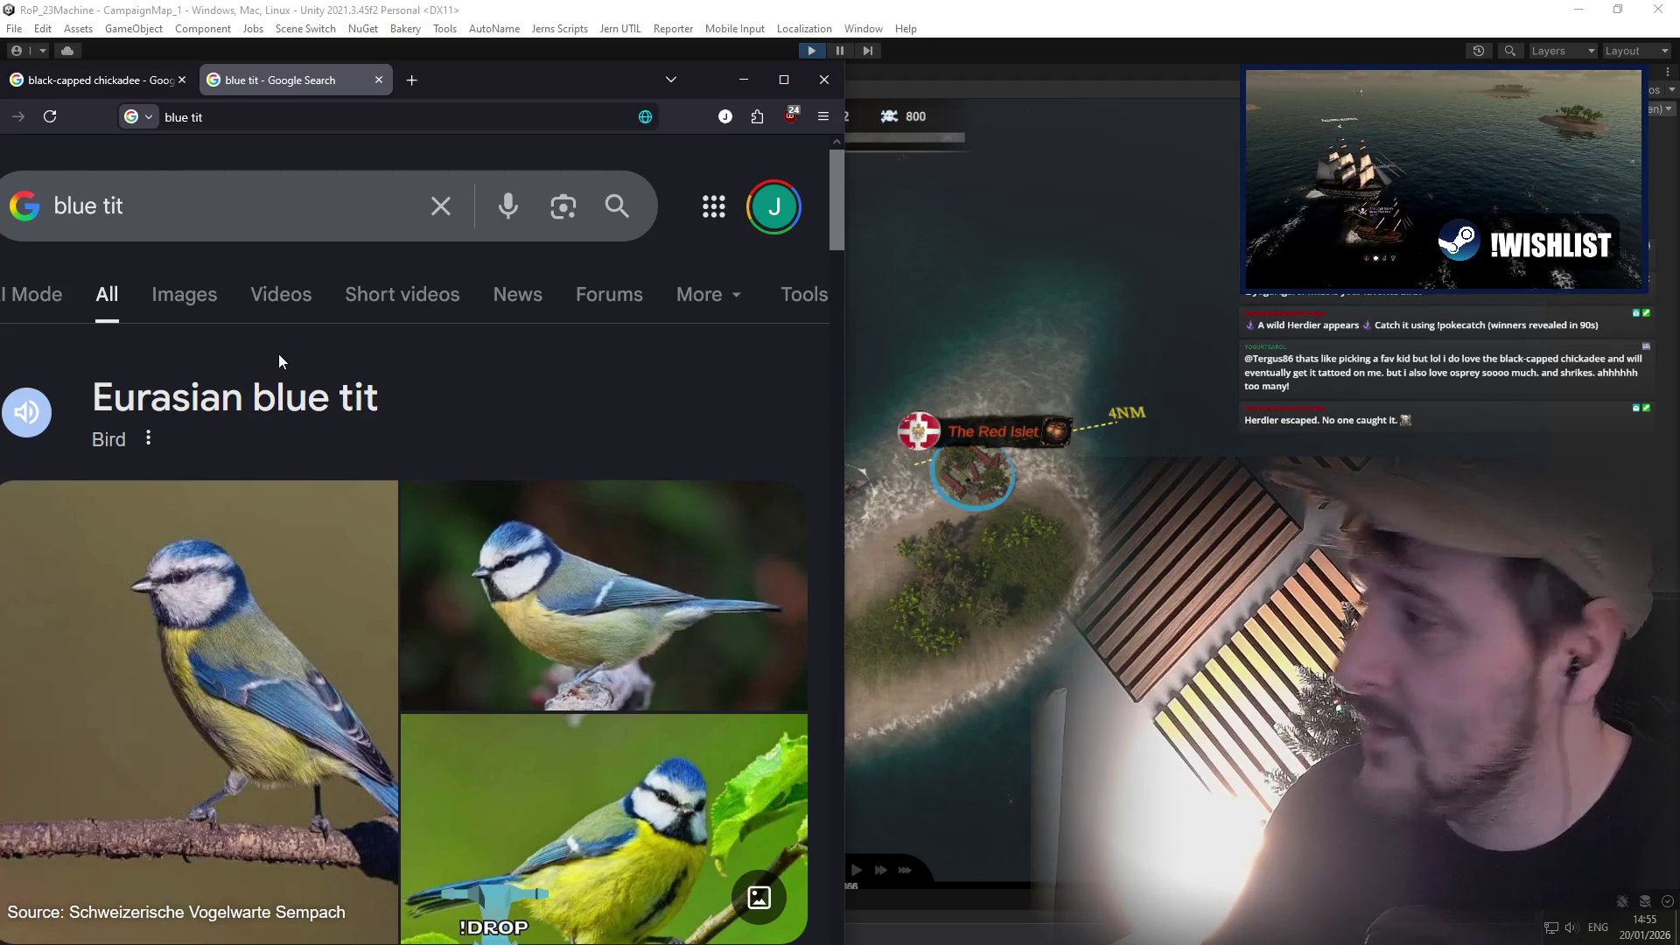
pyautogui.hotkey('alt', 'Tab')
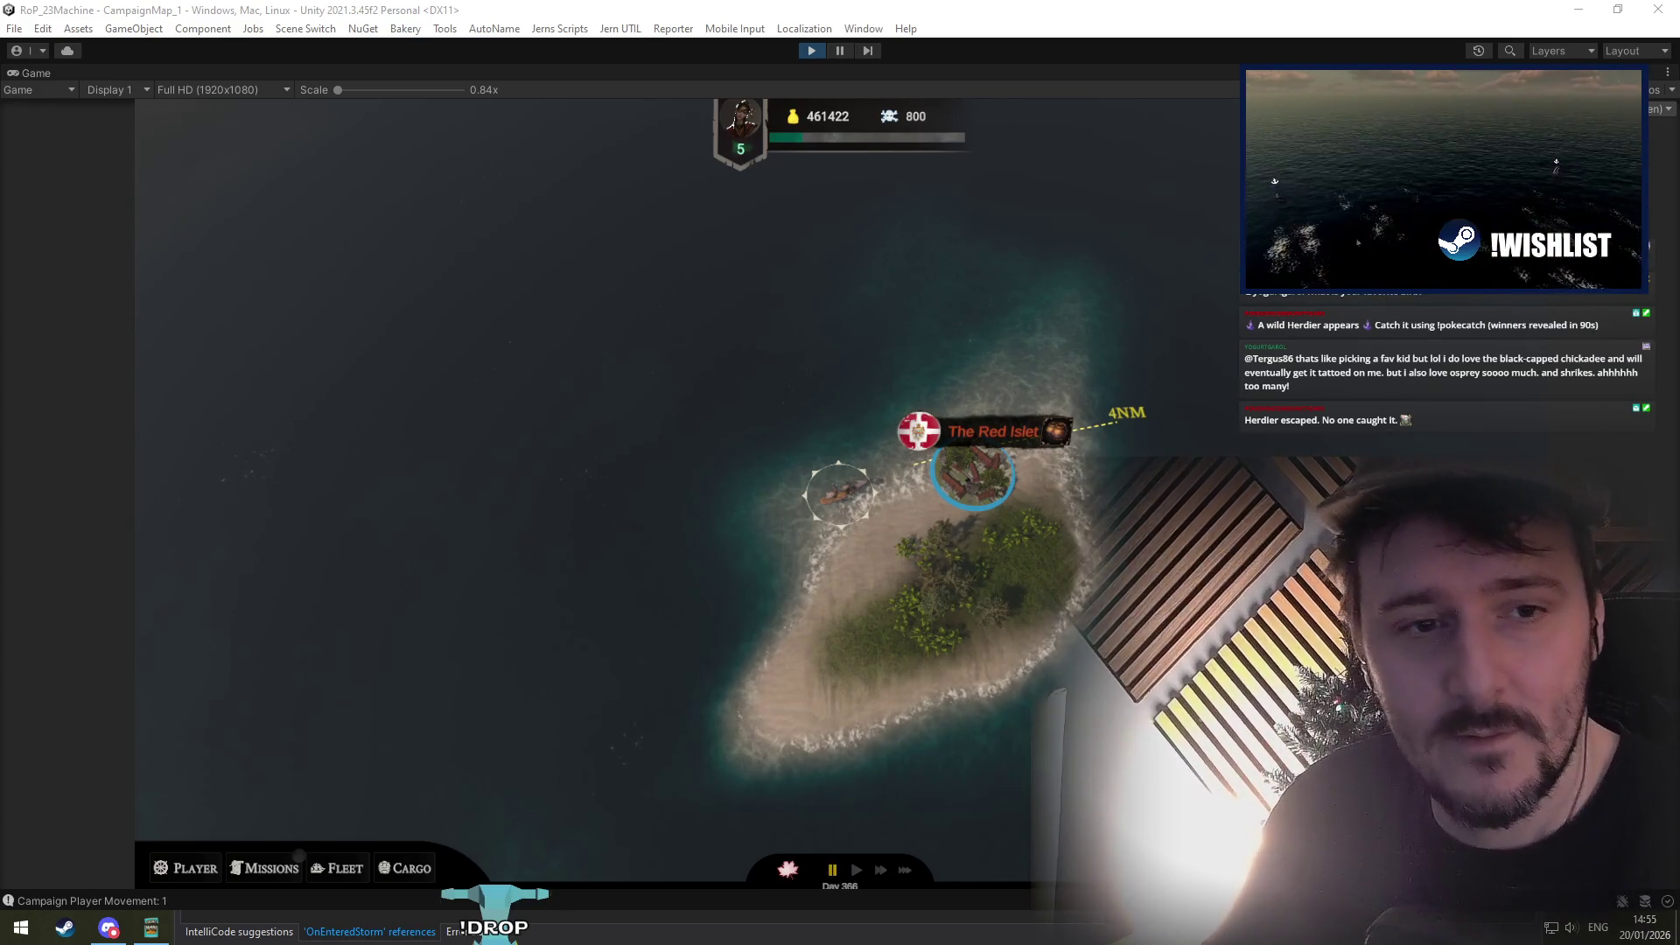
# Step: Flip between blue tit and house sparrow results, move the browser aside, then bring up robin results
pyautogui.hotkey('alt', 'Tab')
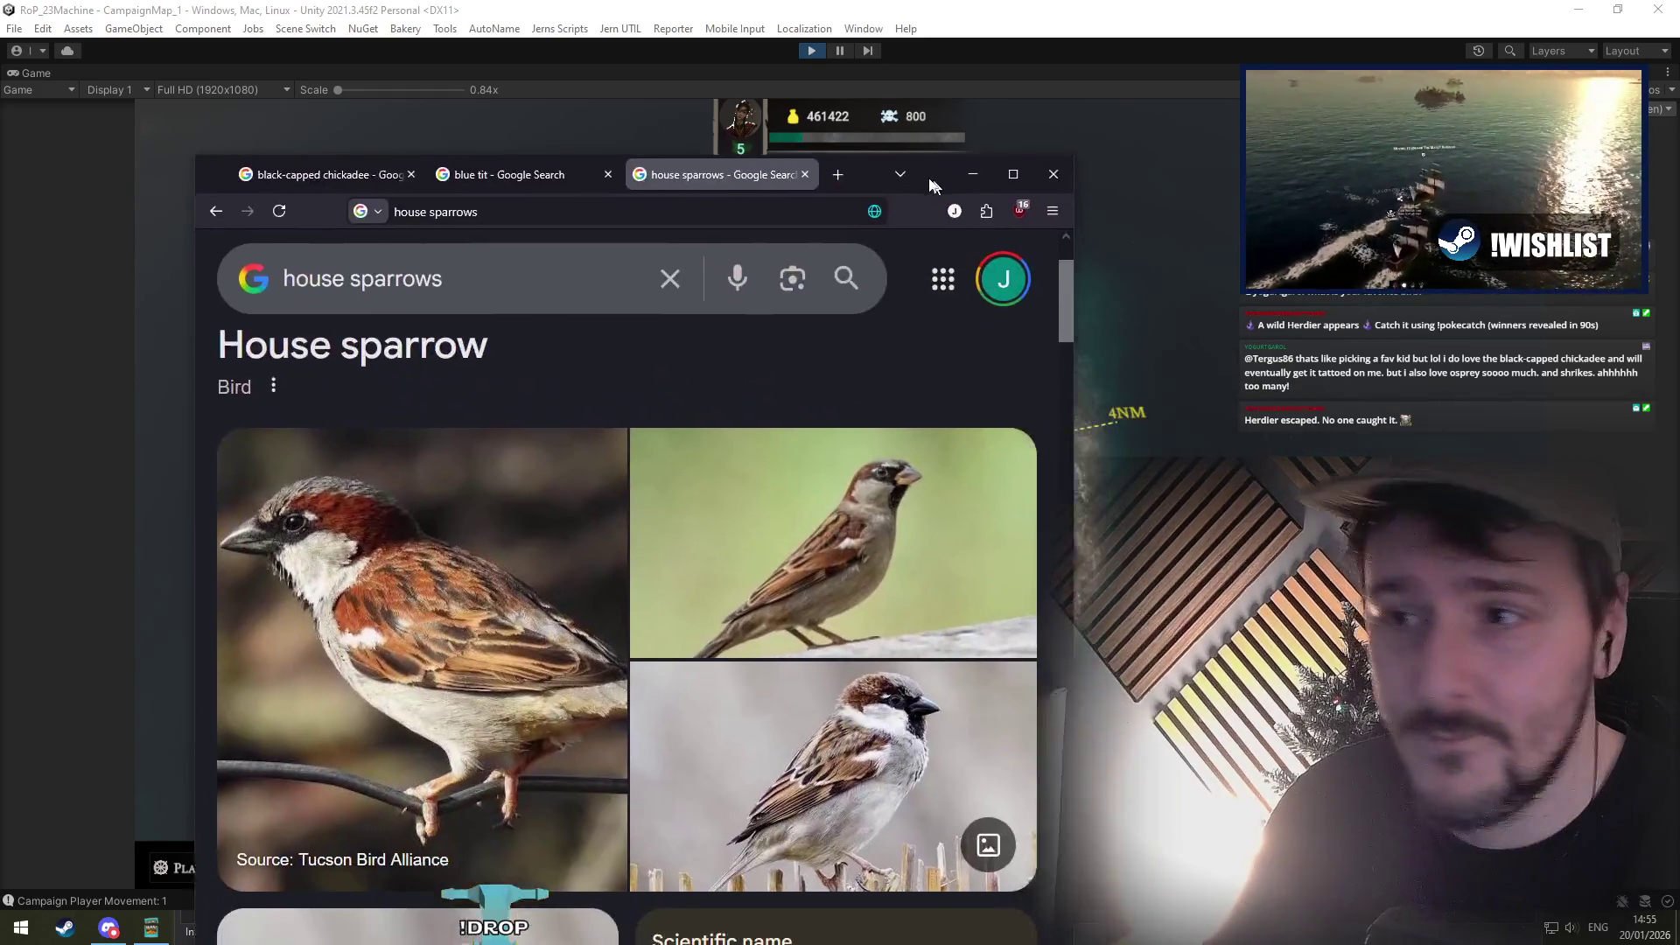
pyautogui.moveTo(931, 180); pyautogui.dragTo(737, 125)
pyautogui.click(296, 126)
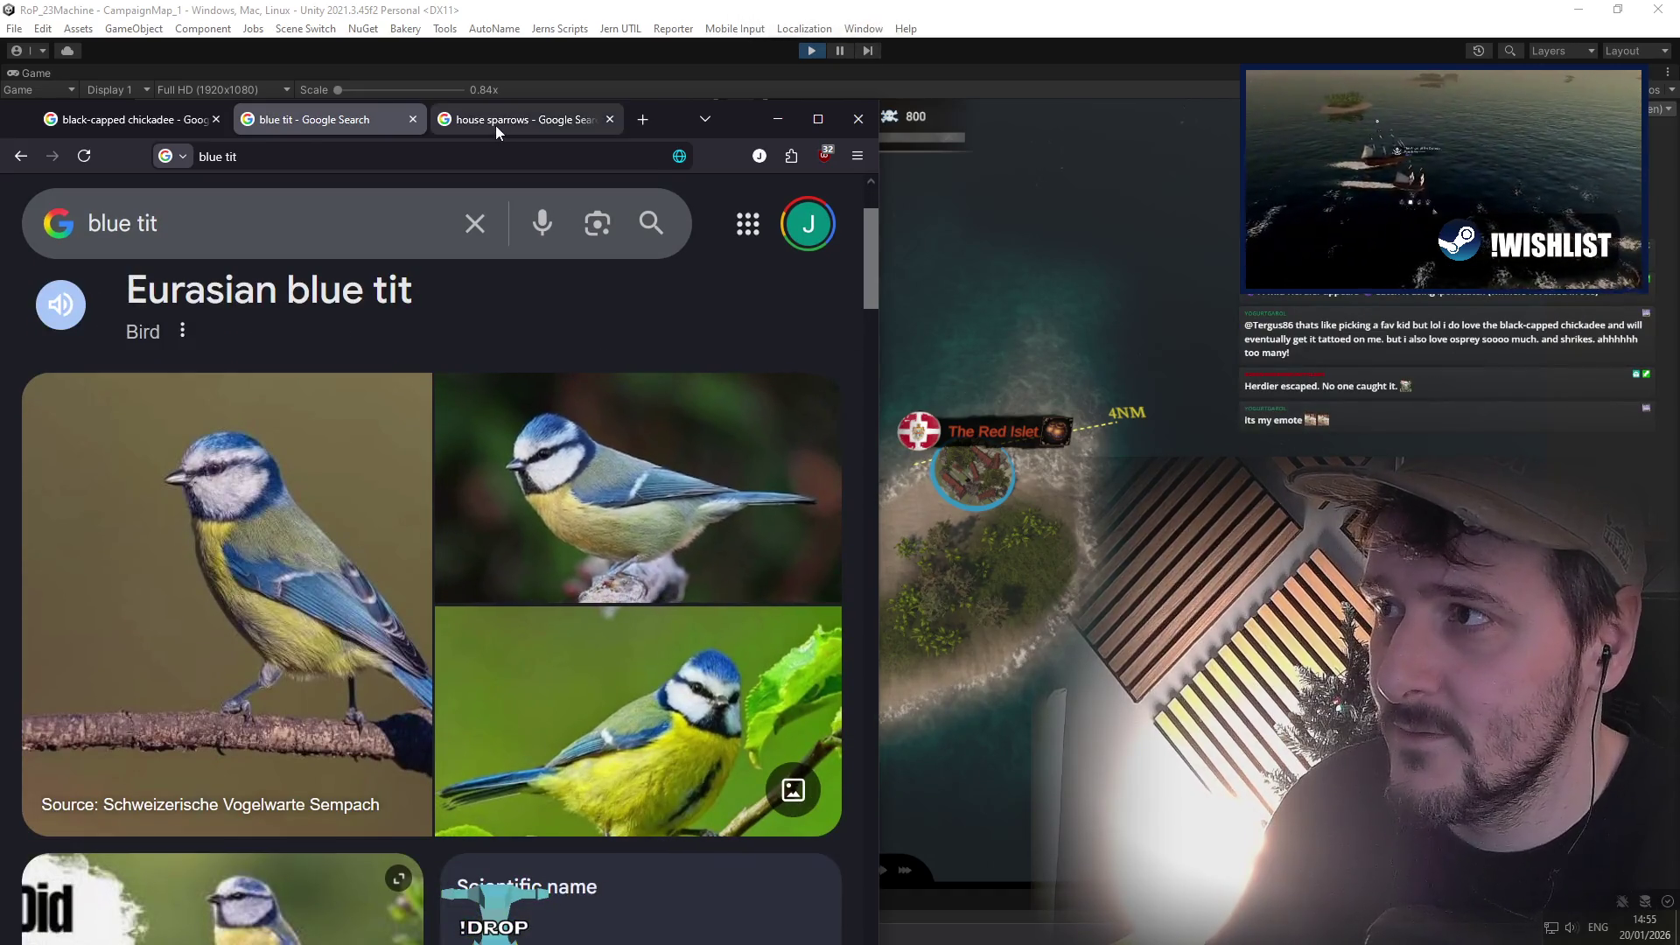
pyautogui.click(495, 124)
pyautogui.moveTo(737, 131); pyautogui.dragTo(1679, 254)
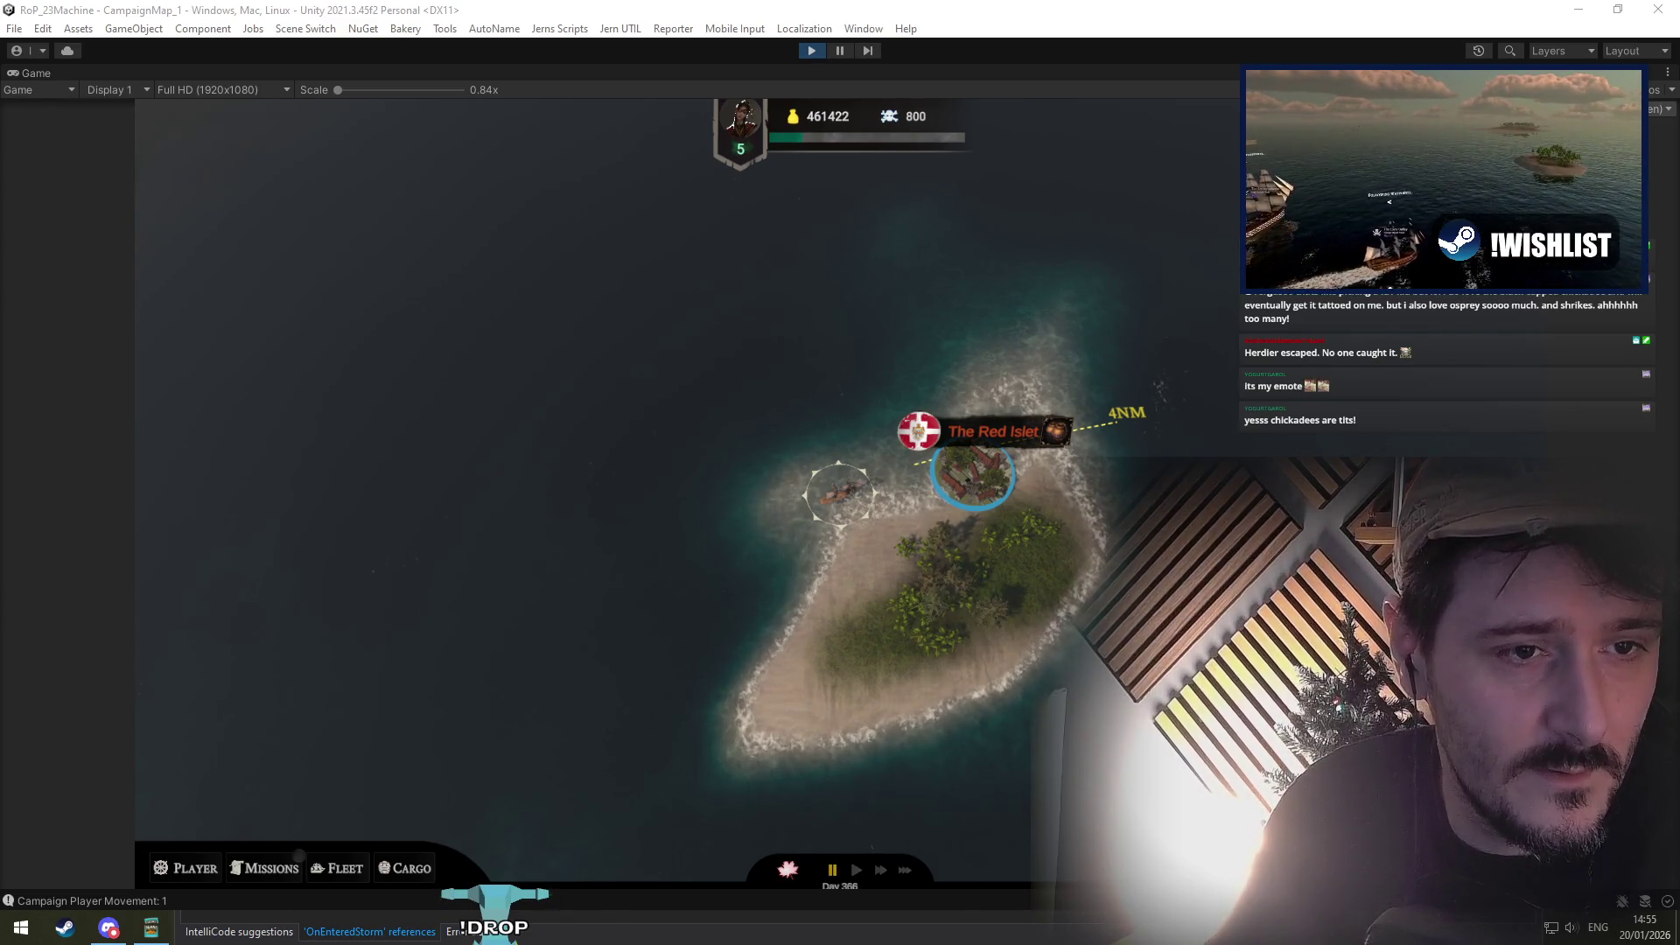
pyautogui.hotkey('alt', 'Tab')
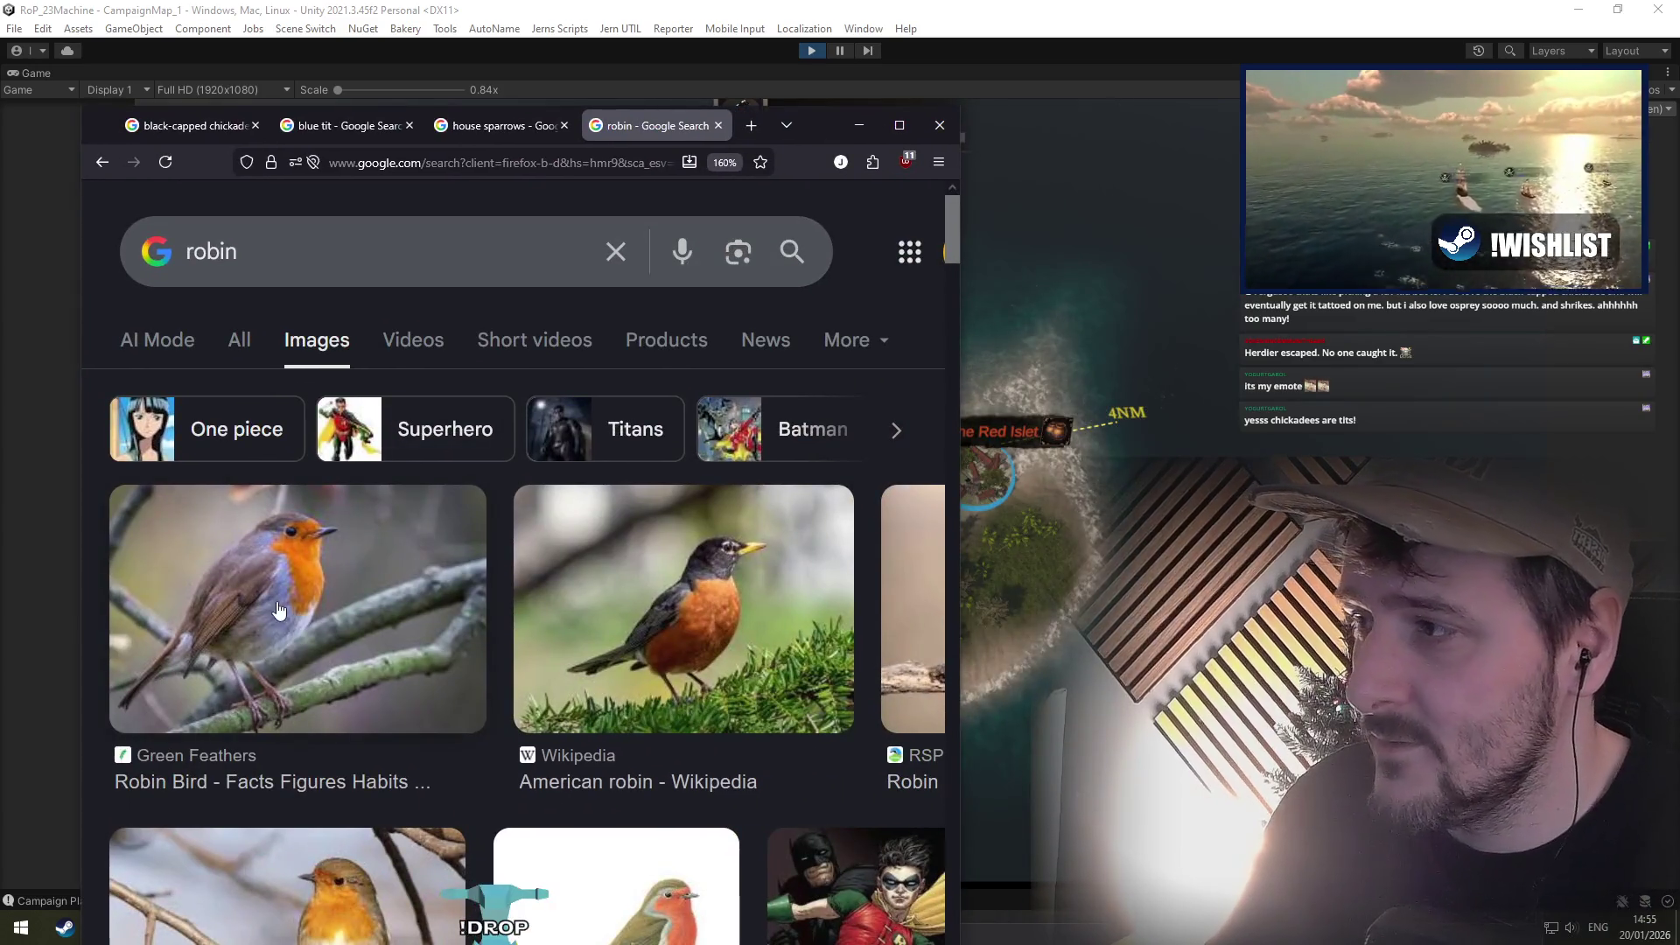
pyautogui.click(278, 610)
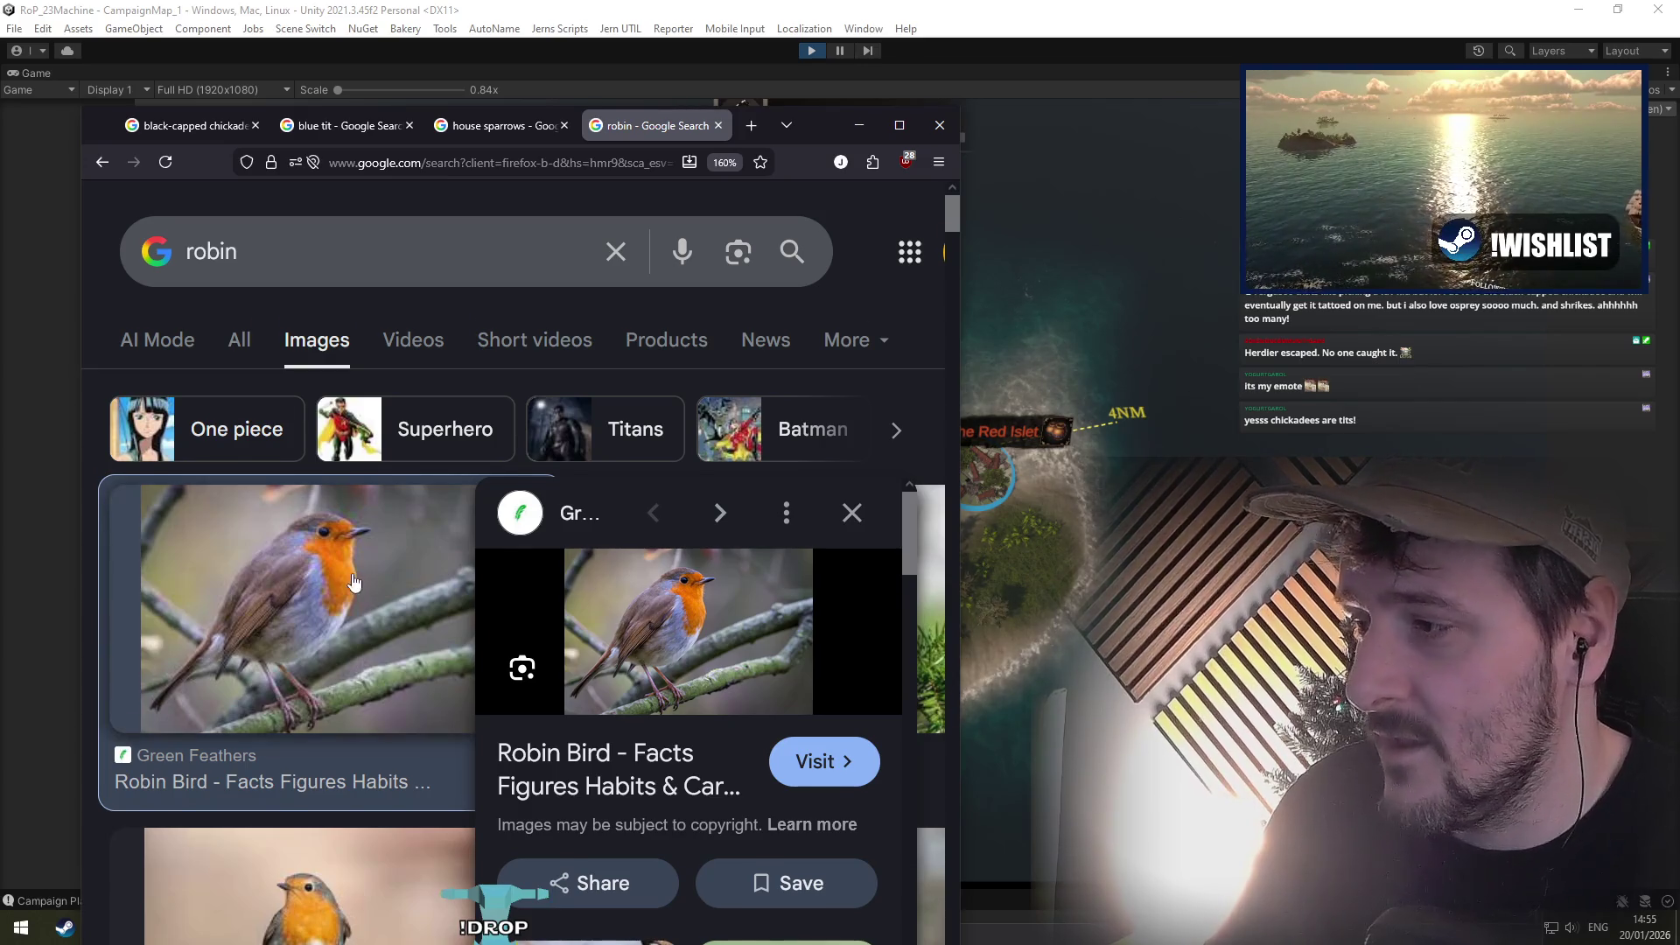
pyautogui.scroll(-2, 359, 586)
pyautogui.click(334, 774)
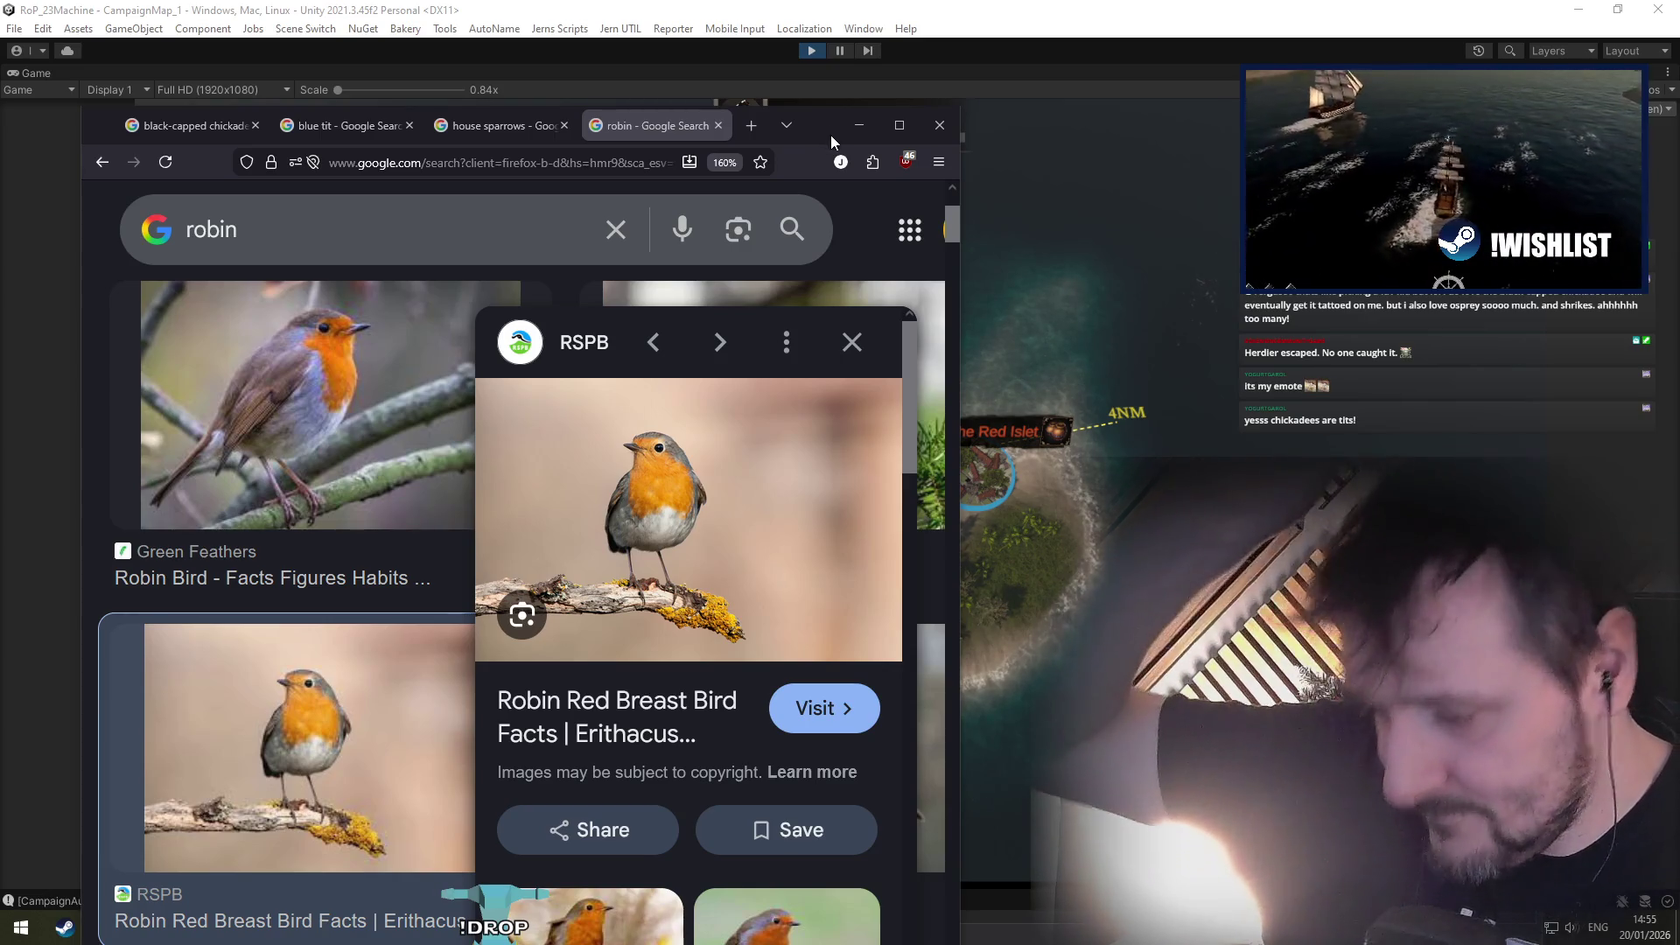
pyautogui.click(860, 125)
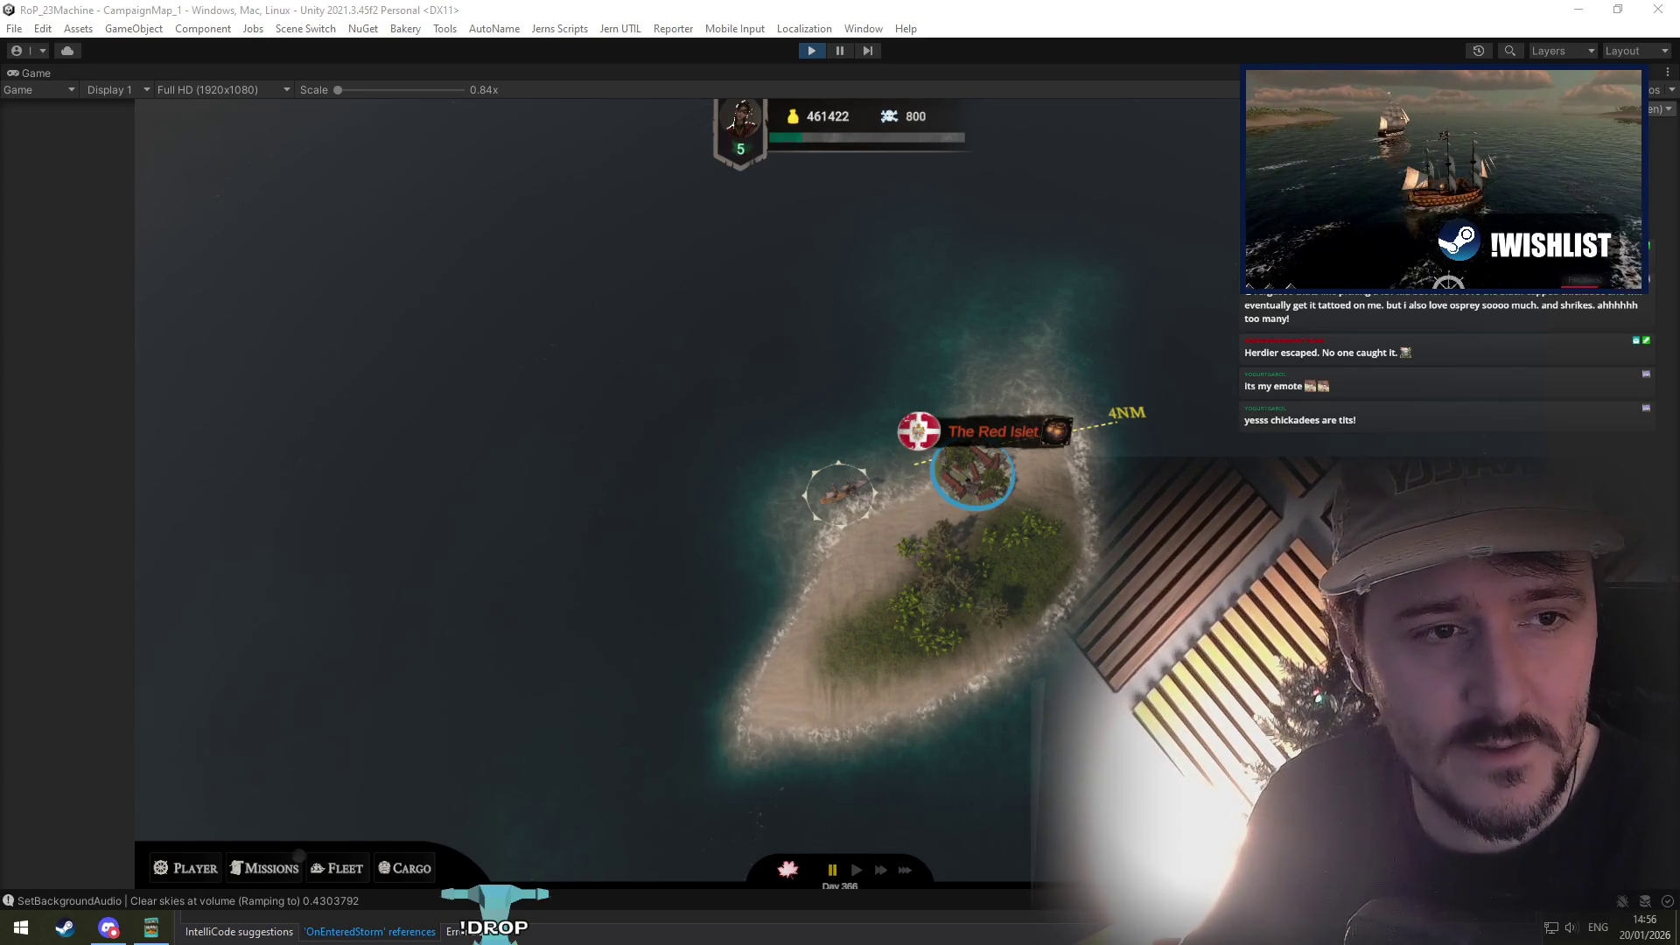
# Step: Bring the pied wagtail image search forward and drag its window to the upper left
pyautogui.hotkey('alt', 'Tab')
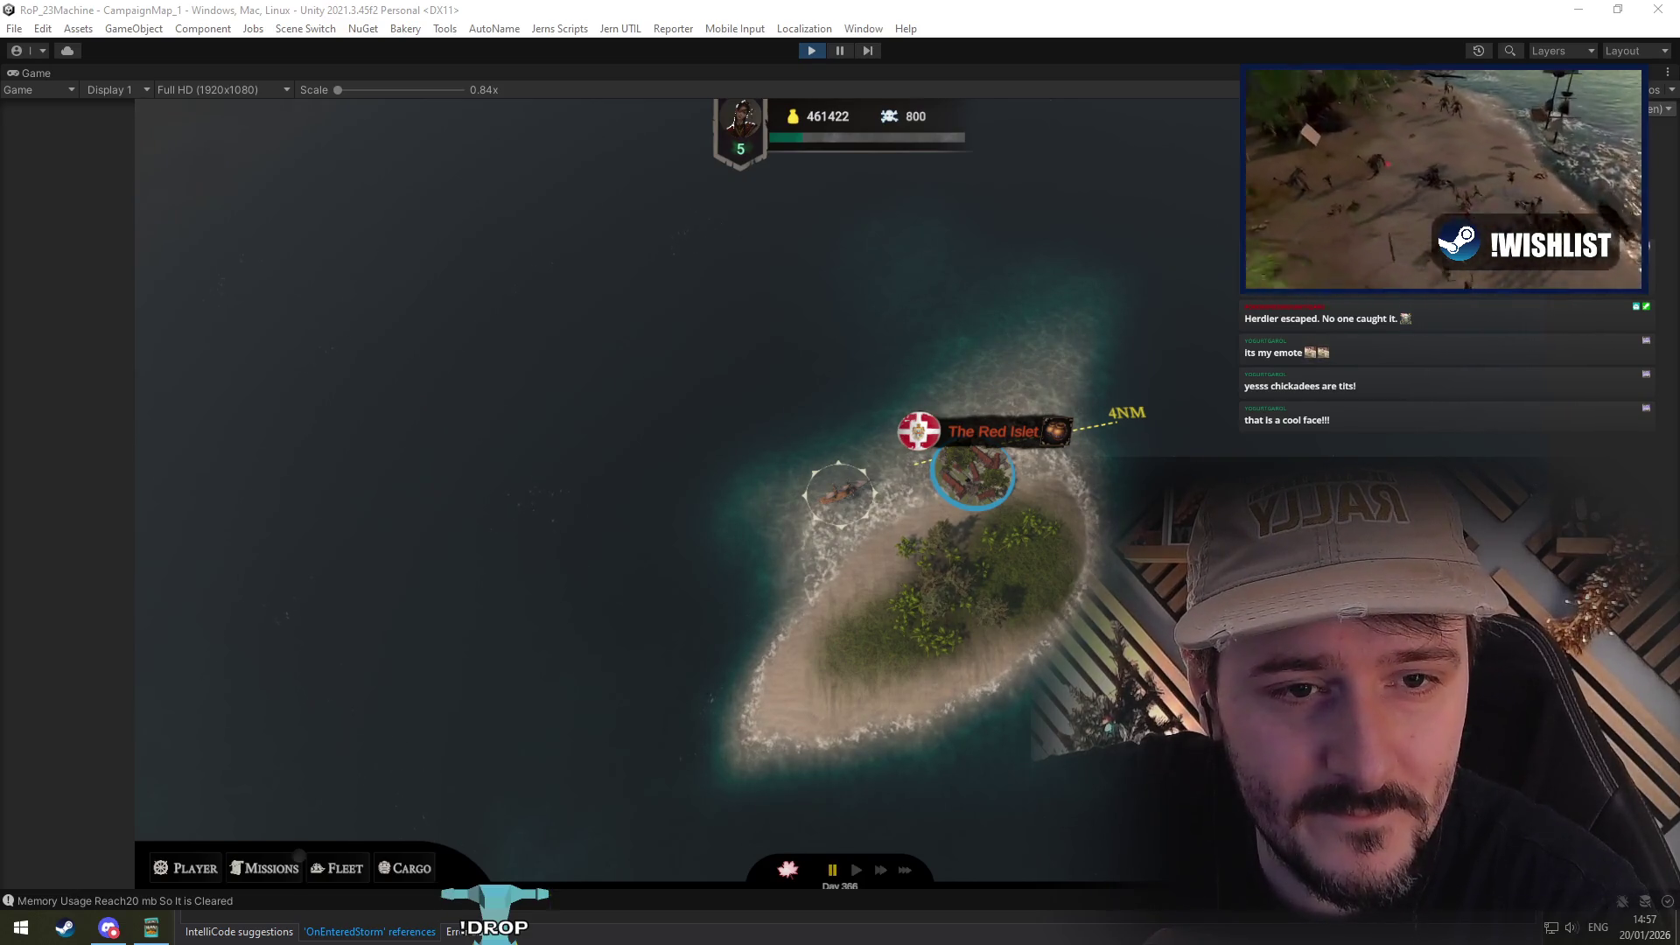
pyautogui.moveTo(1679, 490)
pyautogui.mouseDown()
pyautogui.moveTo(1329, 442)
pyautogui.moveTo(651, 282)
pyautogui.moveTo(479, 158)
pyautogui.mouseUp()
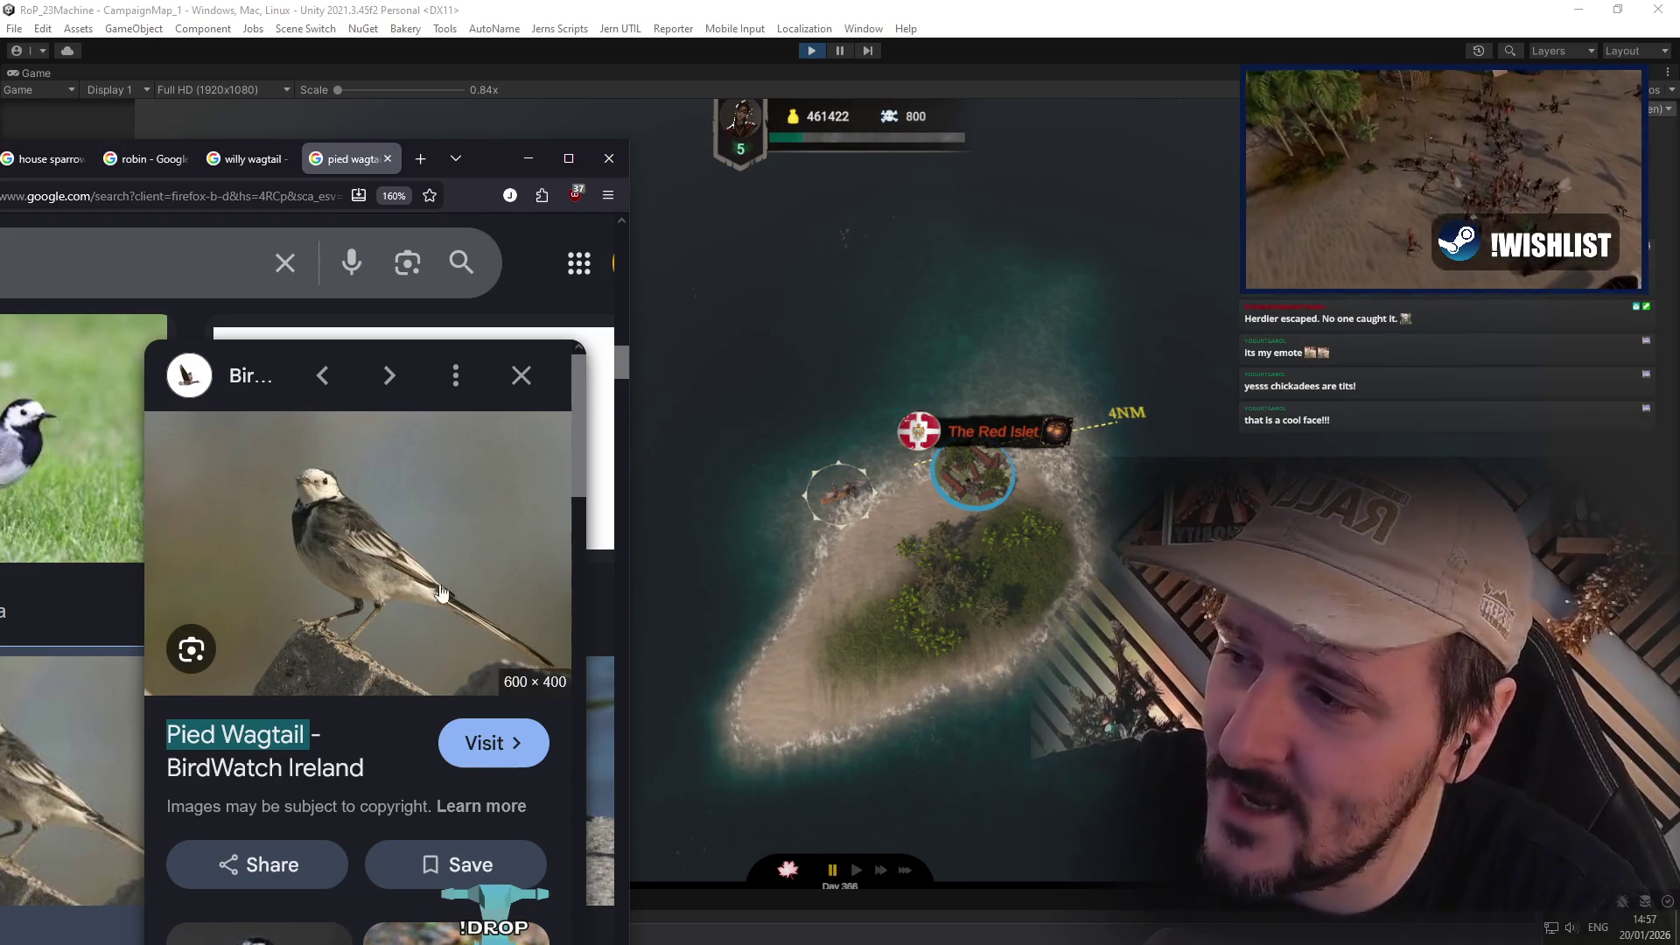
# Step: Minimize and restore the wagtail search, then widen the browser window by its right edge
pyautogui.click(527, 158)
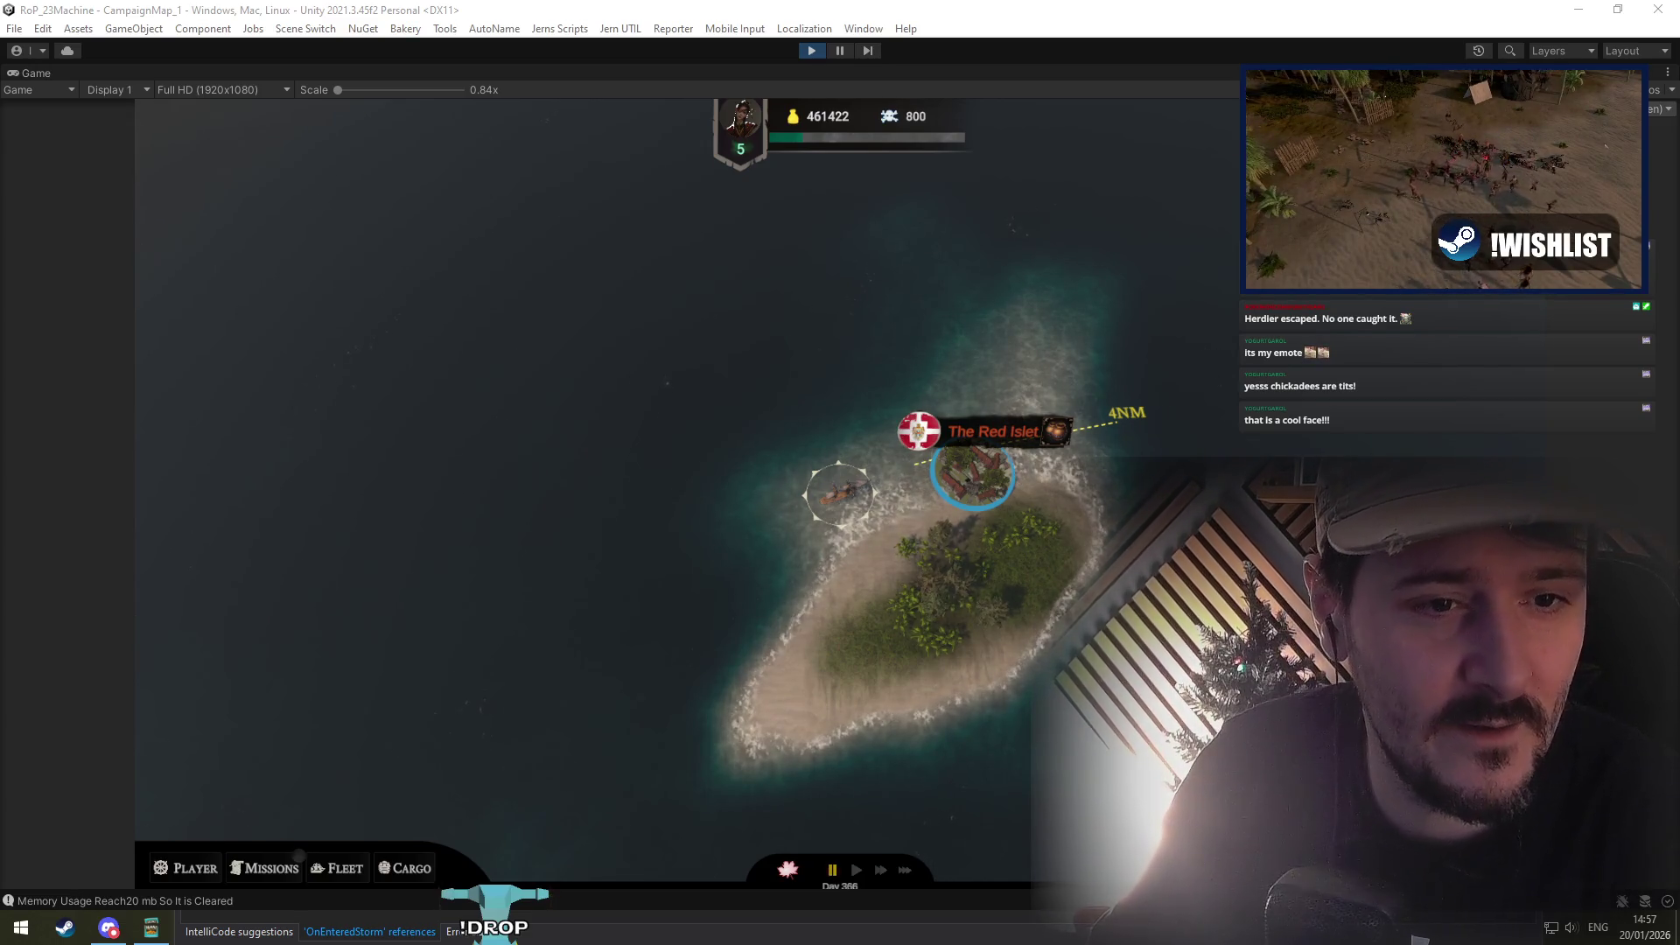
pyautogui.hotkey('alt', 'Tab')
pyautogui.moveTo(1015, 192); pyautogui.dragTo(754, 75)
pyautogui.scroll(-2, 415, 571)
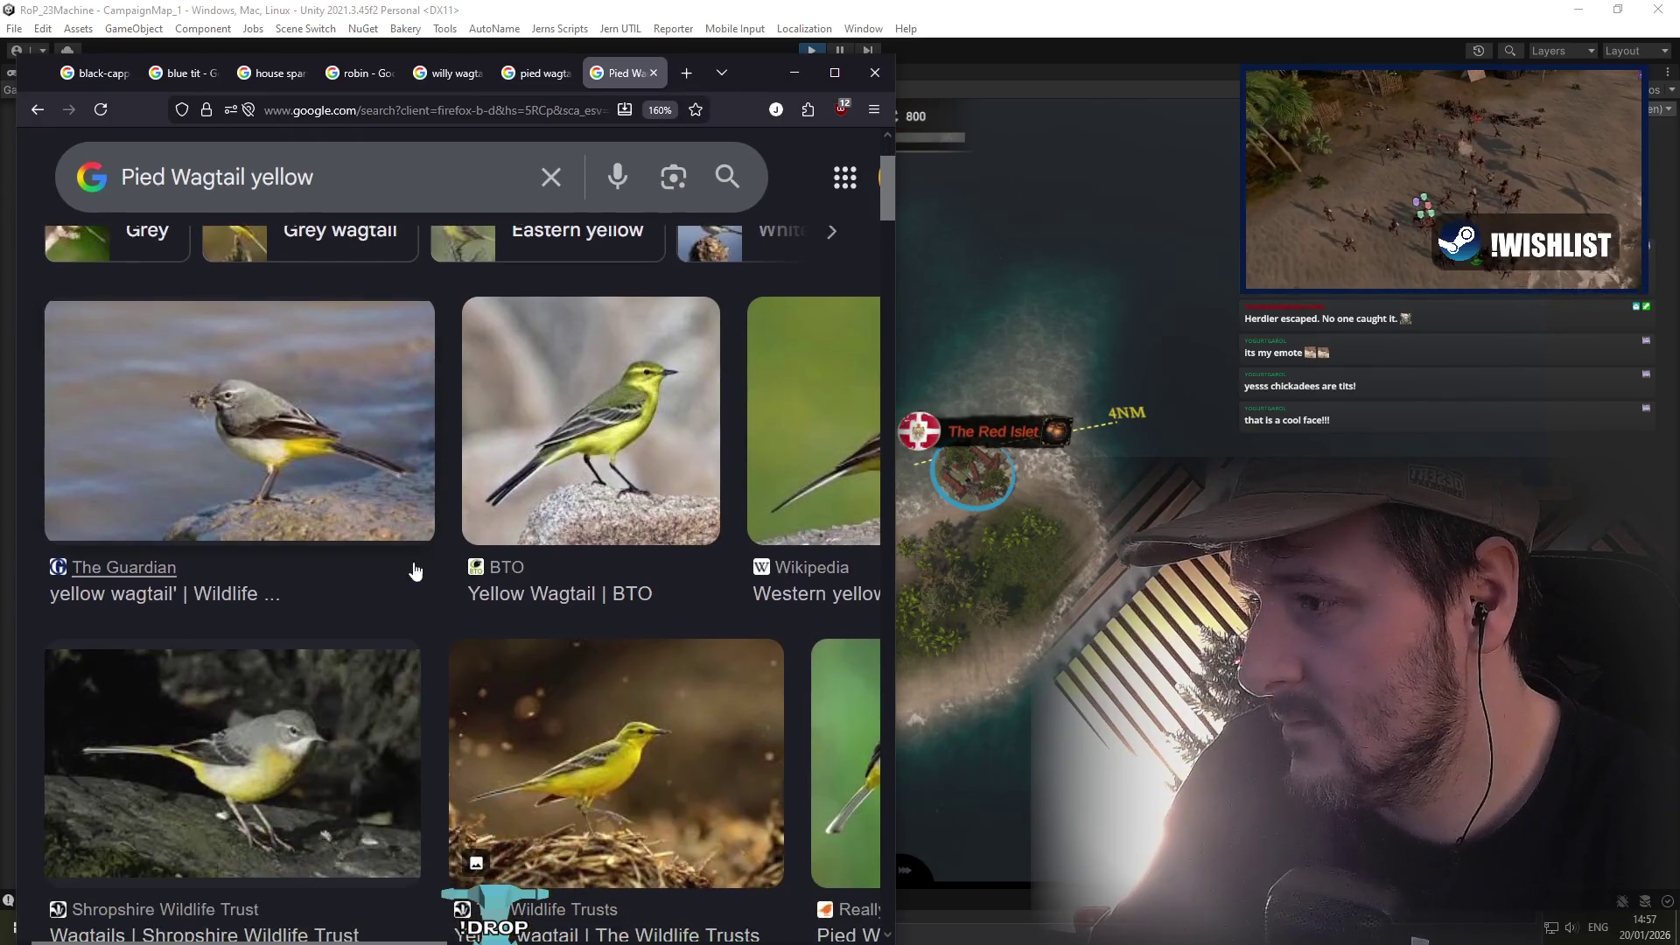
pyautogui.scroll(2, 349, 710)
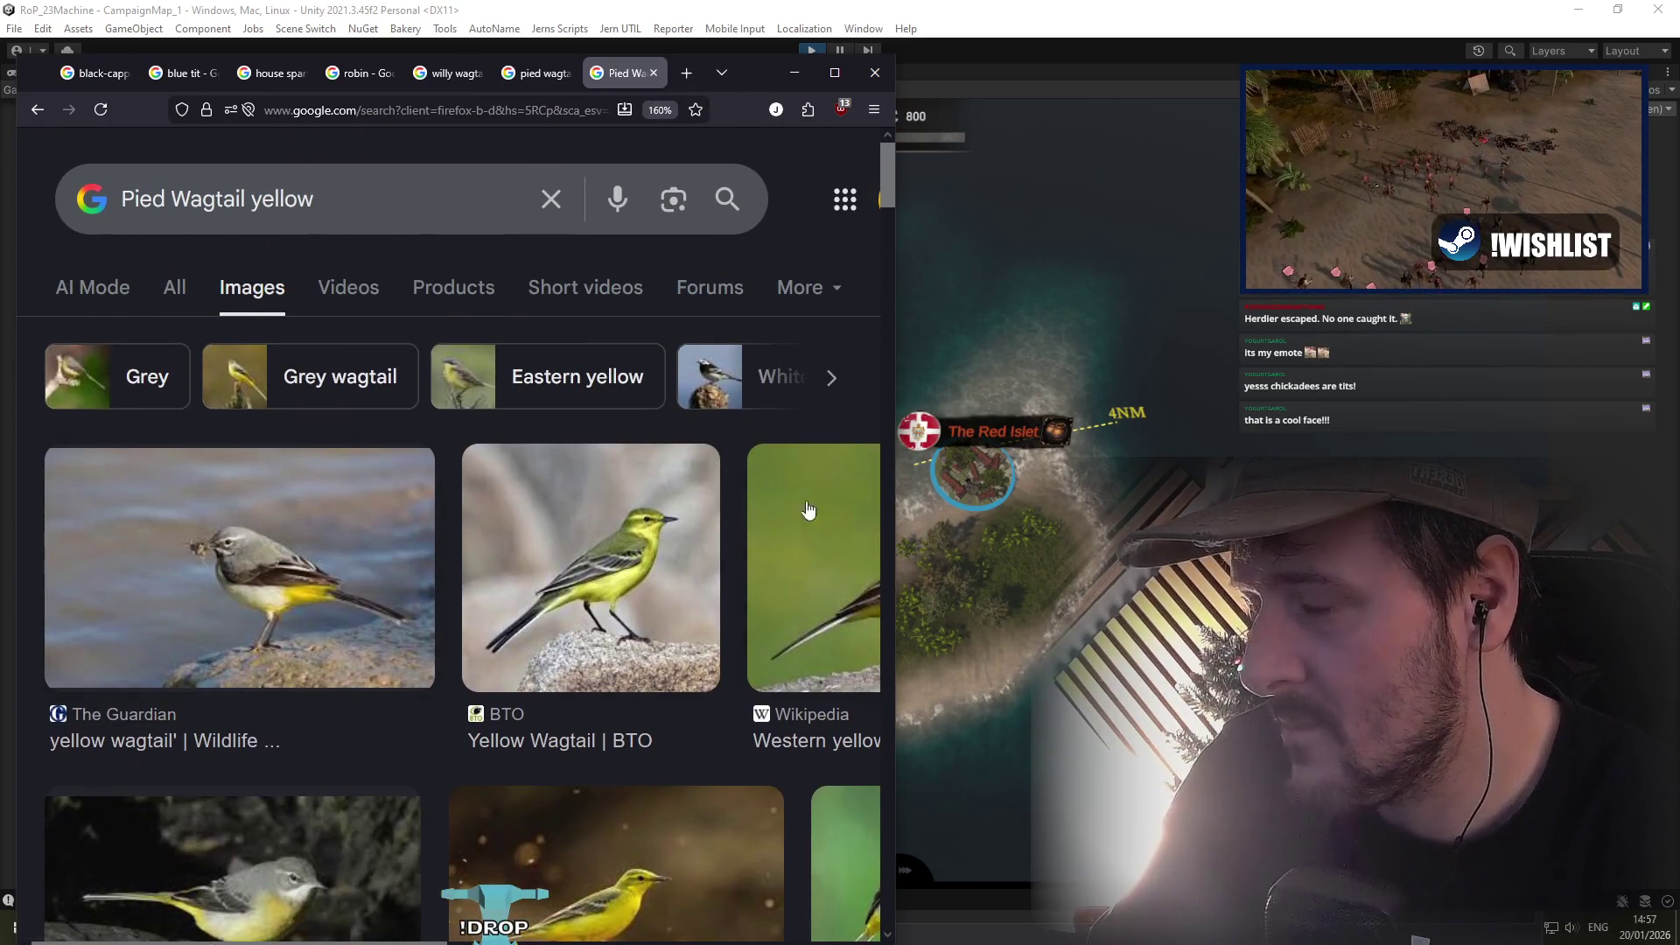
pyautogui.moveTo(895, 425); pyautogui.dragTo(1239, 425)
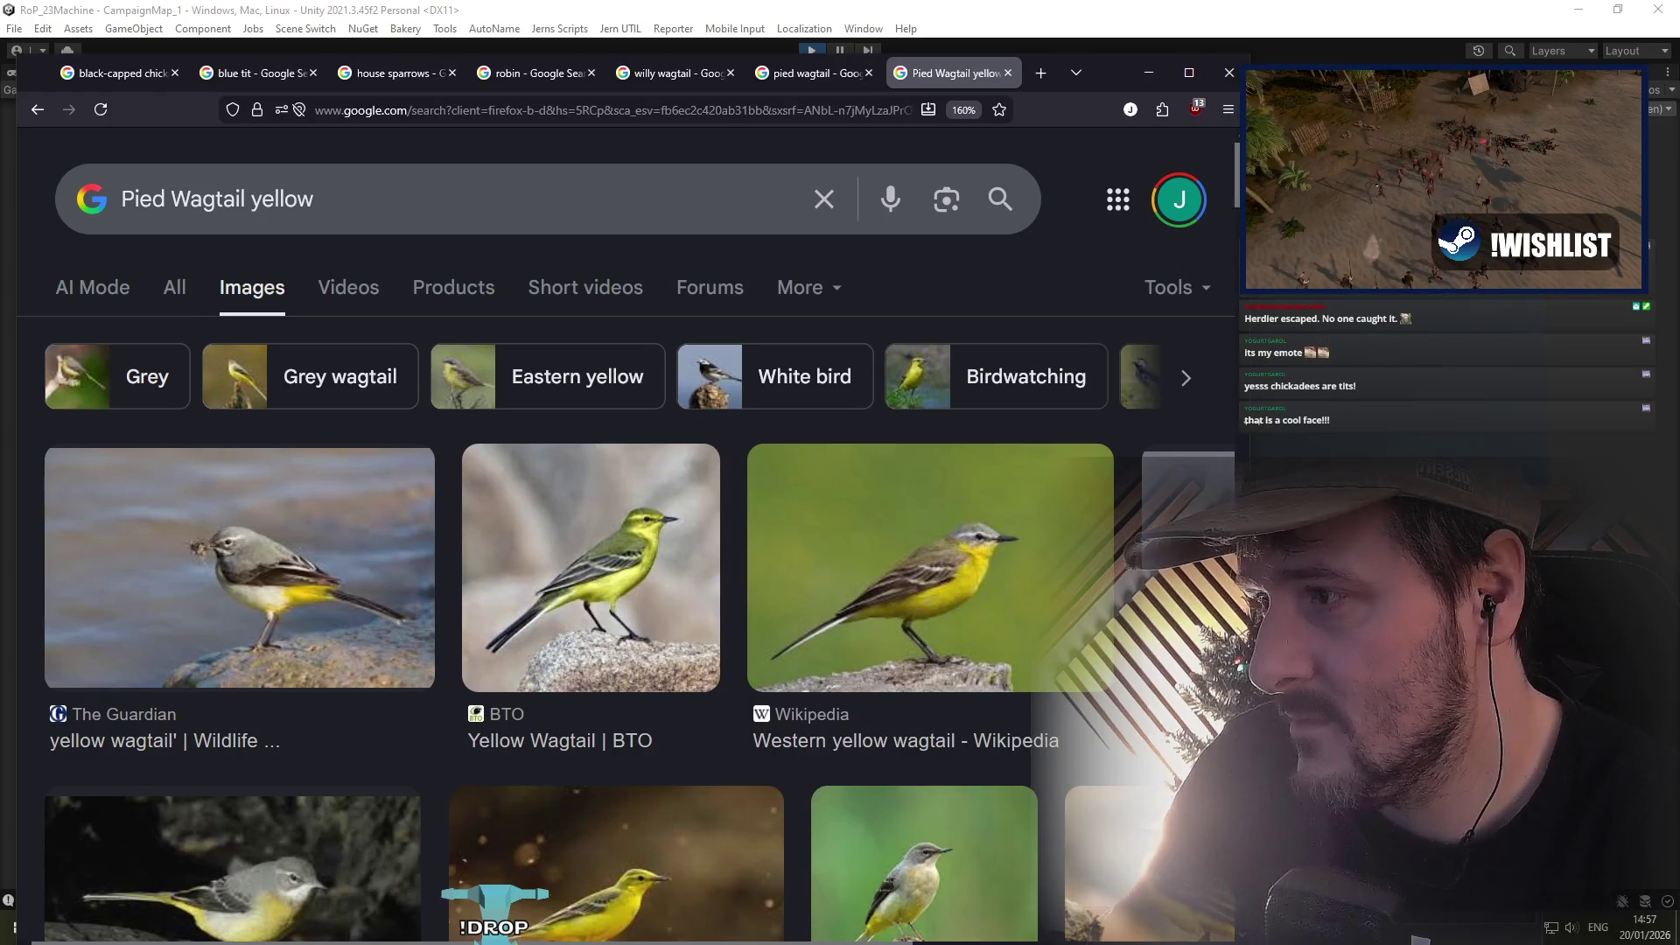
pyautogui.moveTo(1346, 425); pyautogui.dragTo(1342, 425)
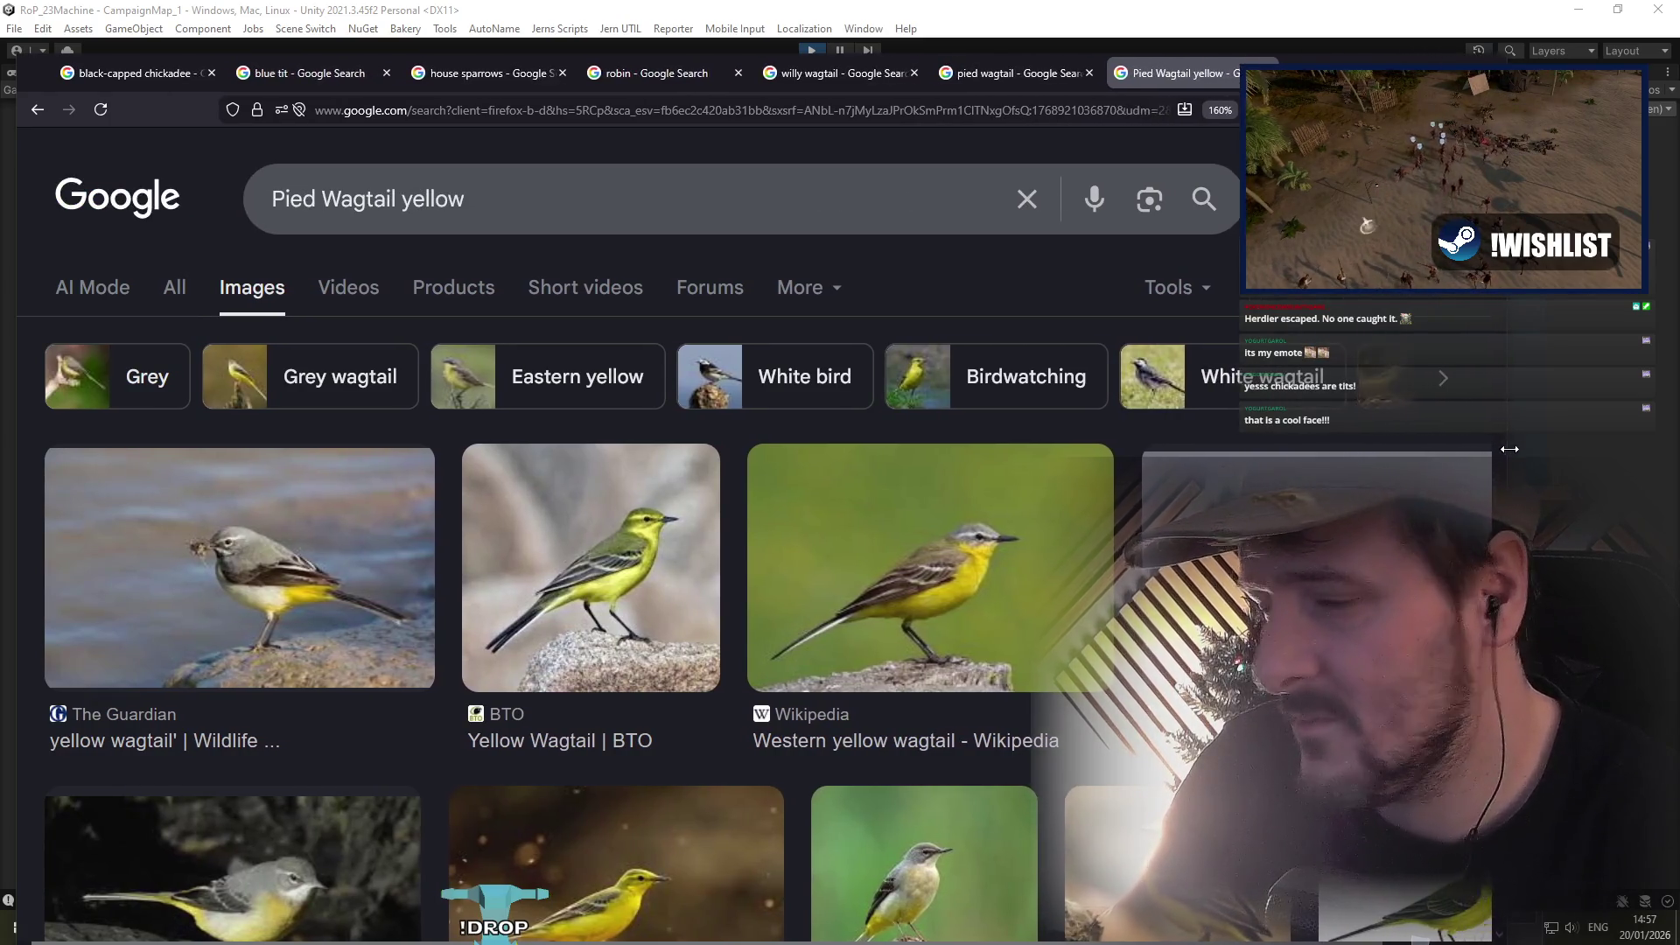
# Step: Scroll through the Pied Wagtail yellow results and close that tab
pyautogui.scroll(-5, 354, 612)
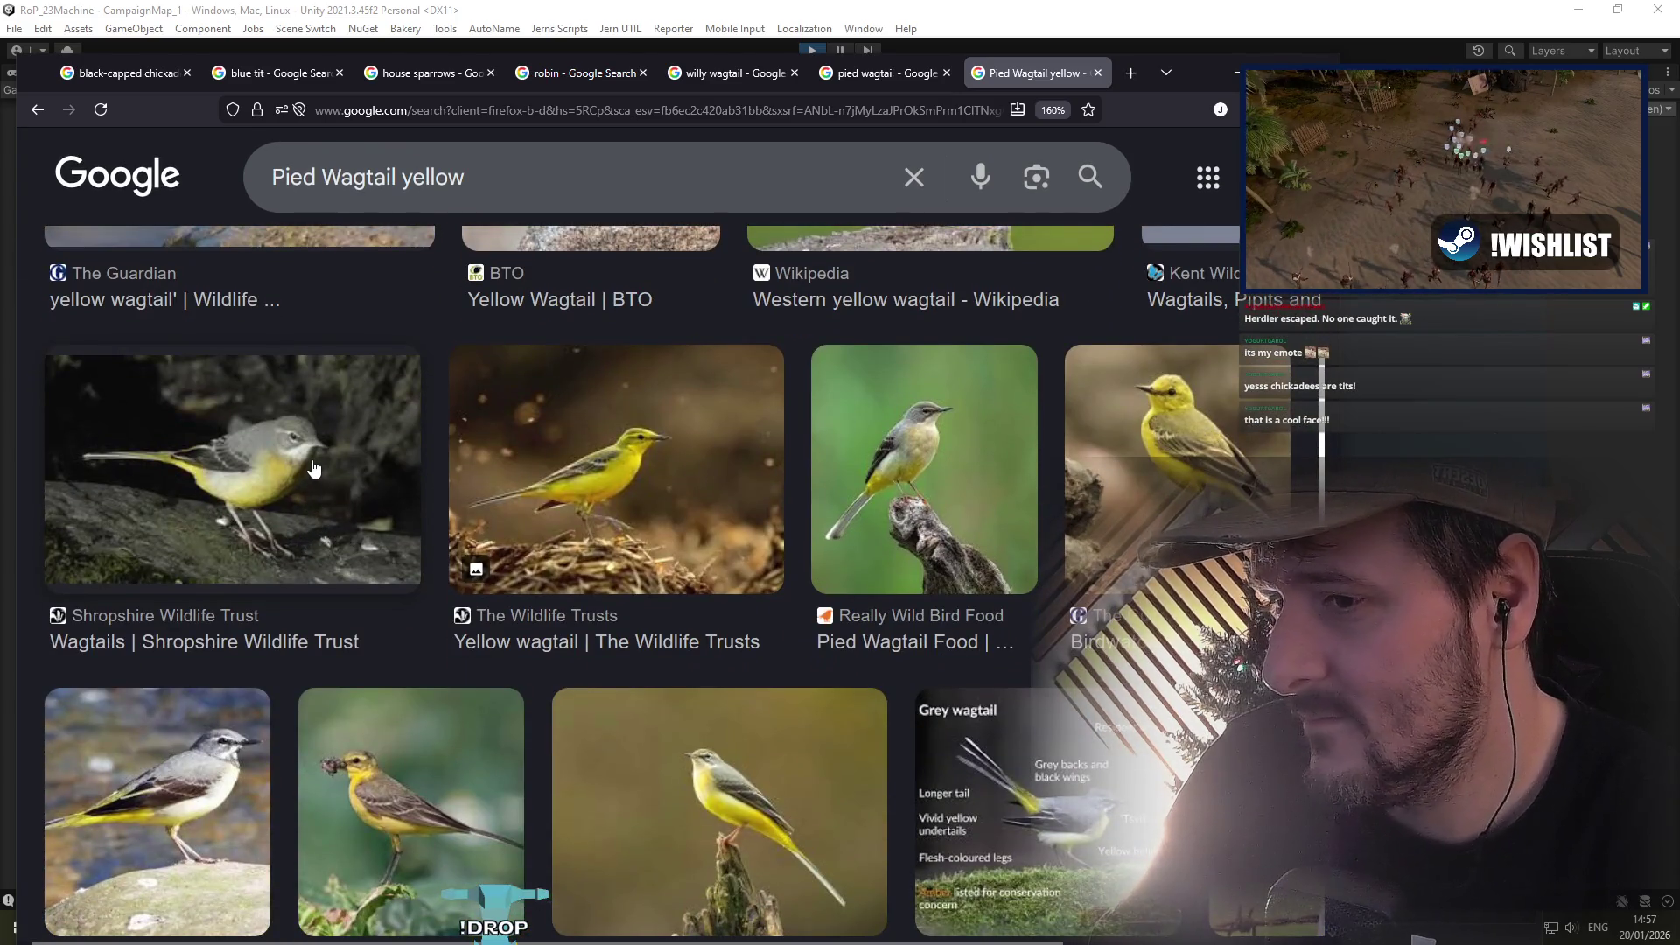
pyautogui.scroll(-3, 316, 462)
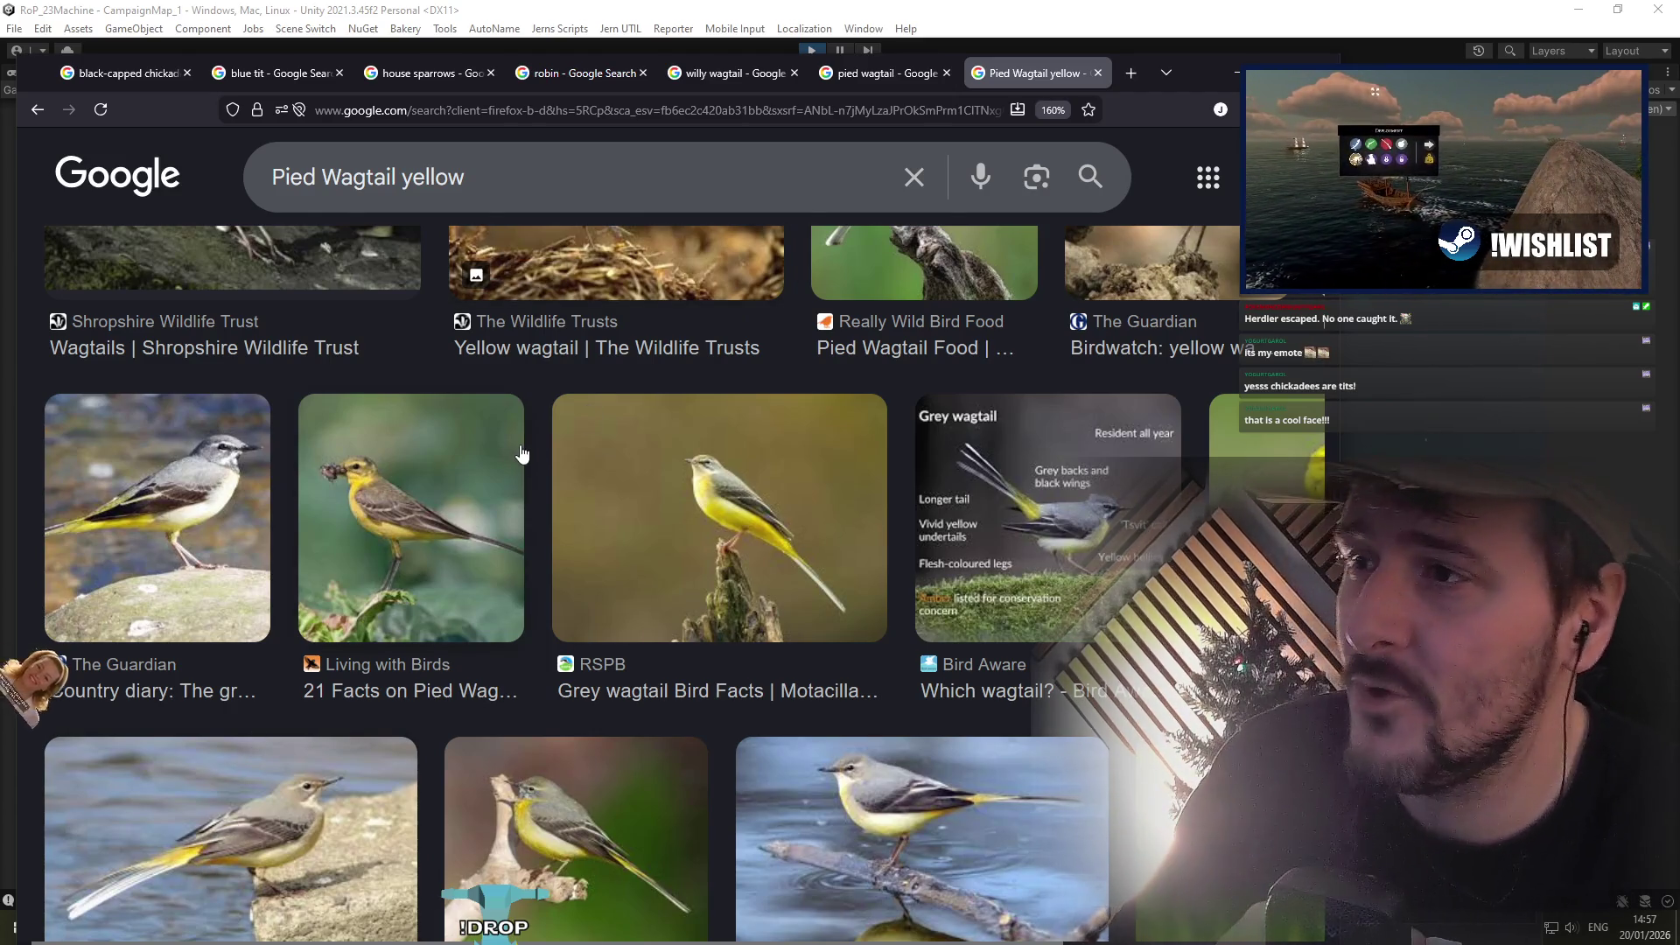
pyautogui.scroll(-2, 531, 652)
pyautogui.scroll(-5, 531, 651)
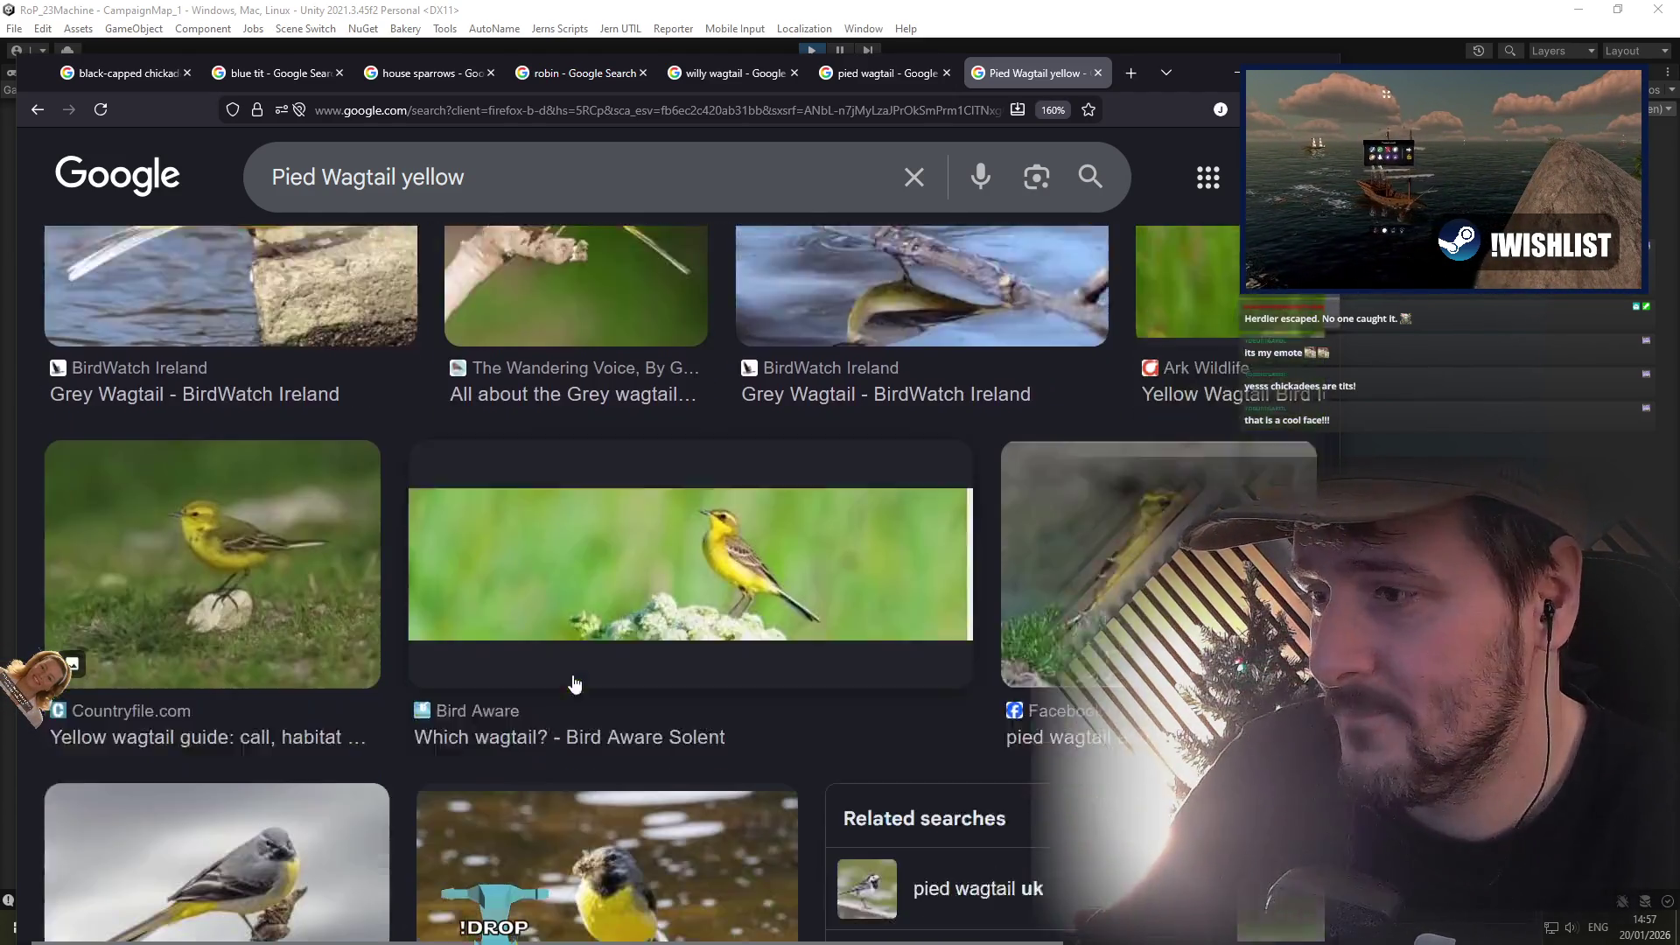
pyautogui.scroll(1, 565, 681)
pyautogui.scroll(-2, 598, 564)
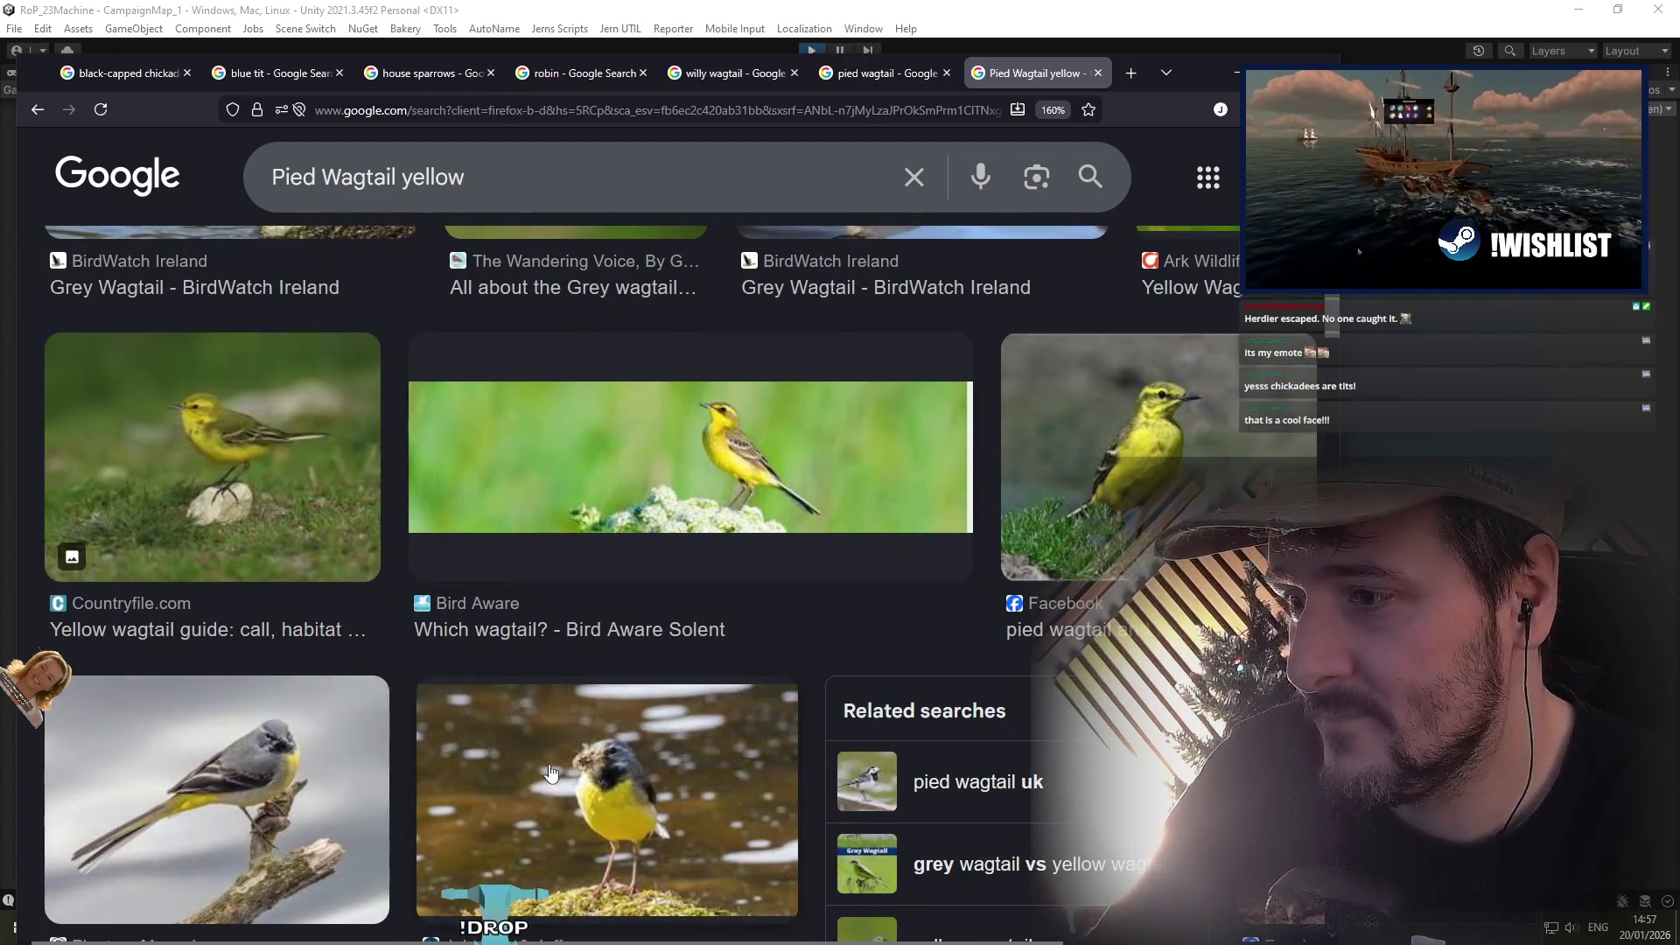
pyautogui.scroll(10, 516, 700)
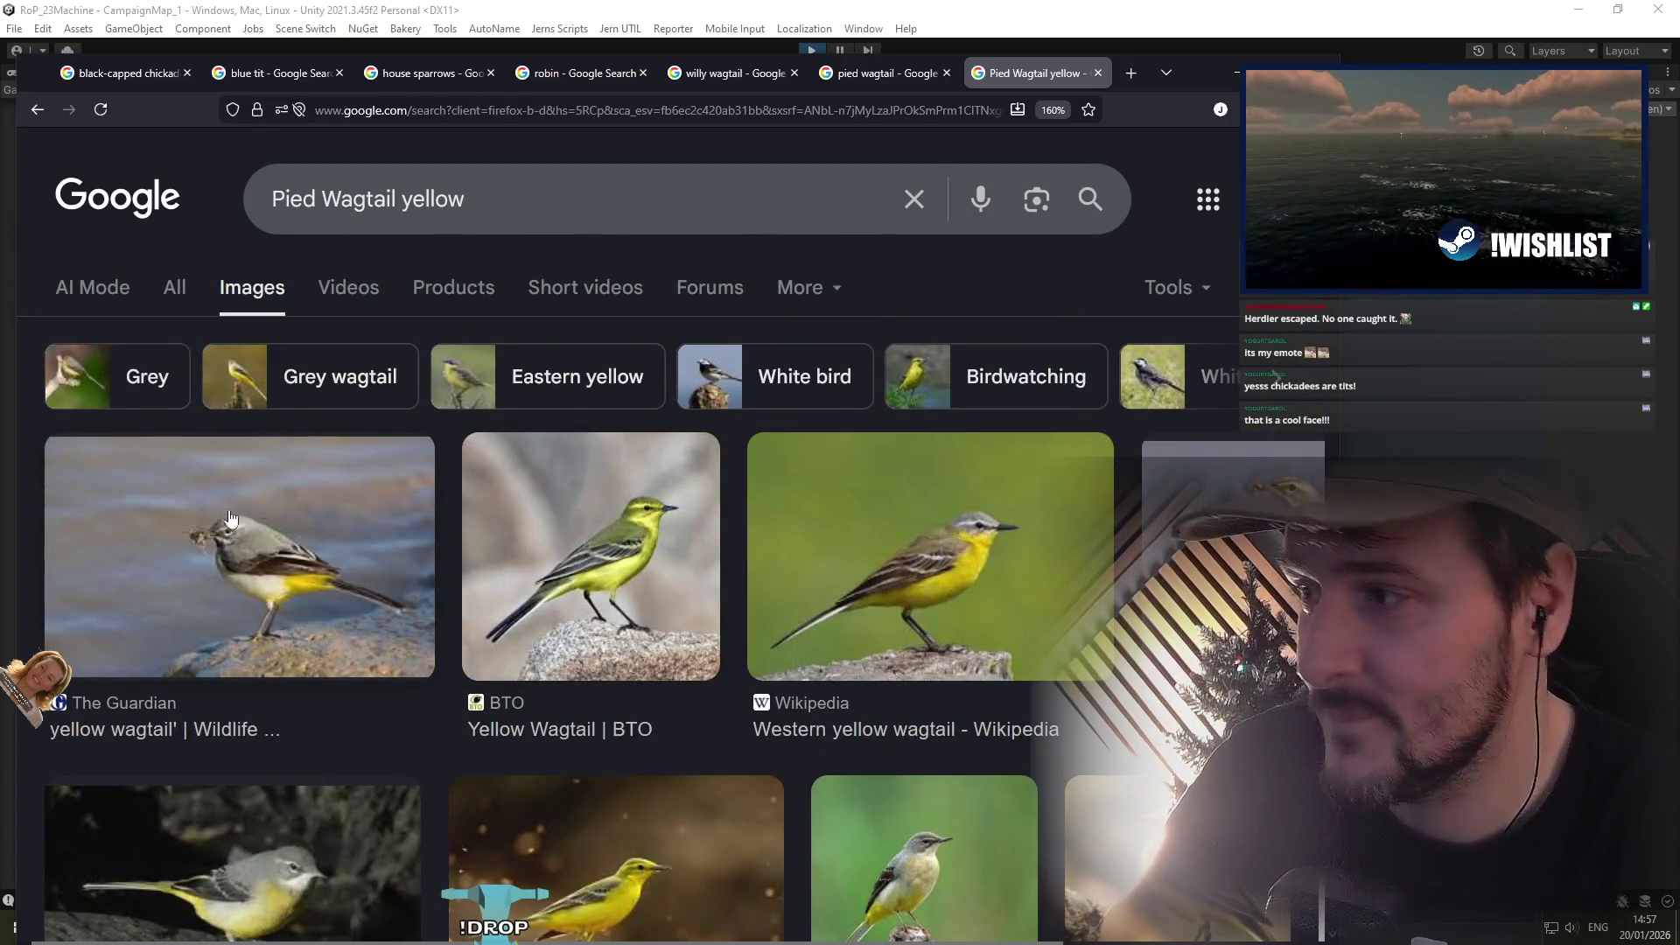
pyautogui.middleClick(1021, 76)
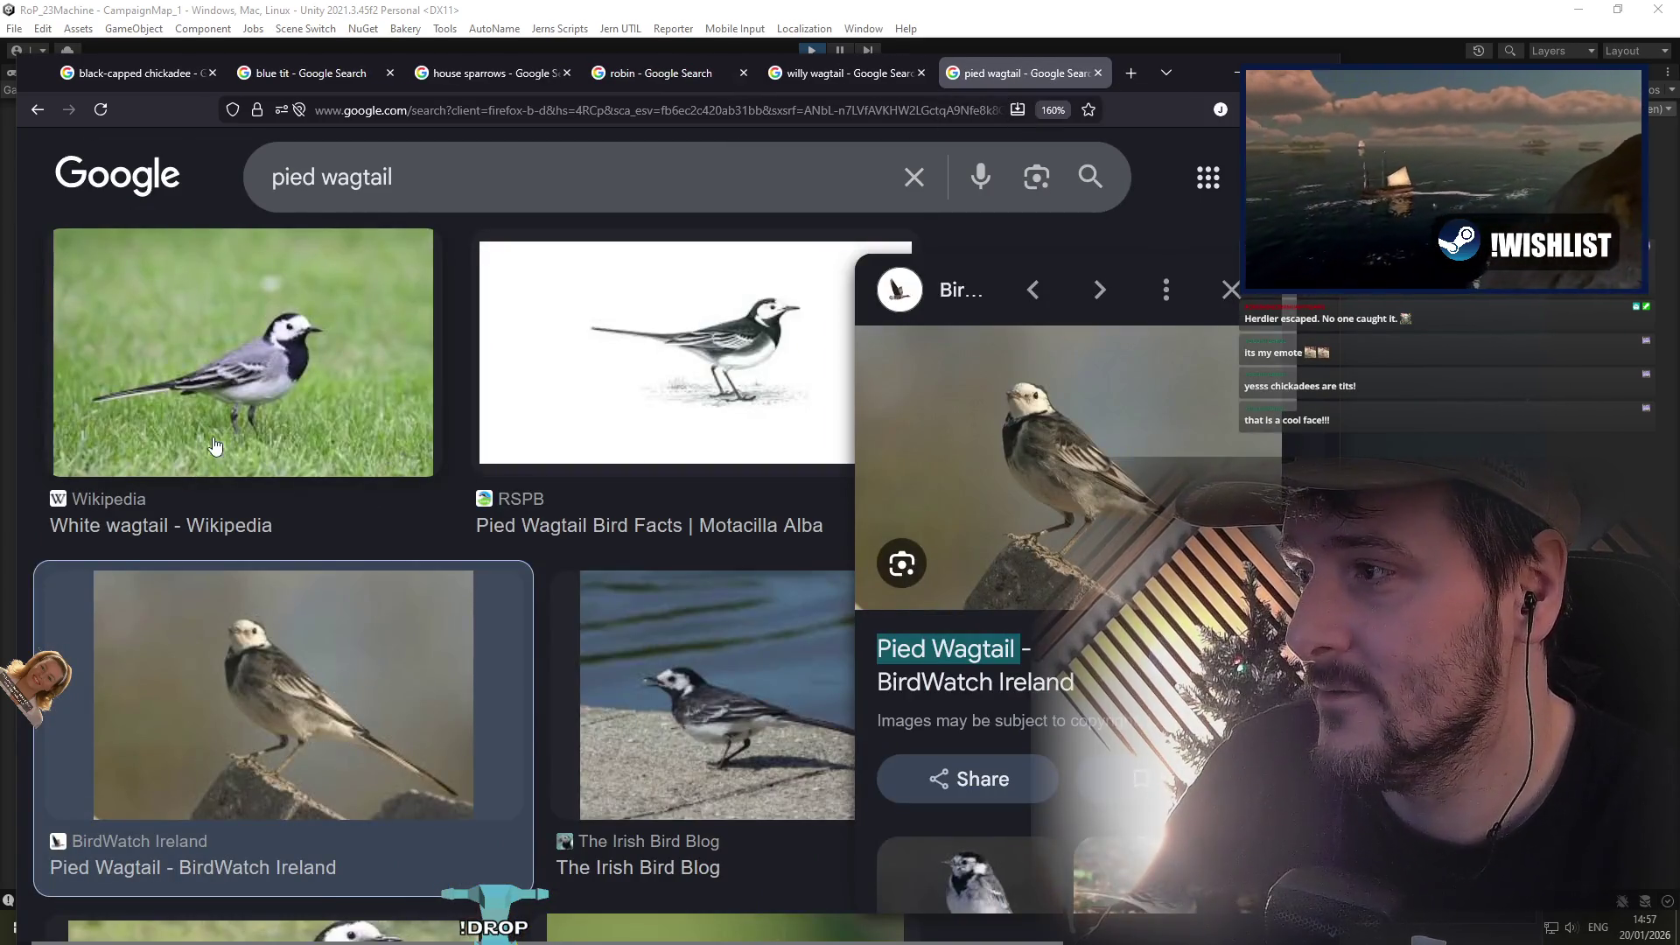
# Step: Close the pied wagtail and willy wagtail result tabs
pyautogui.middleClick(1030, 75)
pyautogui.scroll(-5, 543, 375)
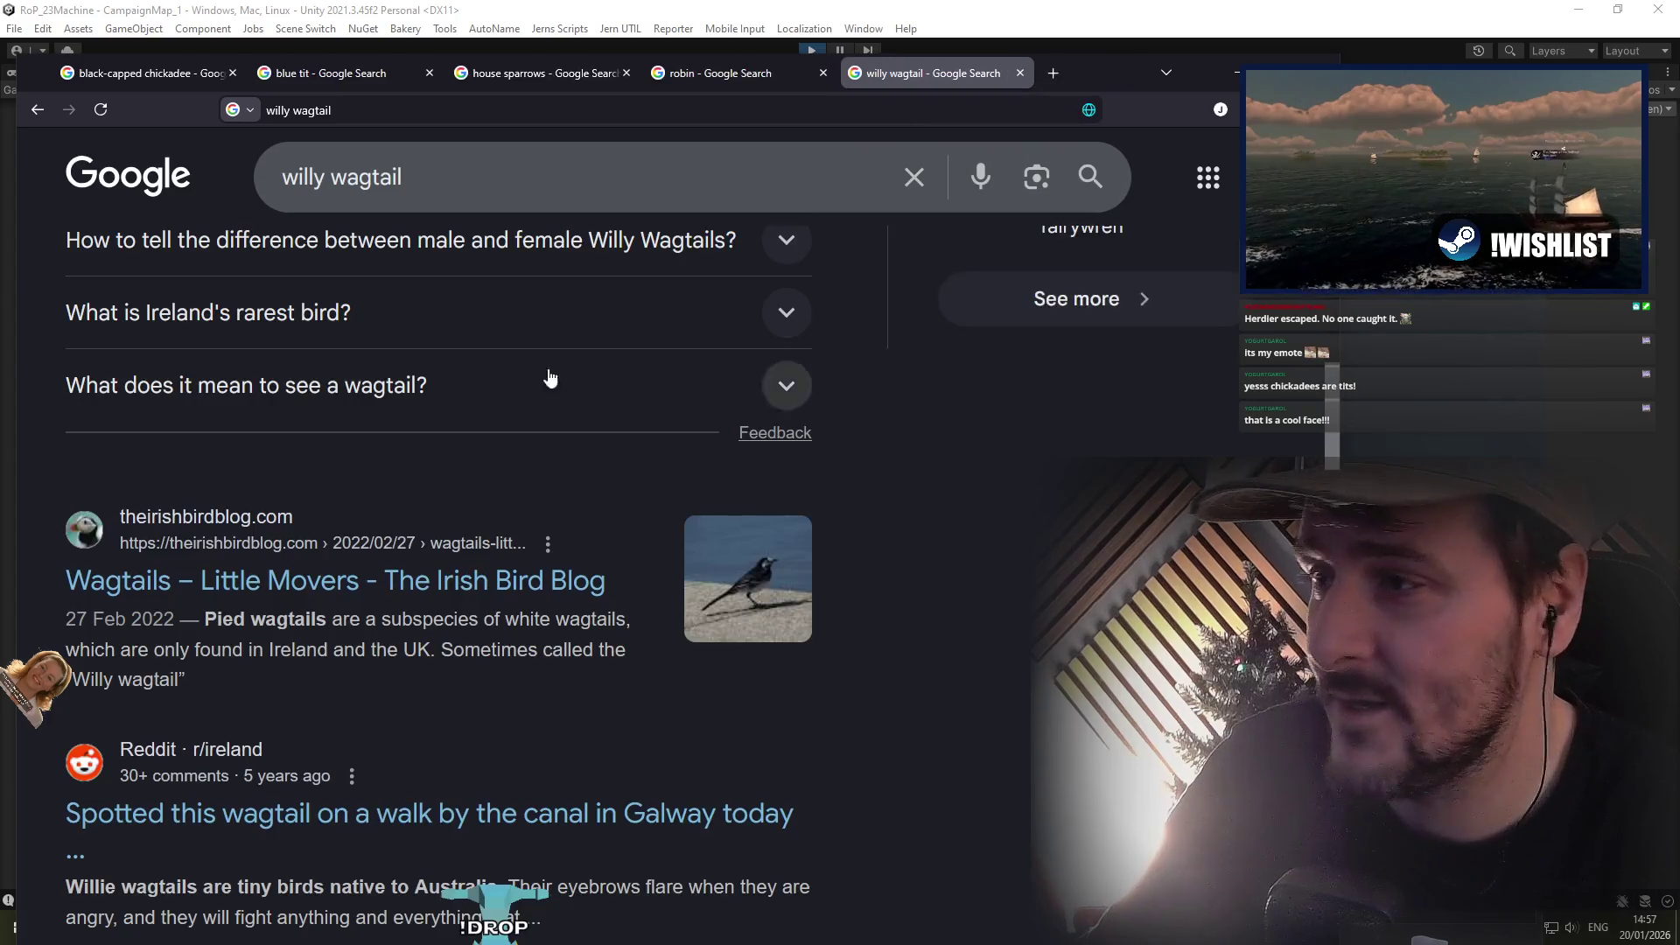
pyautogui.scroll(3, 409, 535)
pyautogui.scroll(6, 409, 535)
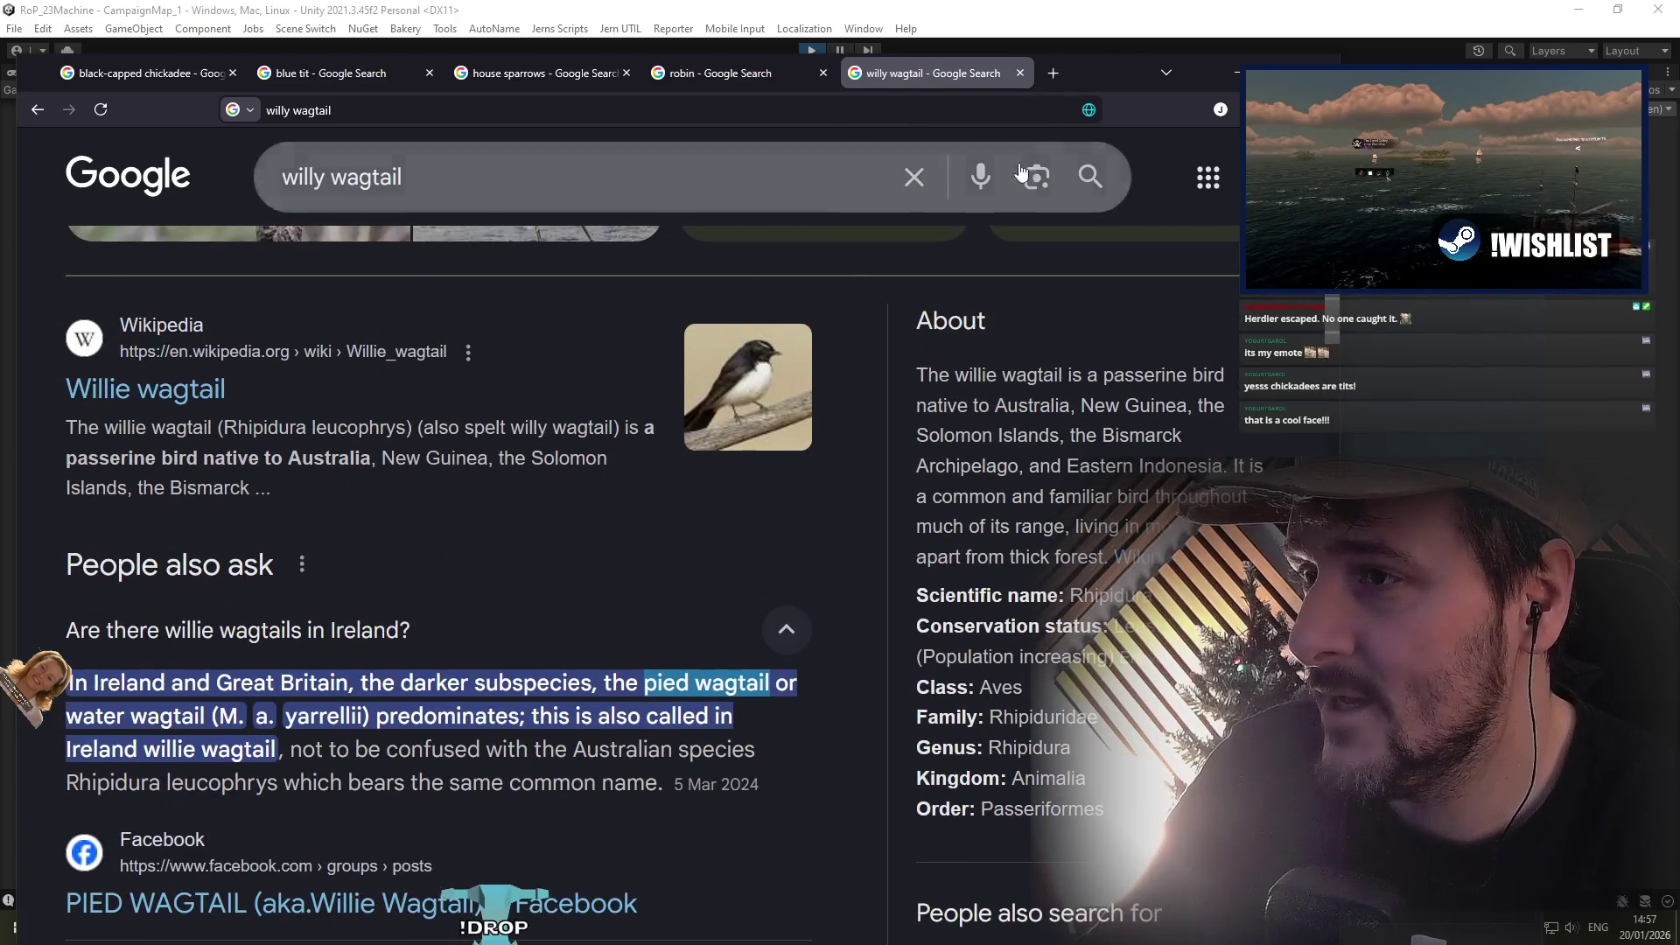
pyautogui.middleClick(966, 87)
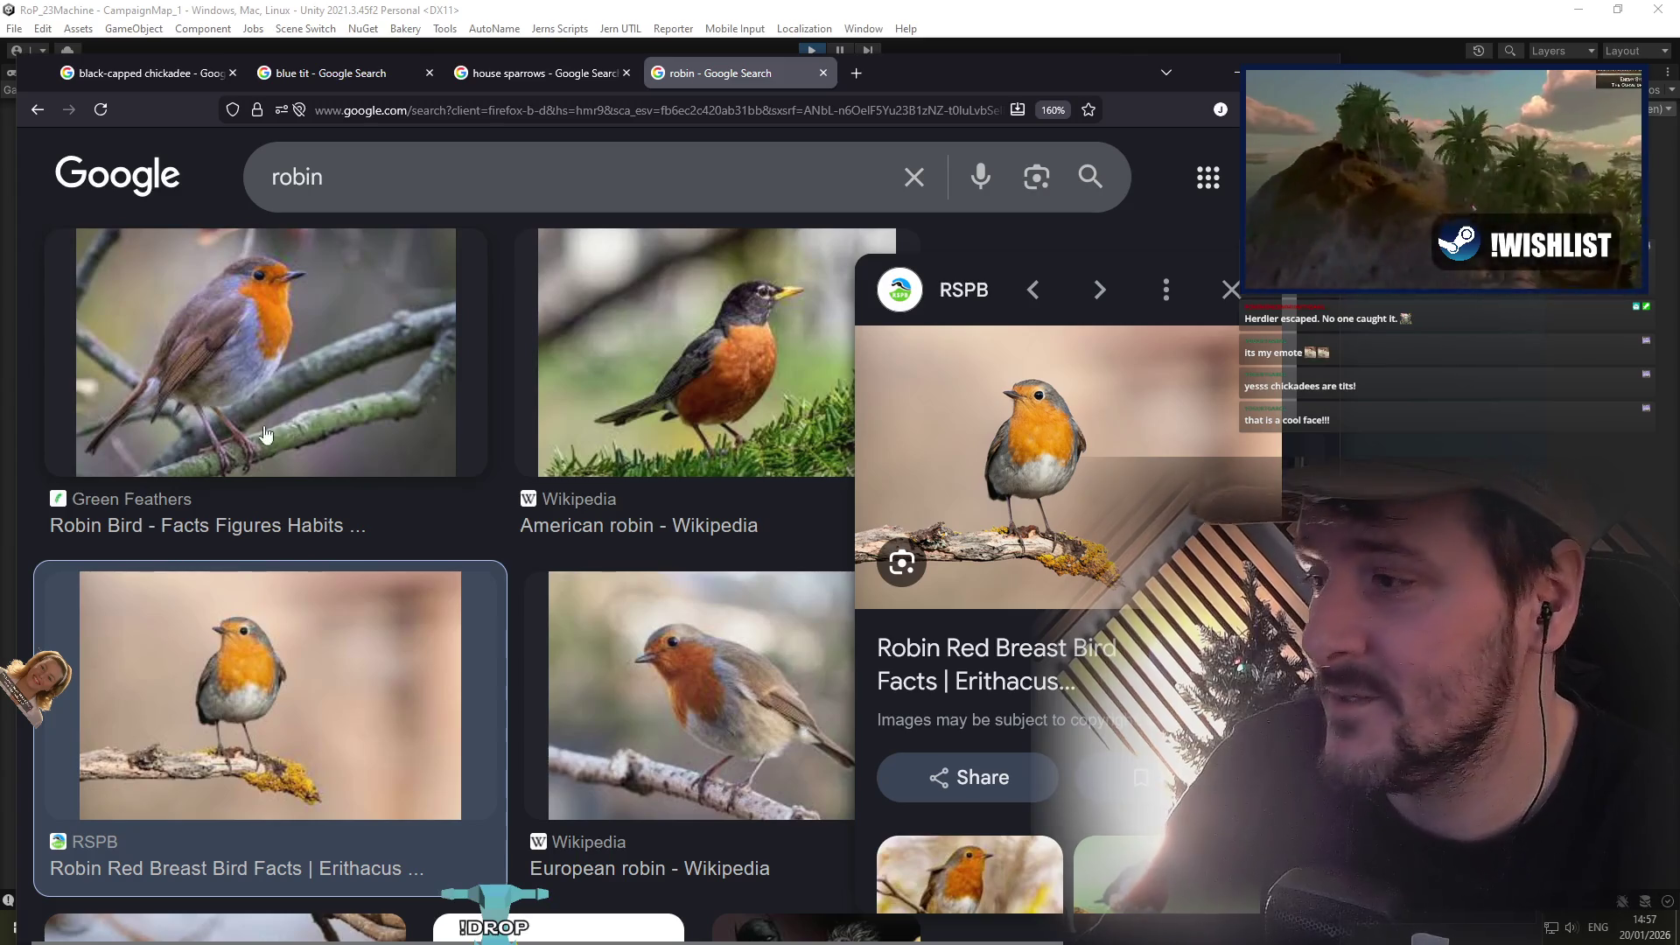
# Step: Preview the Green Feathers robin photo, then close the robin results
pyautogui.click(266, 435)
pyautogui.moveTo(1088, 73); pyautogui.dragTo(1027, 39)
pyautogui.scroll(-2, 357, 357)
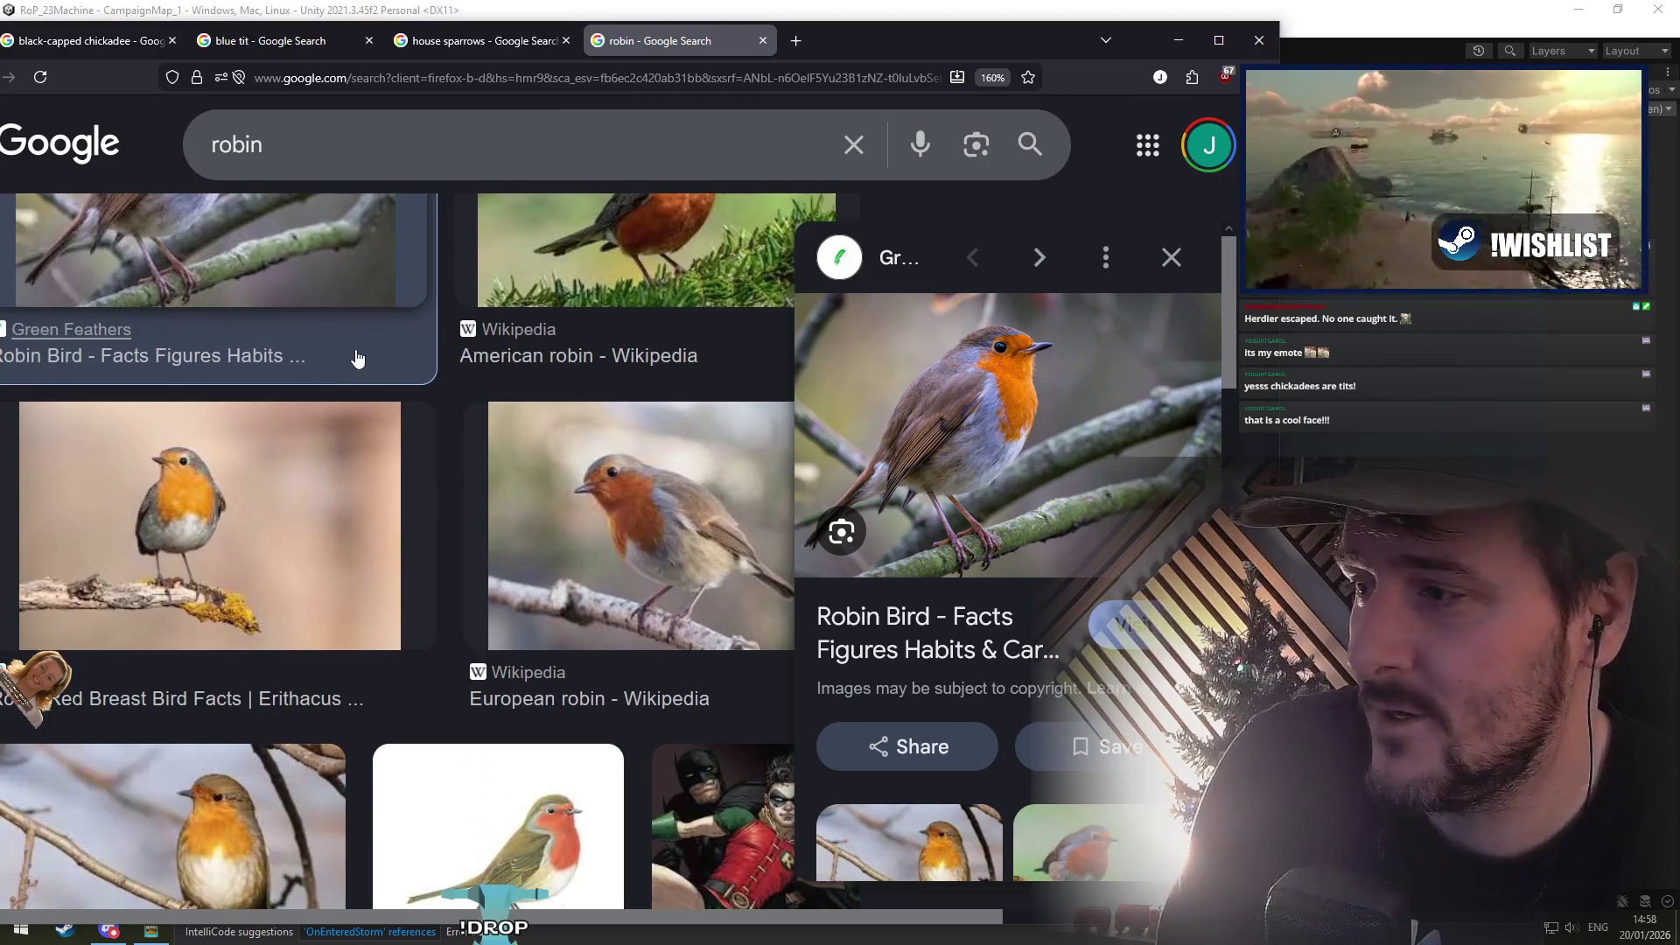
pyautogui.scroll(4, 357, 357)
pyautogui.moveTo(490, 49)
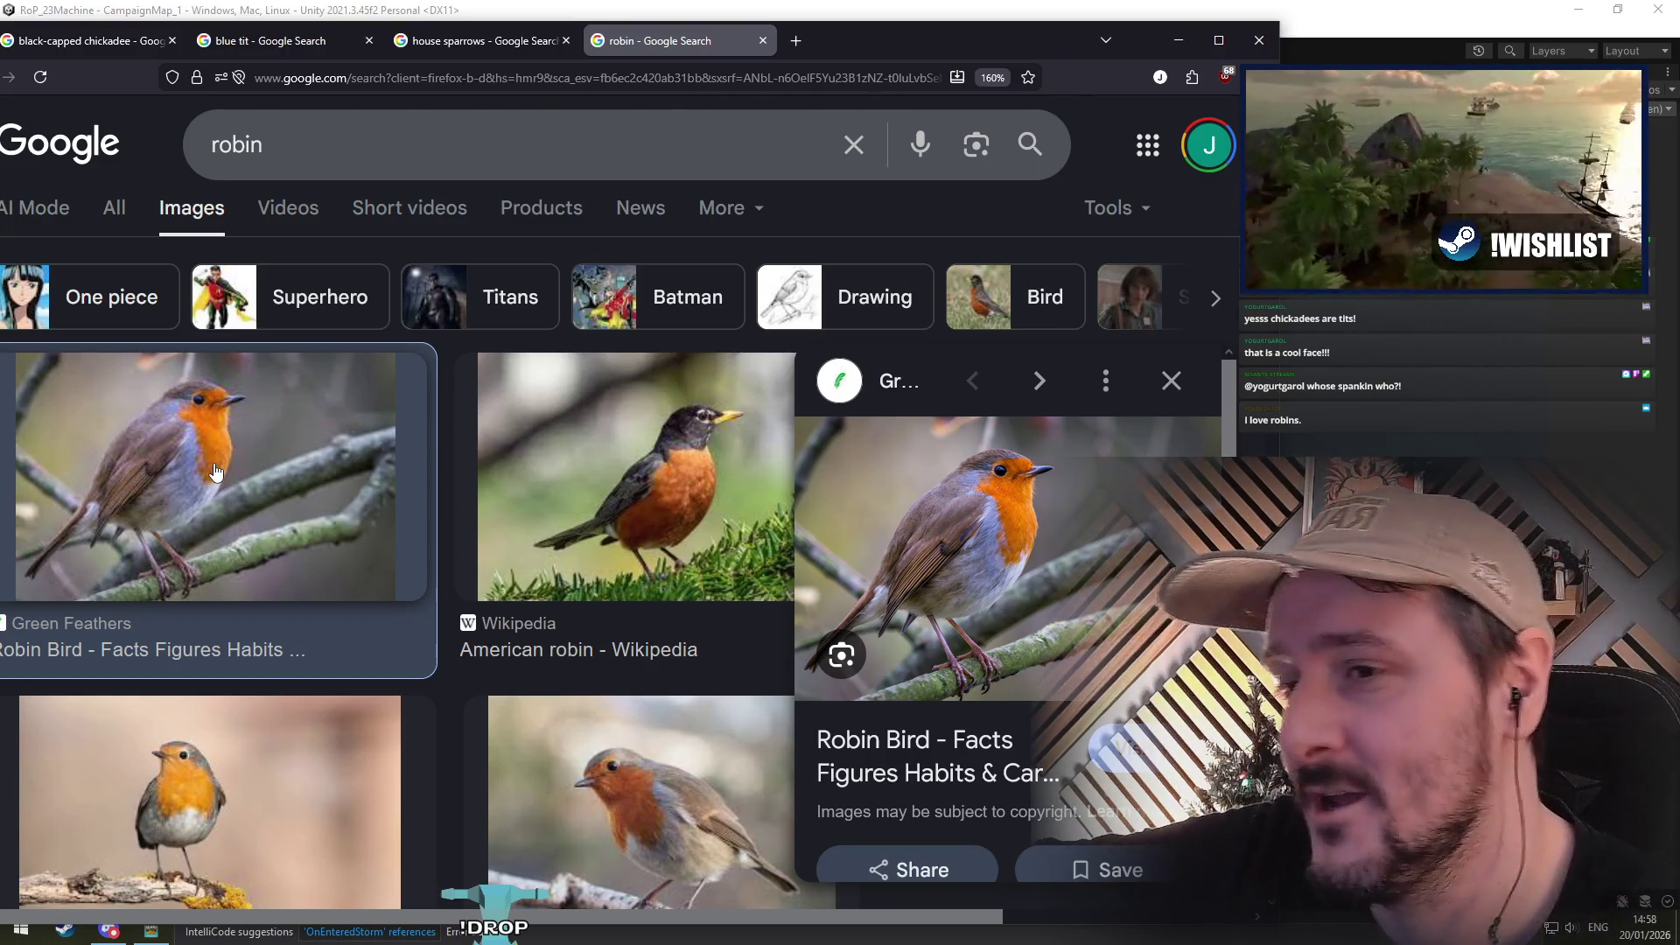
pyautogui.click(763, 41)
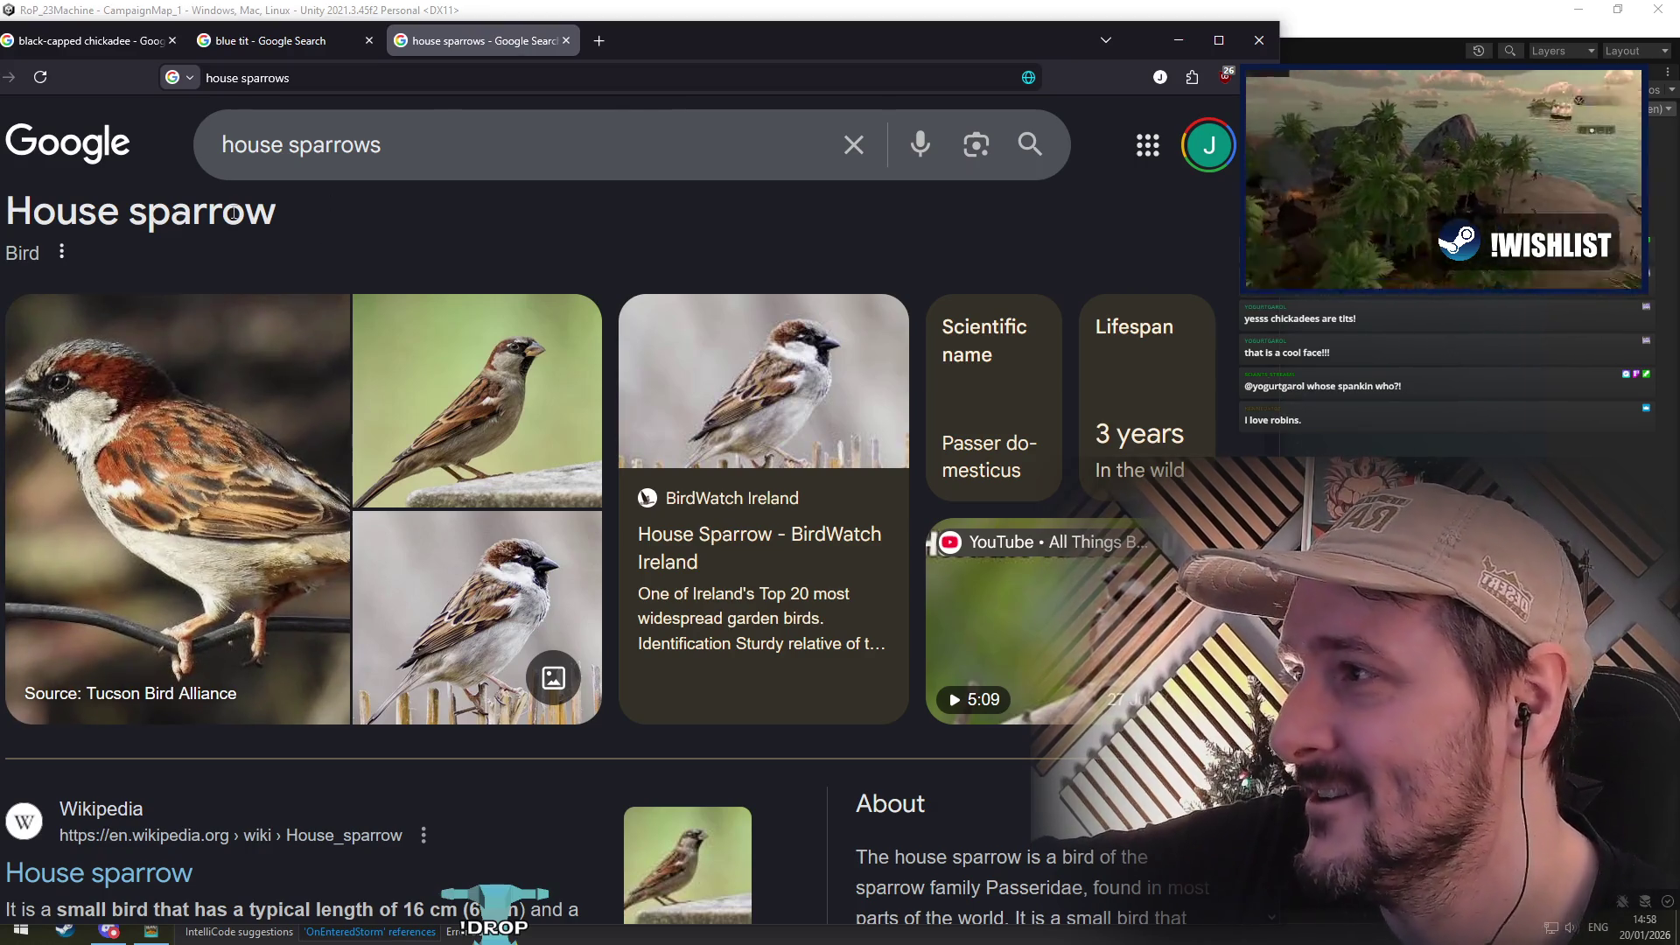
# Step: Highlight and clear the House sparrow heading, then return to the game map
pyautogui.moveTo(693, 59)
pyautogui.mouseDown()
pyautogui.moveTo(739, 44)
pyautogui.moveTo(711, 56)
pyautogui.mouseUp()
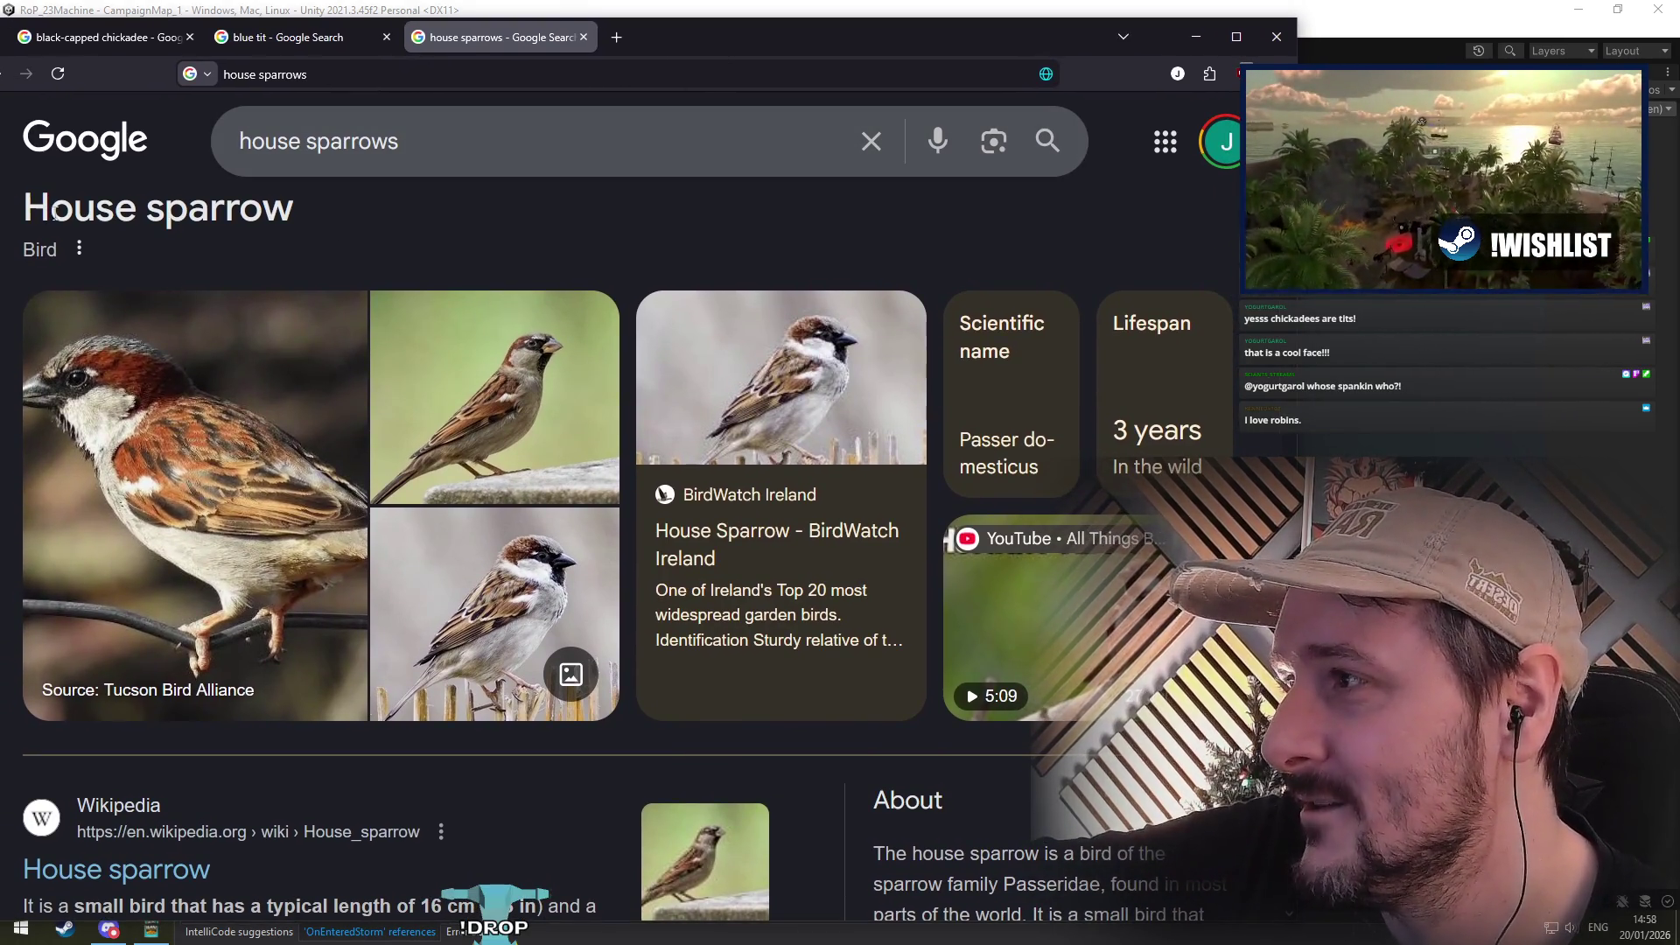
pyautogui.moveTo(54, 213); pyautogui.dragTo(312, 209)
pyautogui.click(312, 210)
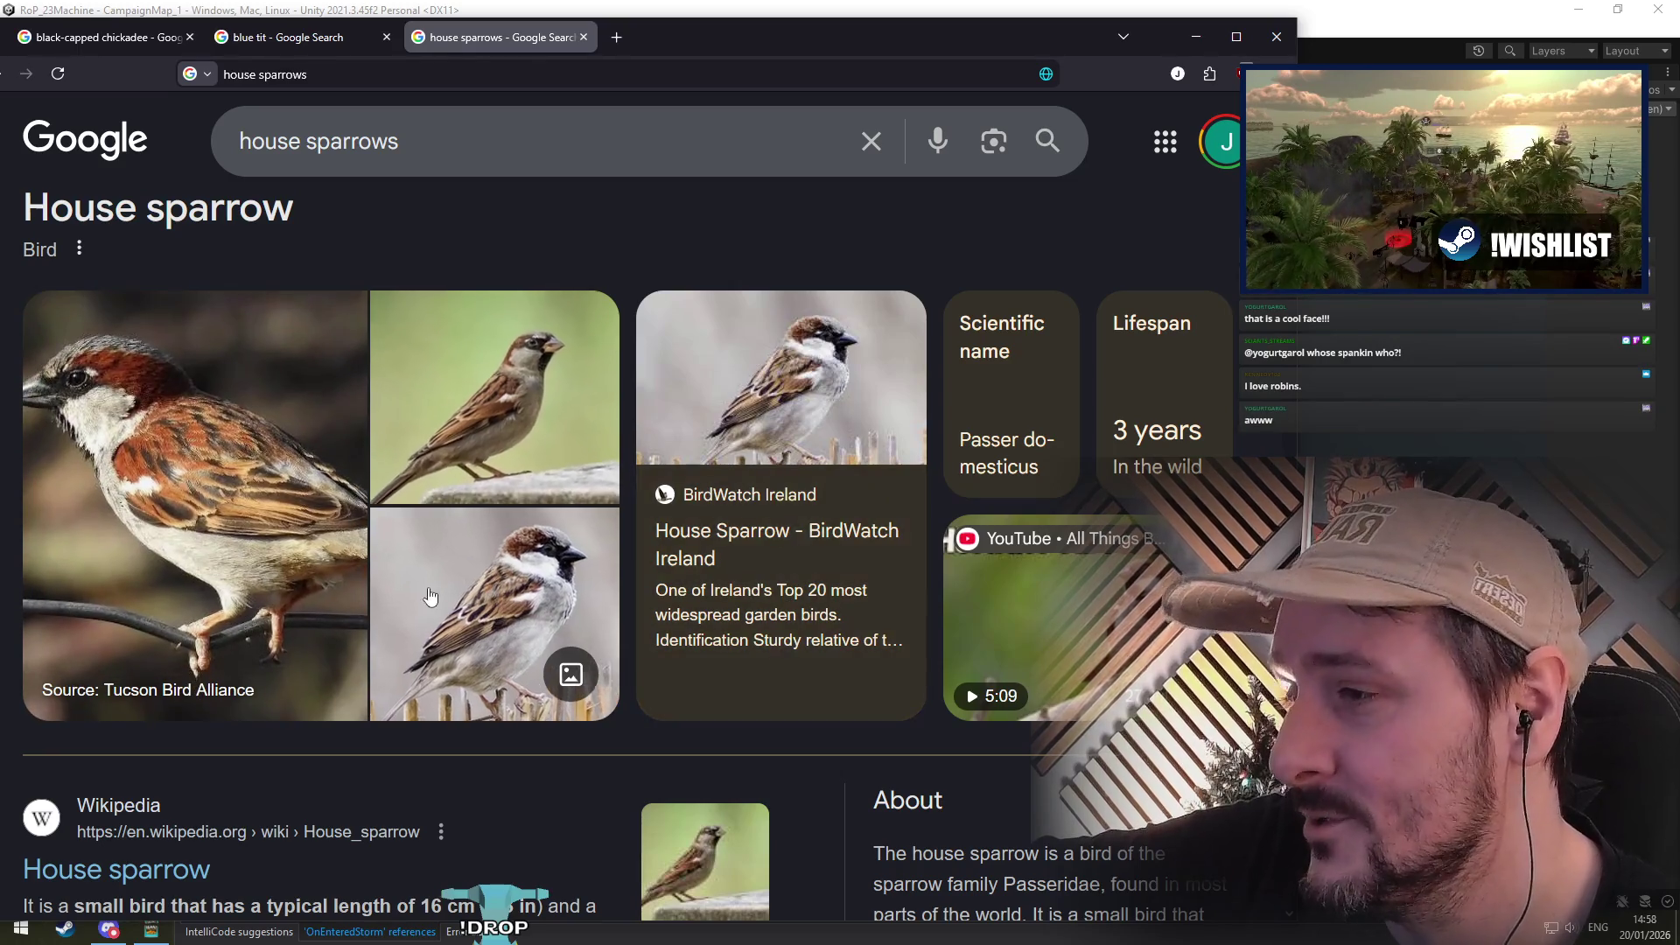
pyautogui.hotkey('alt', 'Tab')
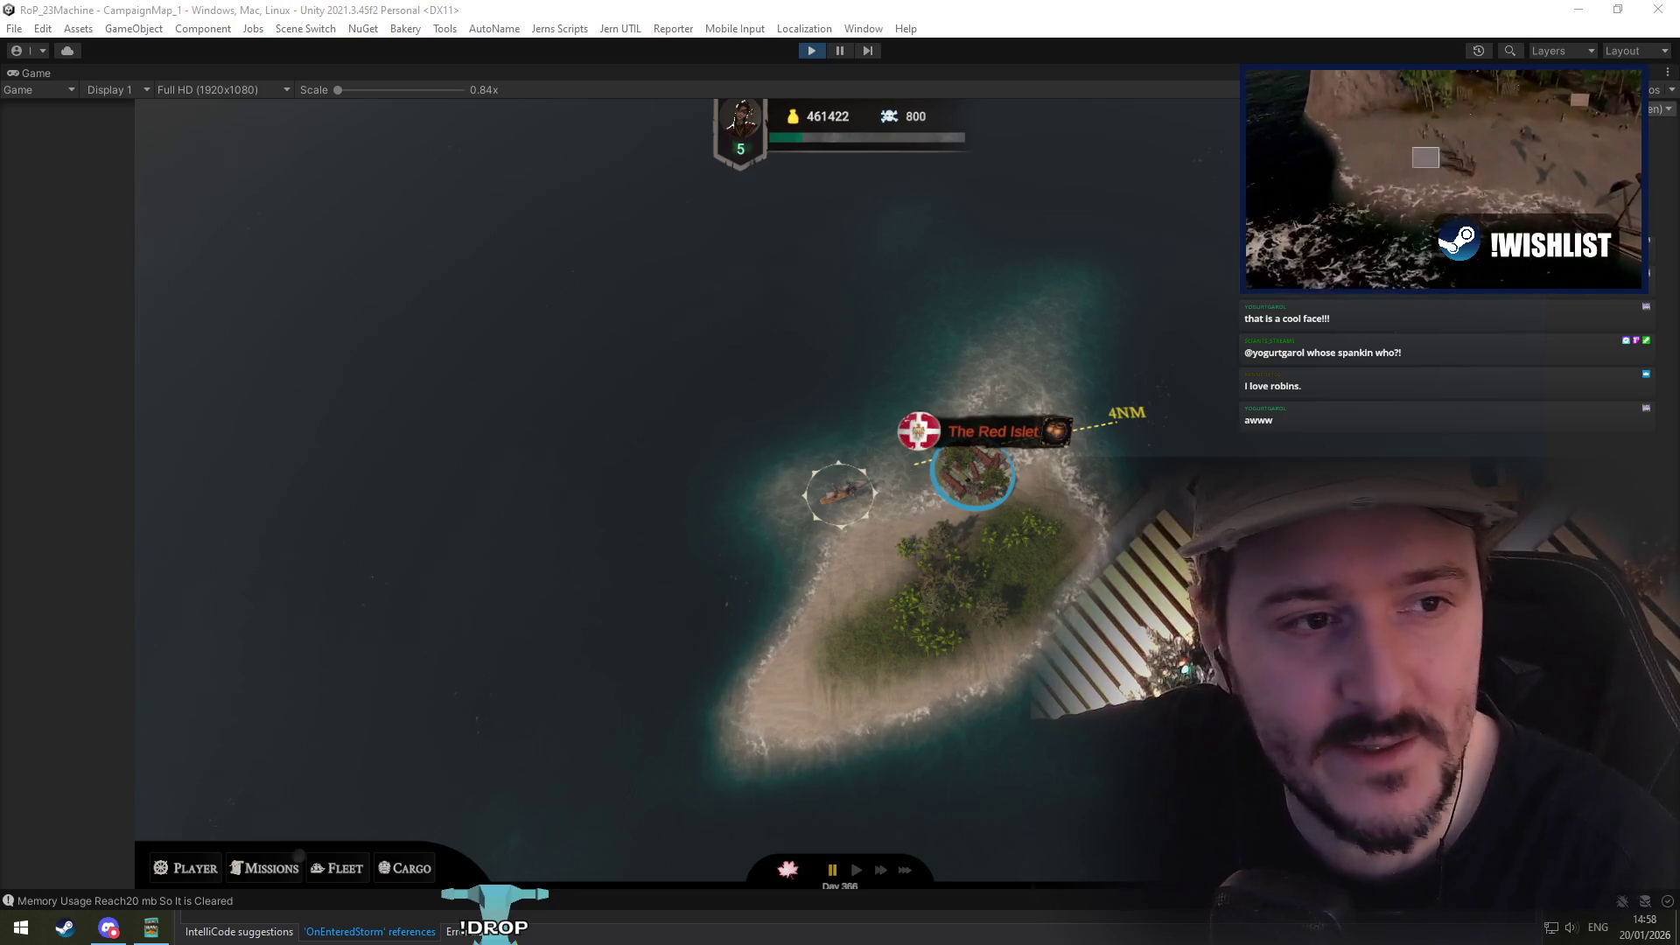
# Step: Bring up the starlings search, widen its window and preview the All About Birds starling photo
pyautogui.hotkey('alt', 'Tab')
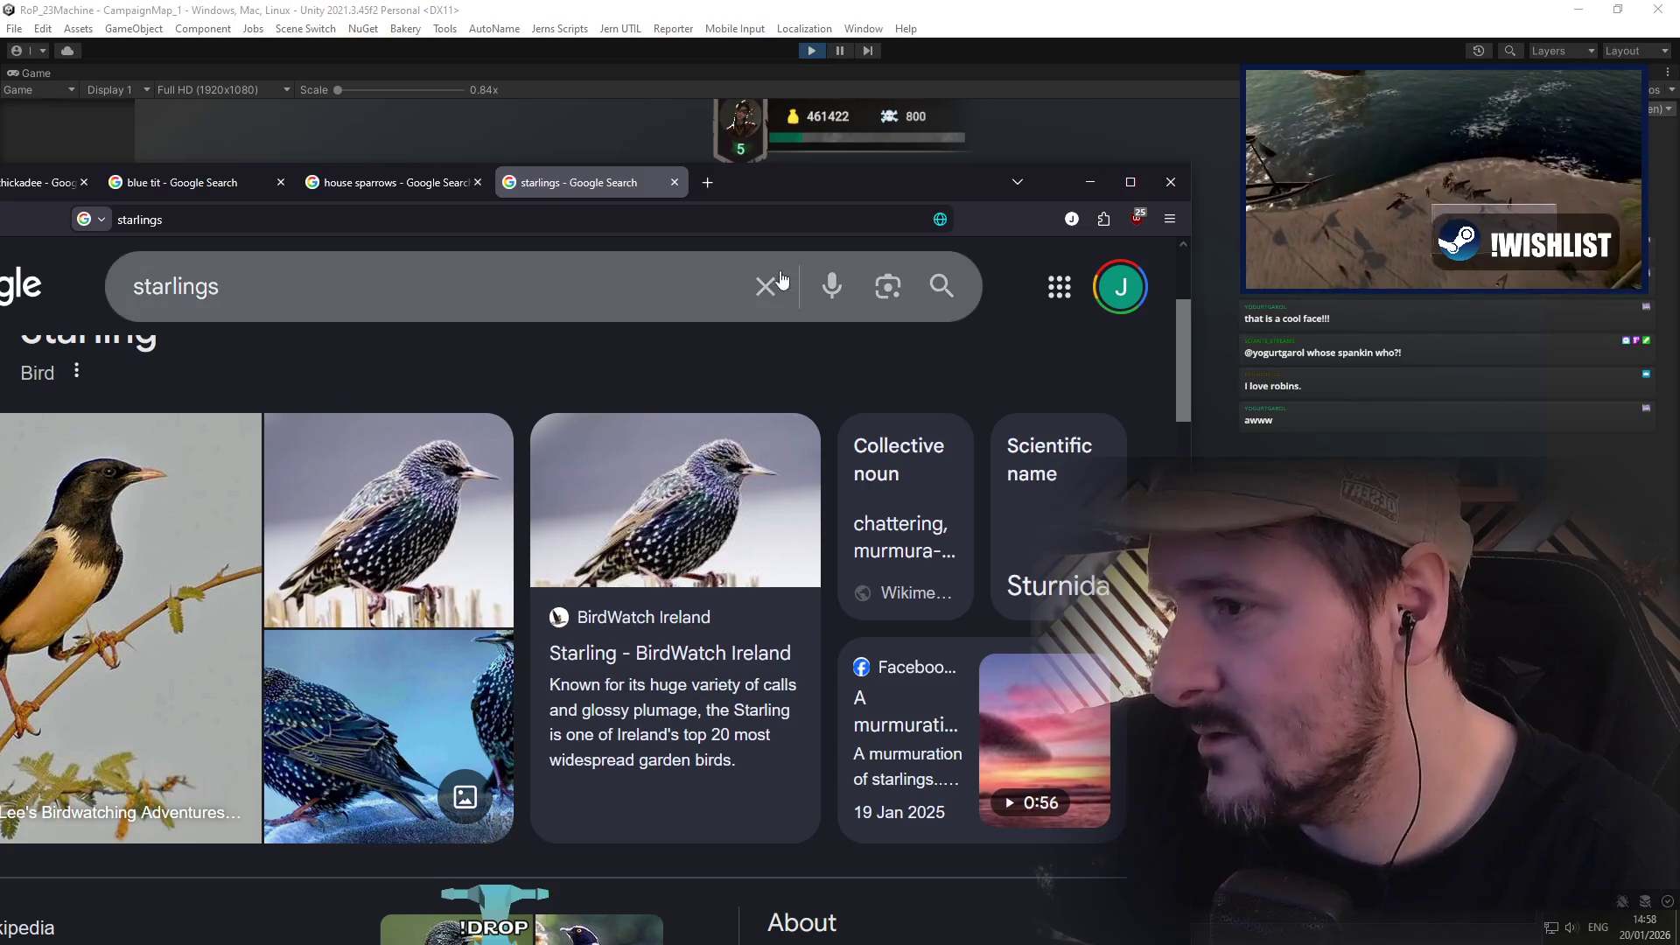
pyautogui.moveTo(789, 190)
pyautogui.mouseDown()
pyautogui.moveTo(882, 165)
pyautogui.moveTo(1679, 323)
pyautogui.mouseUp()
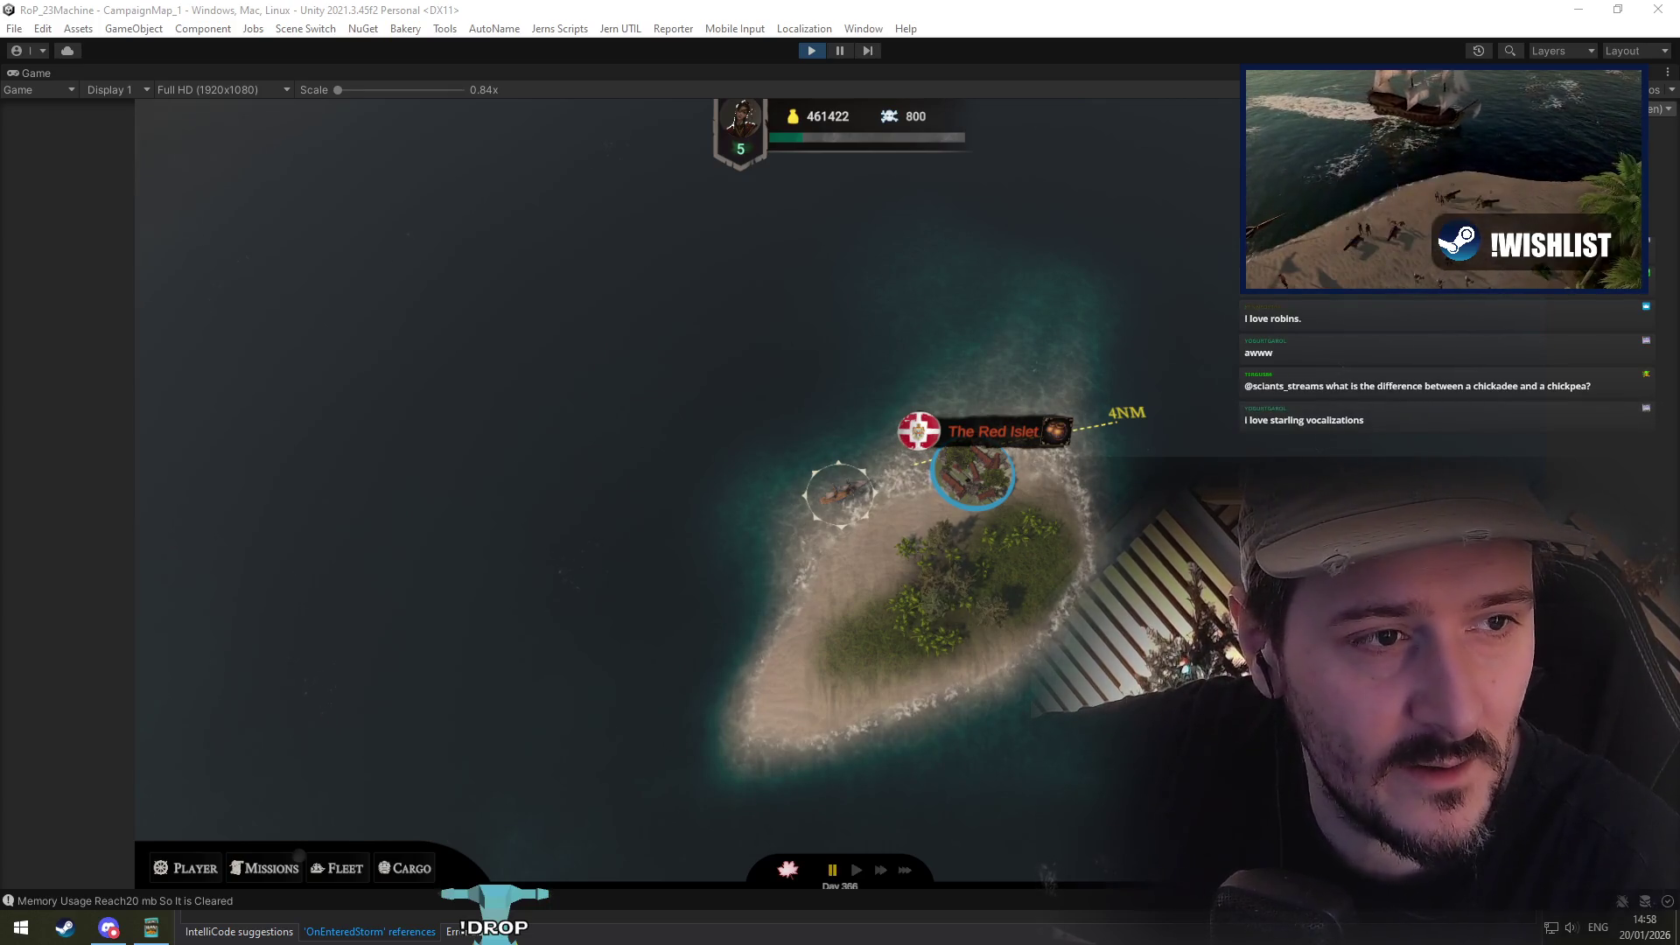
pyautogui.moveTo(1679, 323)
pyautogui.mouseDown()
pyautogui.moveTo(1678, 289)
pyautogui.moveTo(996, 180)
pyautogui.moveTo(999, 150)
pyautogui.moveTo(1025, 139)
pyautogui.moveTo(1045, 154)
pyautogui.mouseUp()
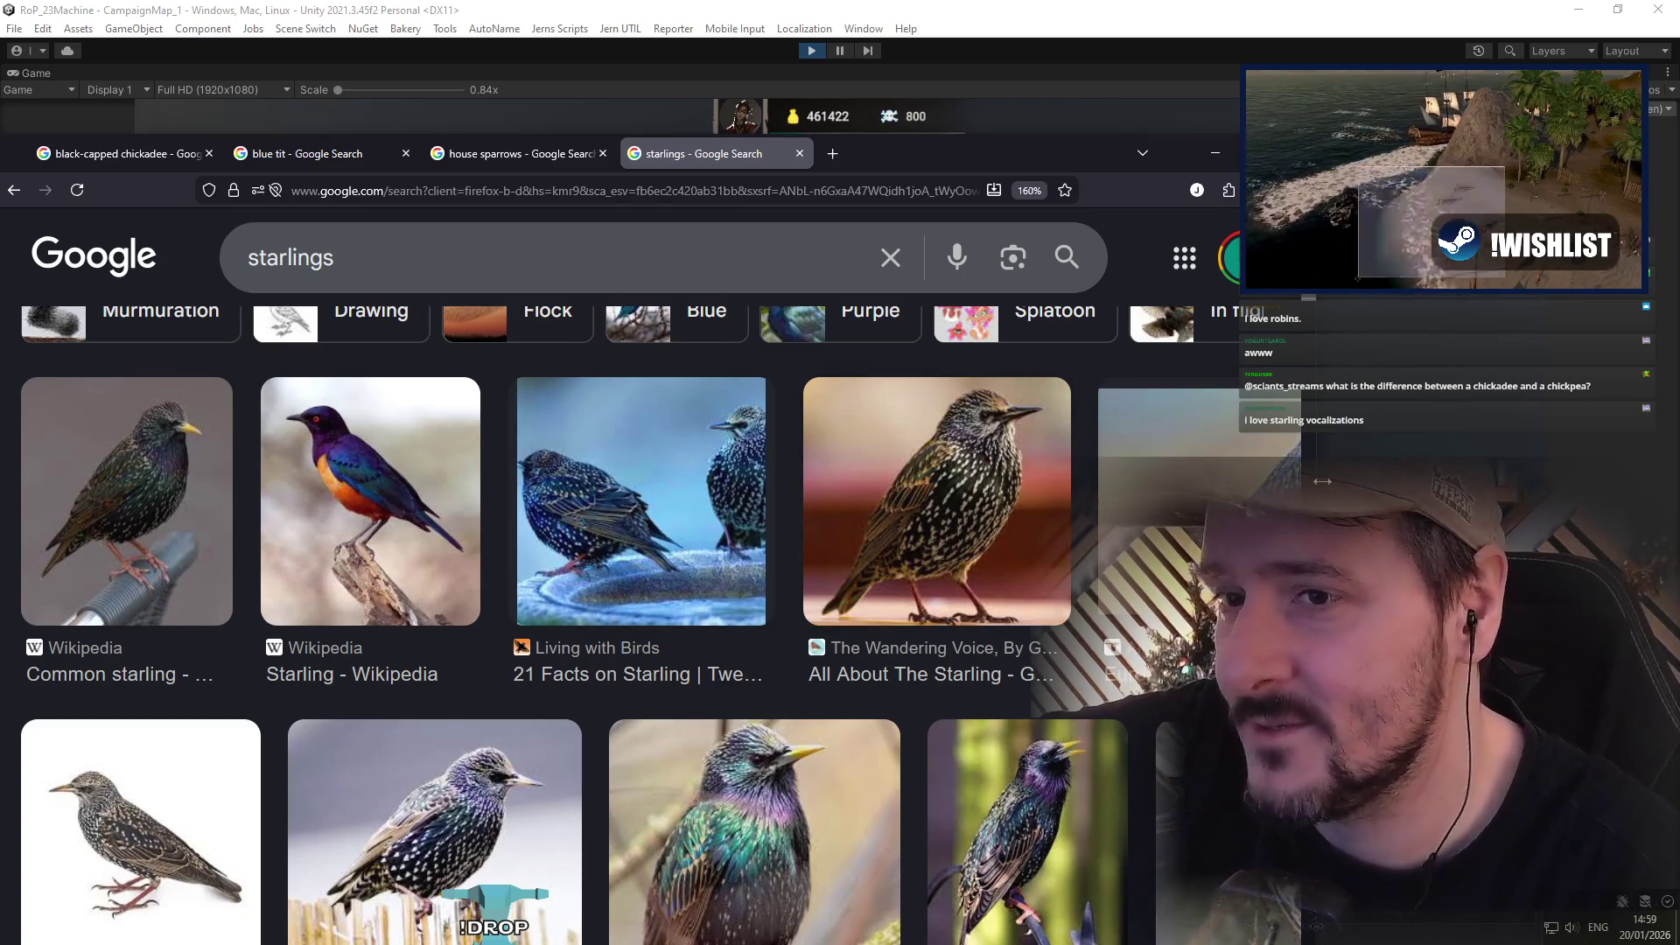
pyautogui.moveTo(1352, 481); pyautogui.dragTo(1494, 495)
pyautogui.click(455, 788)
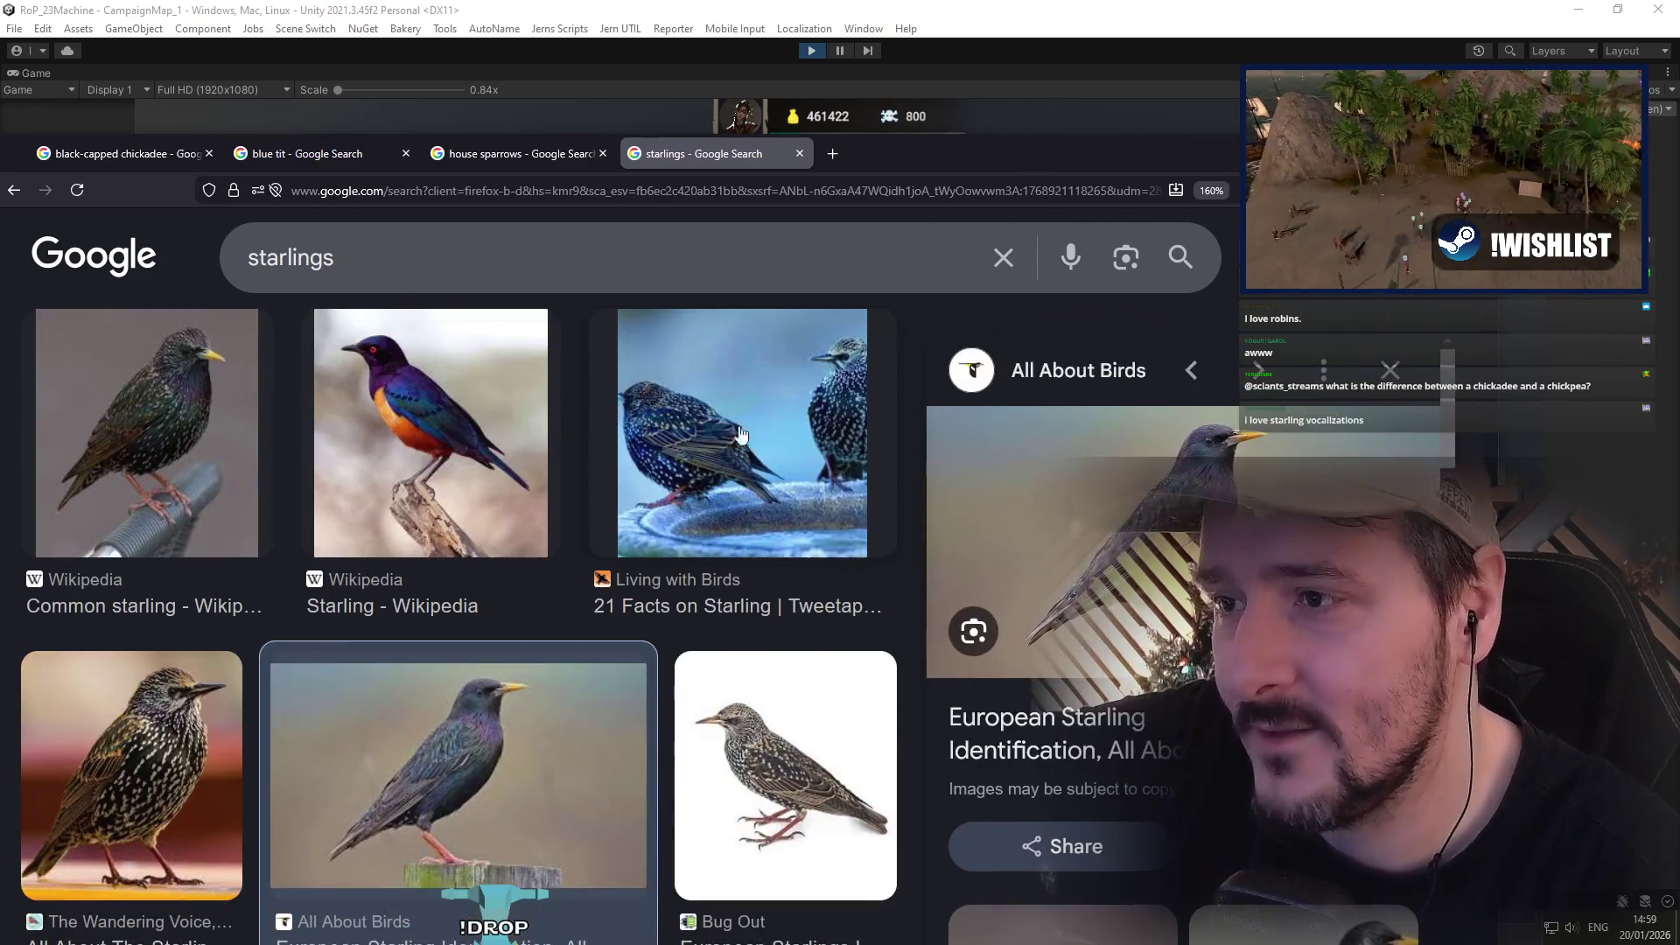
pyautogui.moveTo(1200, 140)
pyautogui.mouseDown()
pyautogui.moveTo(1067, 156)
pyautogui.moveTo(565, 120)
pyautogui.mouseUp()
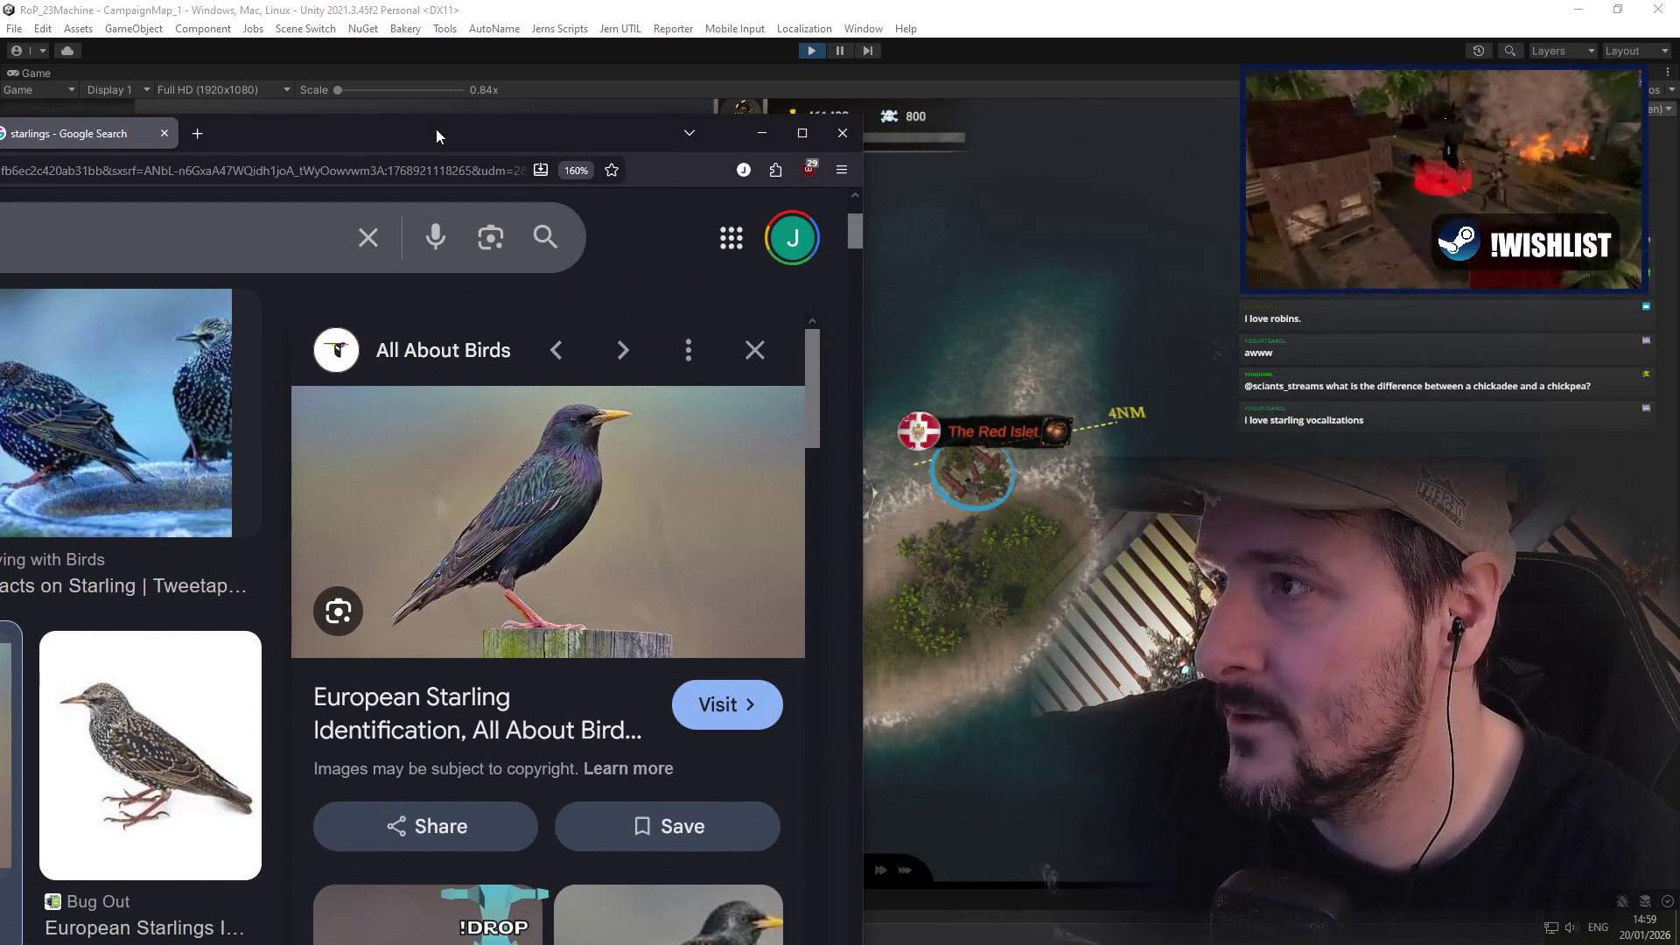
pyautogui.moveTo(436, 130)
pyautogui.mouseDown()
pyautogui.moveTo(983, 133)
pyautogui.moveTo(1043, 123)
pyautogui.moveTo(1029, 92)
pyautogui.moveTo(1041, 212)
pyautogui.moveTo(1043, 129)
pyautogui.moveTo(499, 150)
pyautogui.moveTo(1000, 156)
pyautogui.mouseUp()
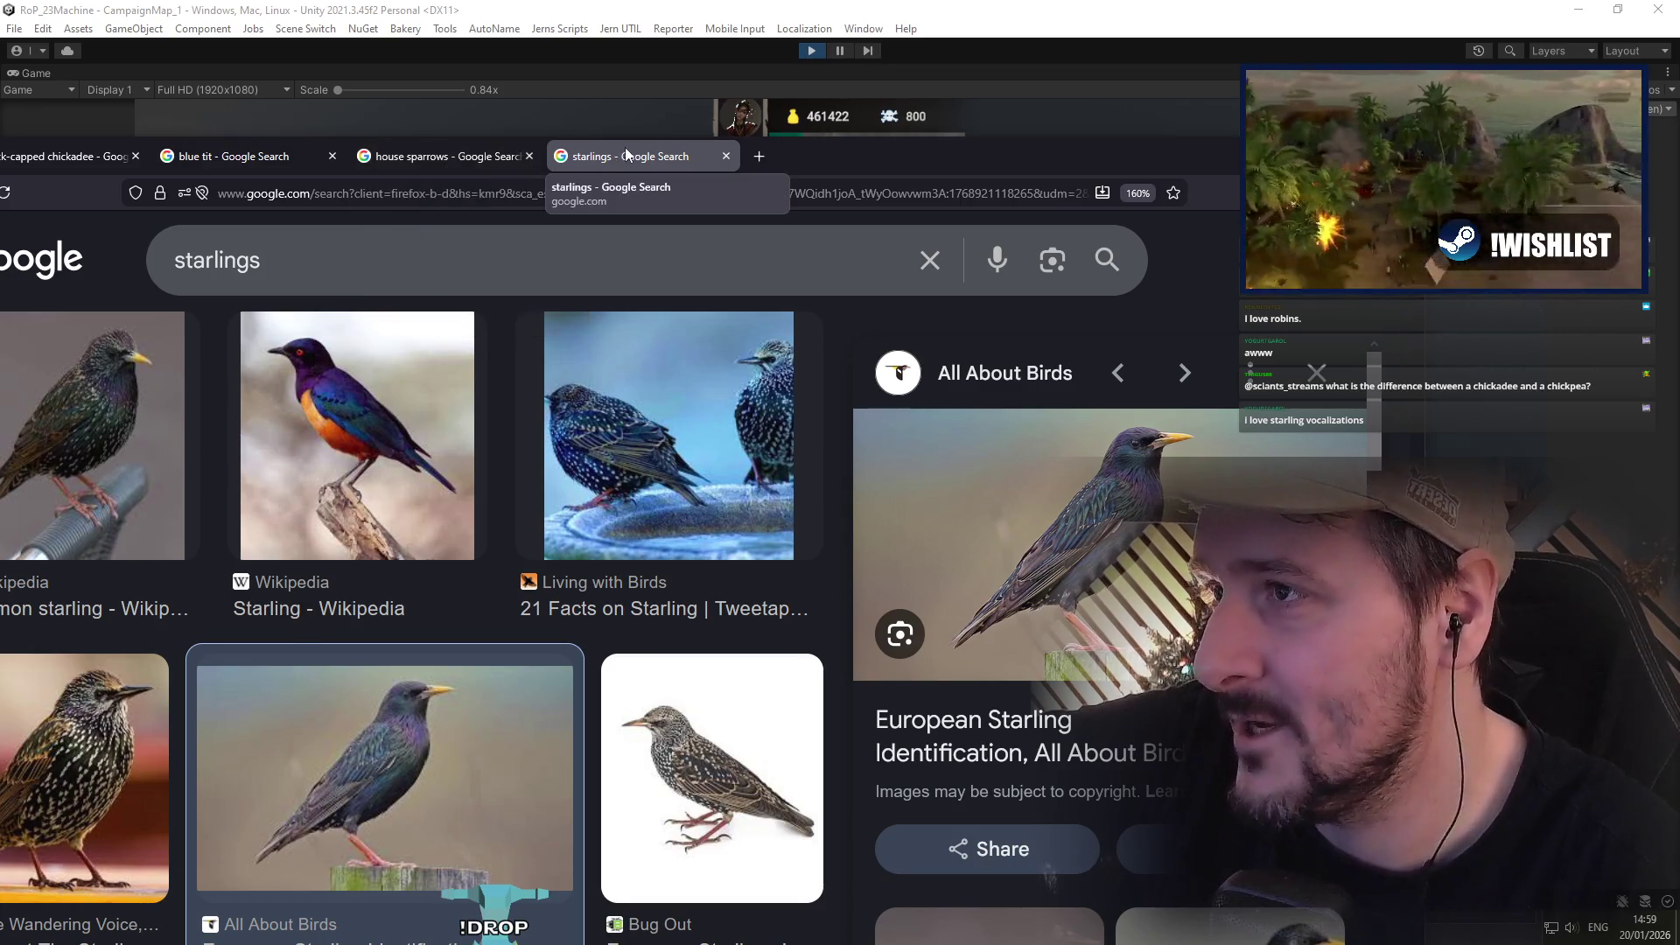
# Step: Close the starlings, house sparrows and blue tit search tabs
pyautogui.middleClick(625, 149)
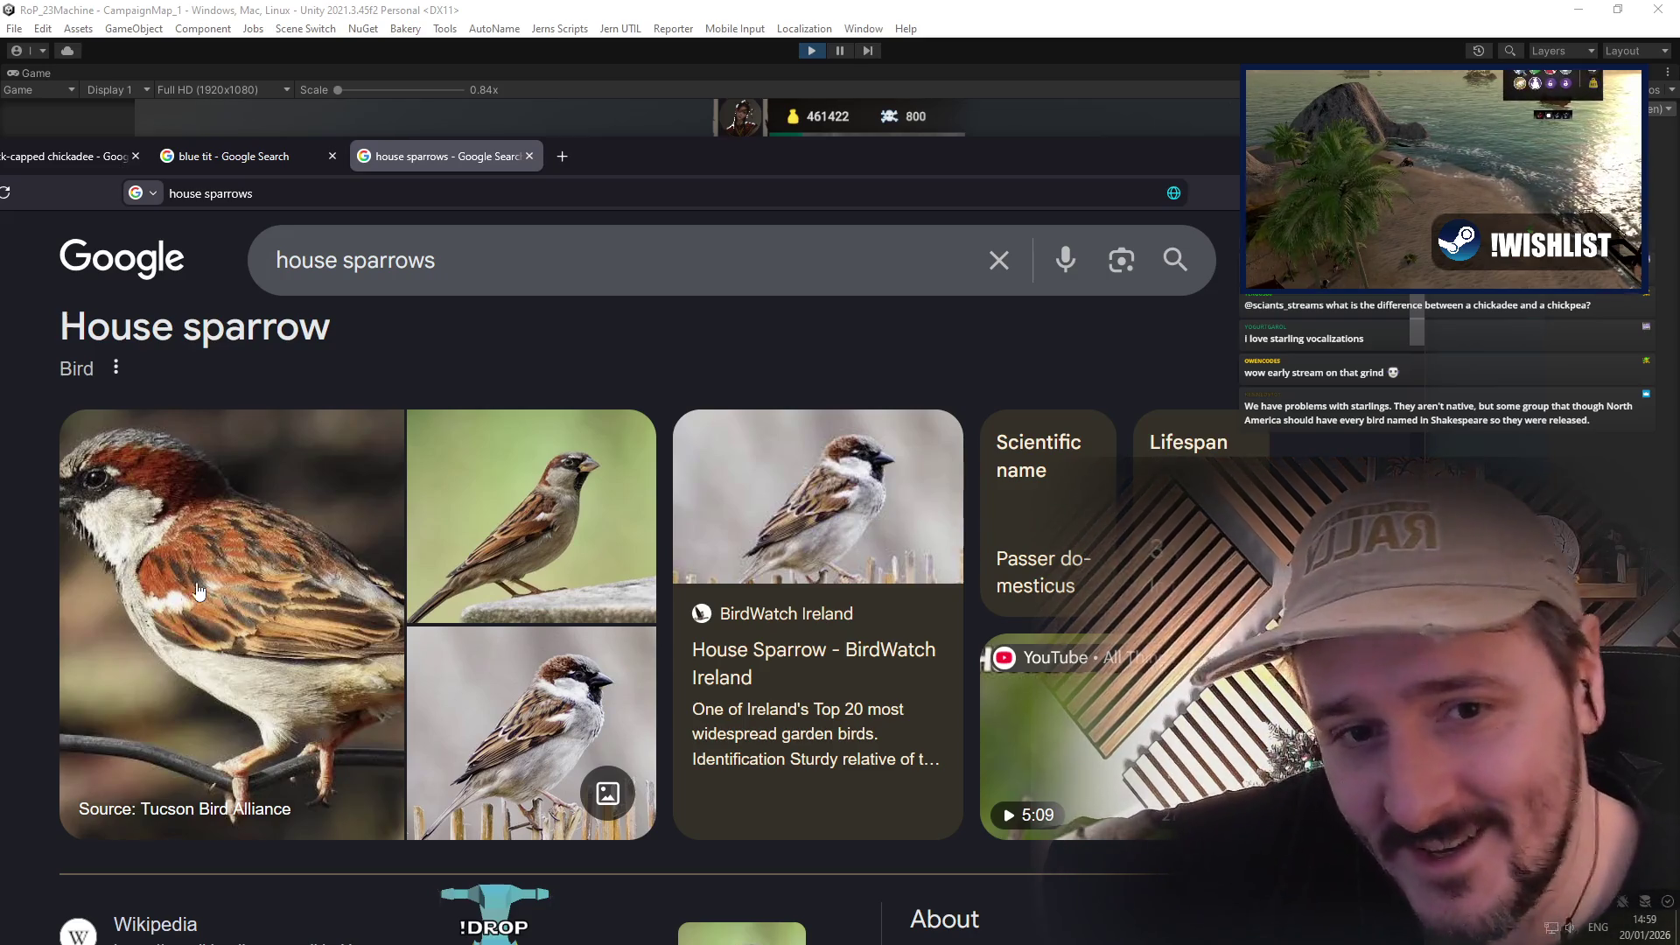
pyautogui.middleClick(418, 160)
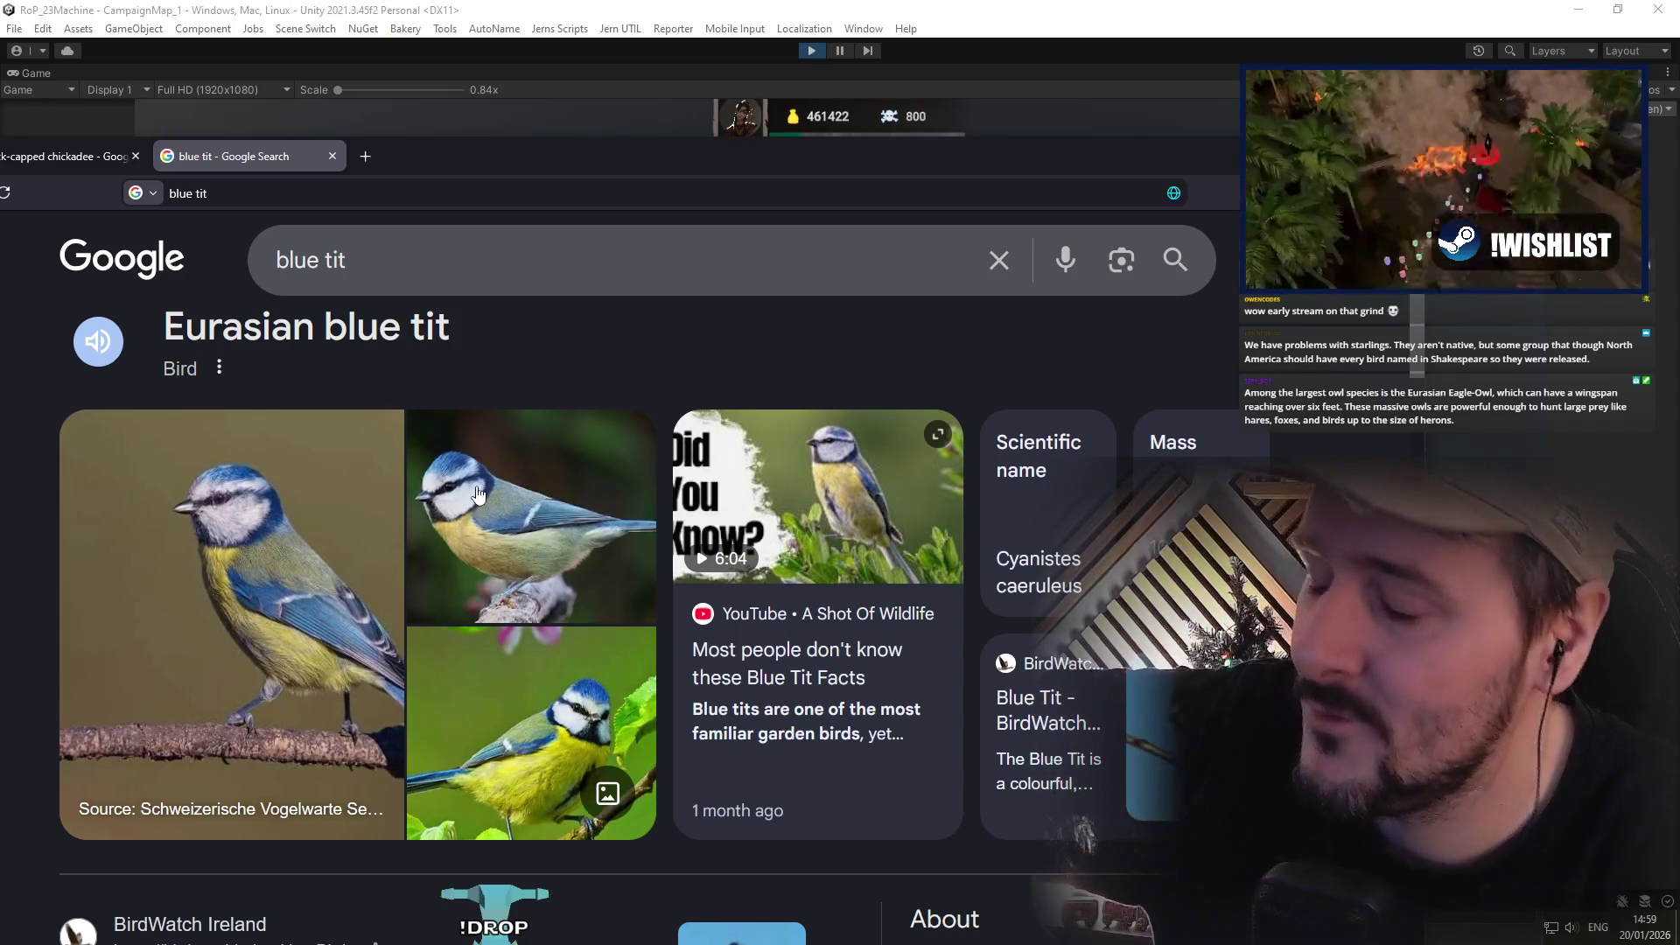
pyautogui.middleClick(222, 150)
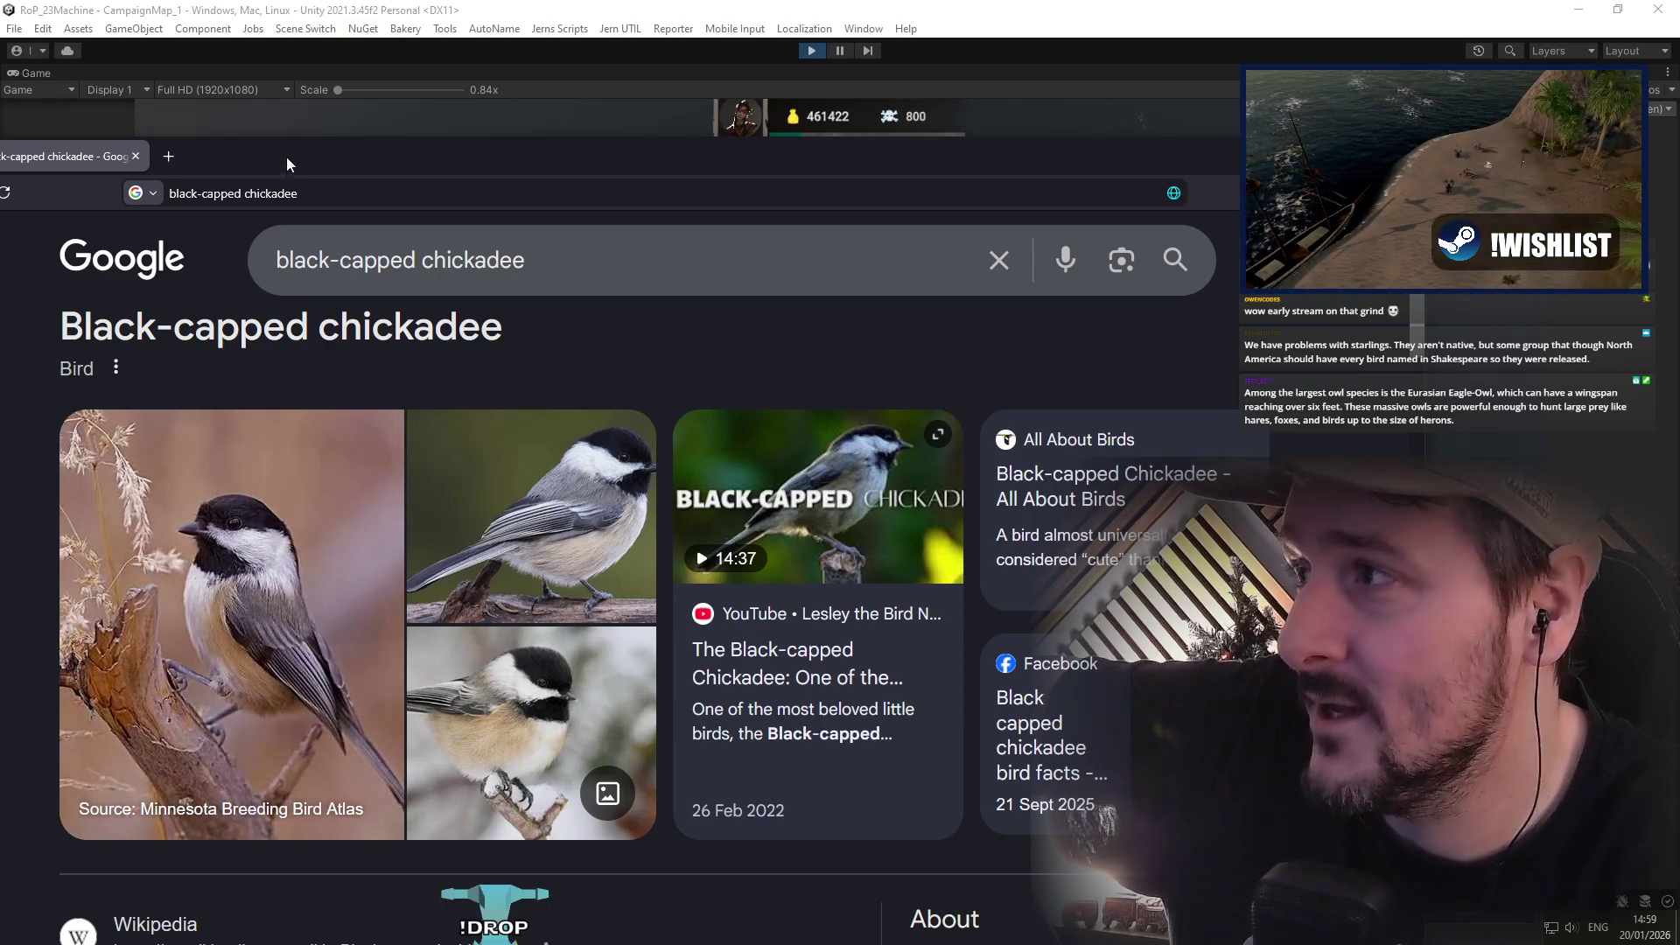
pyautogui.moveTo(286, 156); pyautogui.dragTo(346, 157)
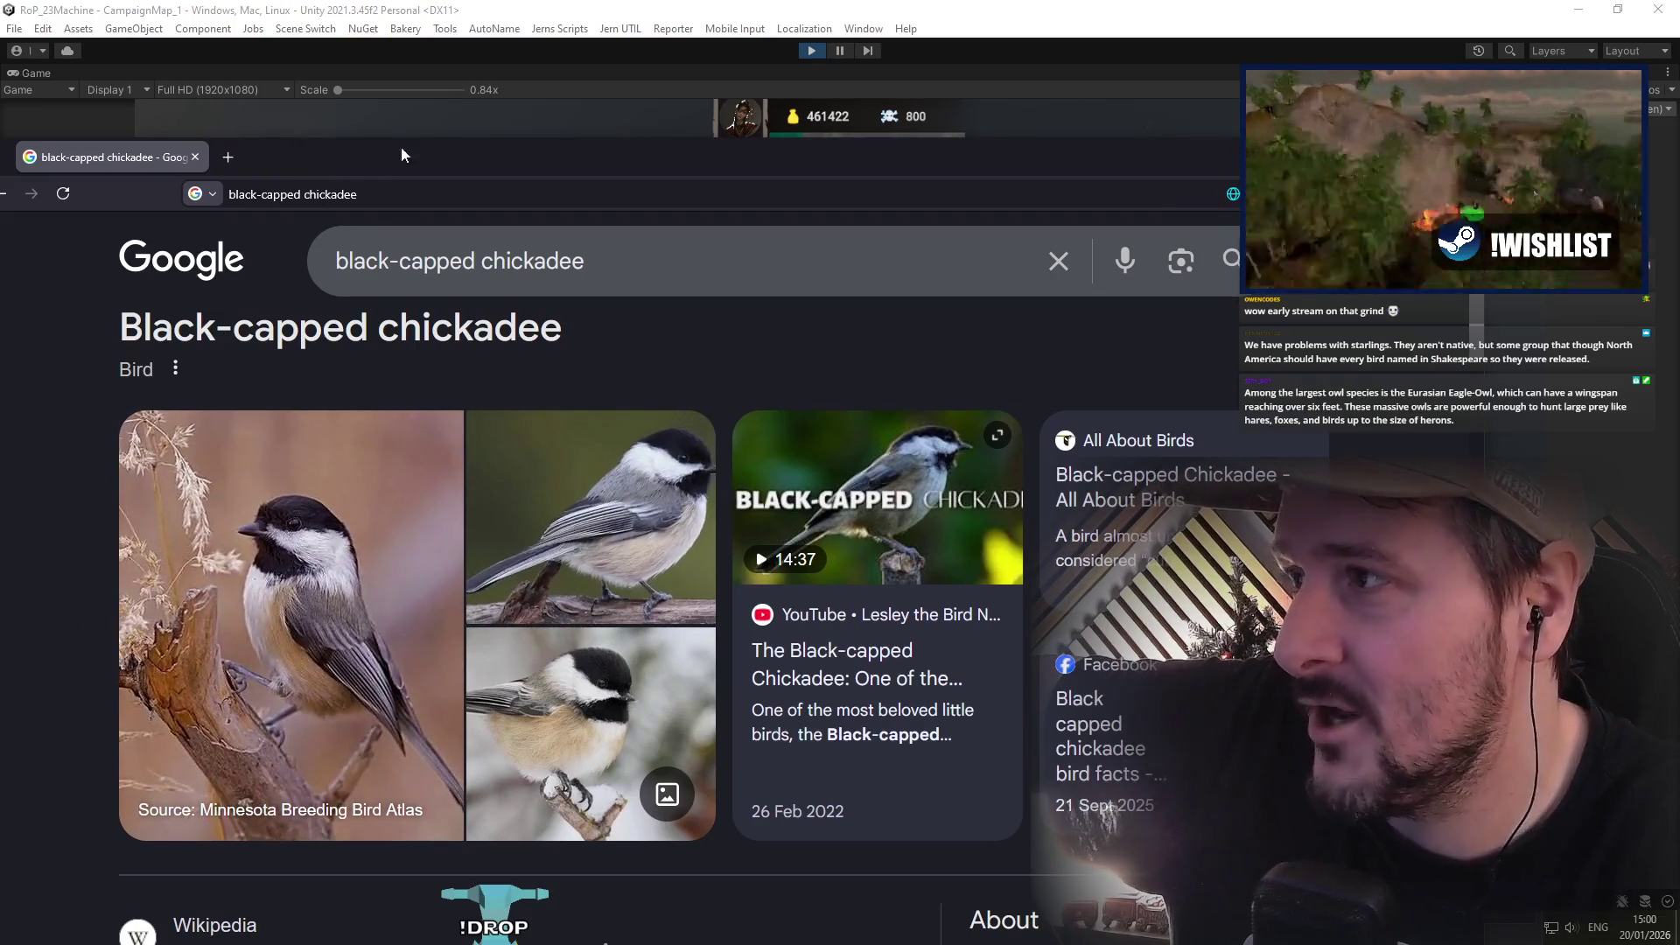
# Step: Close the wren tab, view chickadee results, then return to the game and open The Red Islet port
pyautogui.hotkey('ctrl', 'w')
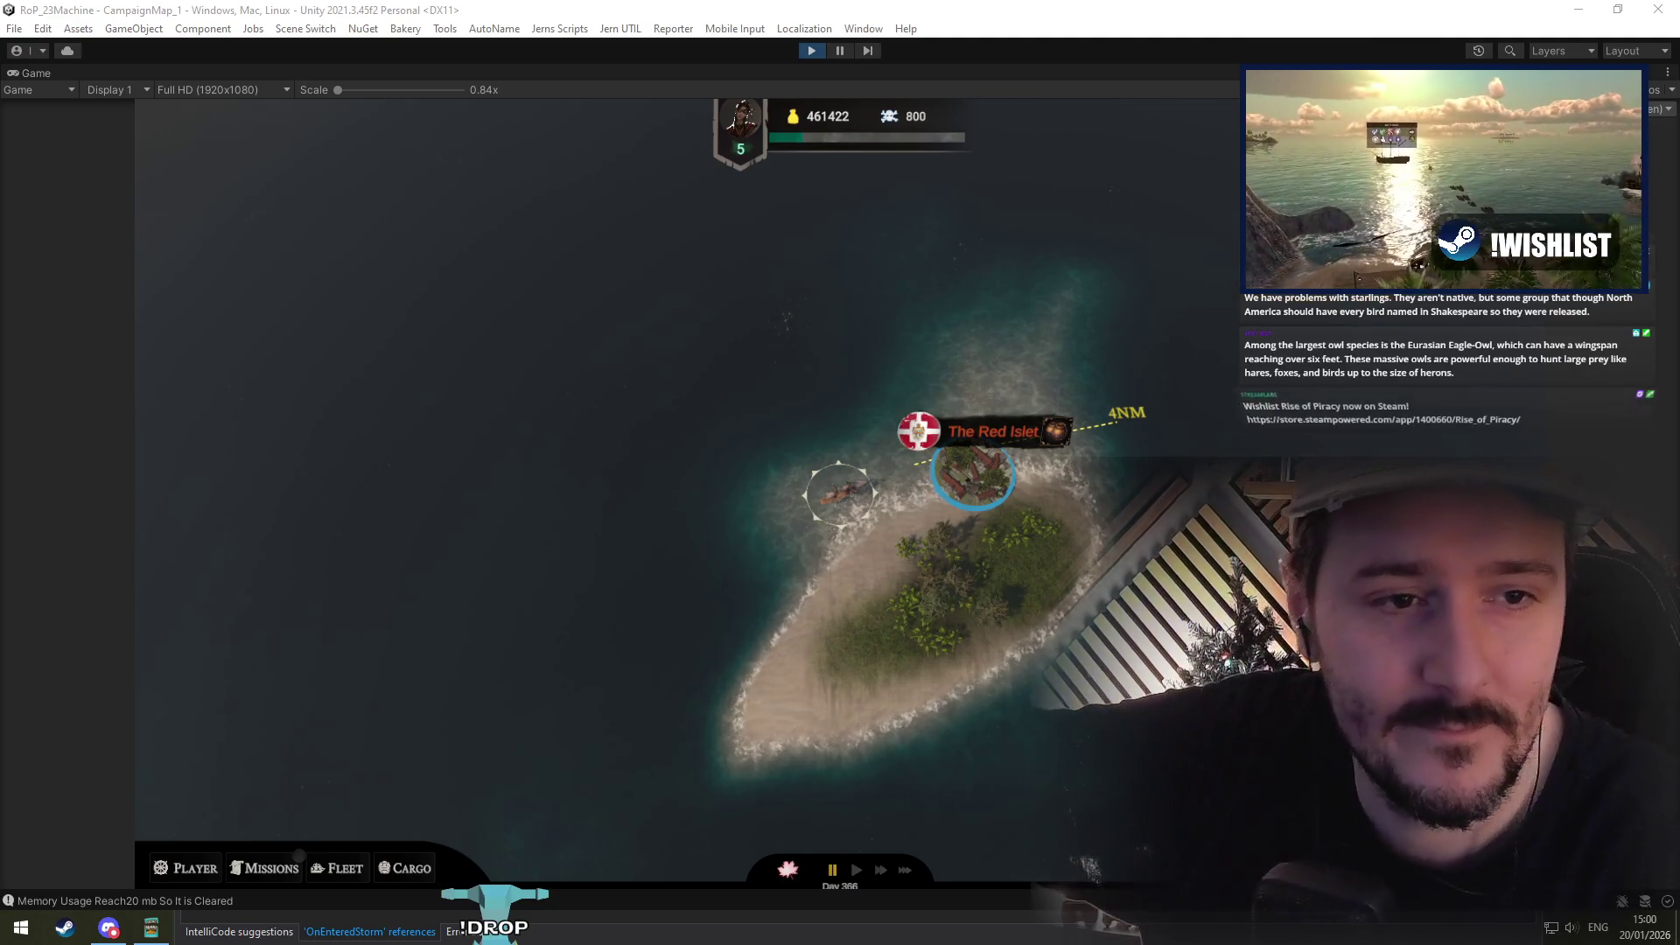
pyautogui.moveTo(1169, 376)
pyautogui.mouseDown()
pyautogui.moveTo(410, 158)
pyautogui.moveTo(434, 170)
pyautogui.mouseUp()
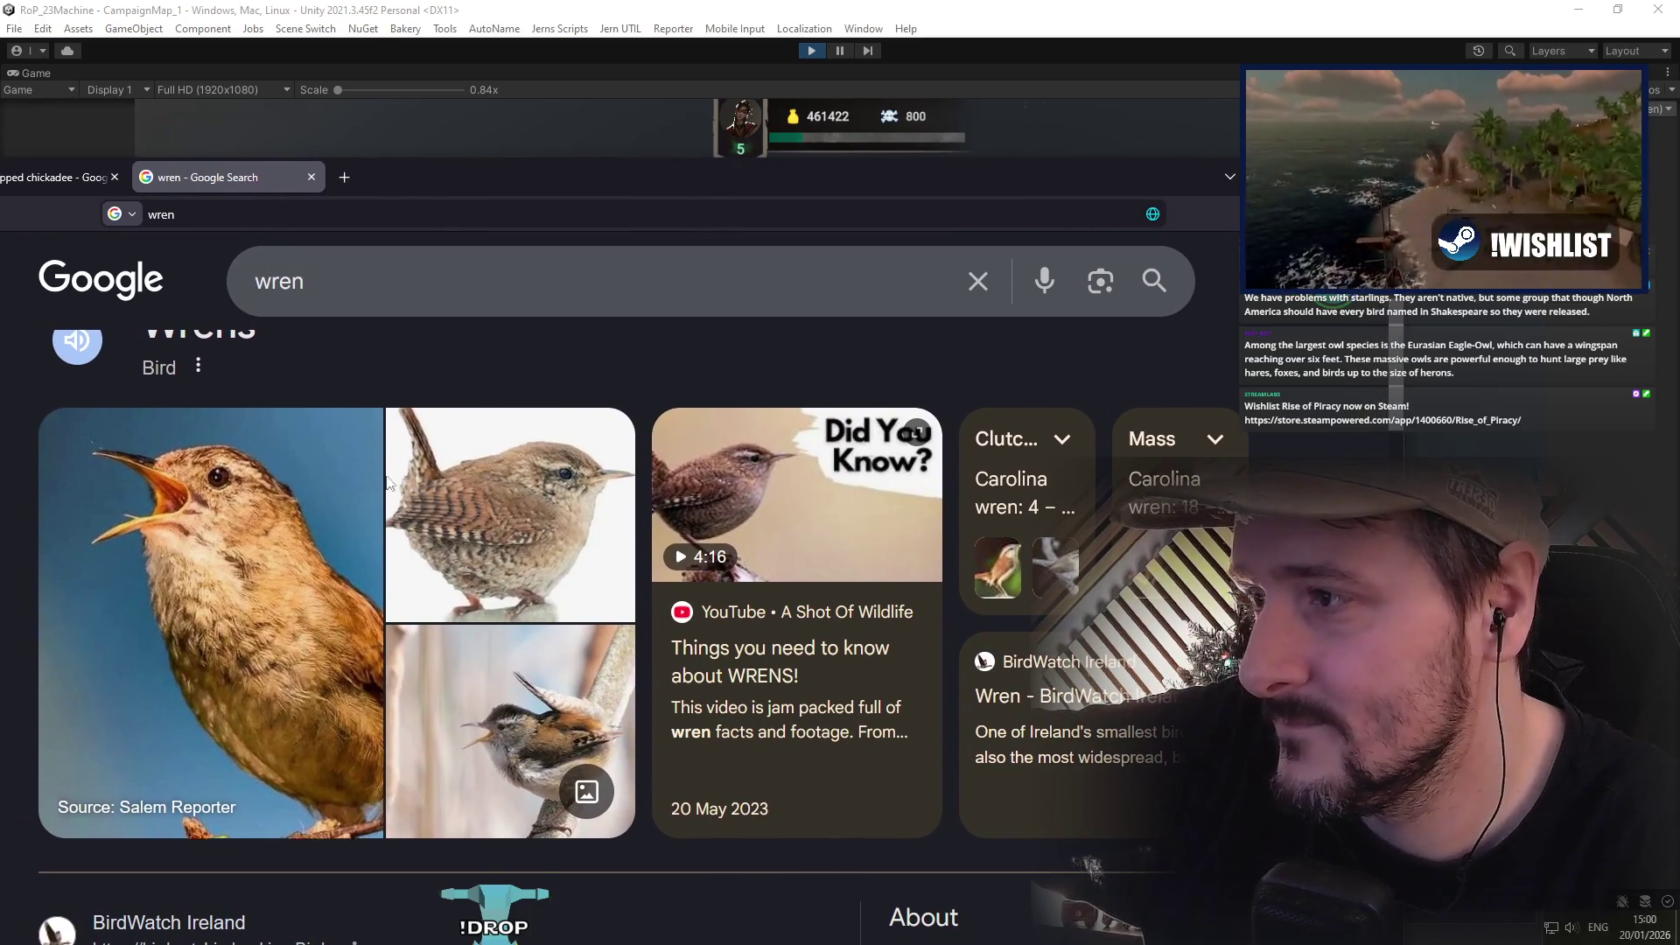
pyautogui.click(87, 175)
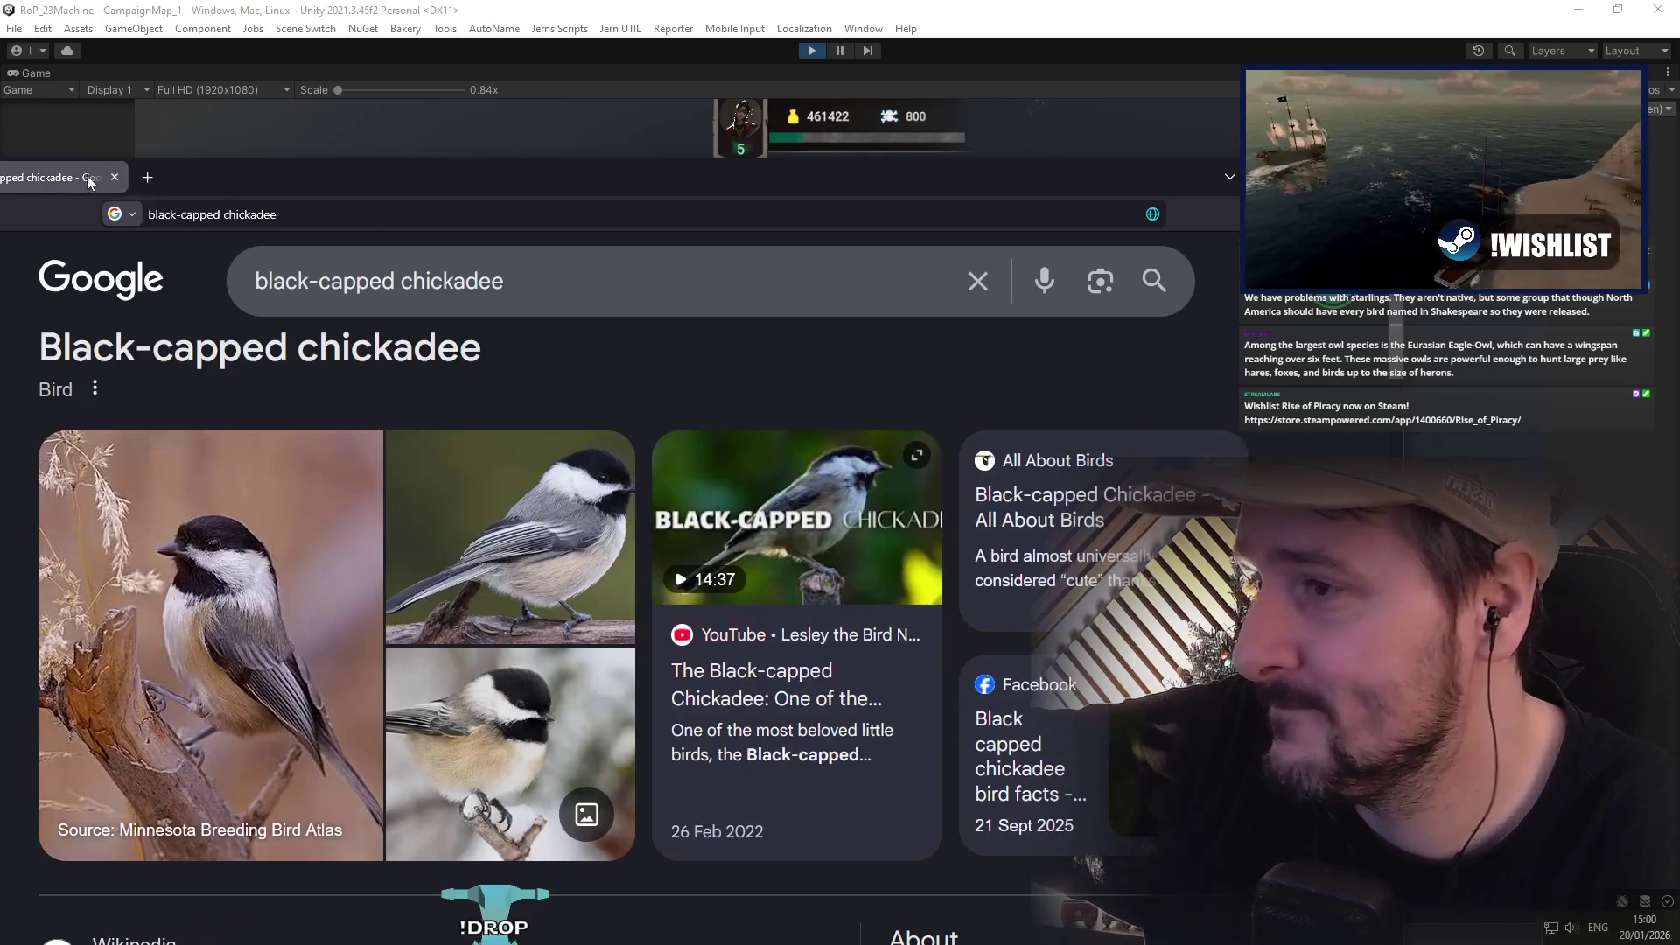
pyautogui.hotkey('alt', 'Tab')
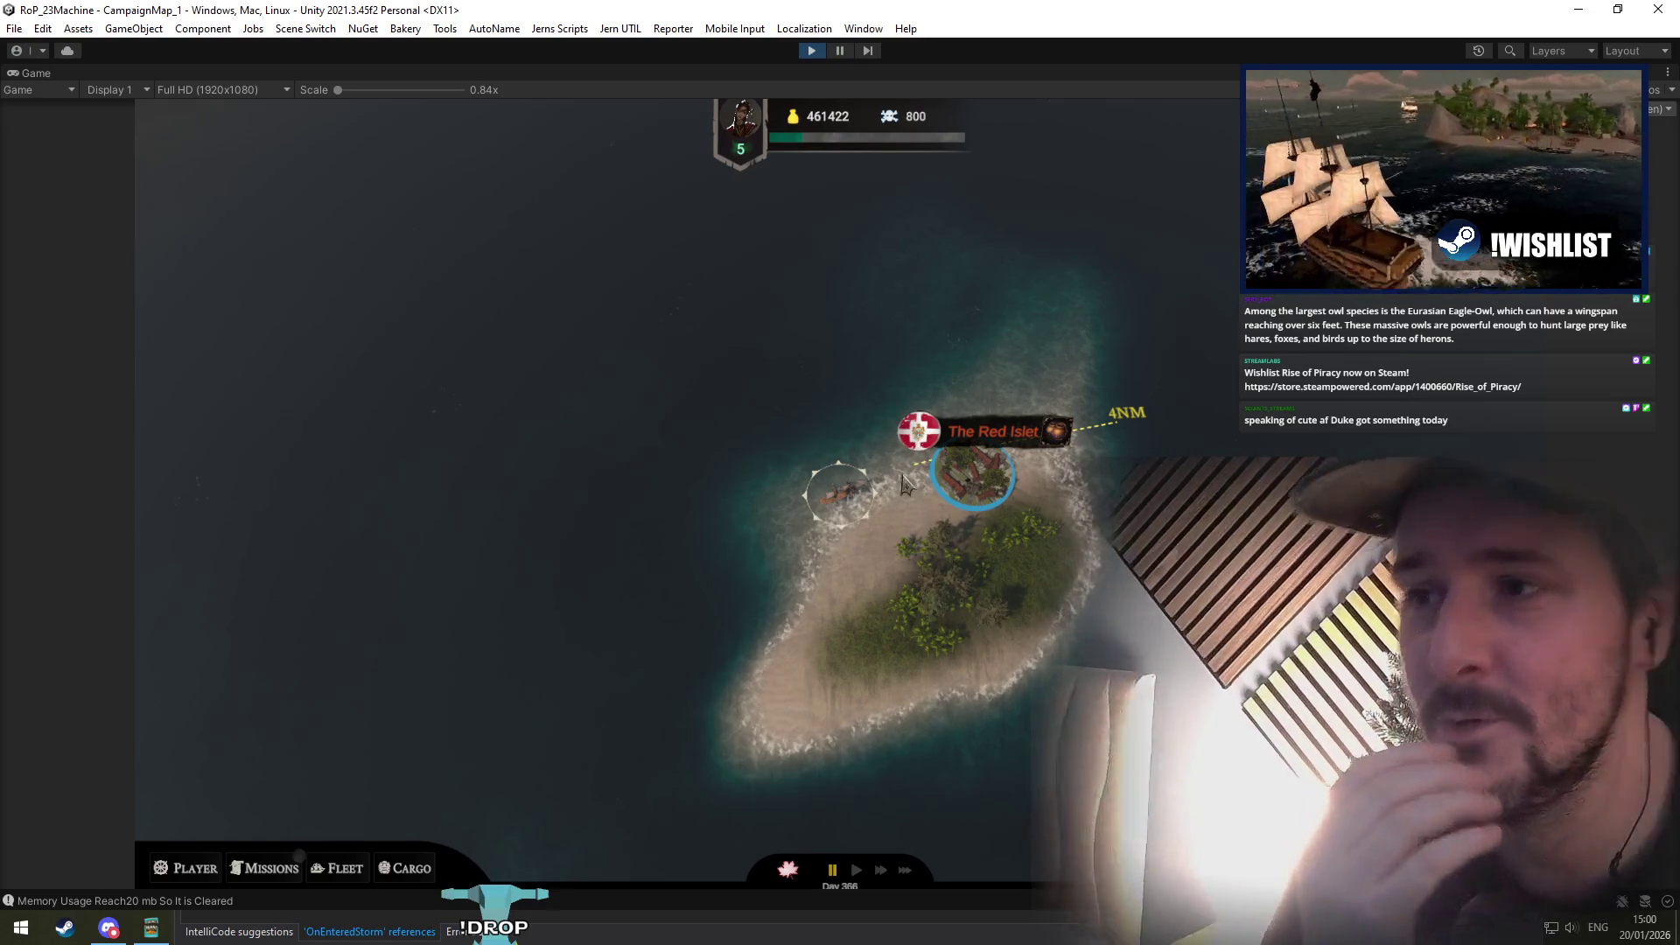
pyautogui.click(914, 430)
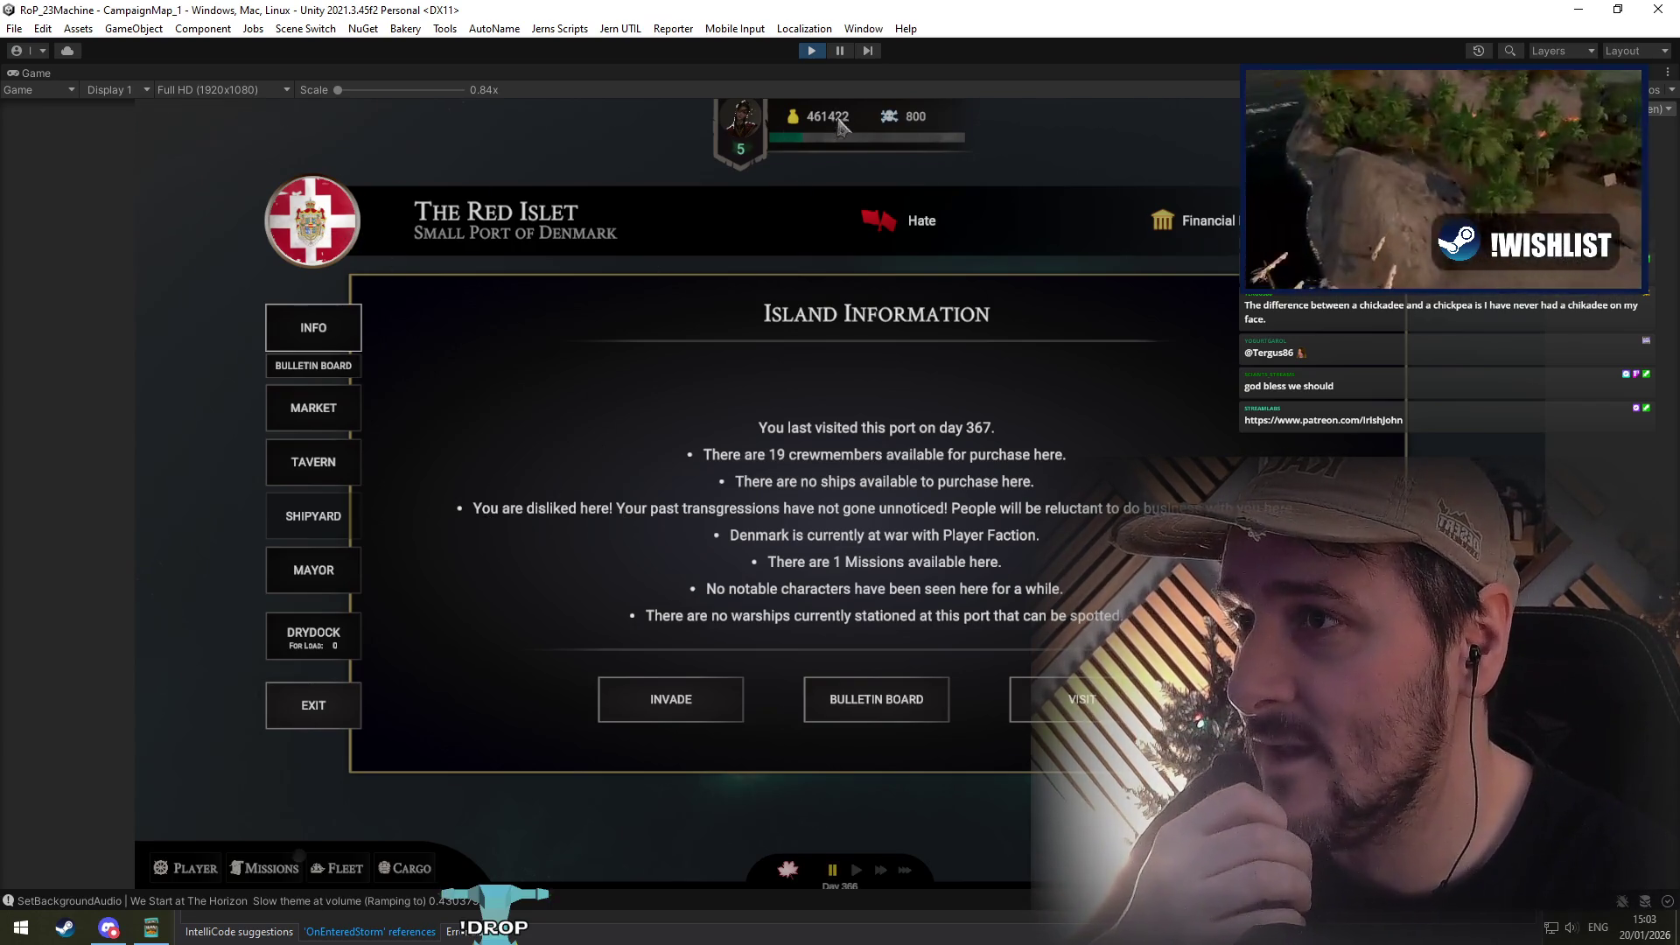
# Step: Visit the port's Missions, Market, Tavern, Mayor and Drydock screens, then exit to the map
pyautogui.click(340, 365)
pyautogui.click(337, 411)
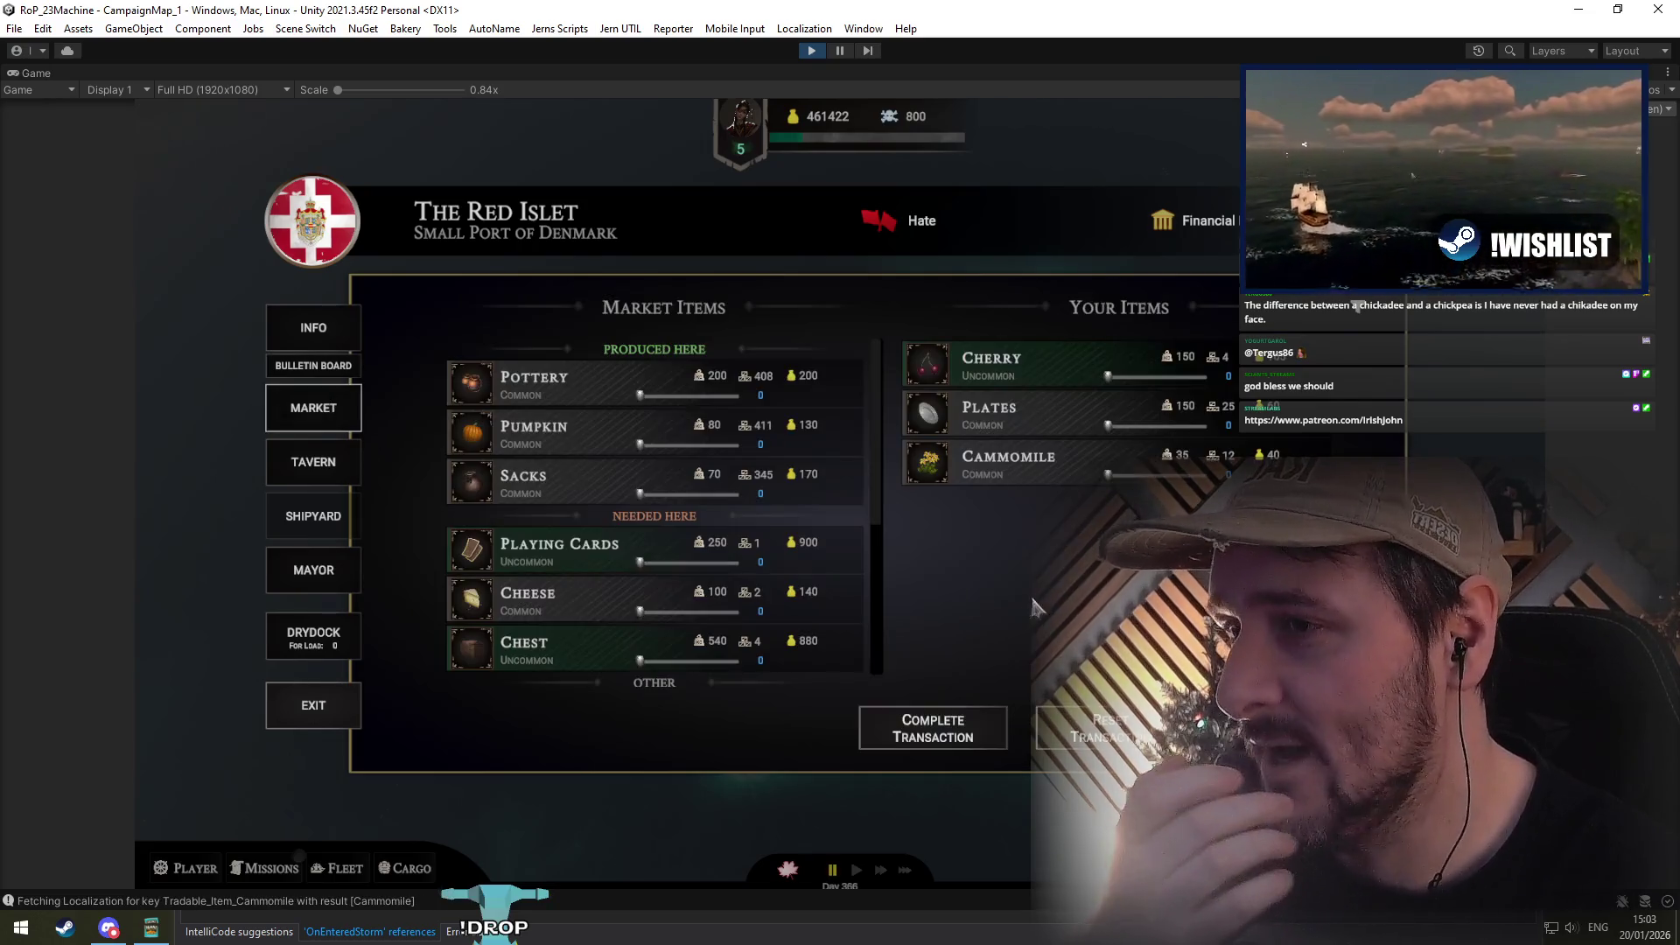
pyautogui.click(315, 461)
pyautogui.click(323, 567)
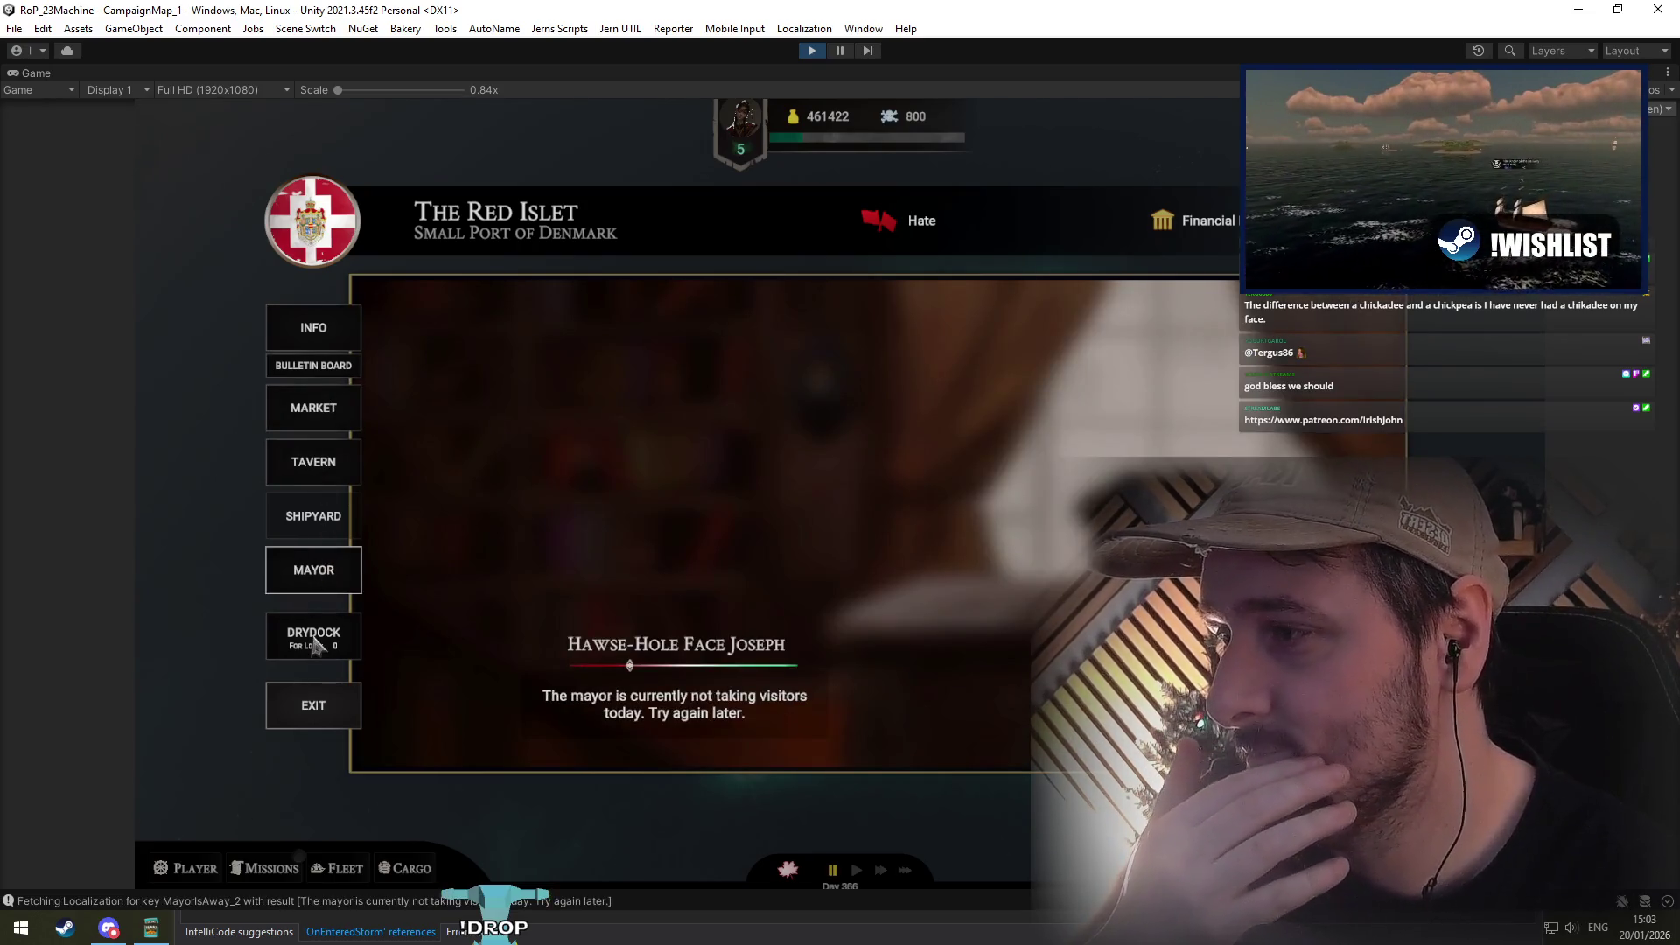
pyautogui.click(315, 637)
pyautogui.click(317, 710)
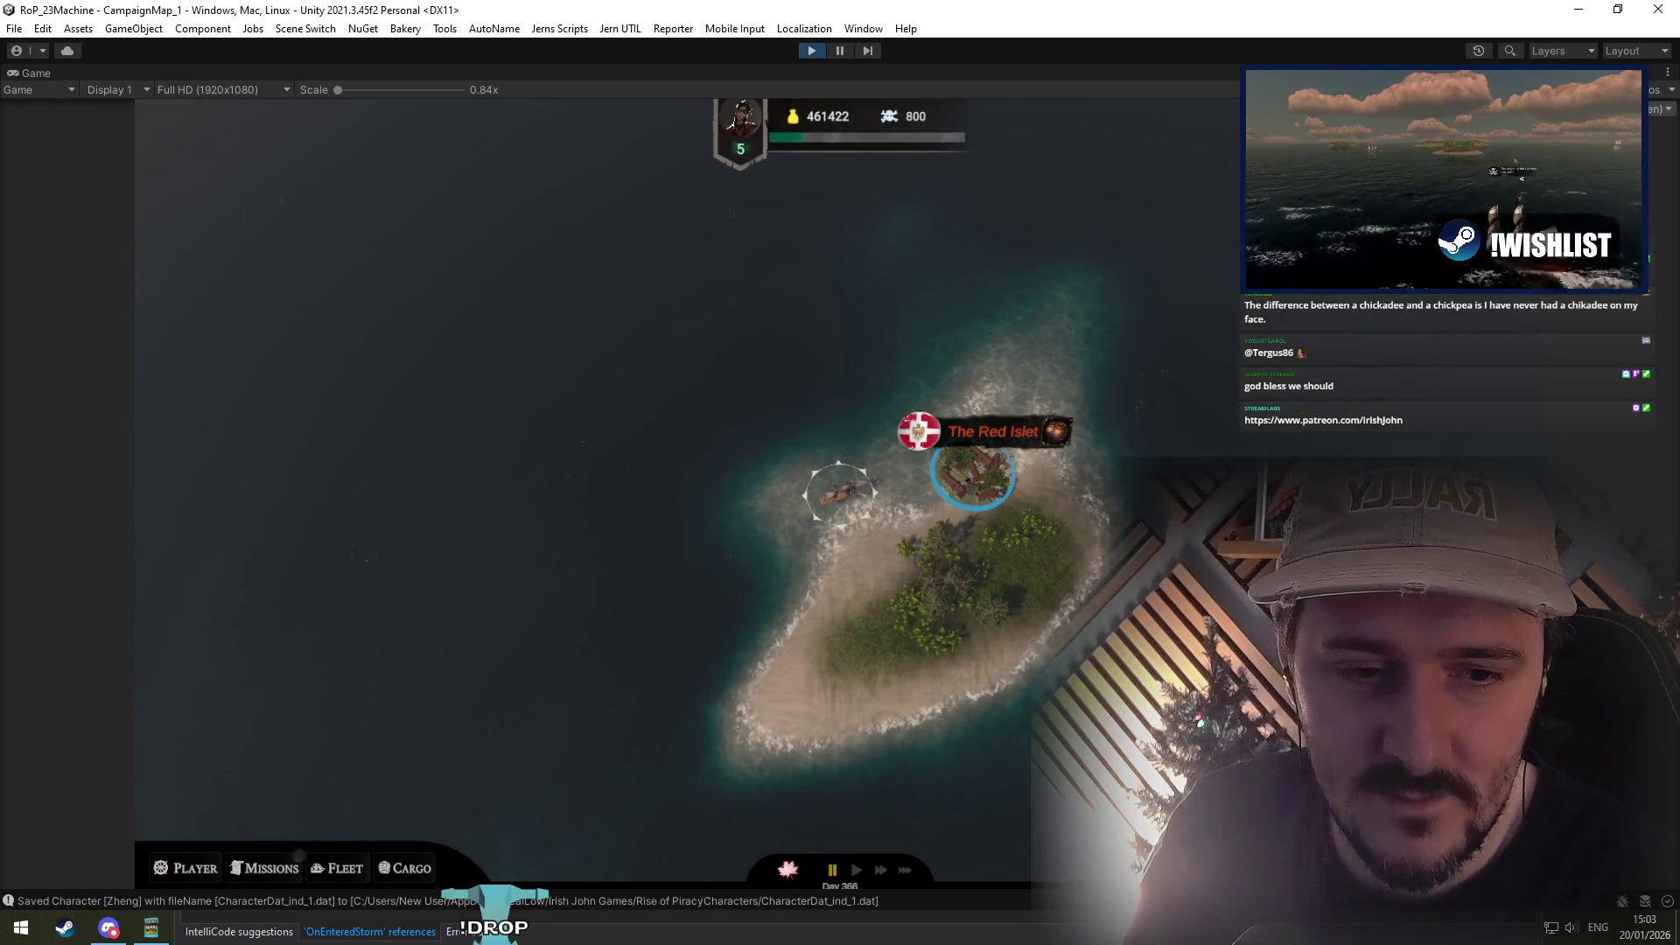
# Step: Pause with Esc, open Options and flip through the Controls, Graphics, Audio and General pages
pyautogui.press('Escape')
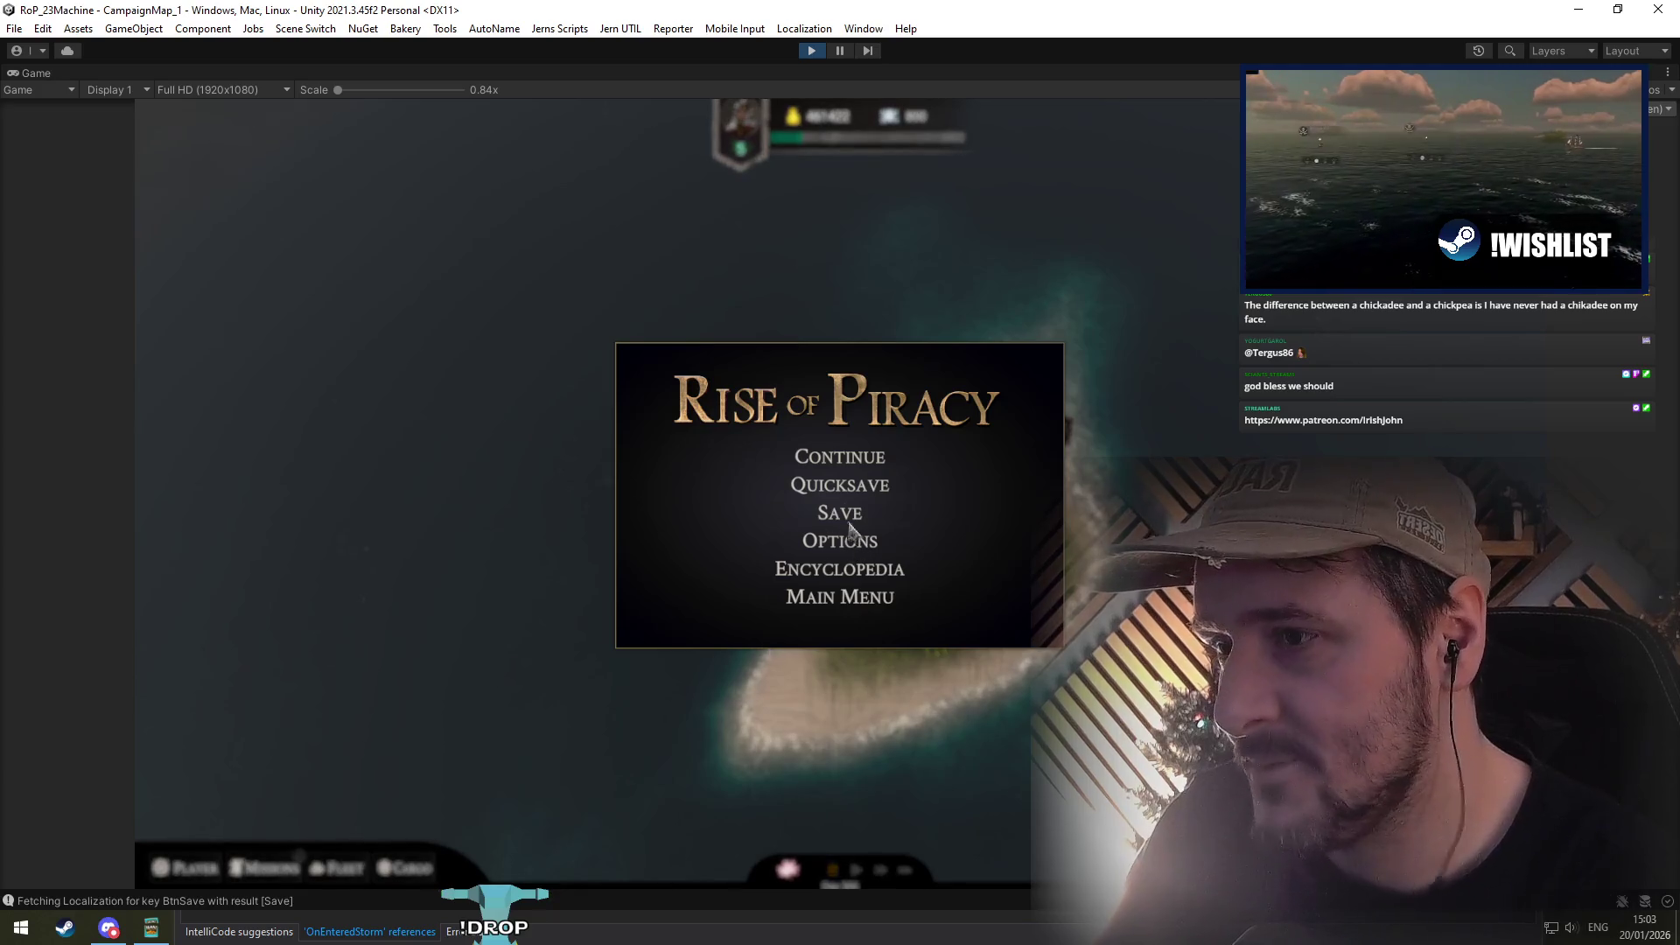
pyautogui.click(845, 541)
pyautogui.click(583, 516)
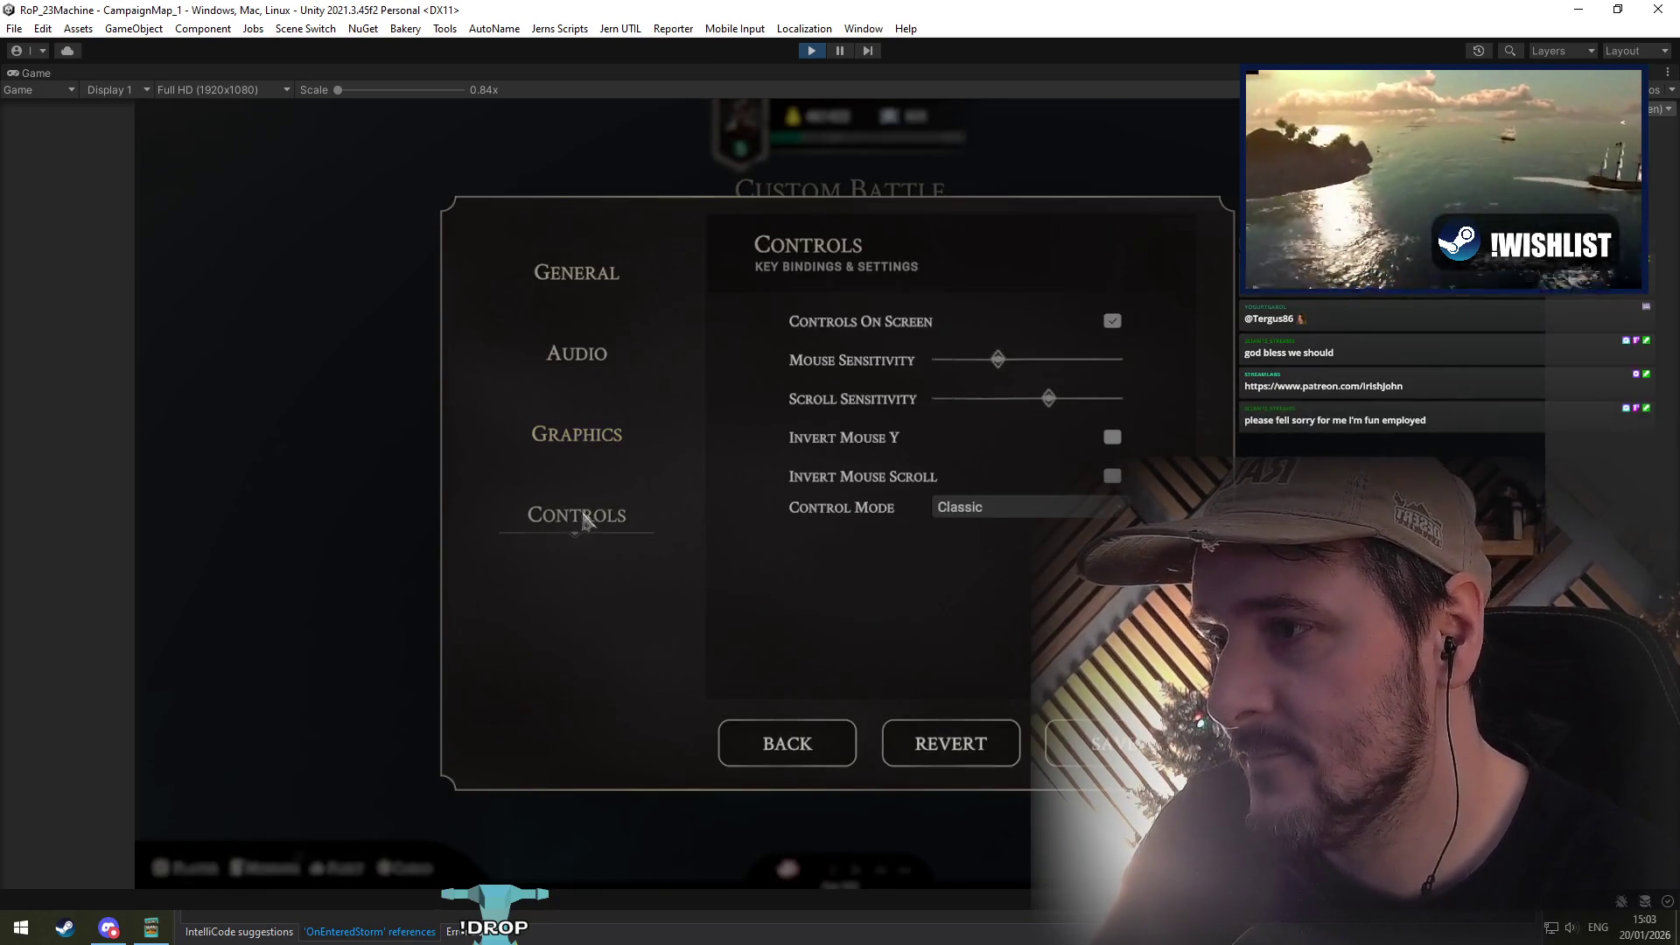
pyautogui.click(592, 464)
pyautogui.click(596, 520)
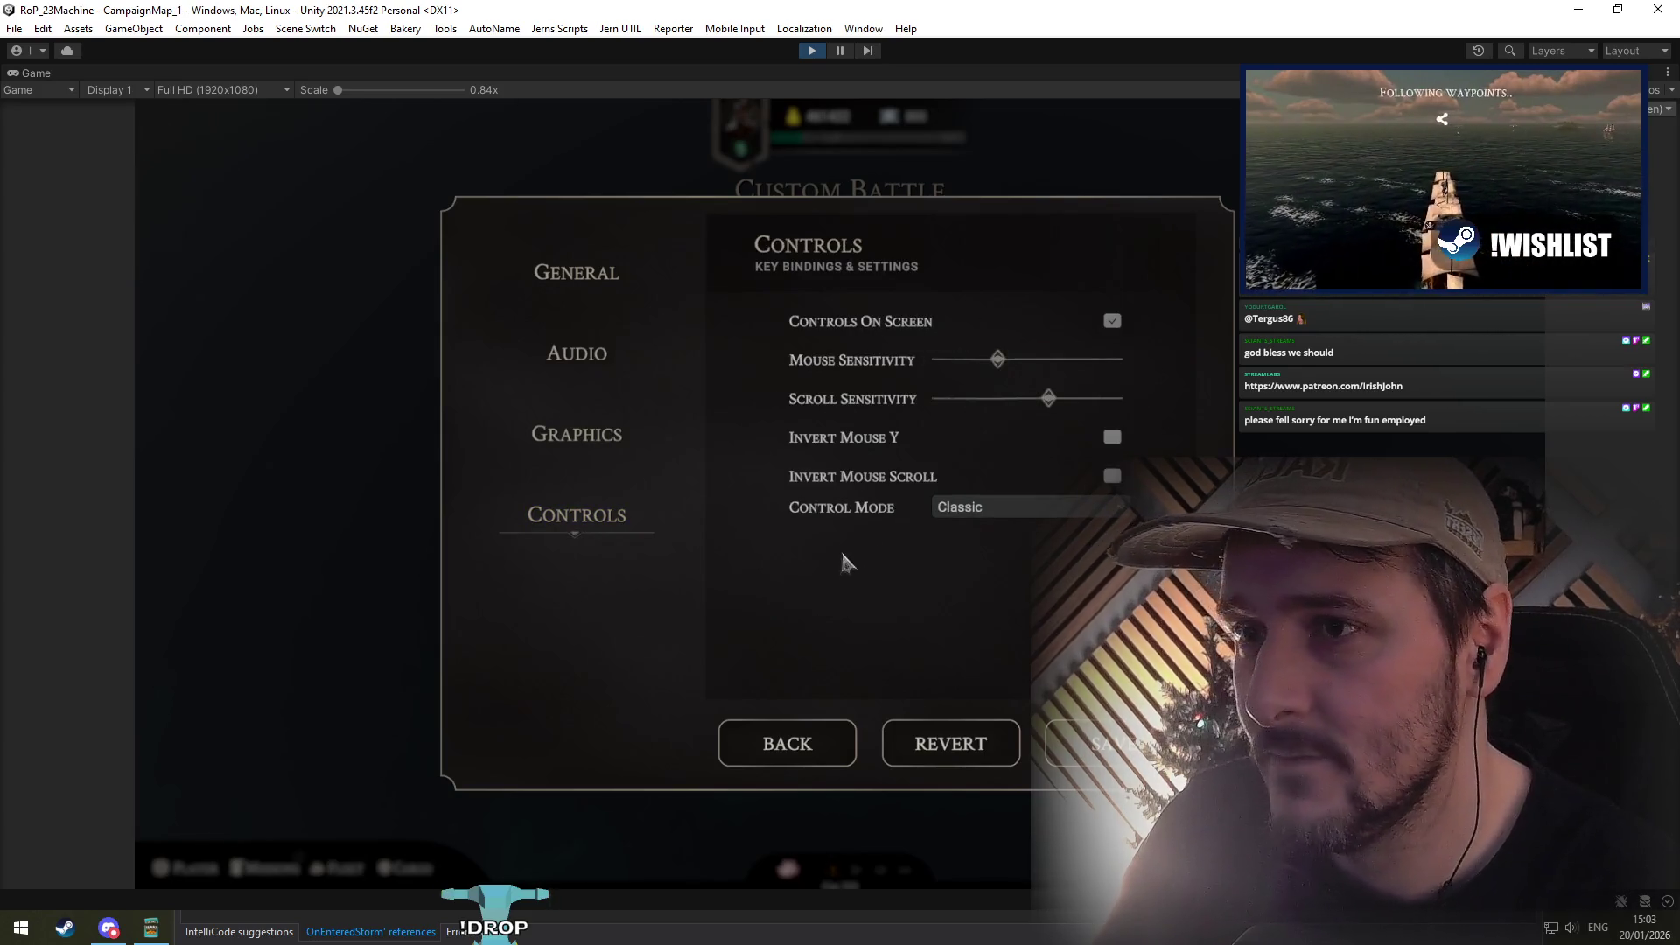
pyautogui.click(571, 433)
pyautogui.click(579, 354)
pyautogui.click(579, 514)
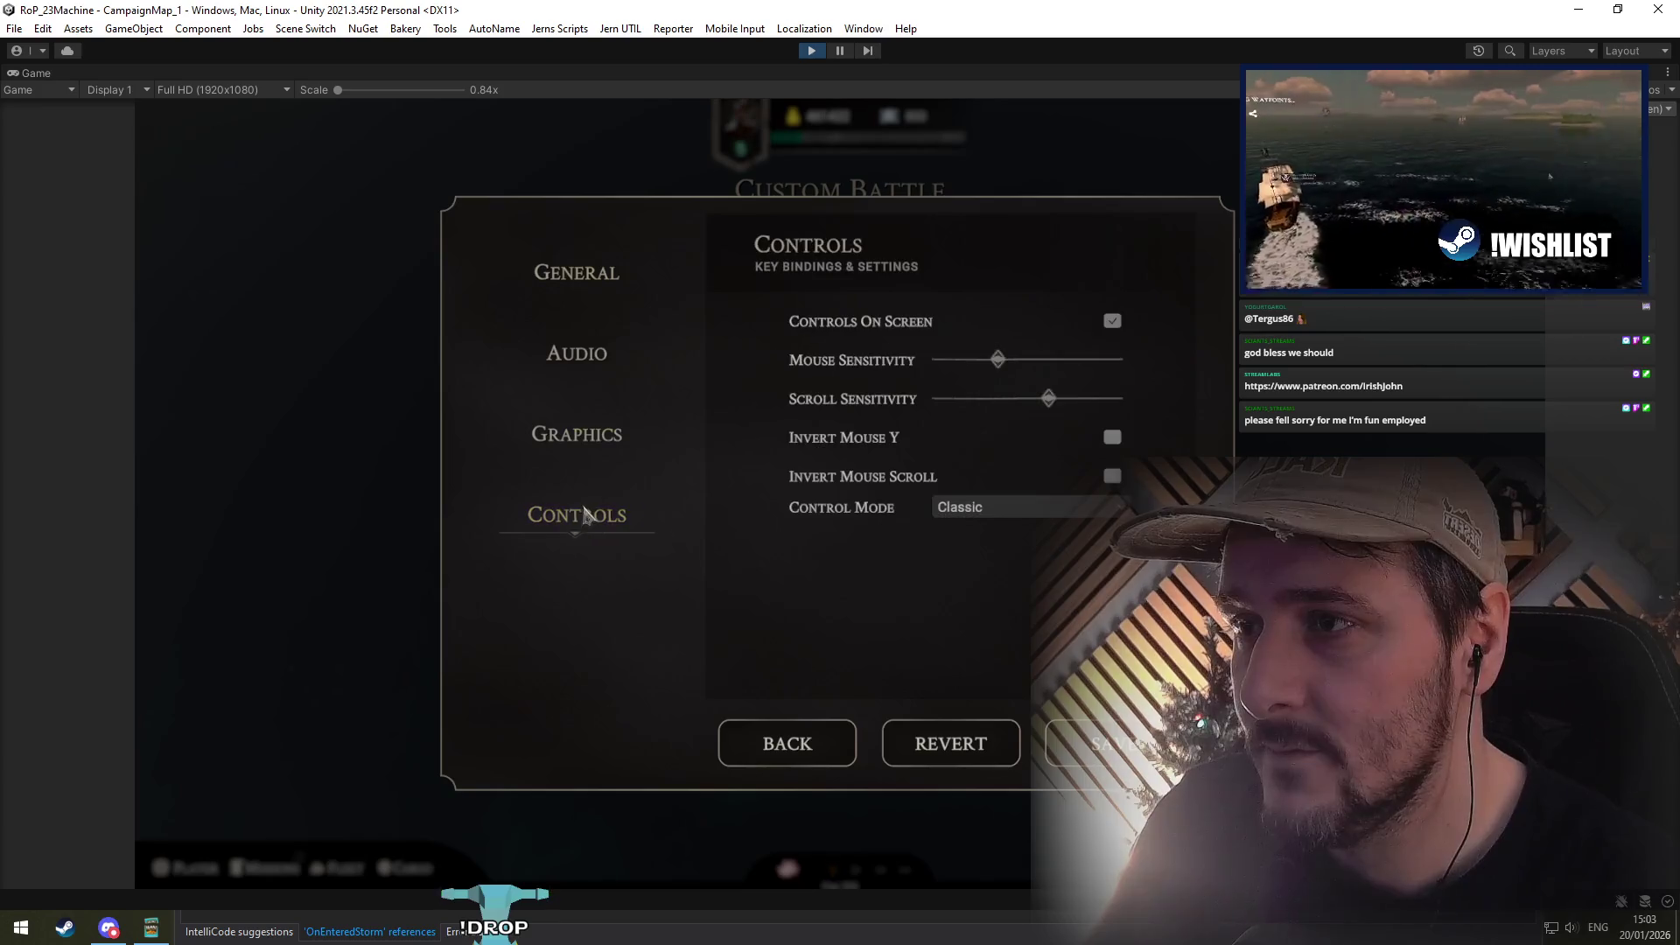
pyautogui.click(591, 275)
pyautogui.click(579, 516)
# Step: Keep switching among the Graphics, General and Controls pages, checking the Audio volume list
pyautogui.click(600, 433)
pyautogui.click(564, 341)
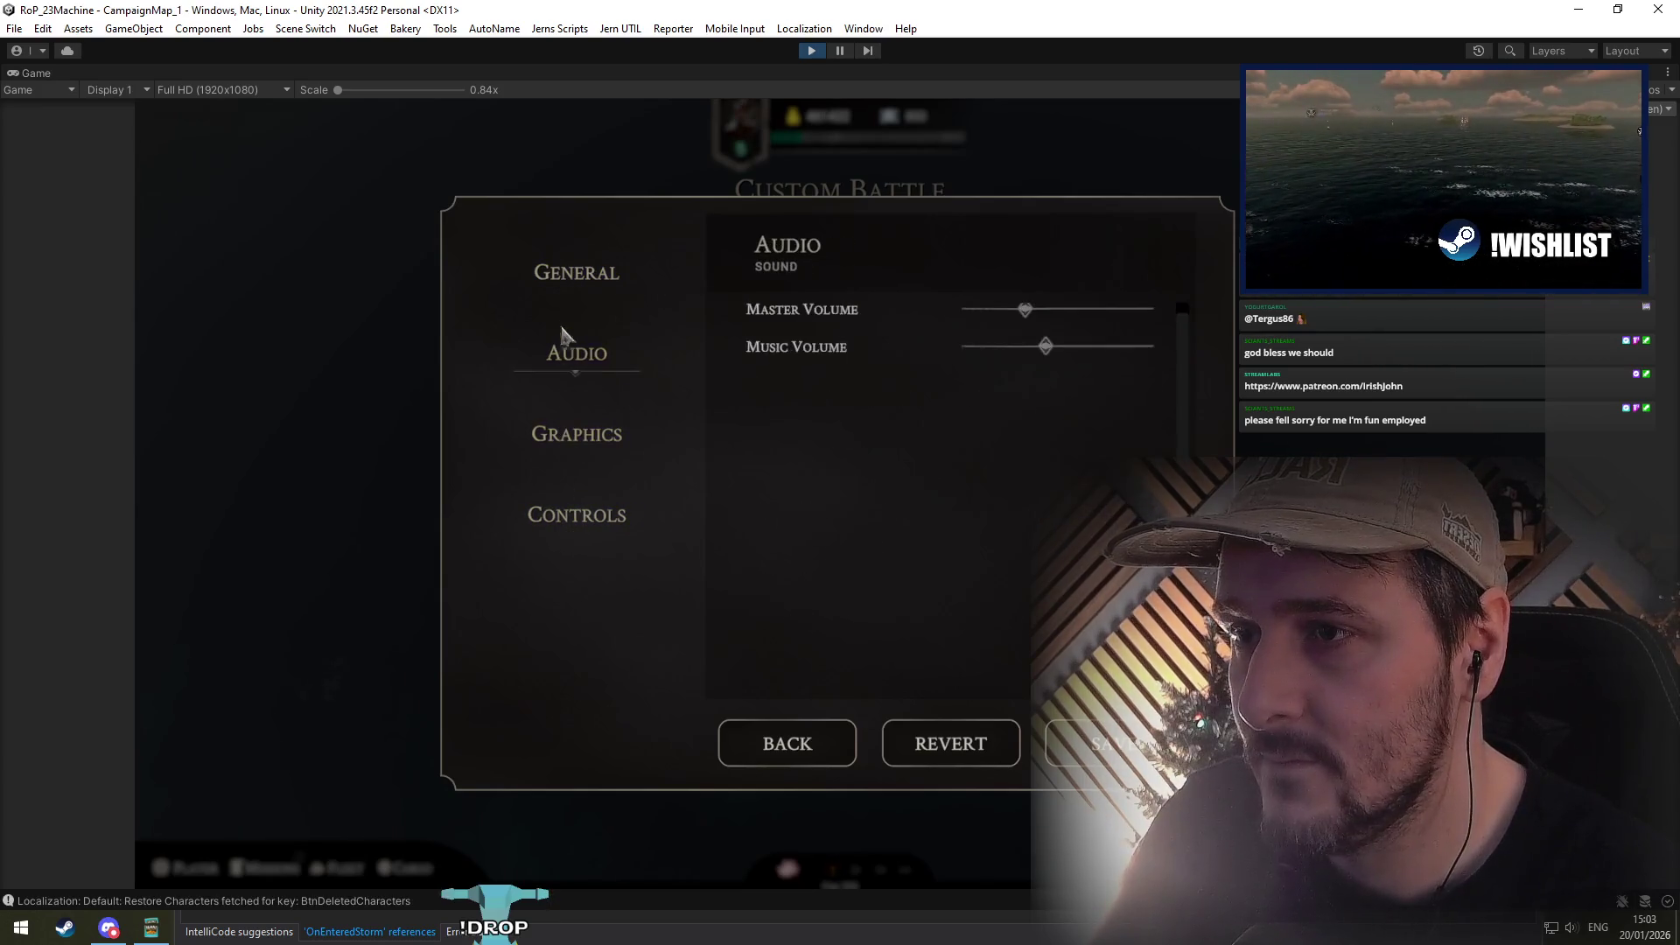
pyautogui.click(577, 273)
pyautogui.click(575, 359)
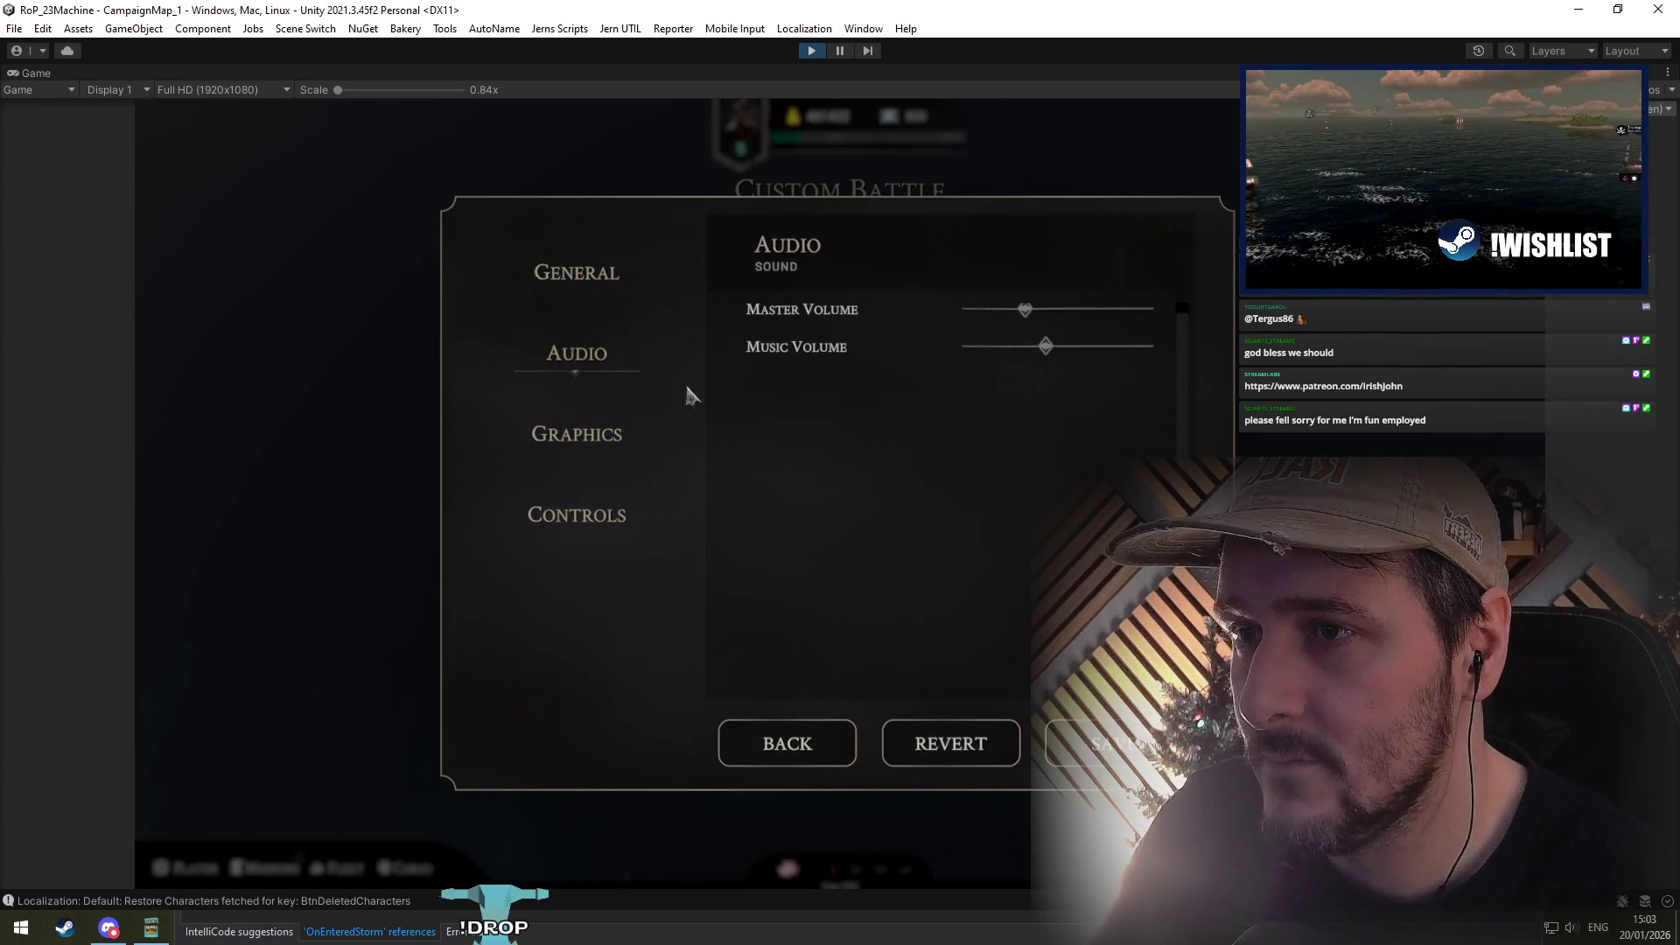
pyautogui.scroll(2, 930, 394)
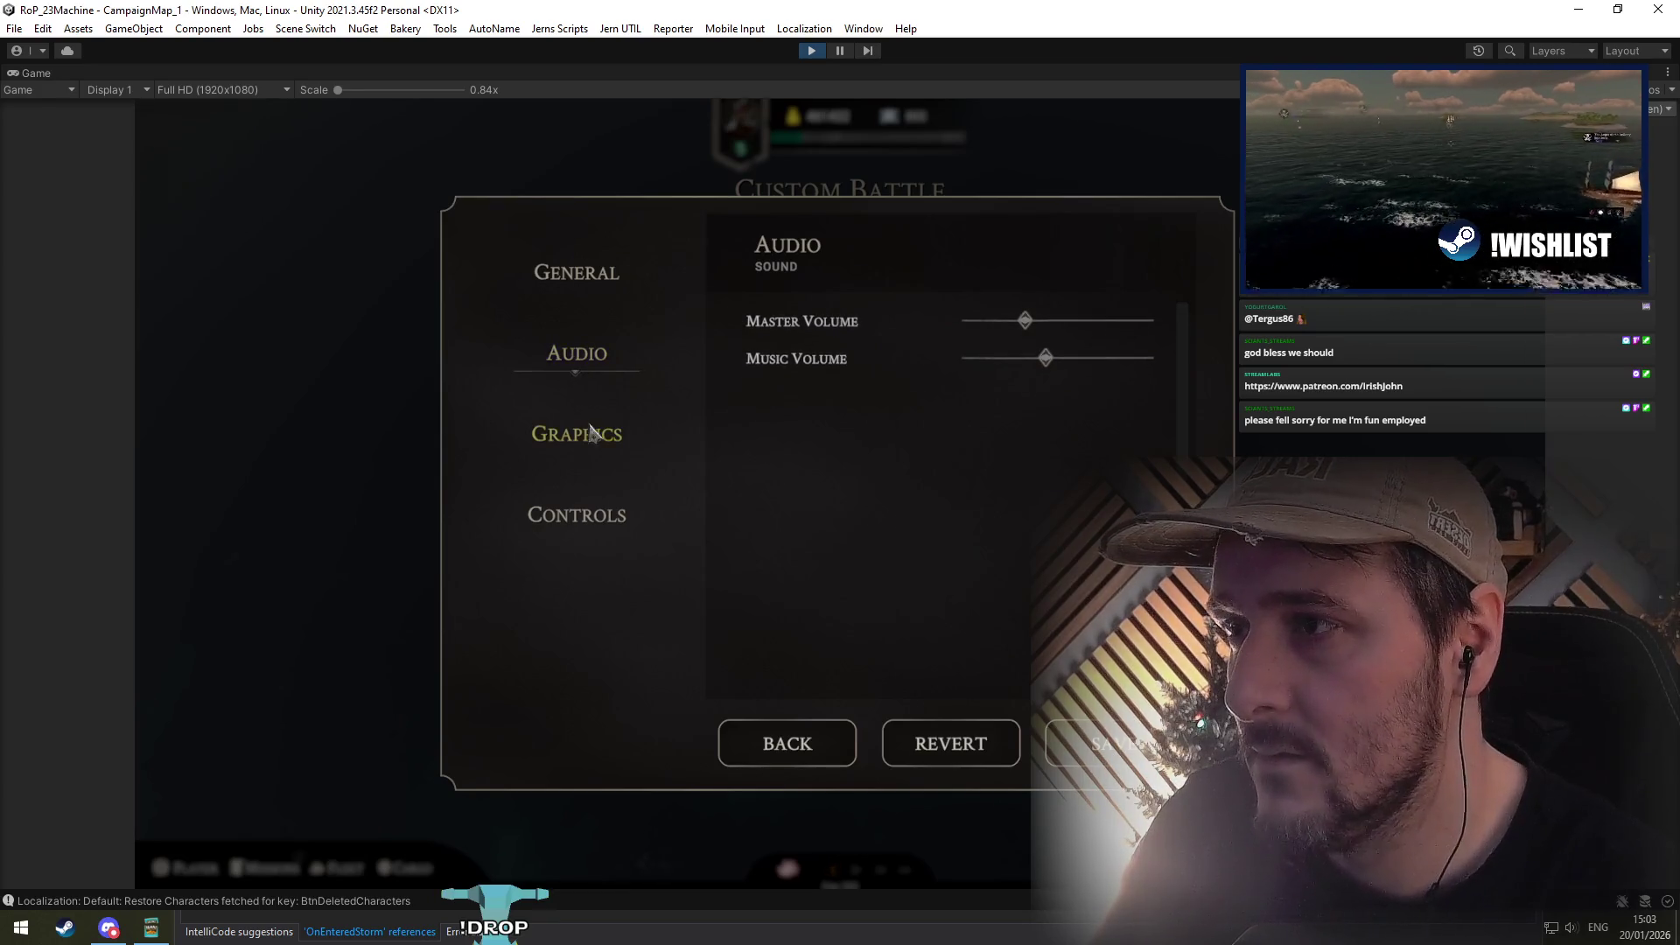
pyautogui.click(592, 432)
pyautogui.click(591, 351)
pyautogui.click(590, 434)
pyautogui.click(593, 276)
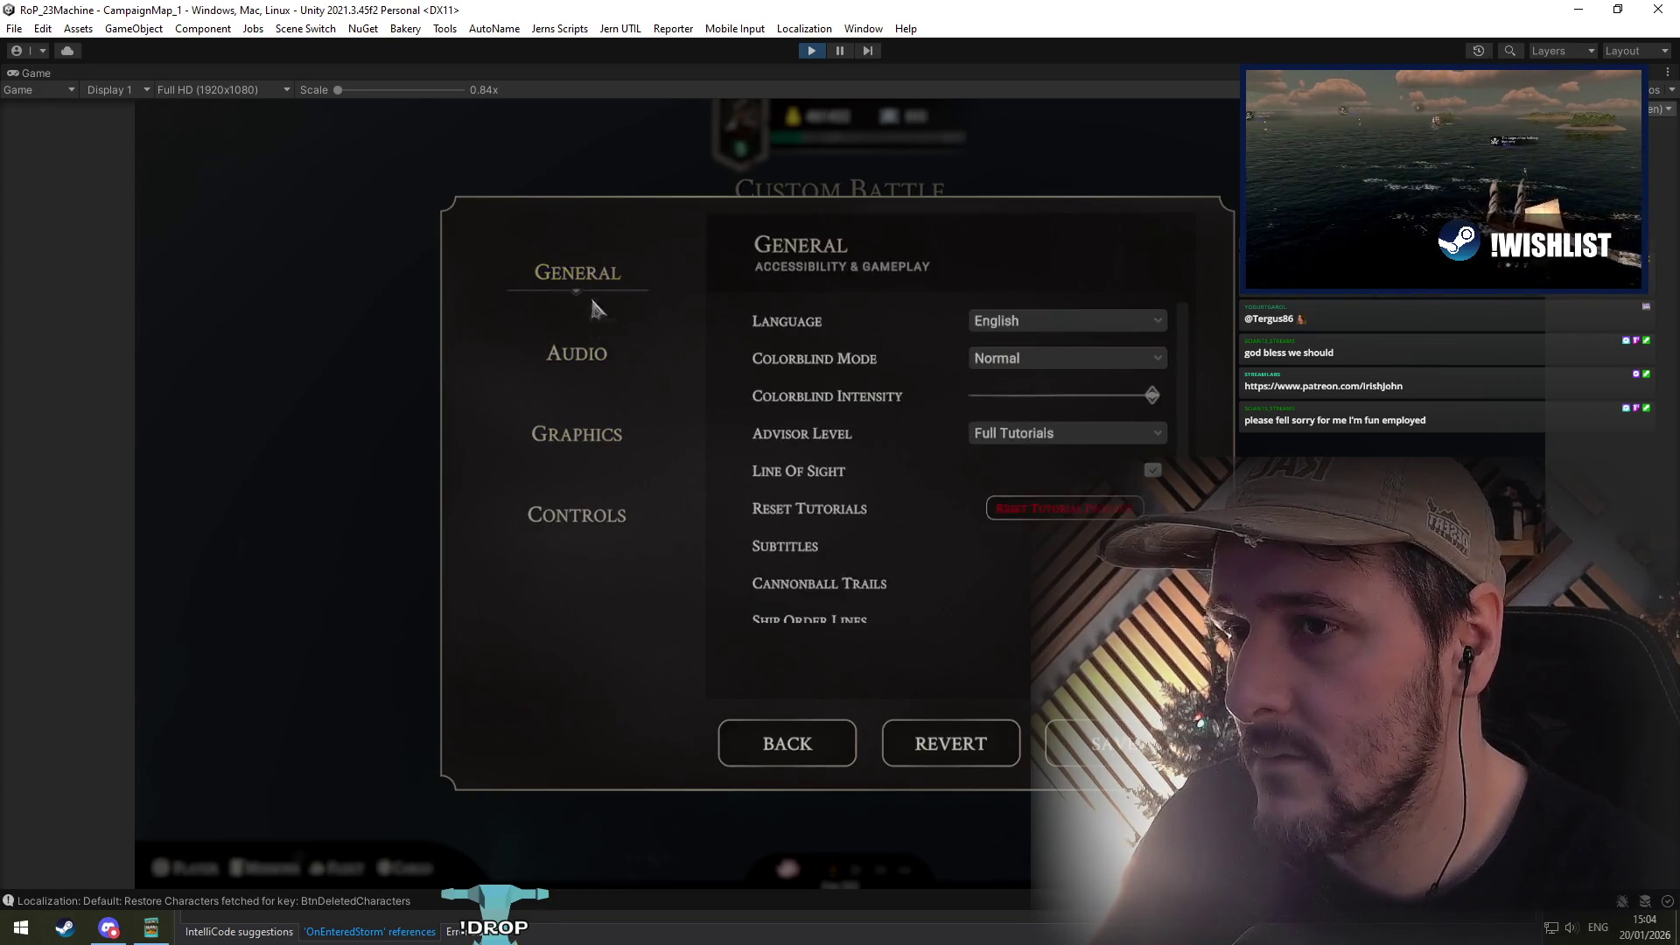
pyautogui.click(604, 510)
pyautogui.click(577, 343)
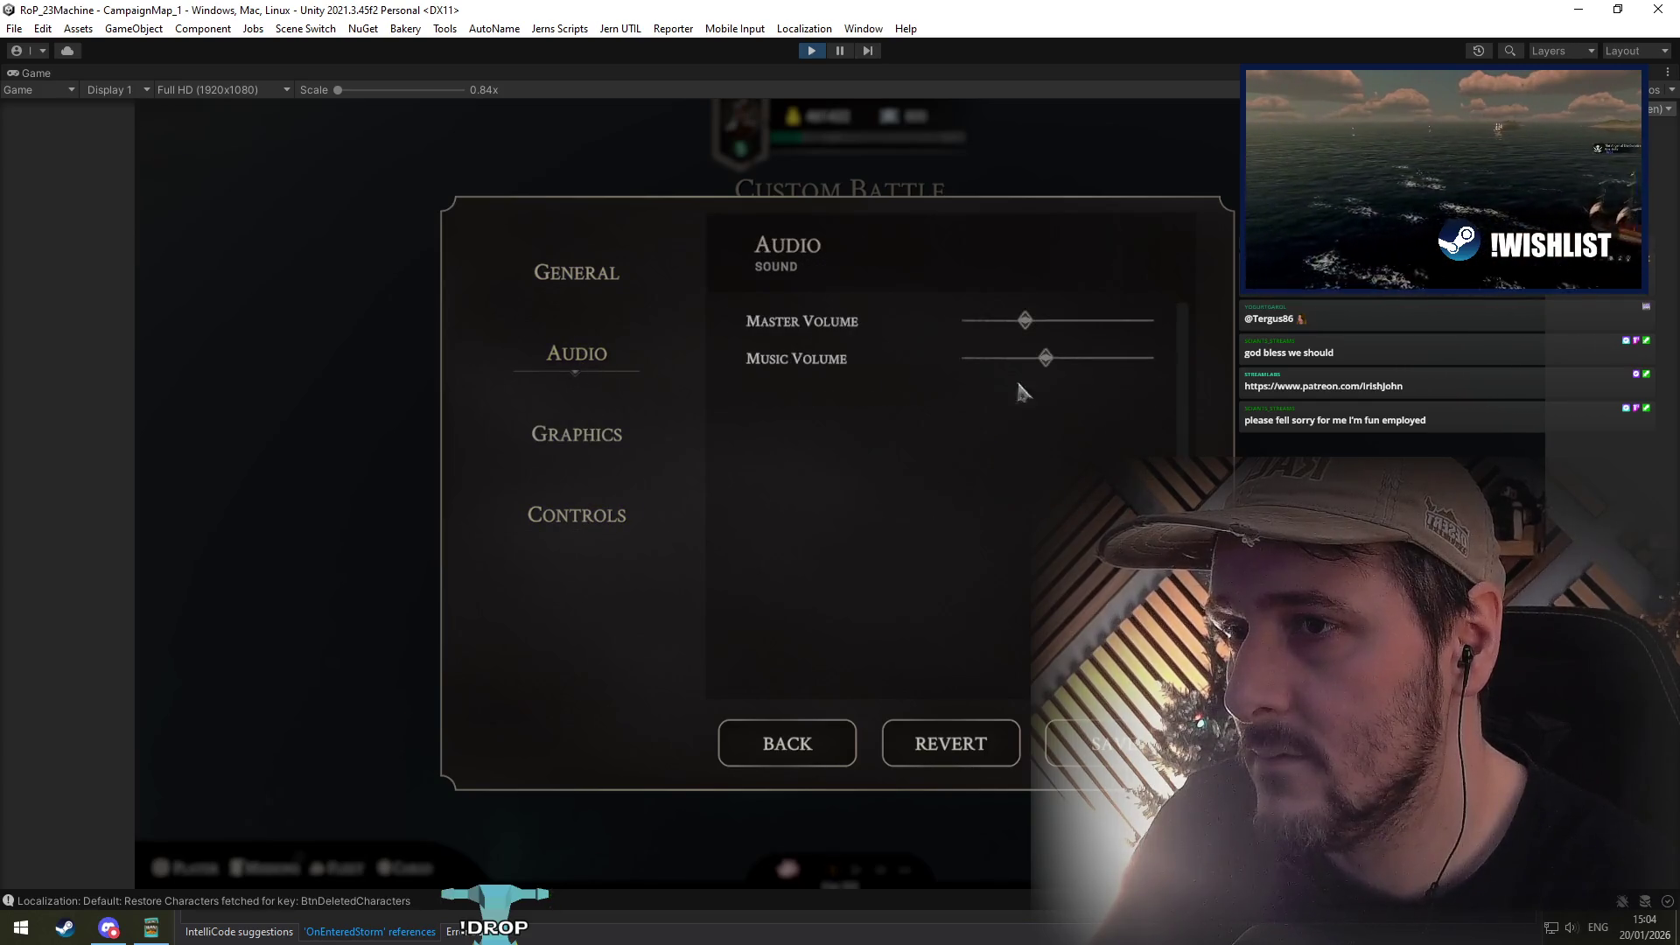
# Step: Return to the pause menu, reopen Options on the Audio page and stop play mode
pyautogui.click(784, 754)
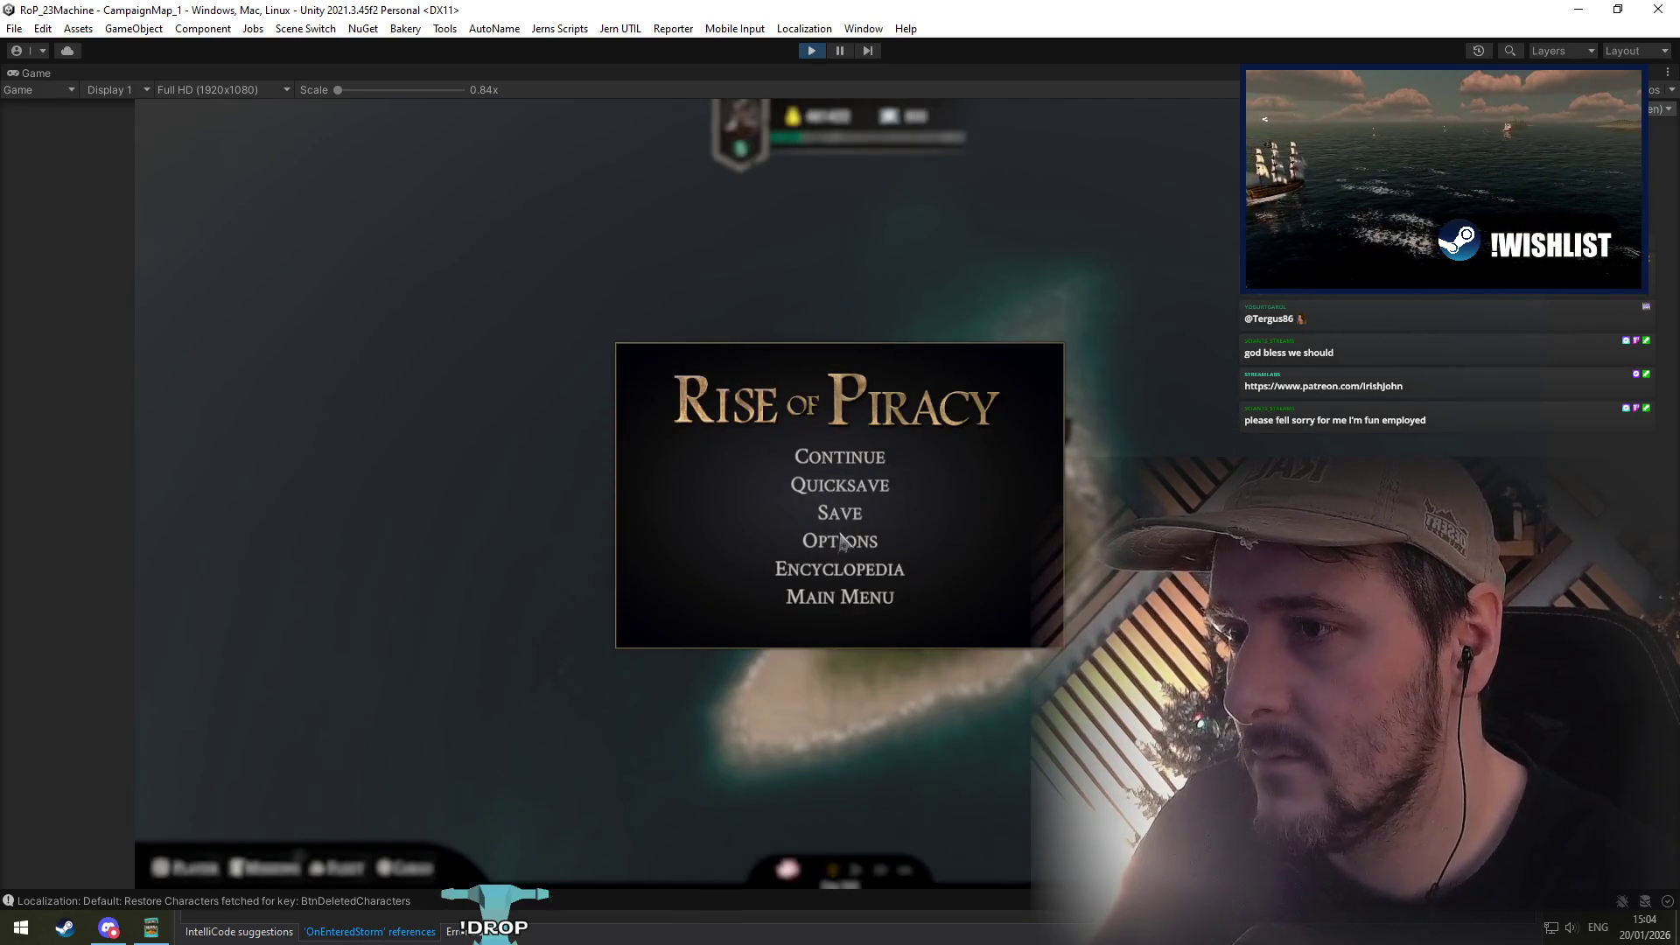
pyautogui.click(842, 543)
pyautogui.click(562, 364)
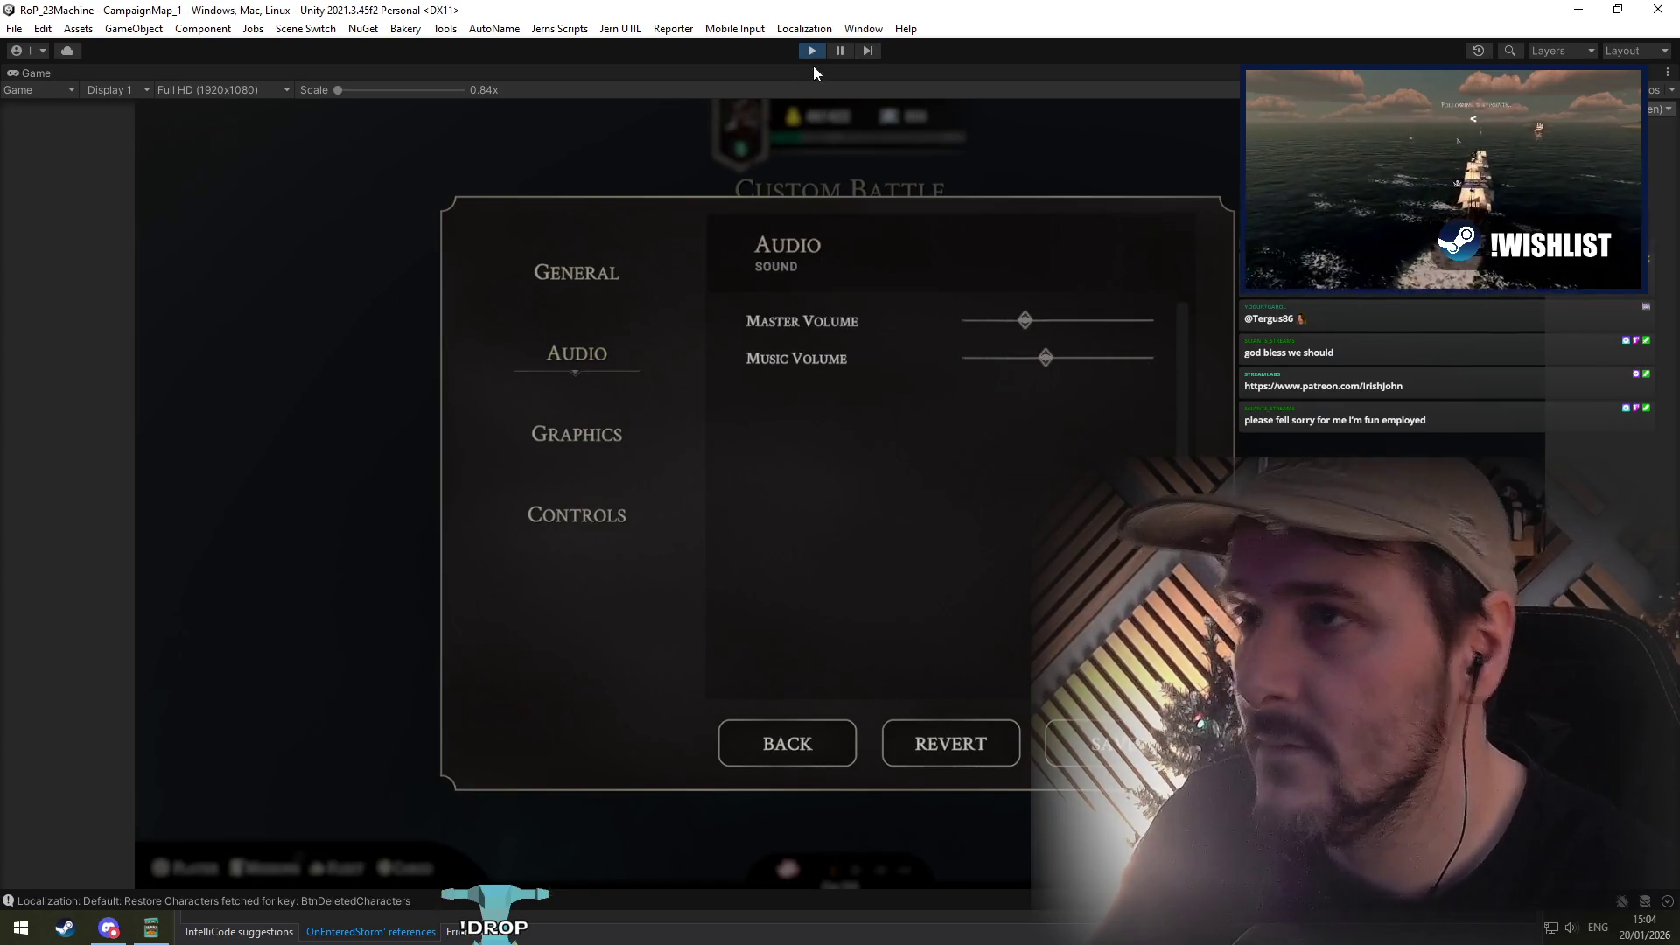
pyautogui.click(812, 50)
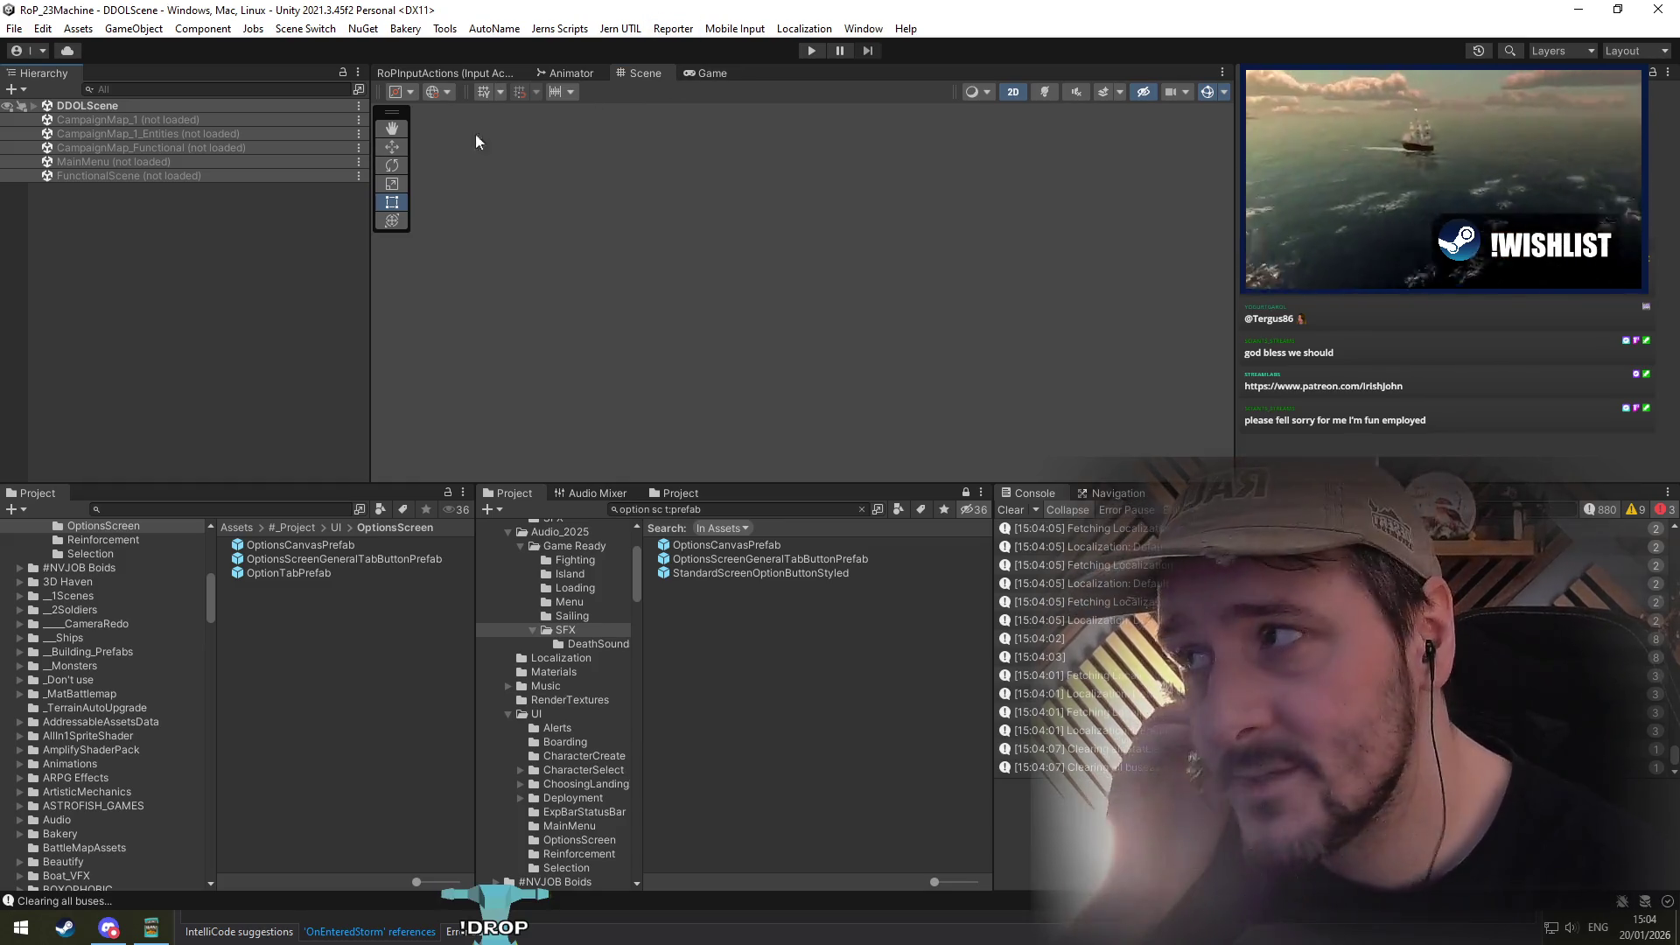
# Step: Load the MainMenu scene and select the OptionsCanvas object
pyautogui.rightClick(109, 162)
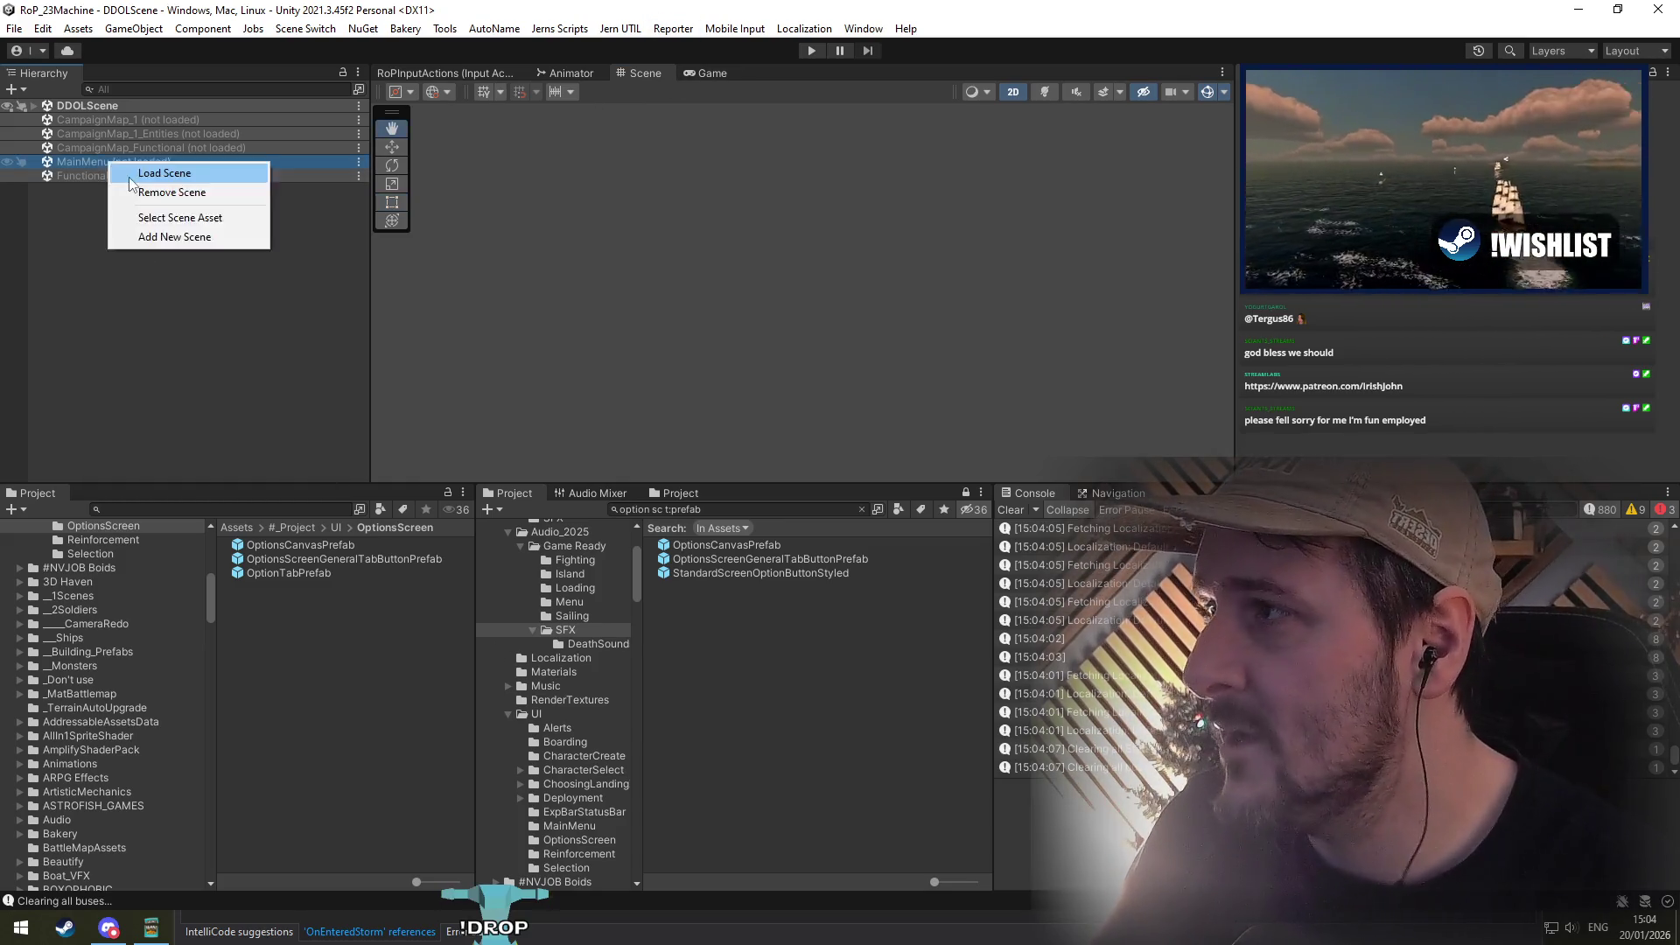
pyautogui.click(144, 173)
pyautogui.click(123, 401)
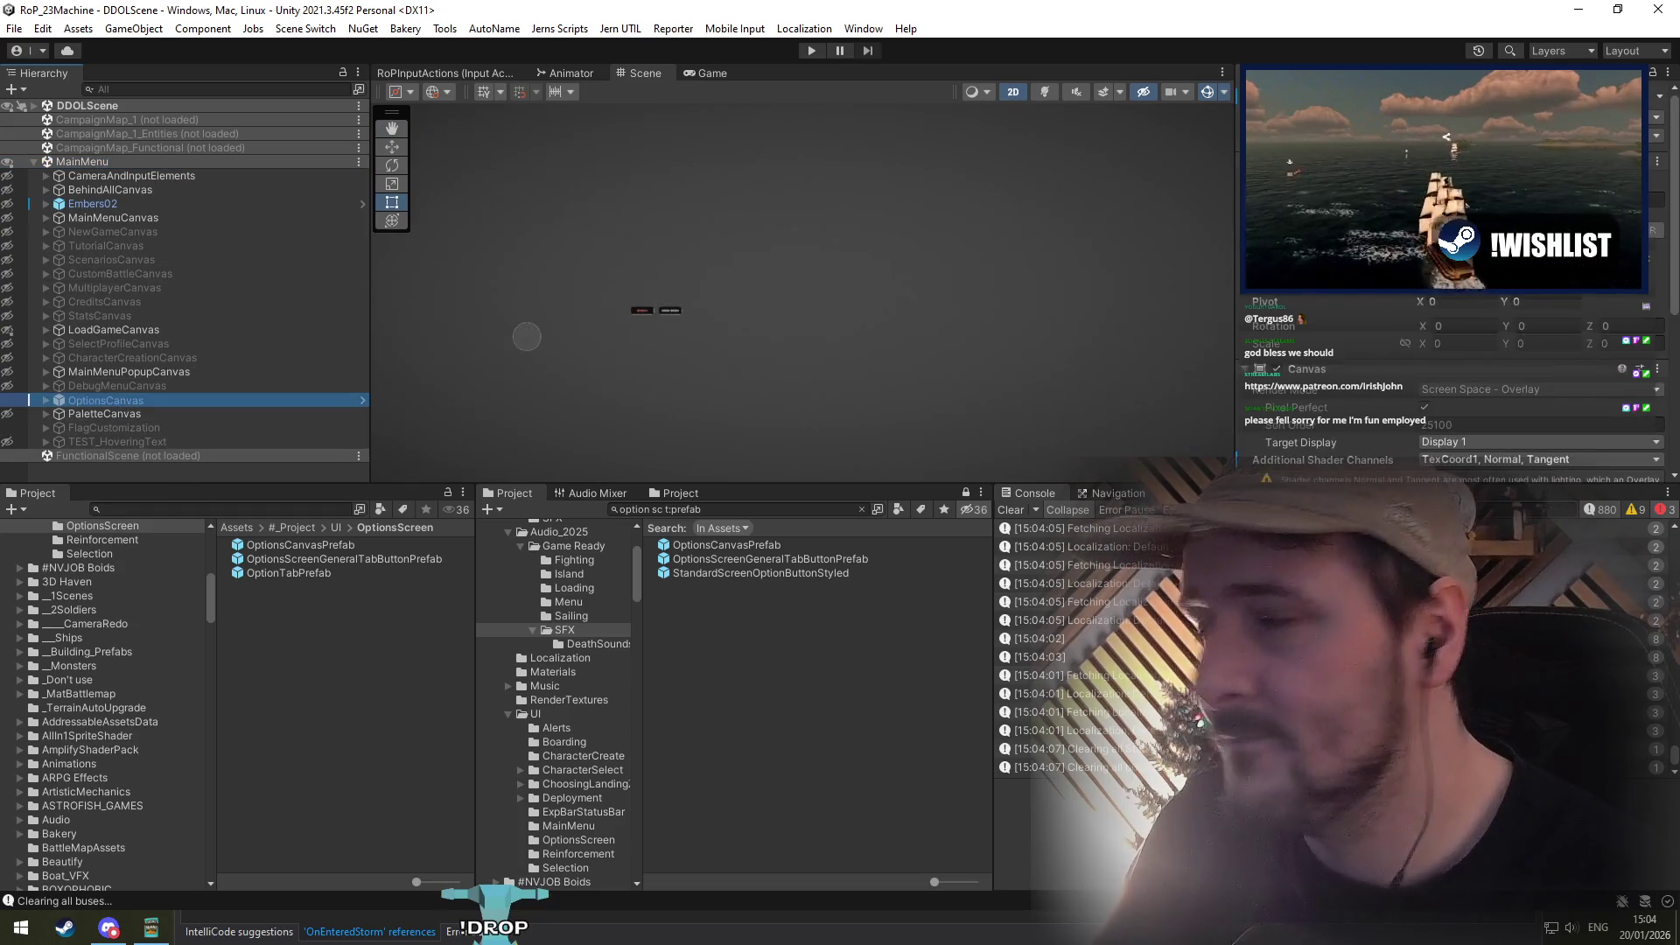
# Step: Scroll through the OptionsCanvasPrefab overrides list, then dismiss it
pyautogui.click(1610, 116)
pyautogui.scroll(-10, 1336, 386)
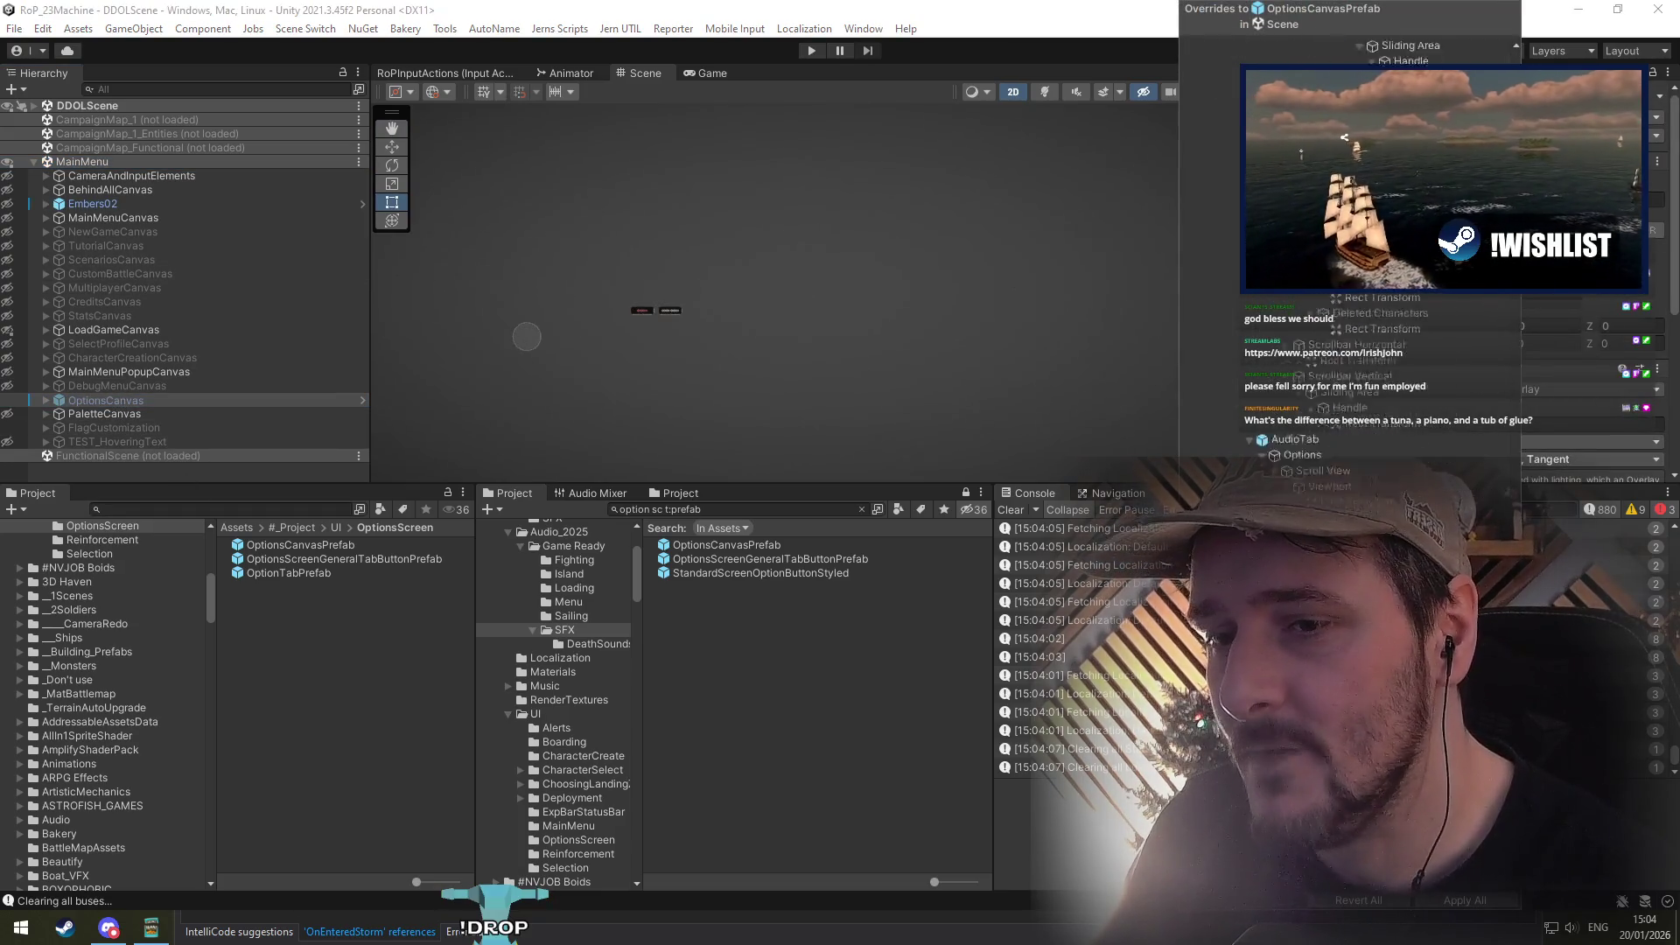
pyautogui.scroll(-6, 1336, 385)
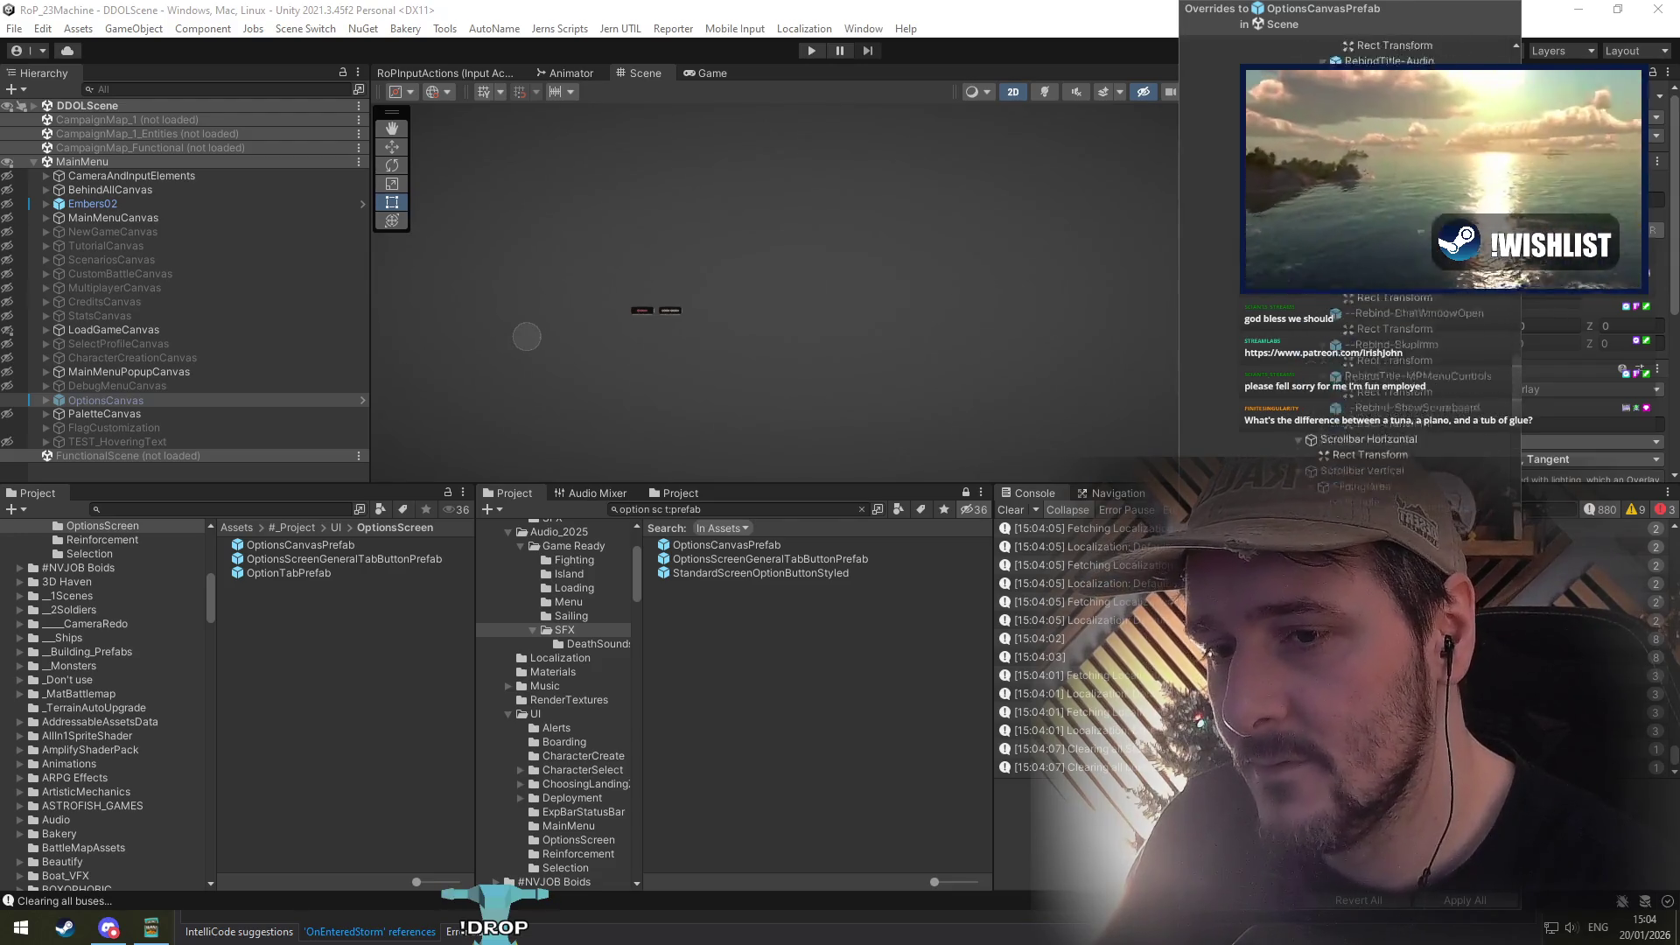
pyautogui.scroll(-6, 1336, 385)
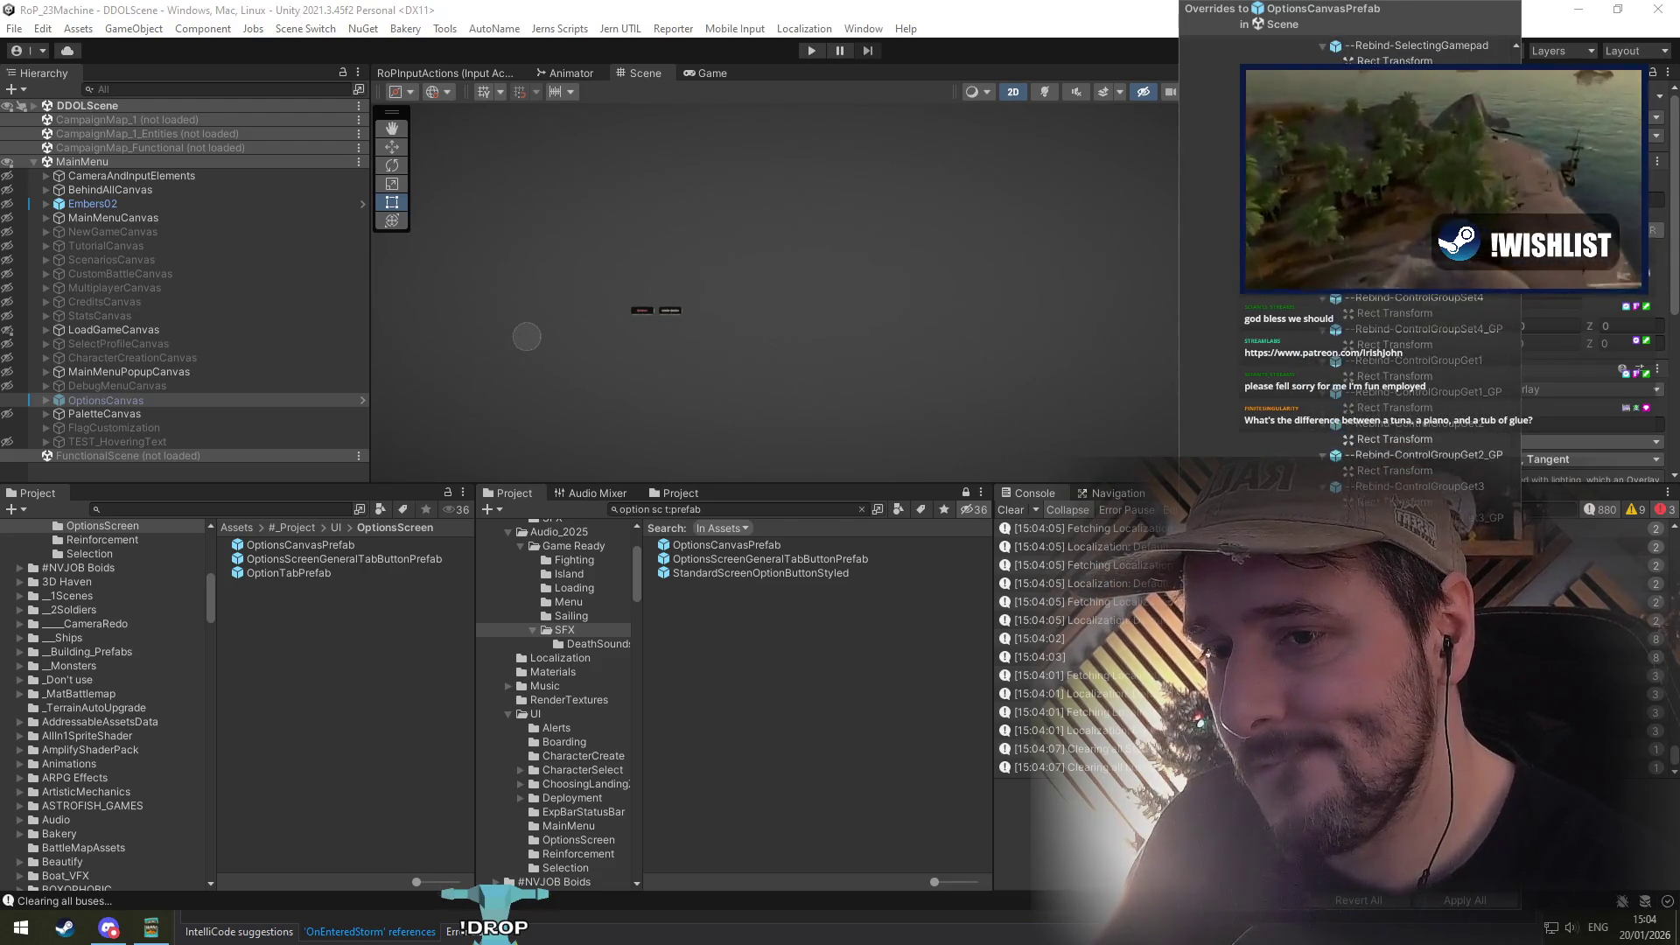
pyautogui.scroll(-3, 1336, 386)
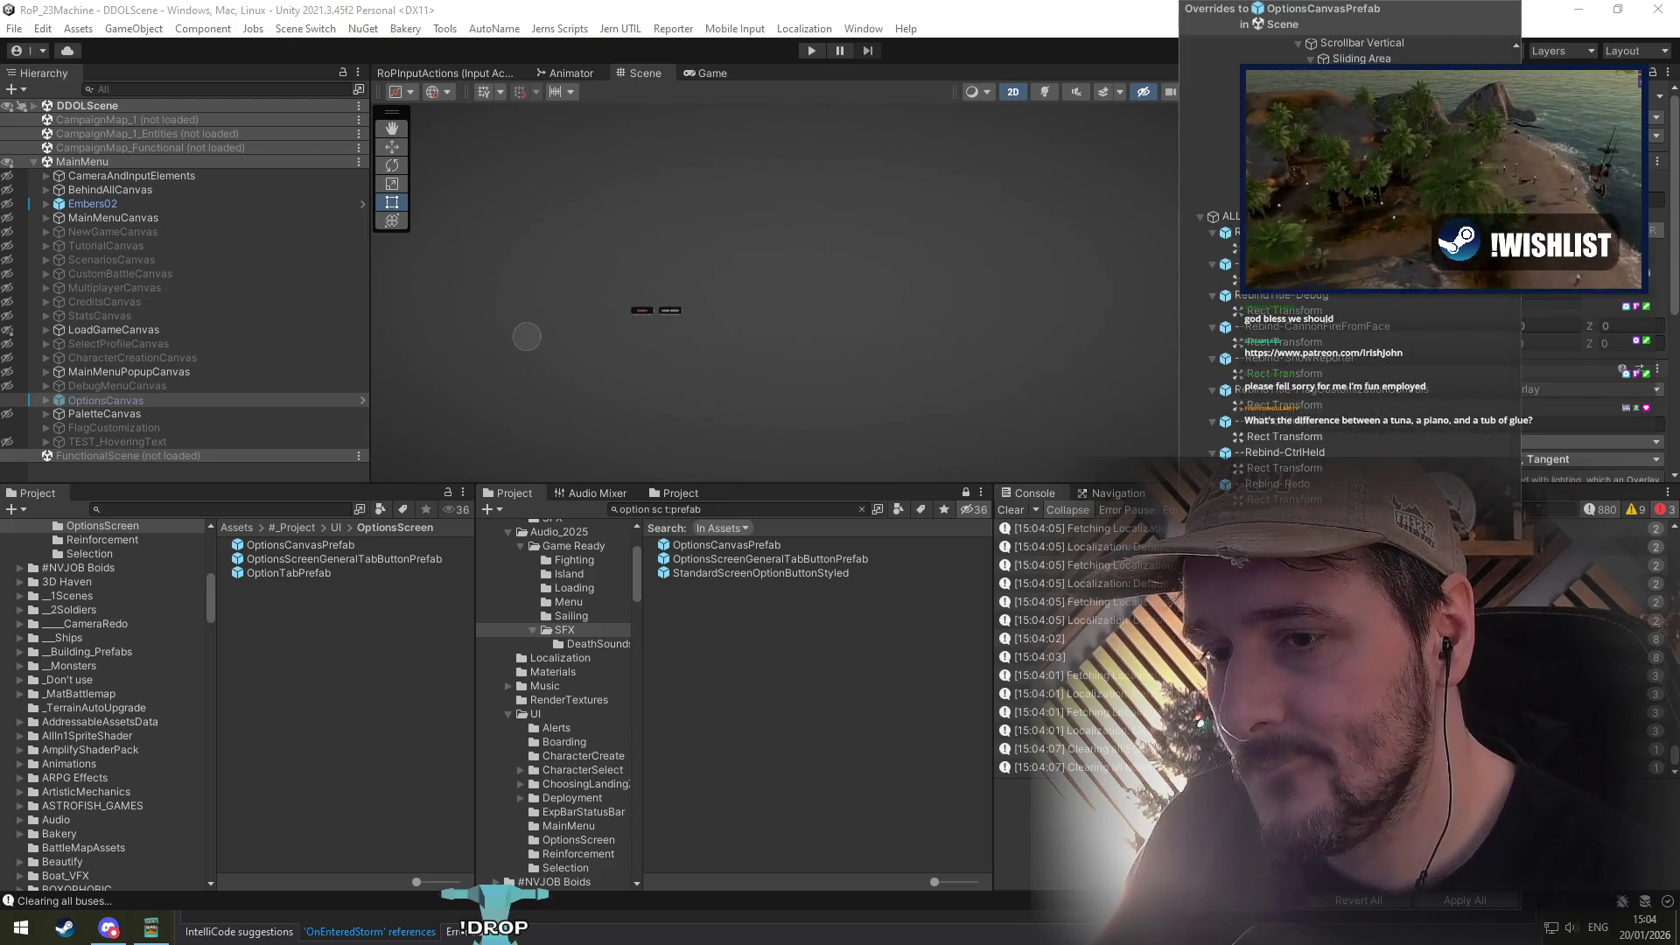
pyautogui.click(1367, 911)
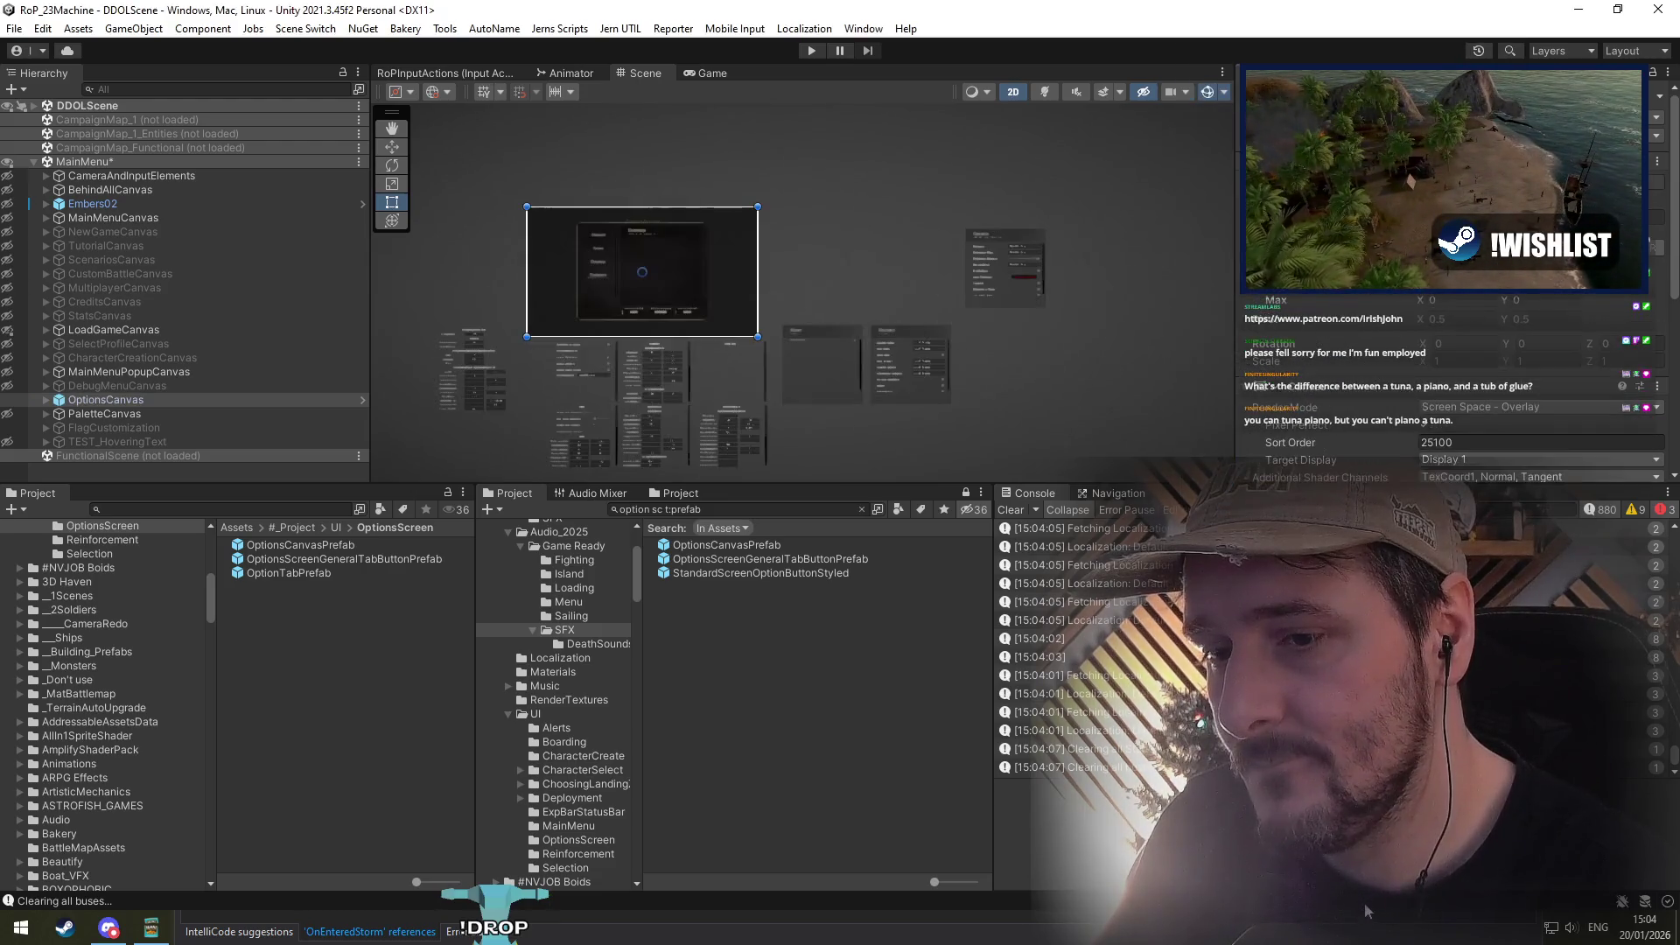
# Step: Select OptionsCanvas, then the load game screen's button group and its BTN_Back button
pyautogui.click(105, 400)
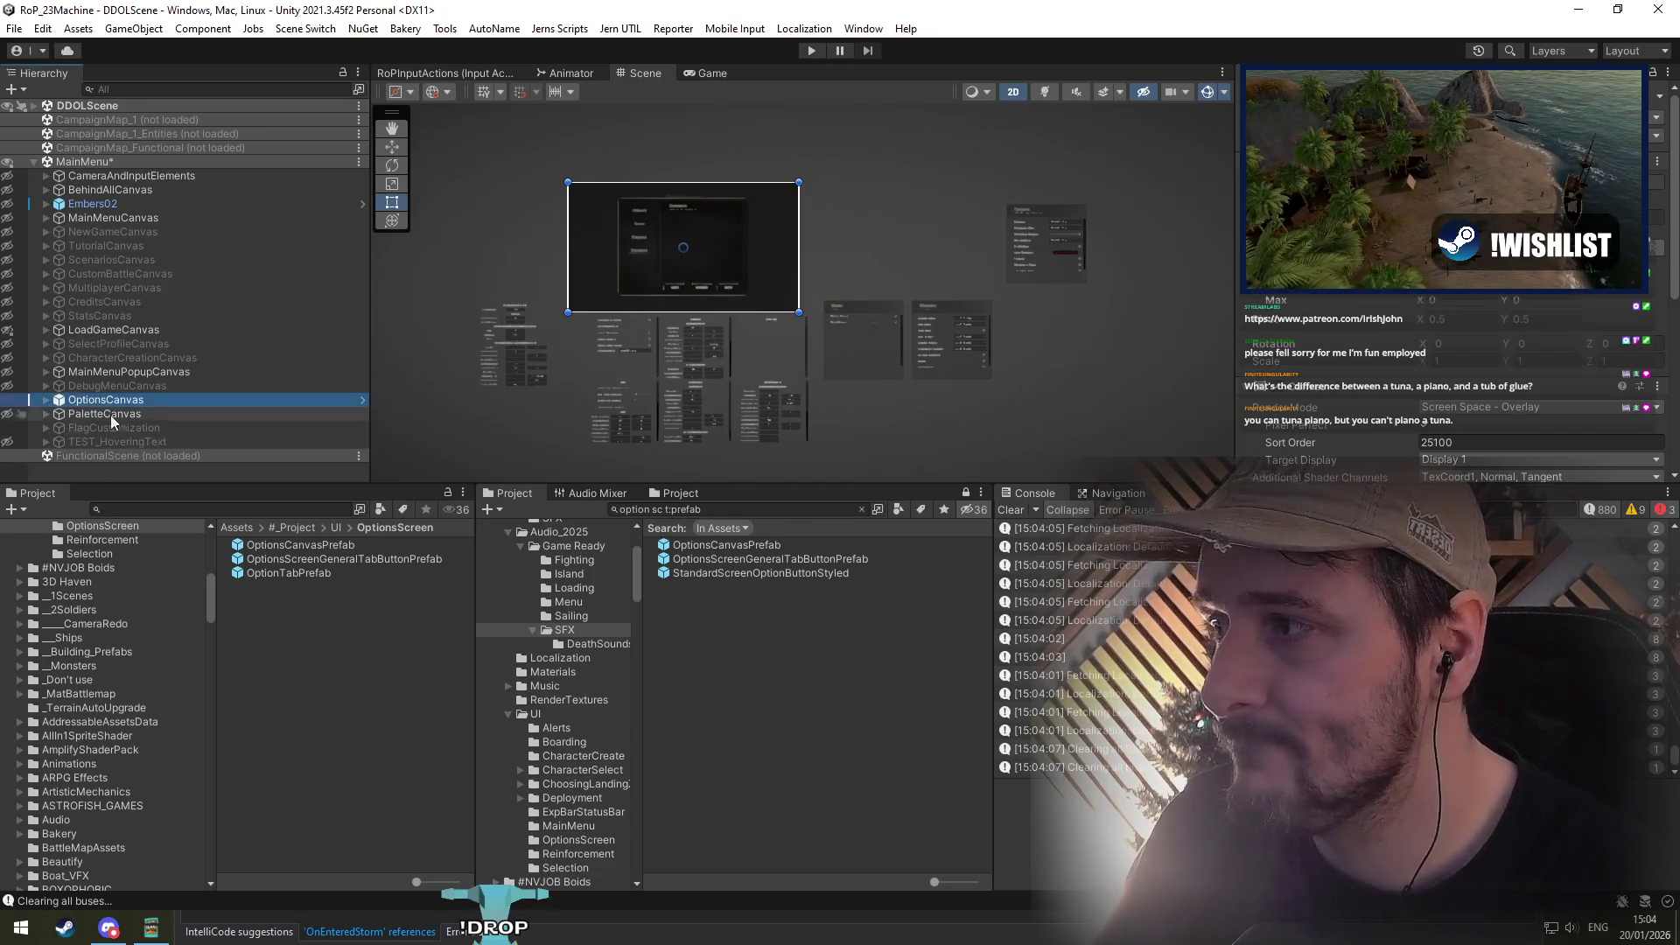
pyautogui.scroll(5, 689, 273)
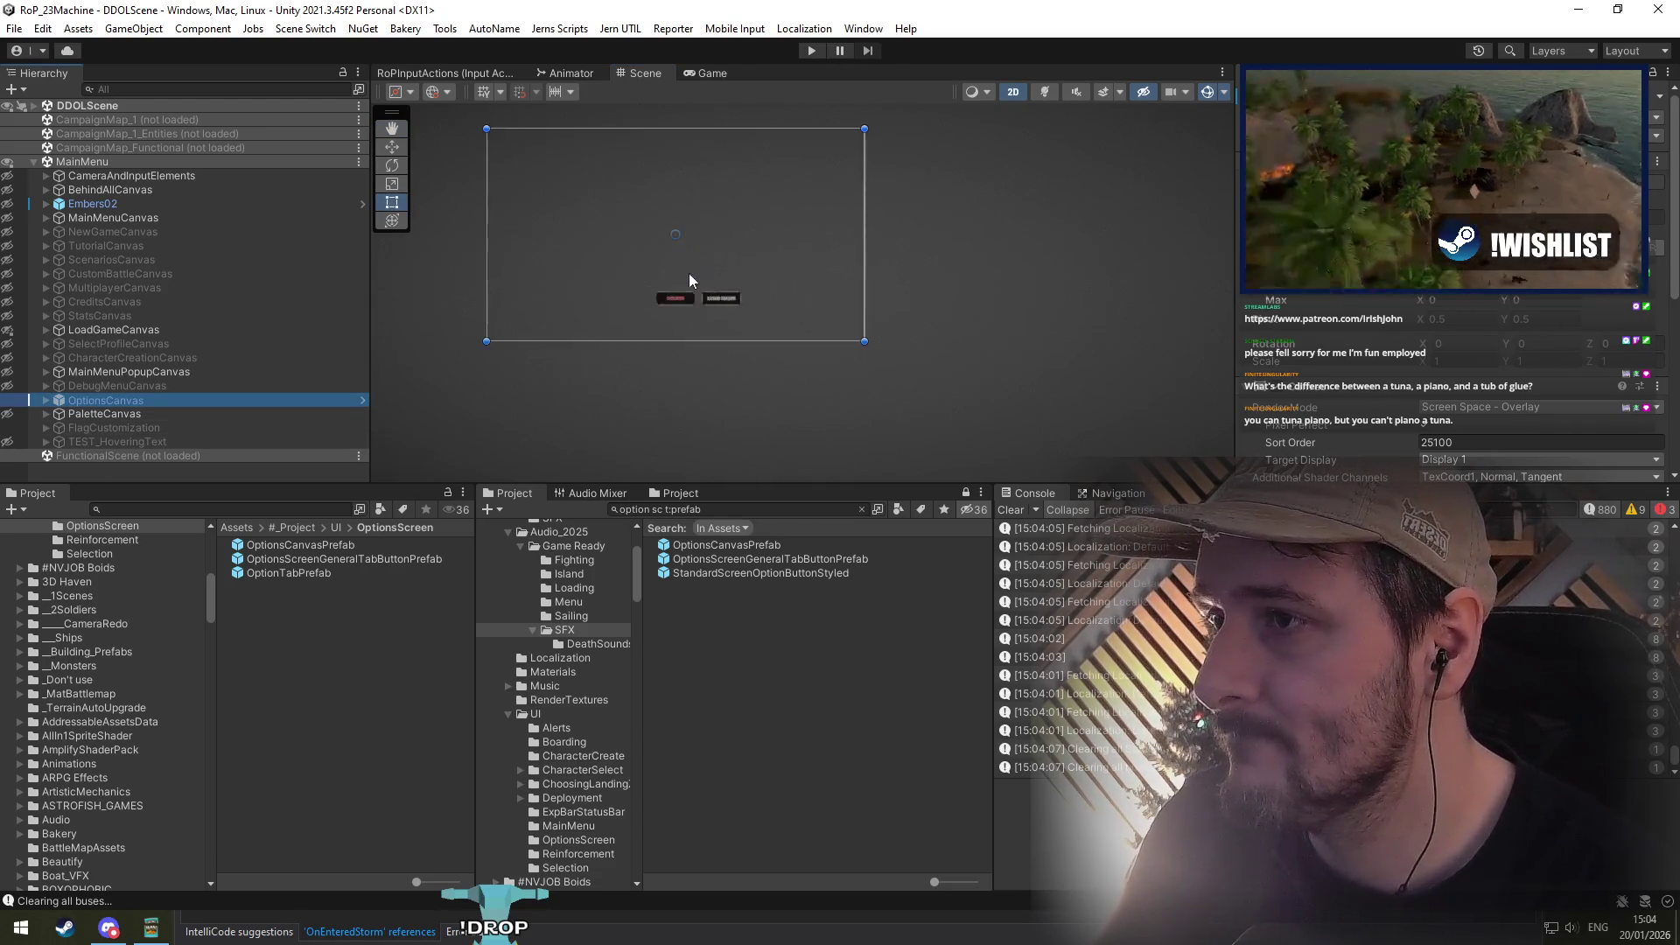
pyautogui.scroll(-2, 705, 364)
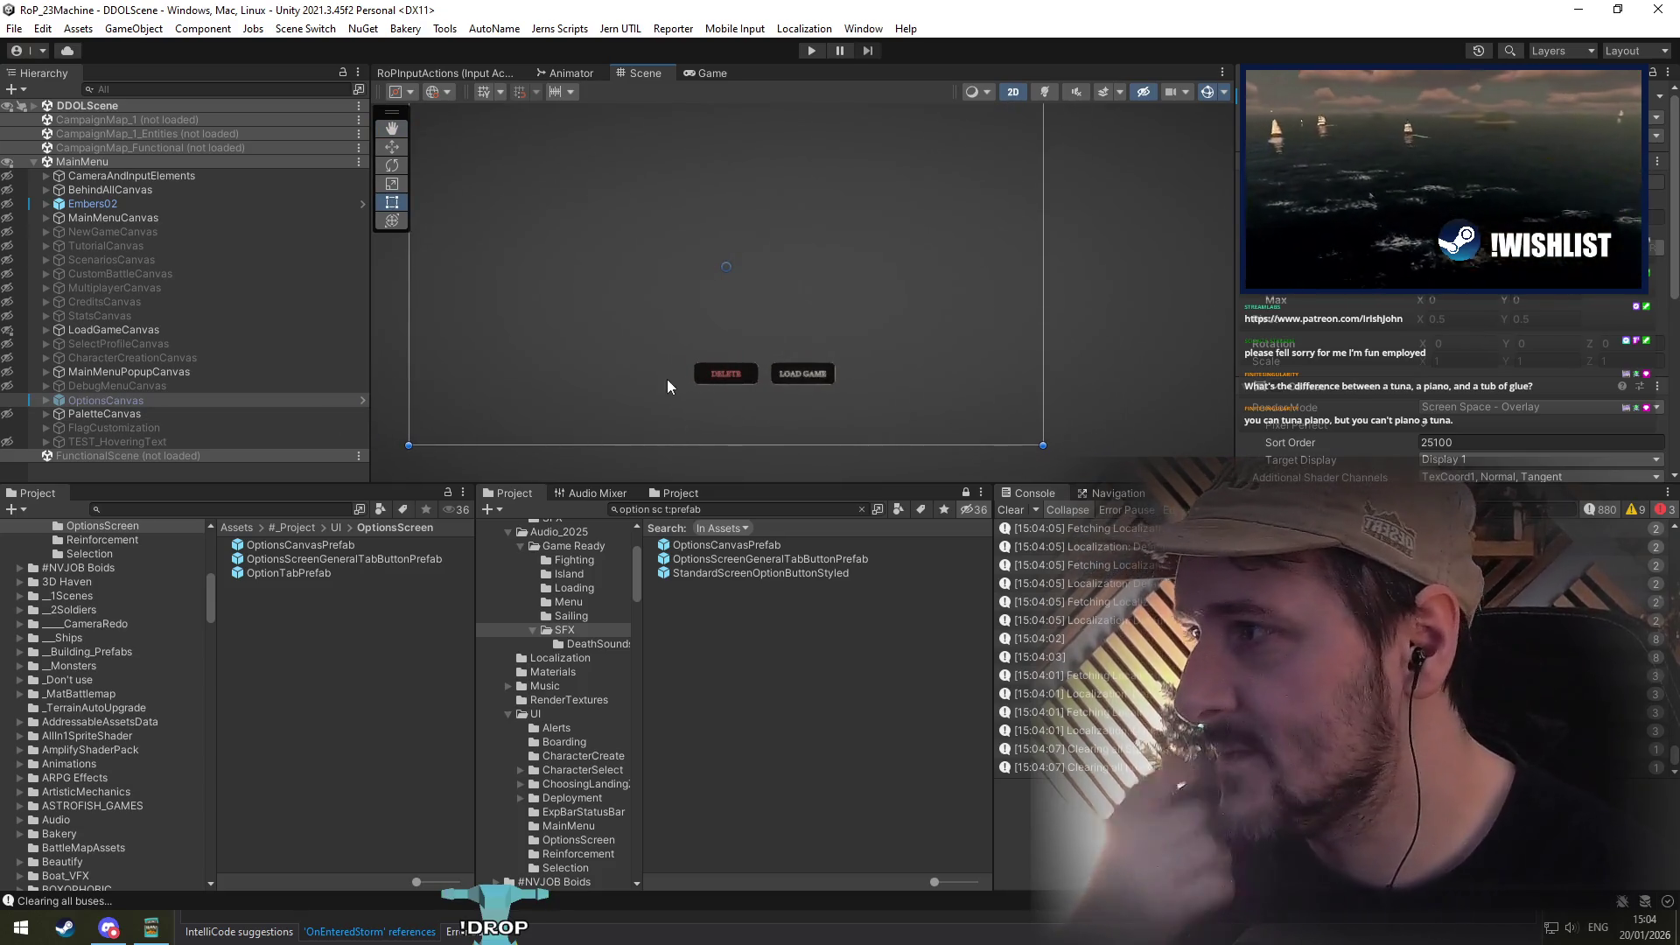
pyautogui.click(8, 401)
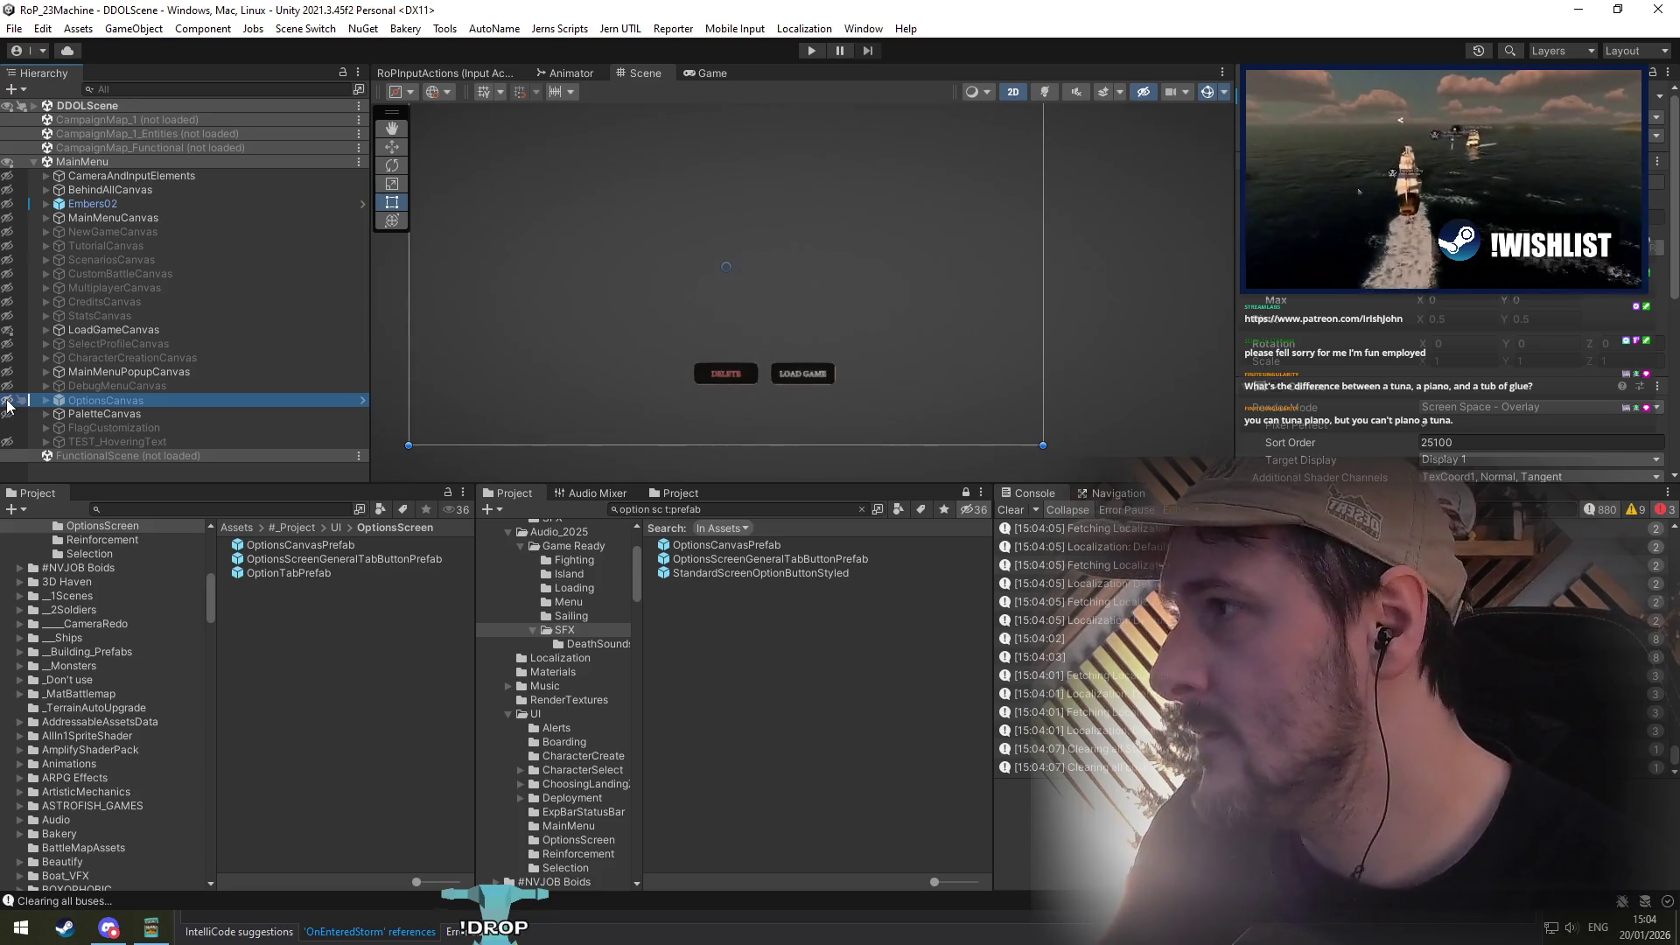
pyautogui.click(748, 382)
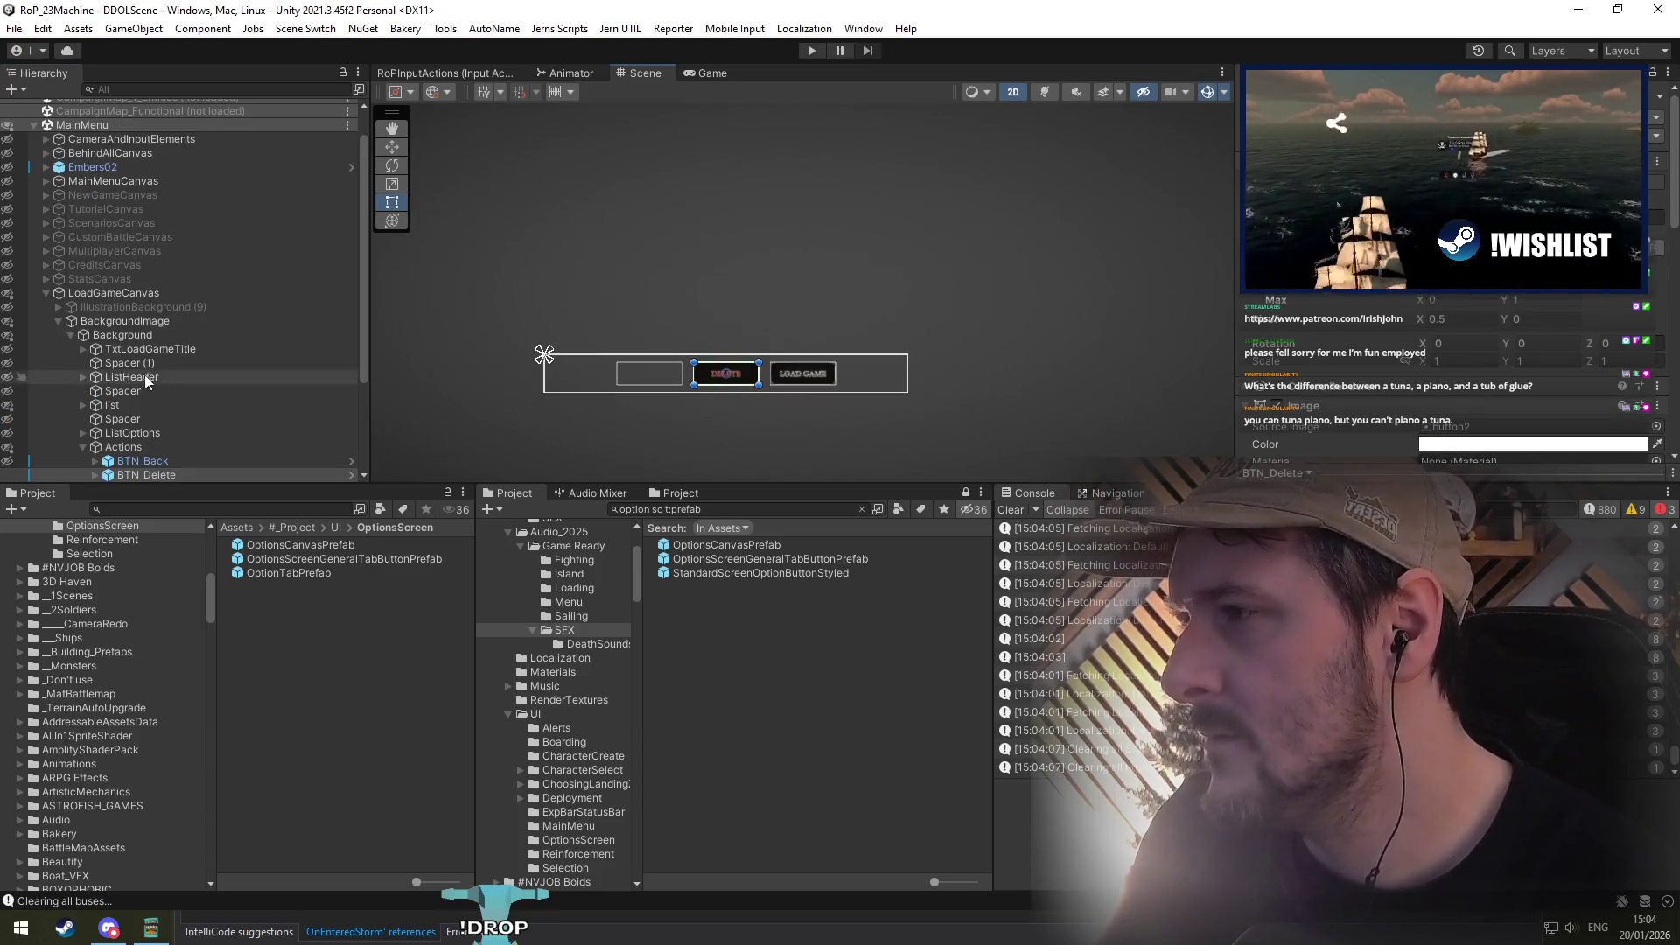
pyautogui.click(156, 464)
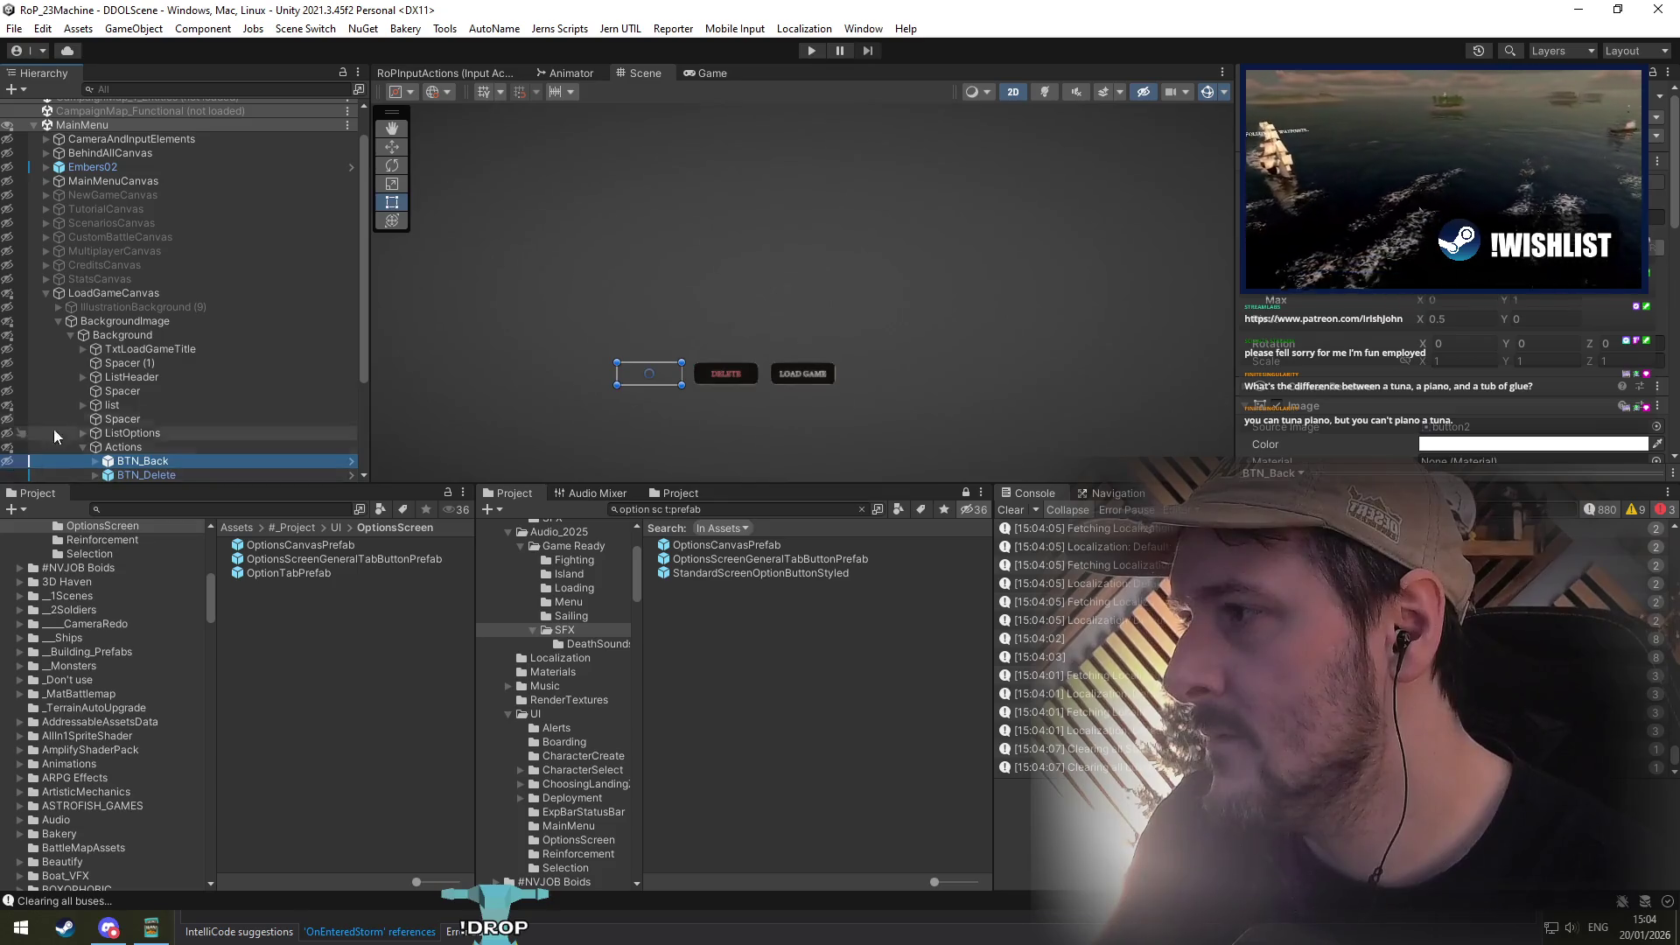
# Step: Toggle visibility of the DELETE and LOAD GAME buttons, leaving the Actions group hidden
pyautogui.scroll(-3, 78, 420)
pyautogui.click(6, 372)
pyautogui.click(6, 385)
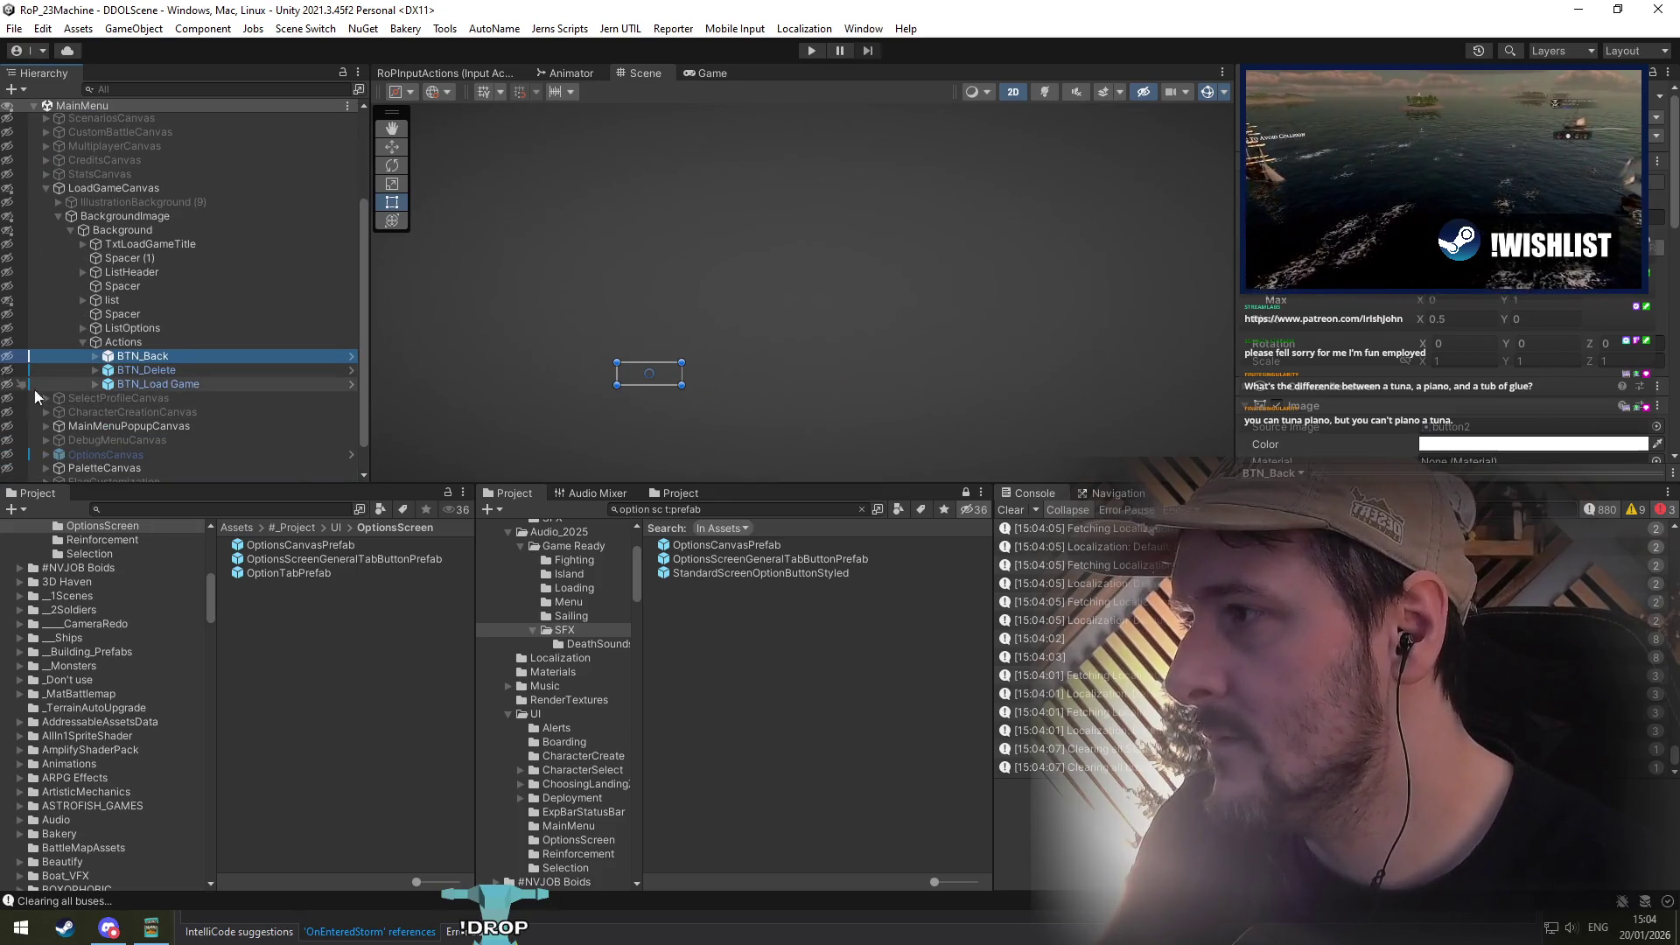
pyautogui.click(149, 356)
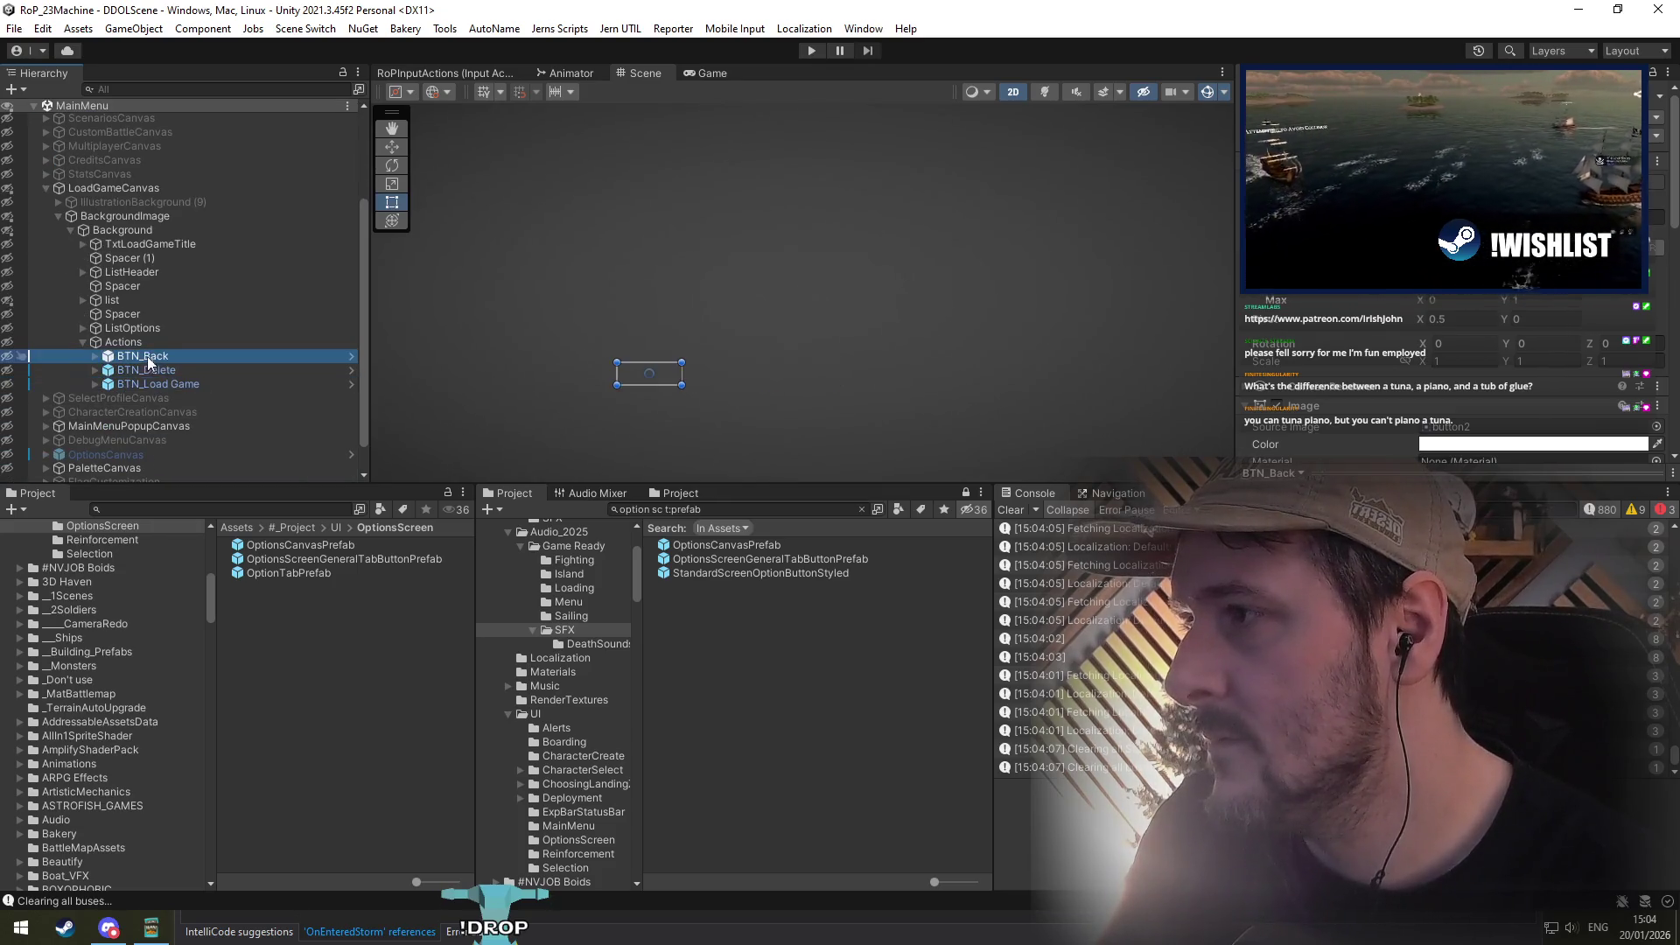
pyautogui.click(6, 343)
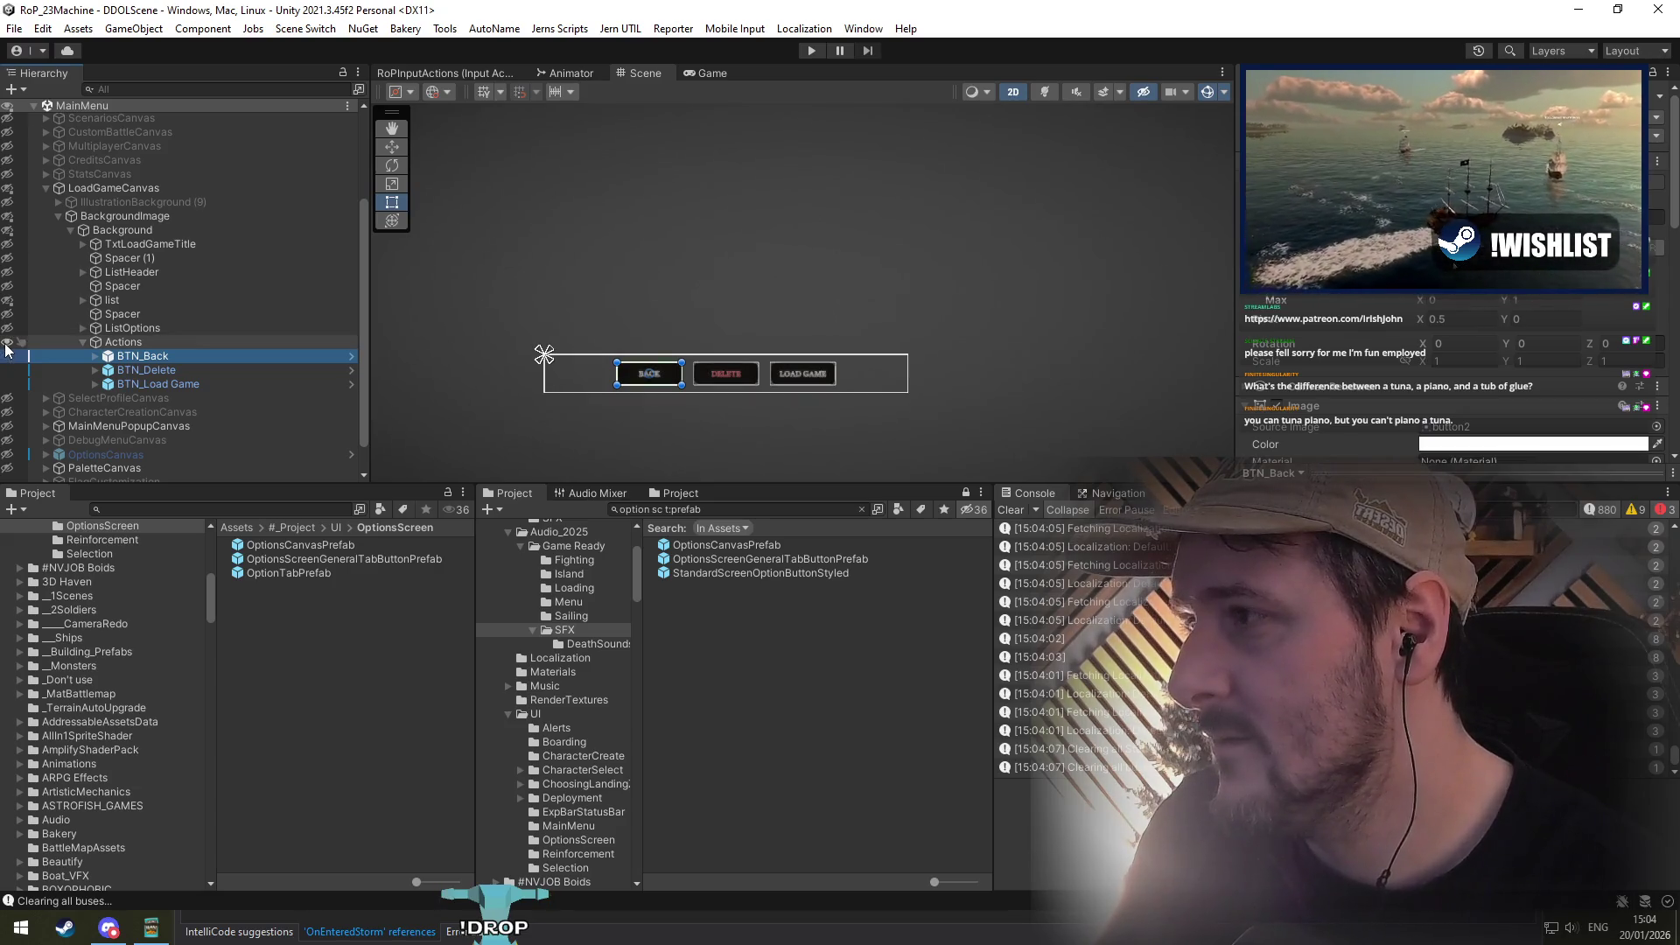
pyautogui.click(6, 347)
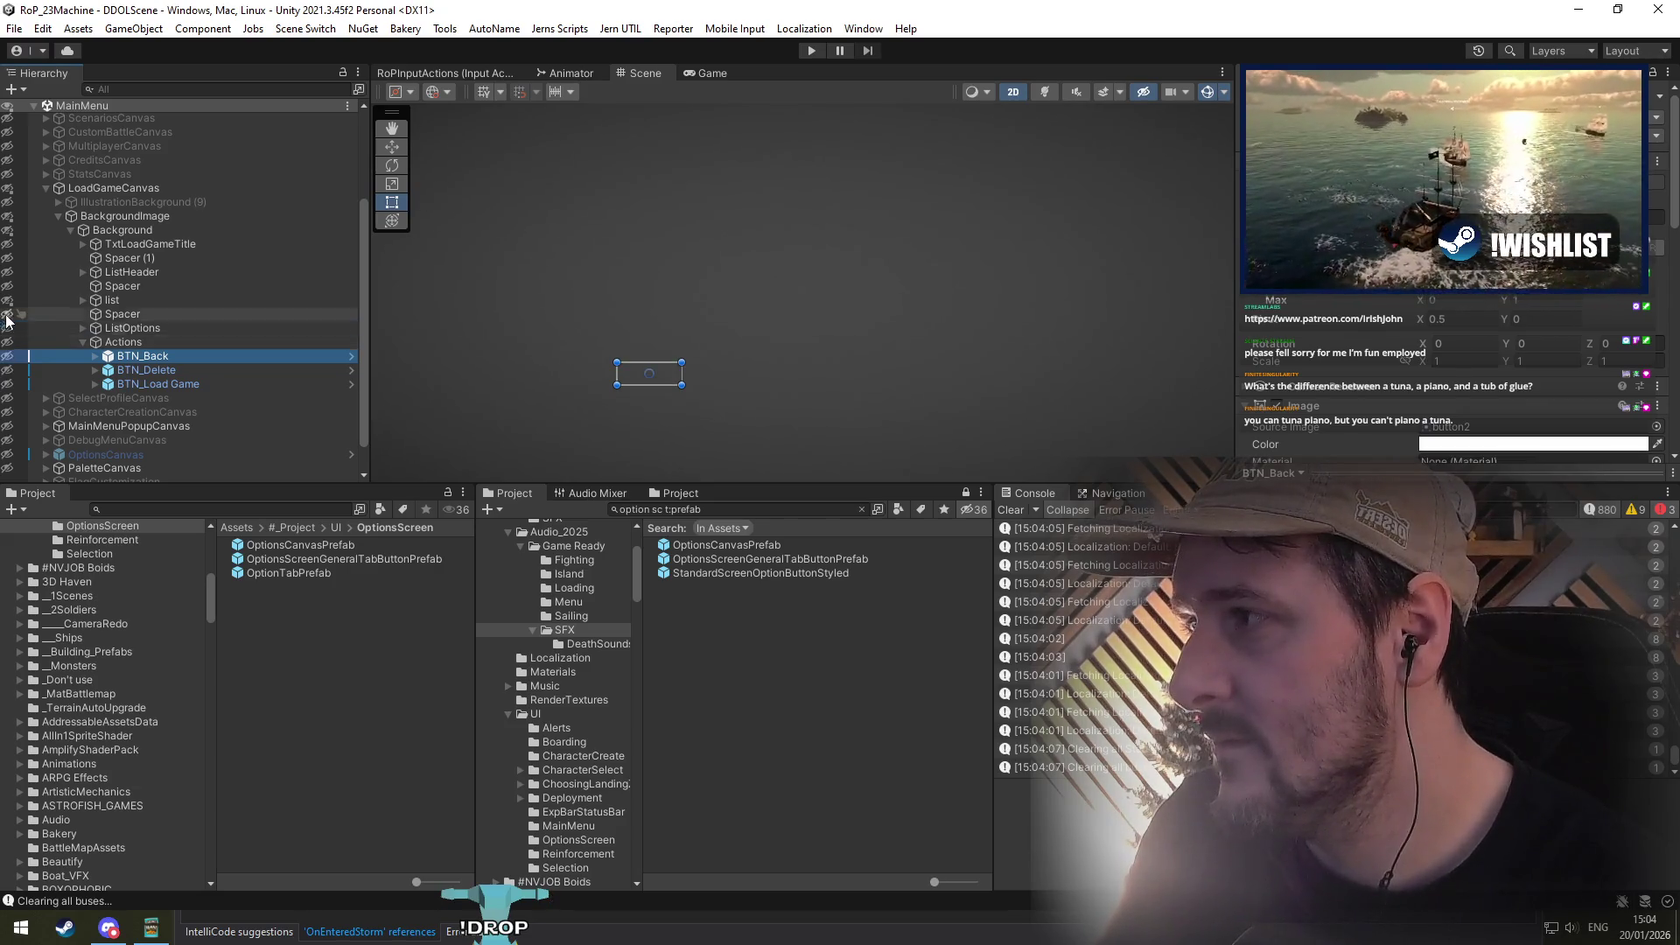
pyautogui.click(77, 189)
# Step: Save the MainMenu scene with Ctrl+S, run the game, then stop it with Ctrl+P
pyautogui.hotkey('ctrl', 's')
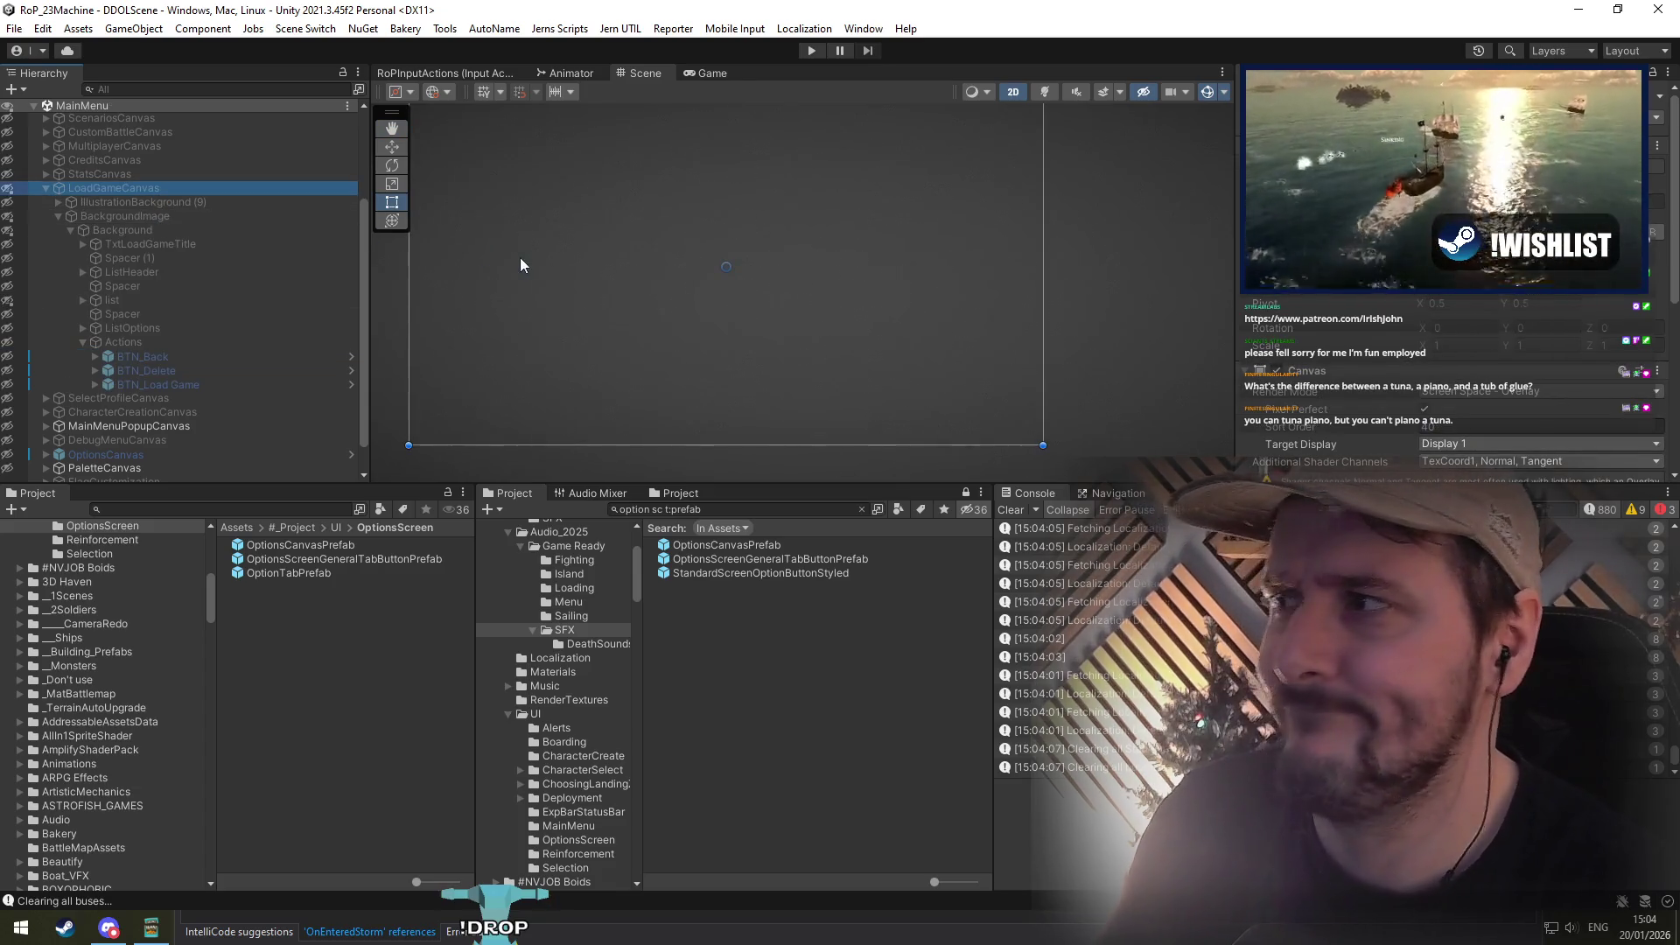
pyautogui.scroll(5, 199, 213)
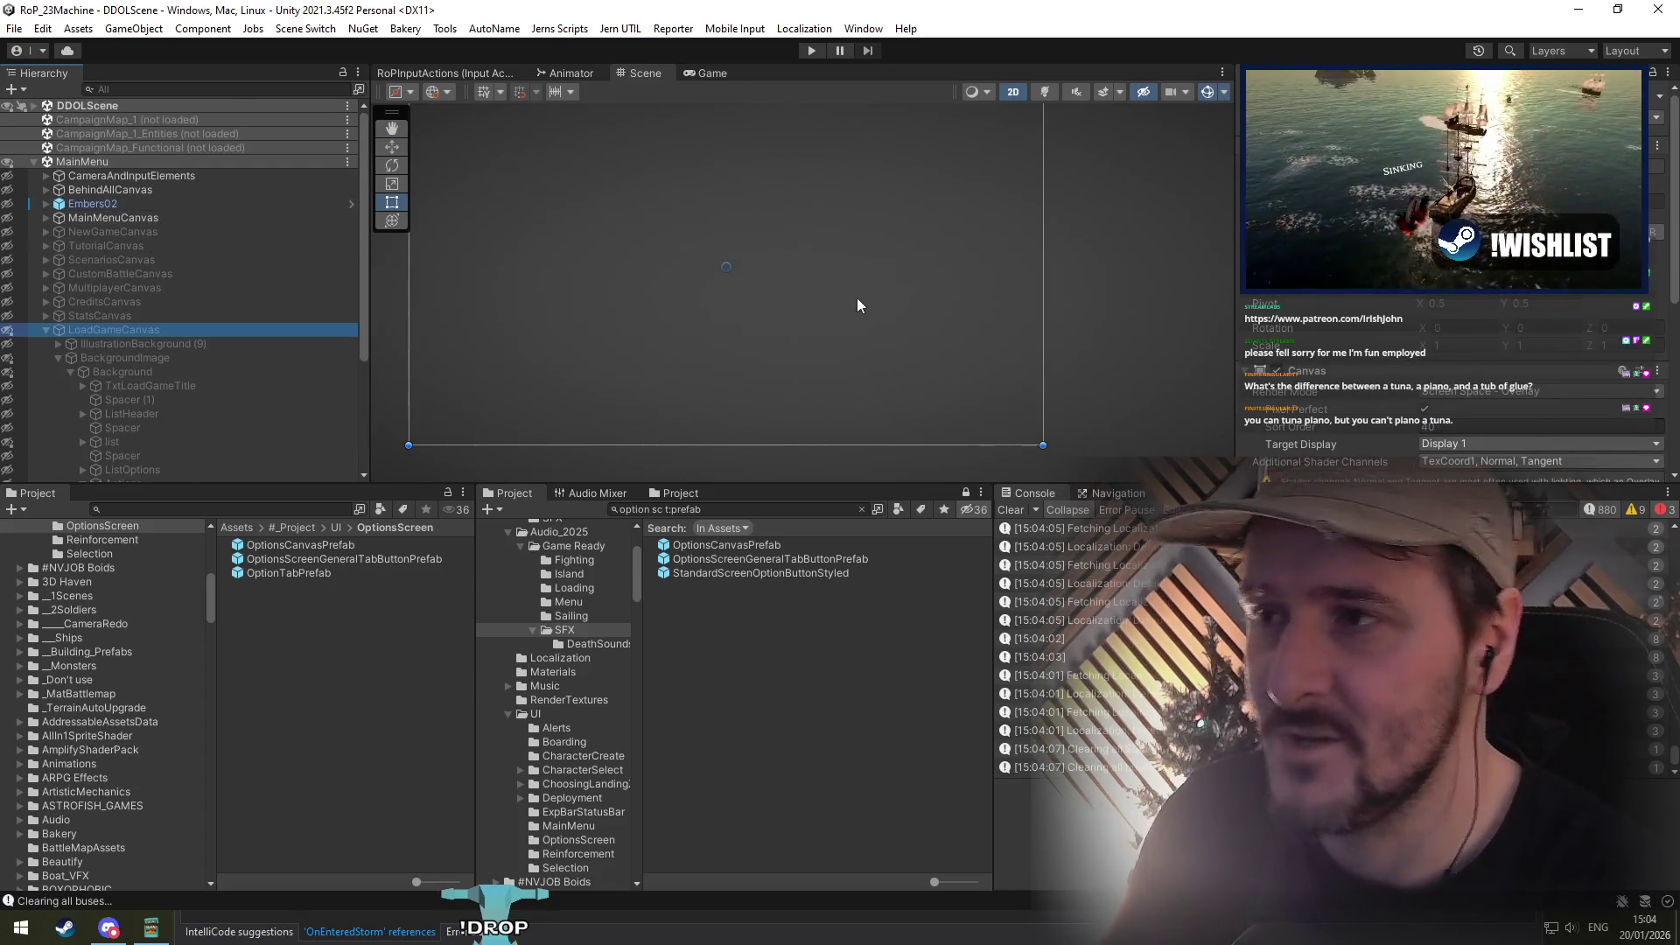
pyautogui.click(749, 269)
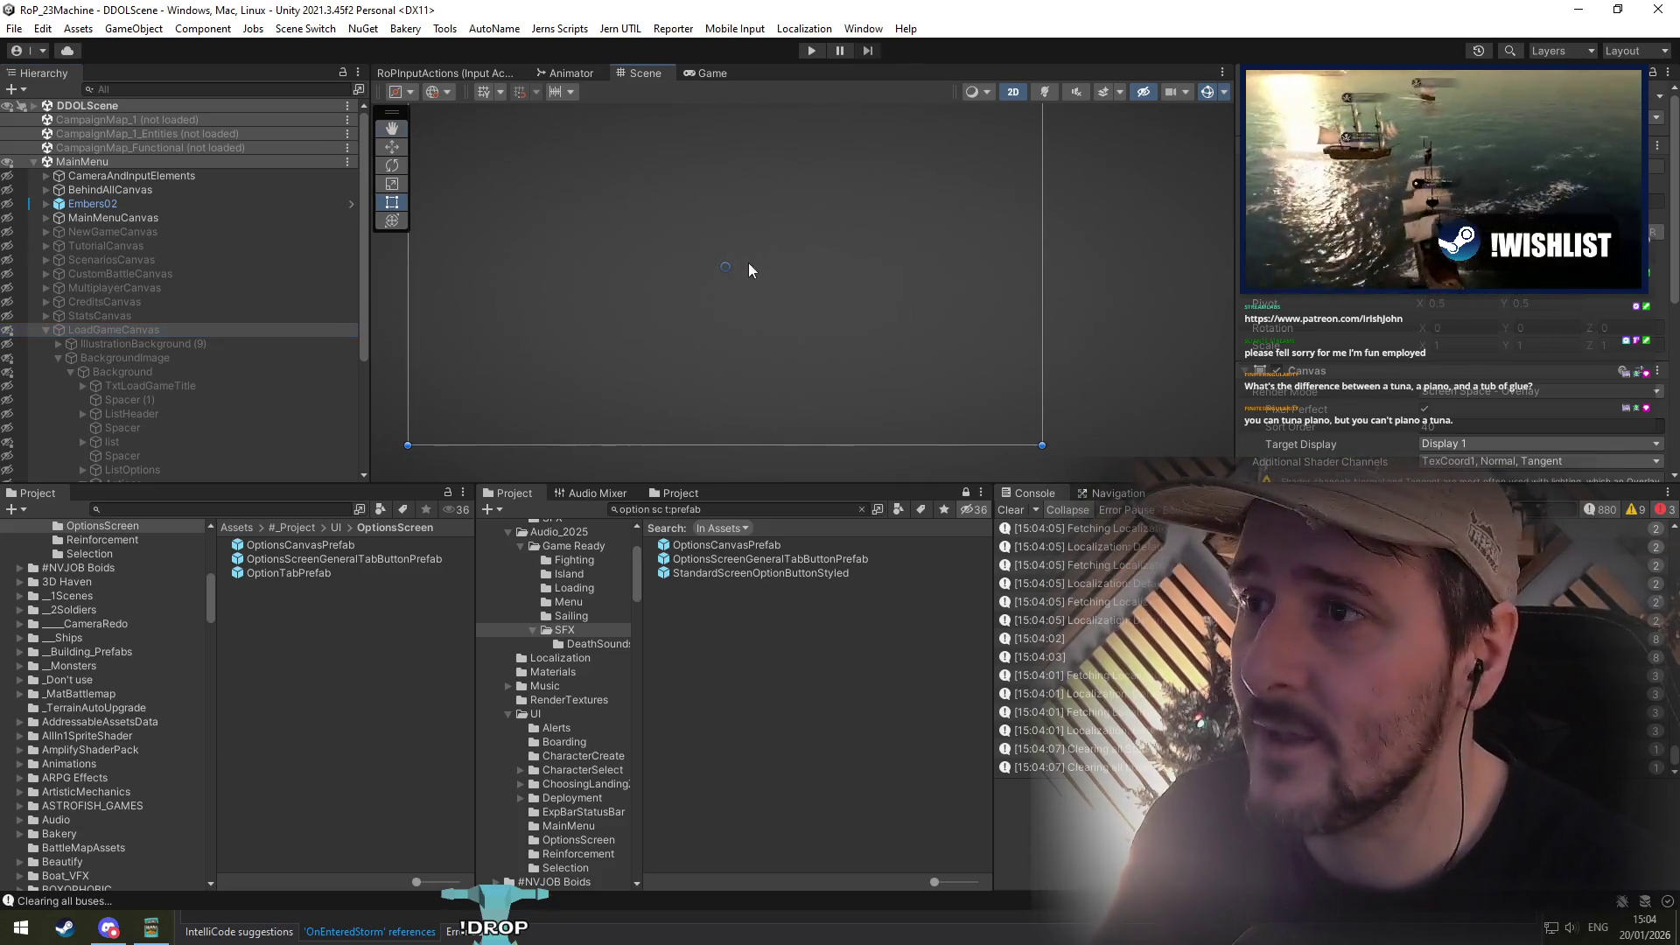
pyautogui.click(811, 53)
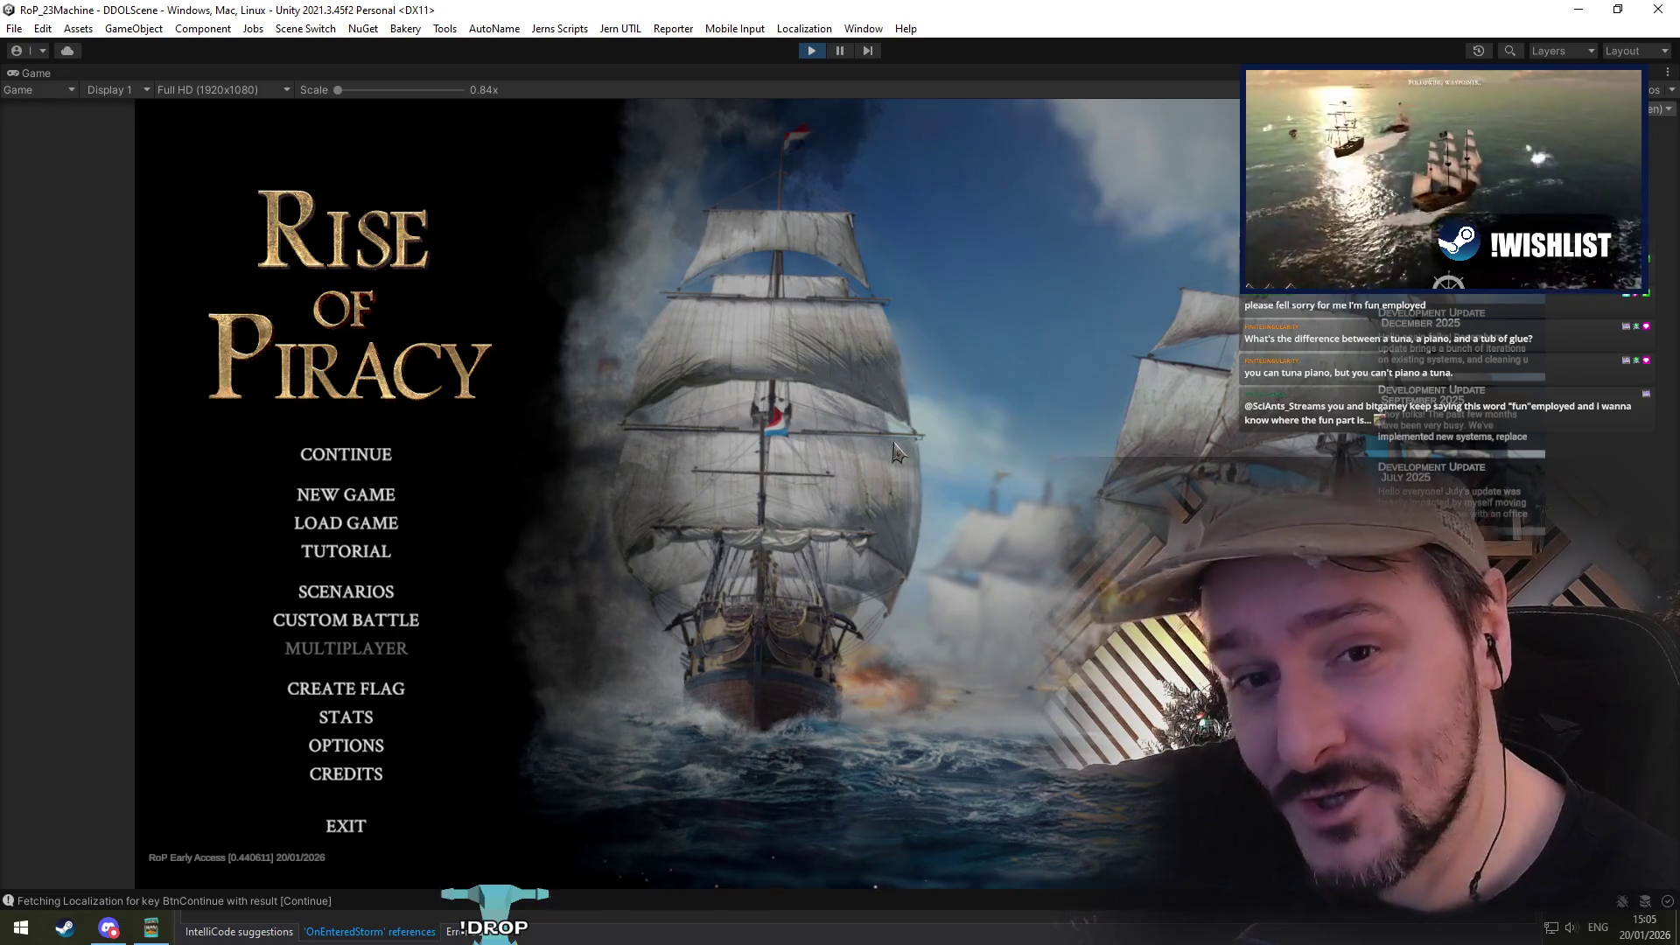
pyautogui.hotkey('ctrl', 'p')
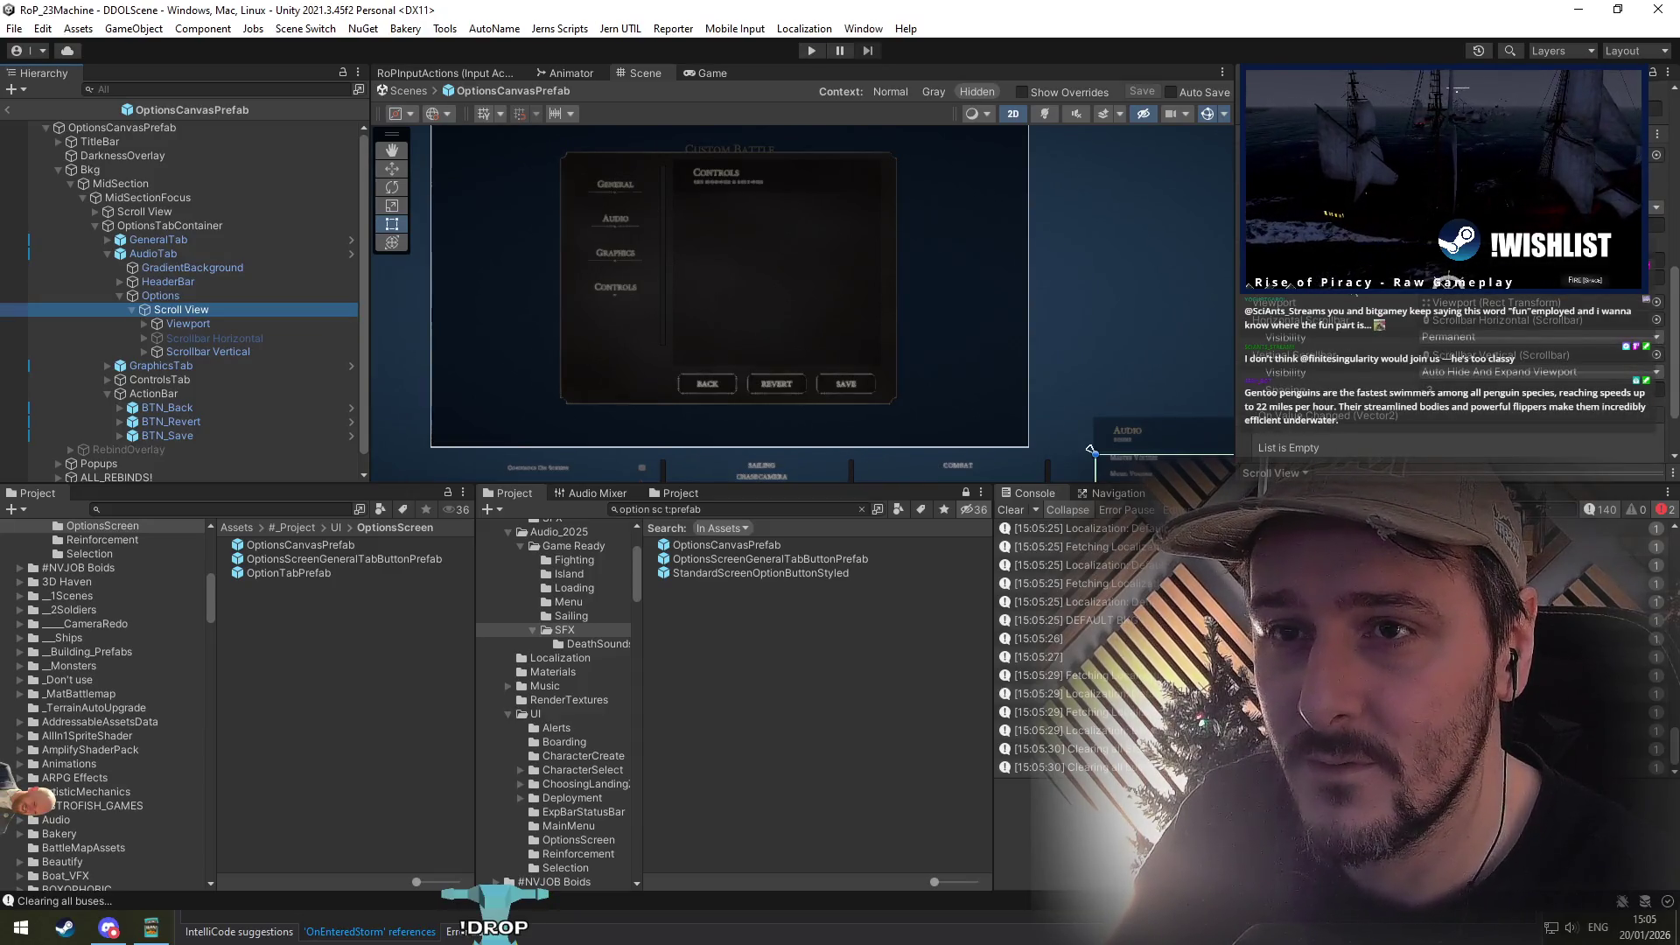
# Step: Inspect the Audio tab's Scroll View, Viewport and Content layout settings
pyautogui.click(206, 323)
pyautogui.press('Right')
pyautogui.press('Down')
pyautogui.press('Right')
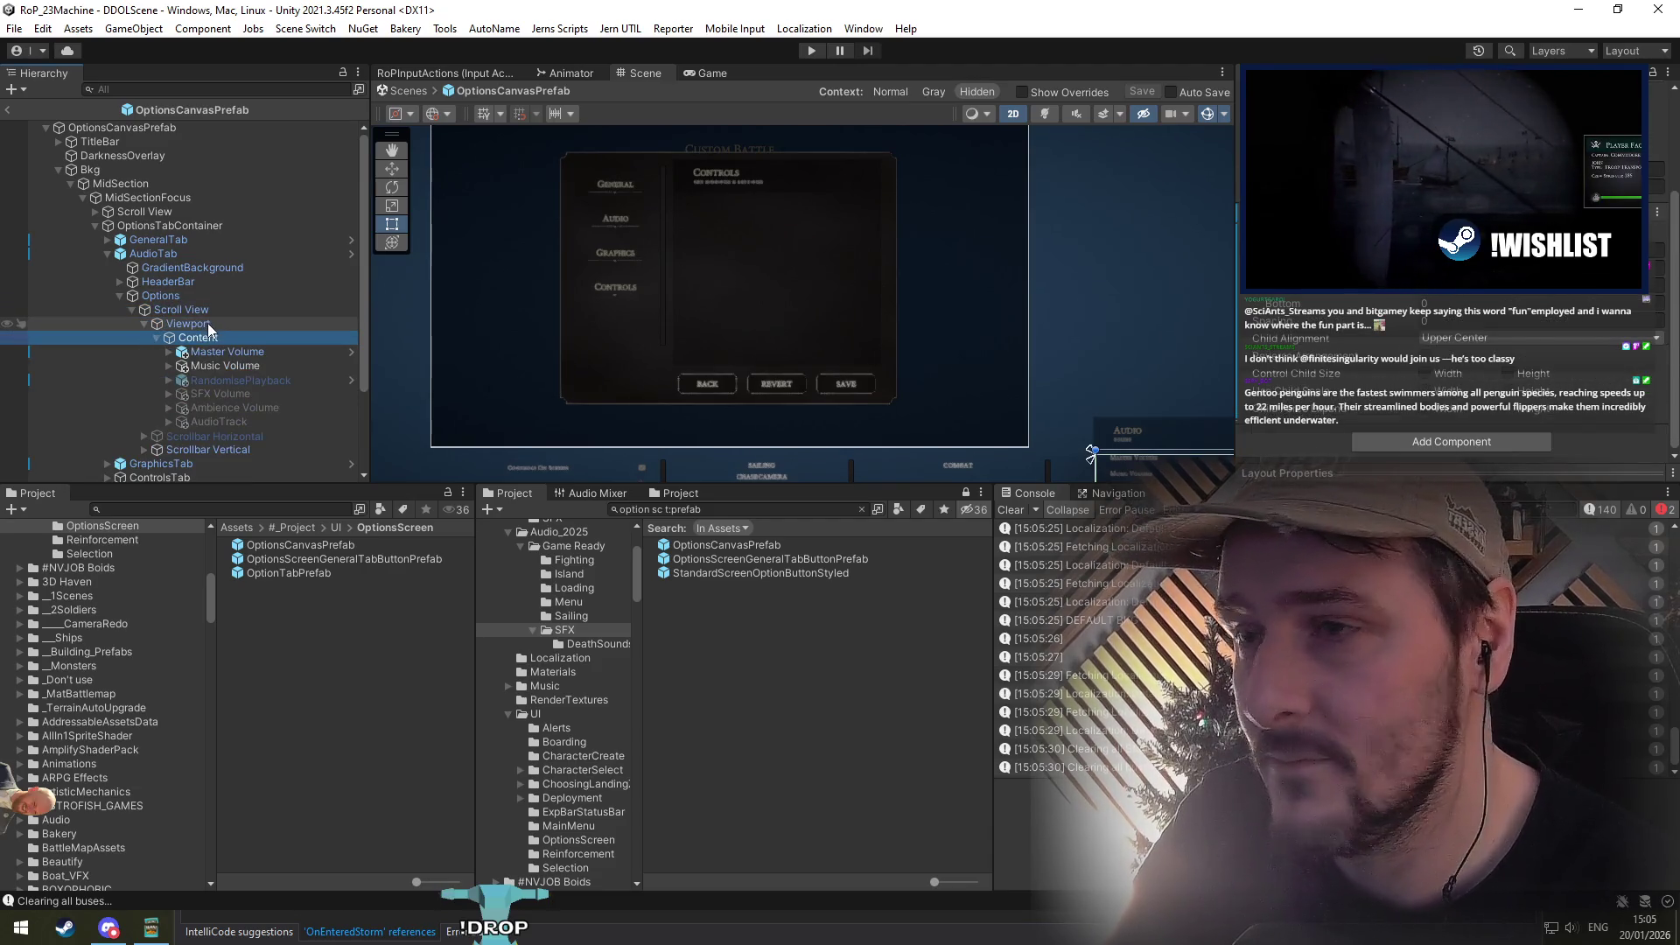
pyautogui.click(207, 323)
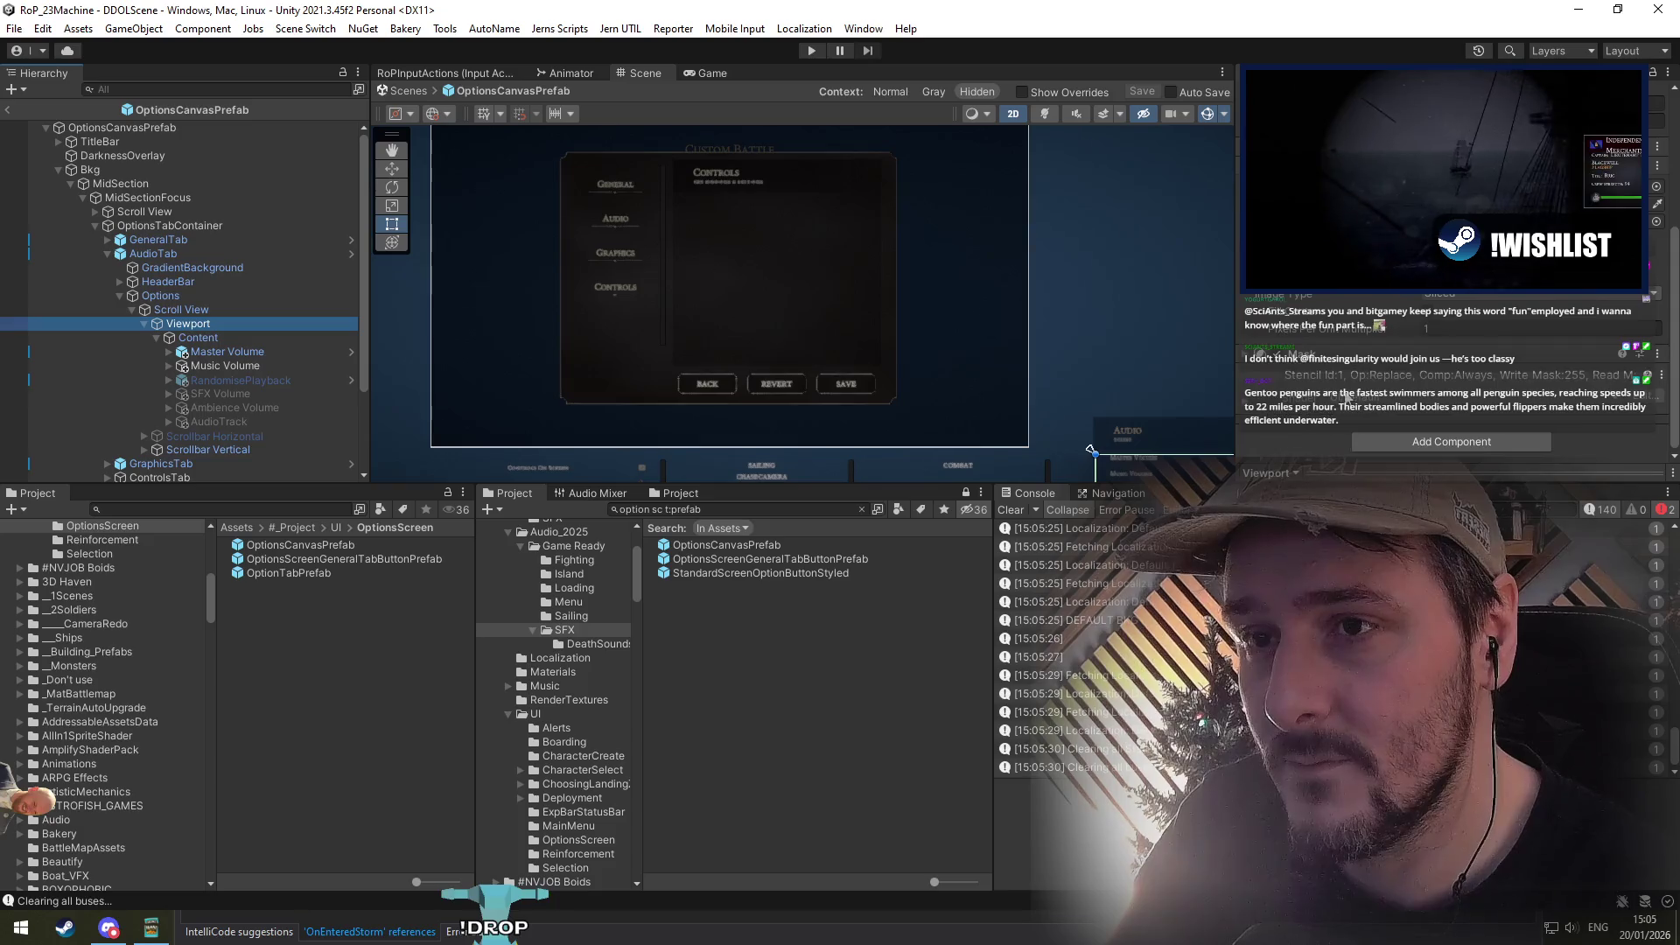
pyautogui.click(259, 342)
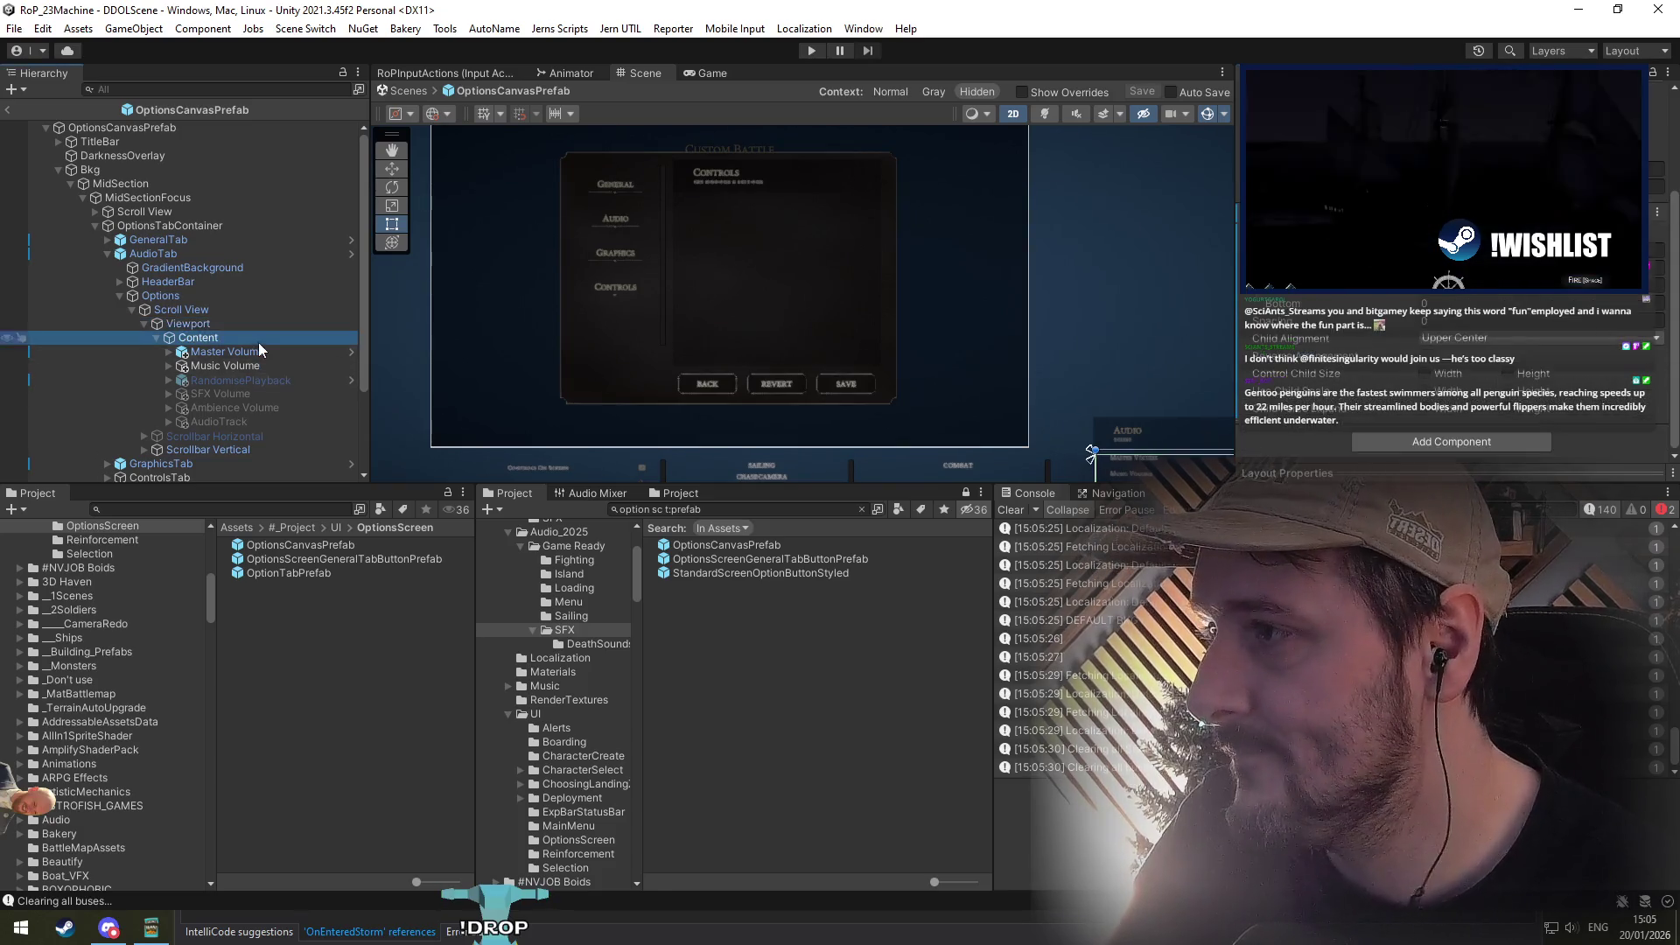
pyautogui.scroll(-2, 1452, 394)
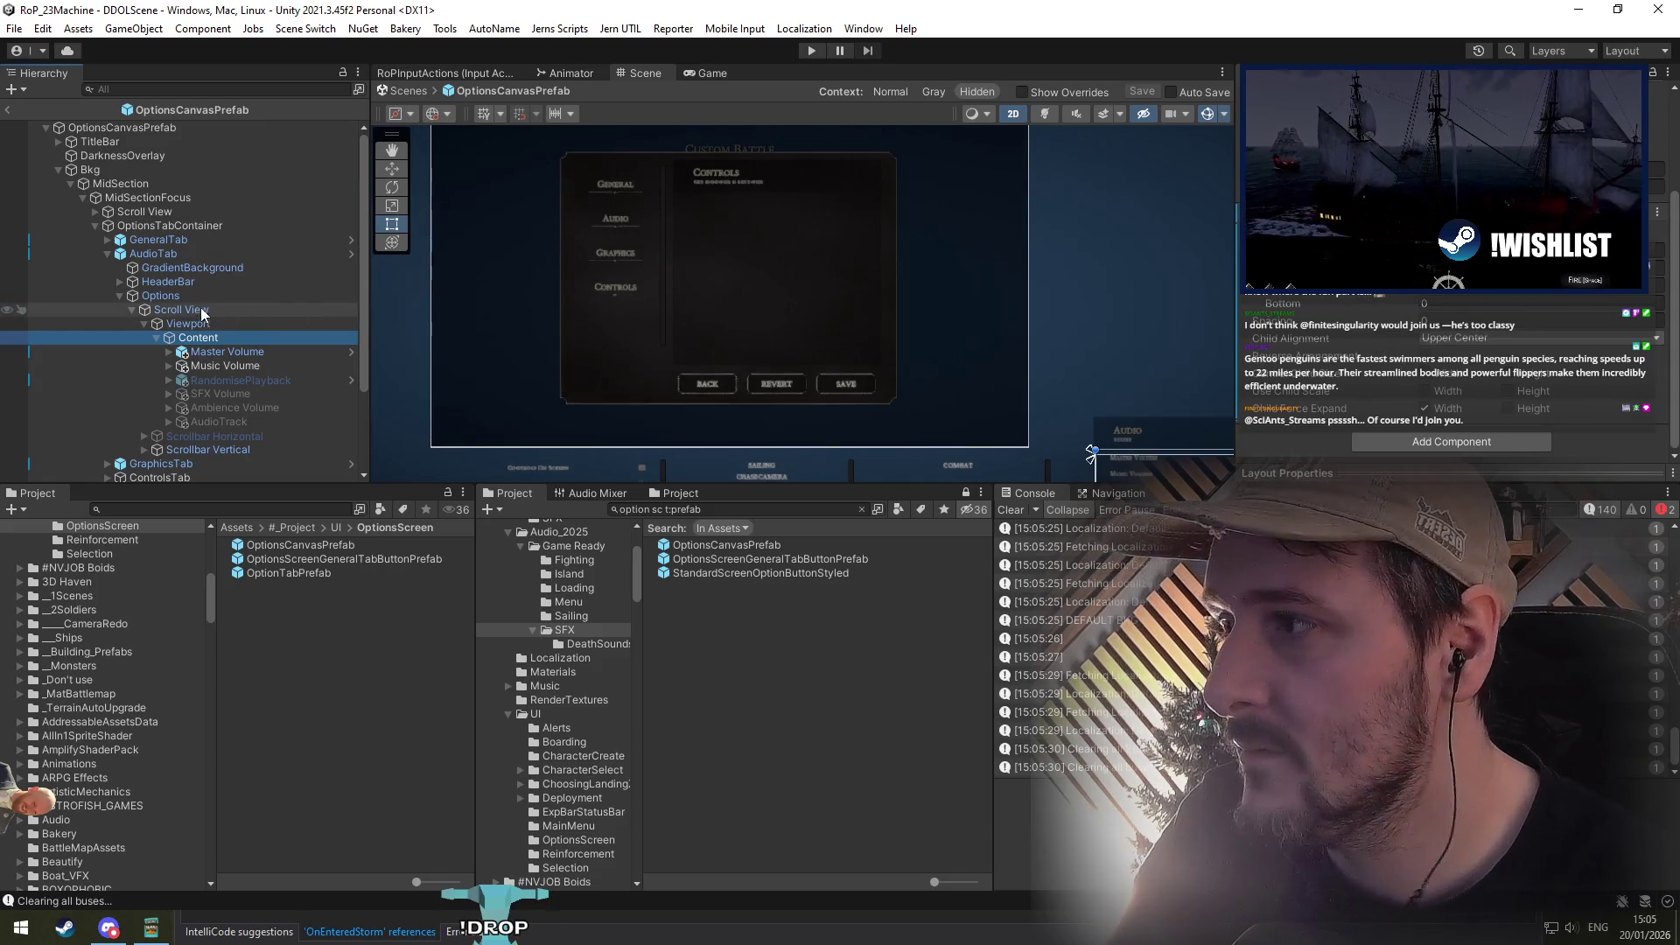
# Step: Select GeneralTab and expand its HeaderBar with the Name and Description labels
pyautogui.click(199, 242)
pyautogui.press('Down')
pyautogui.press('Down')
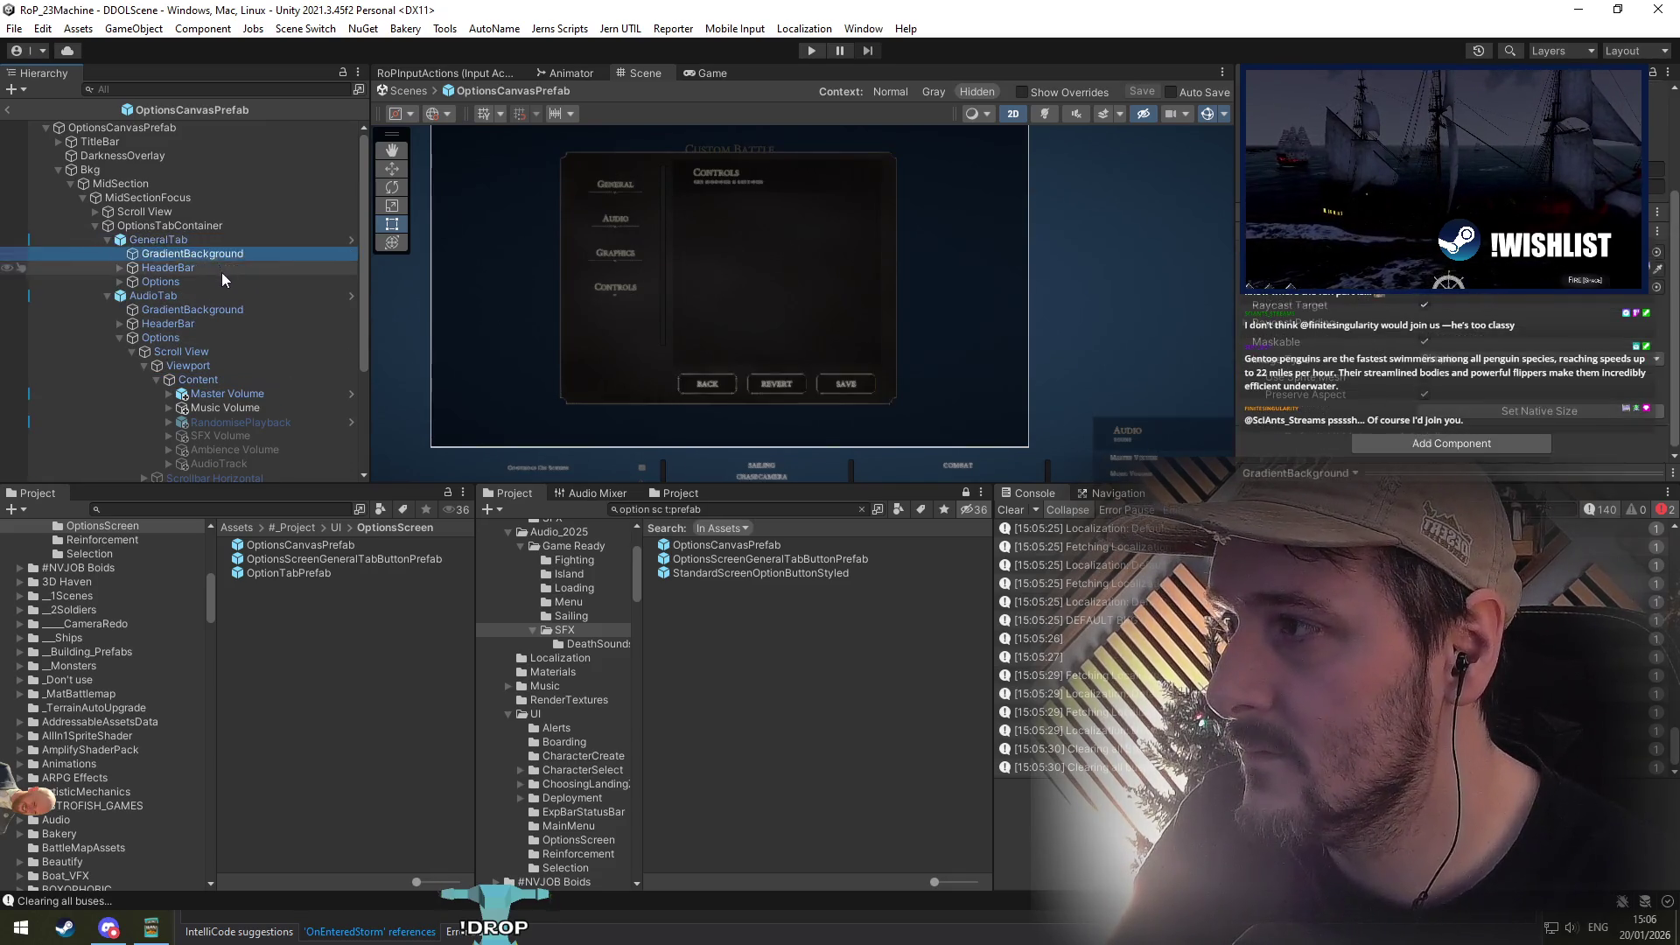
pyautogui.press('Down')
pyautogui.press('Right')
pyautogui.press('Up')
pyautogui.press('Right')
# Step: Expand GeneralTab's Options, Scroll View and Viewport down to Content, then select AudioTab
pyautogui.press('Down')
pyautogui.press('Down')
pyautogui.press('Down')
pyautogui.press('Down')
pyautogui.press('Right')
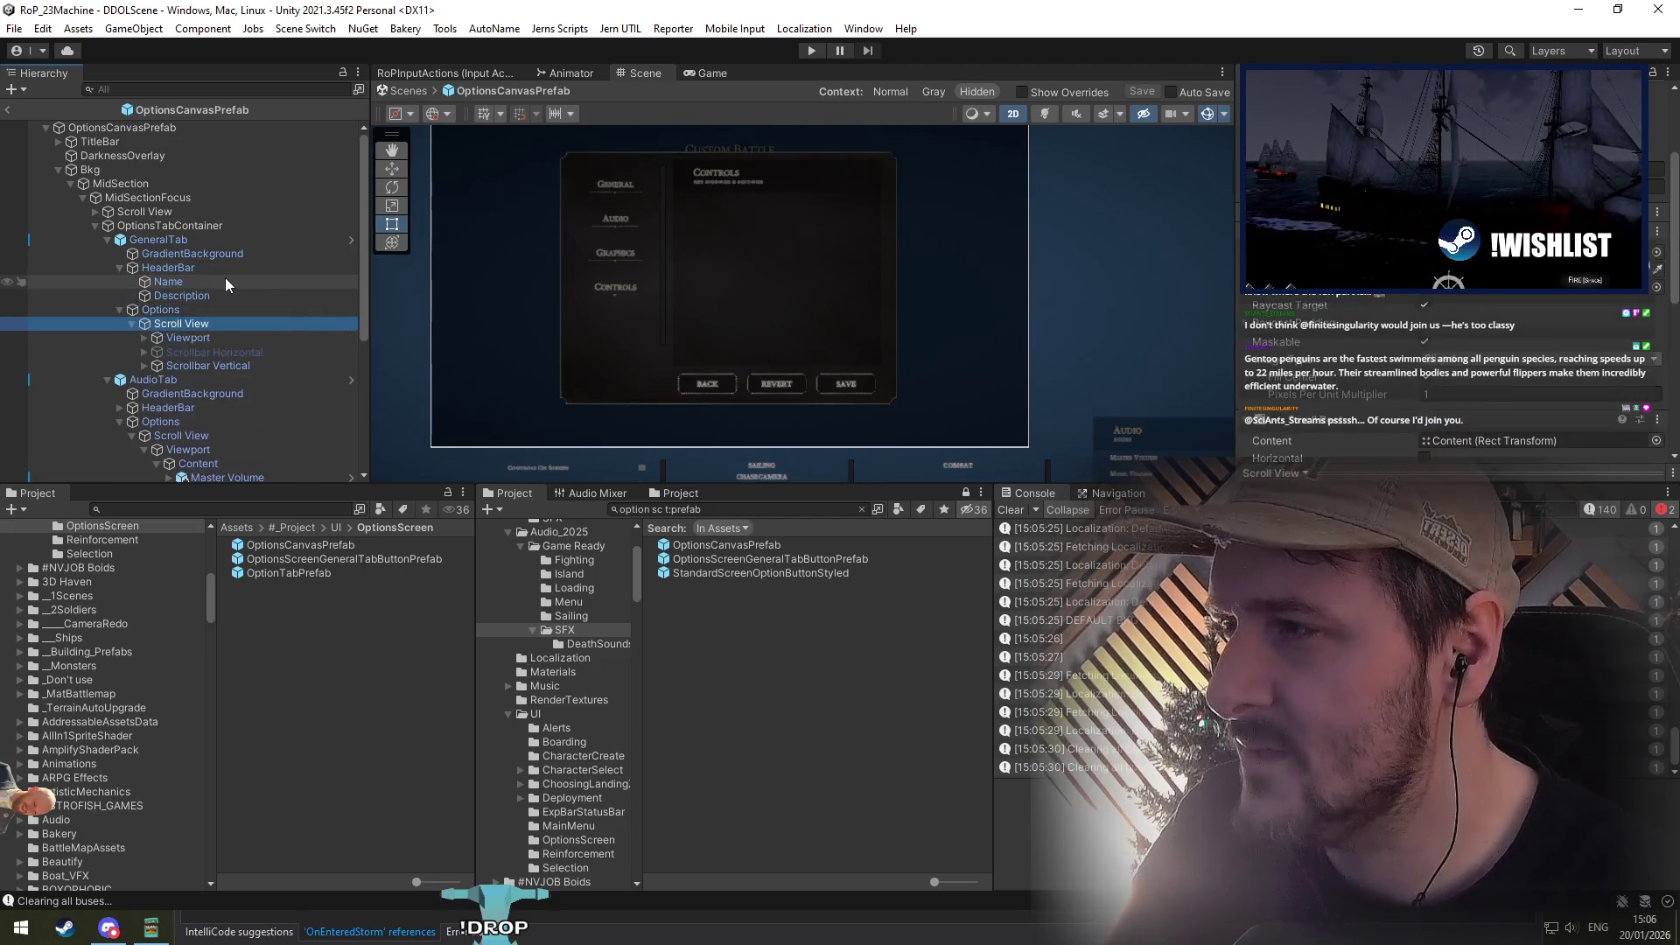
pyautogui.press('Down')
pyautogui.press('Right')
pyautogui.press('Down')
pyautogui.press('Right')
pyautogui.scroll(-5, 250, 315)
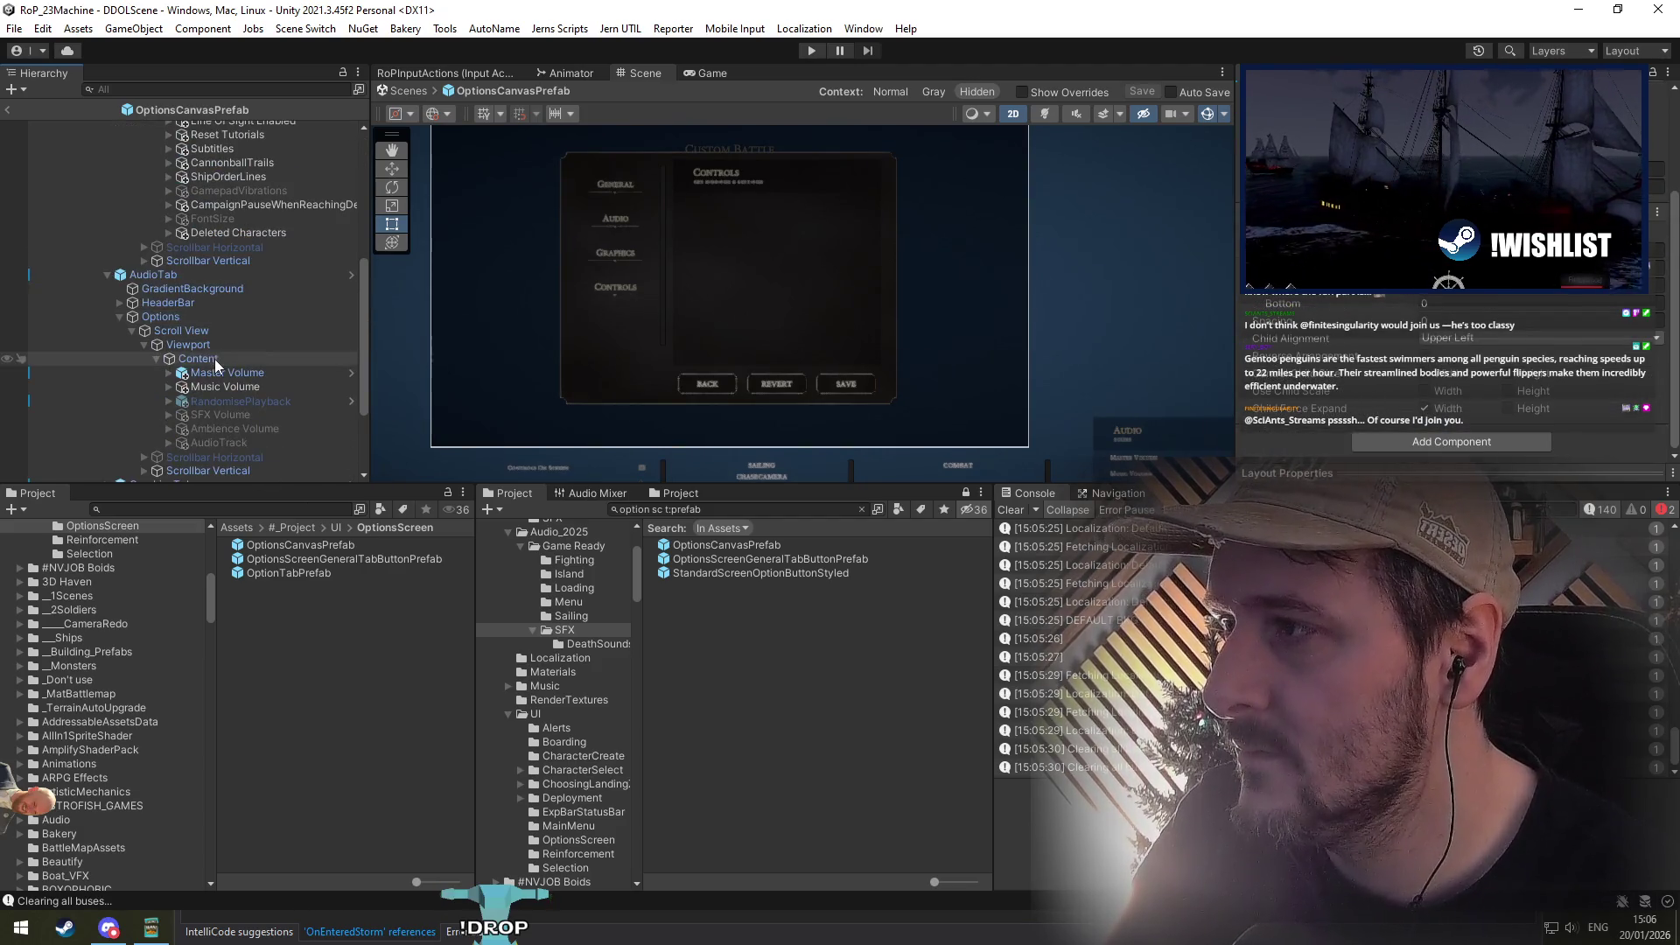
pyautogui.click(205, 276)
pyautogui.scroll(3, 1444, 394)
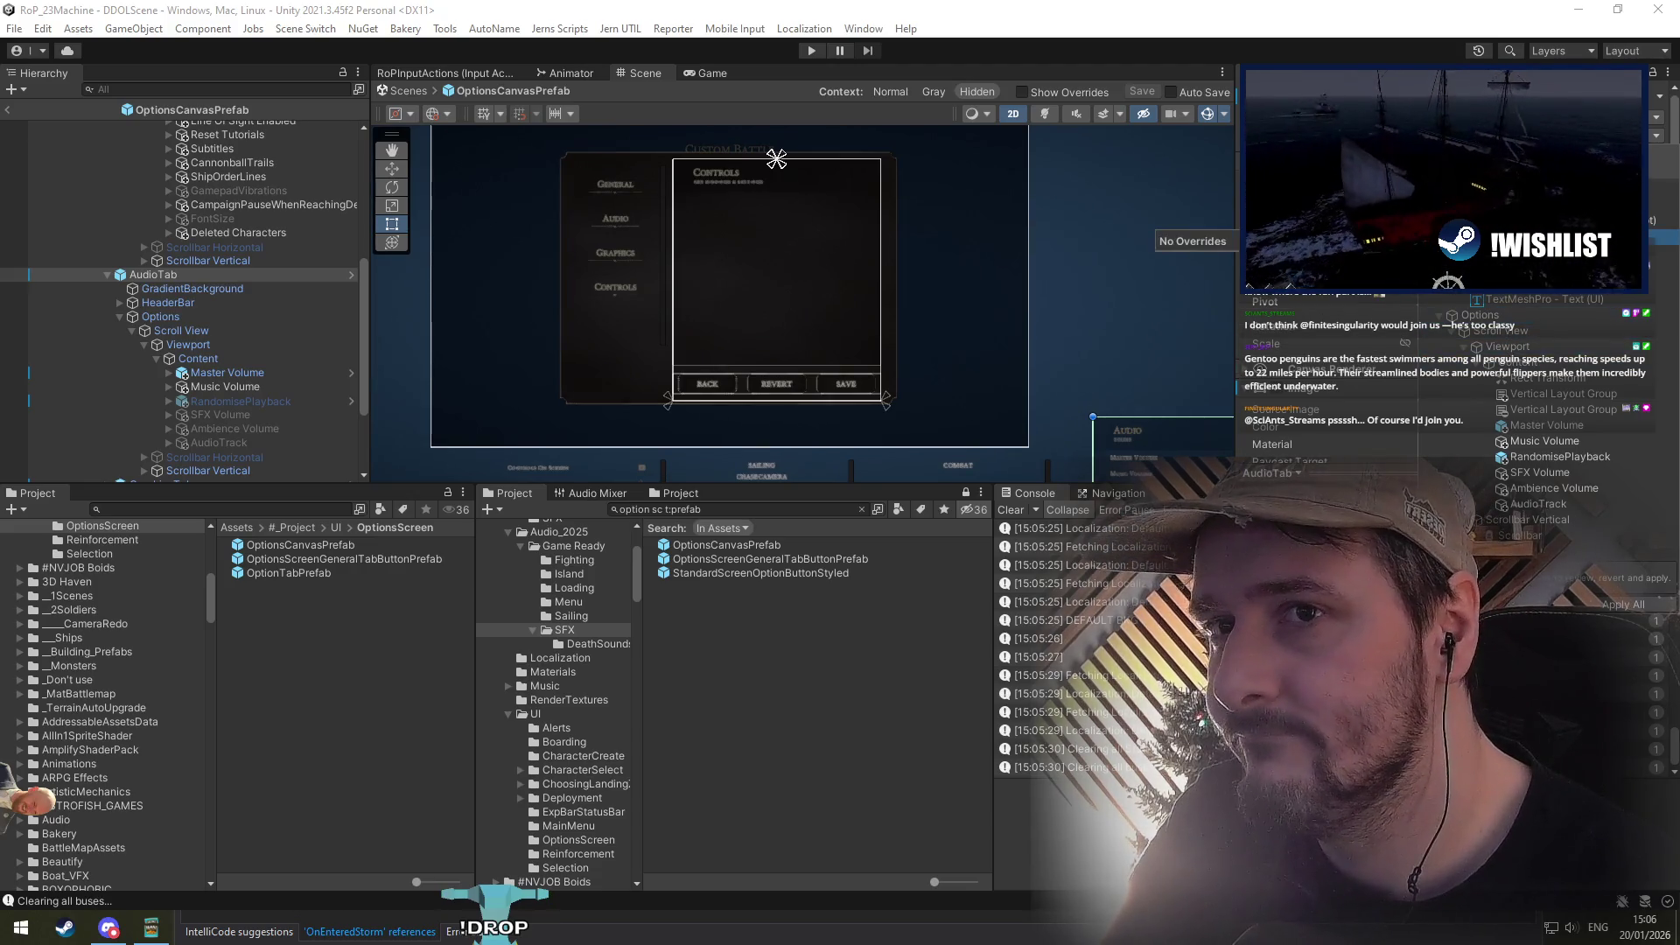
# Step: Compare the Text, Image and Scrollbar overrides, then revert the Audio tab's Scrollbar override
pyautogui.click(1514, 300)
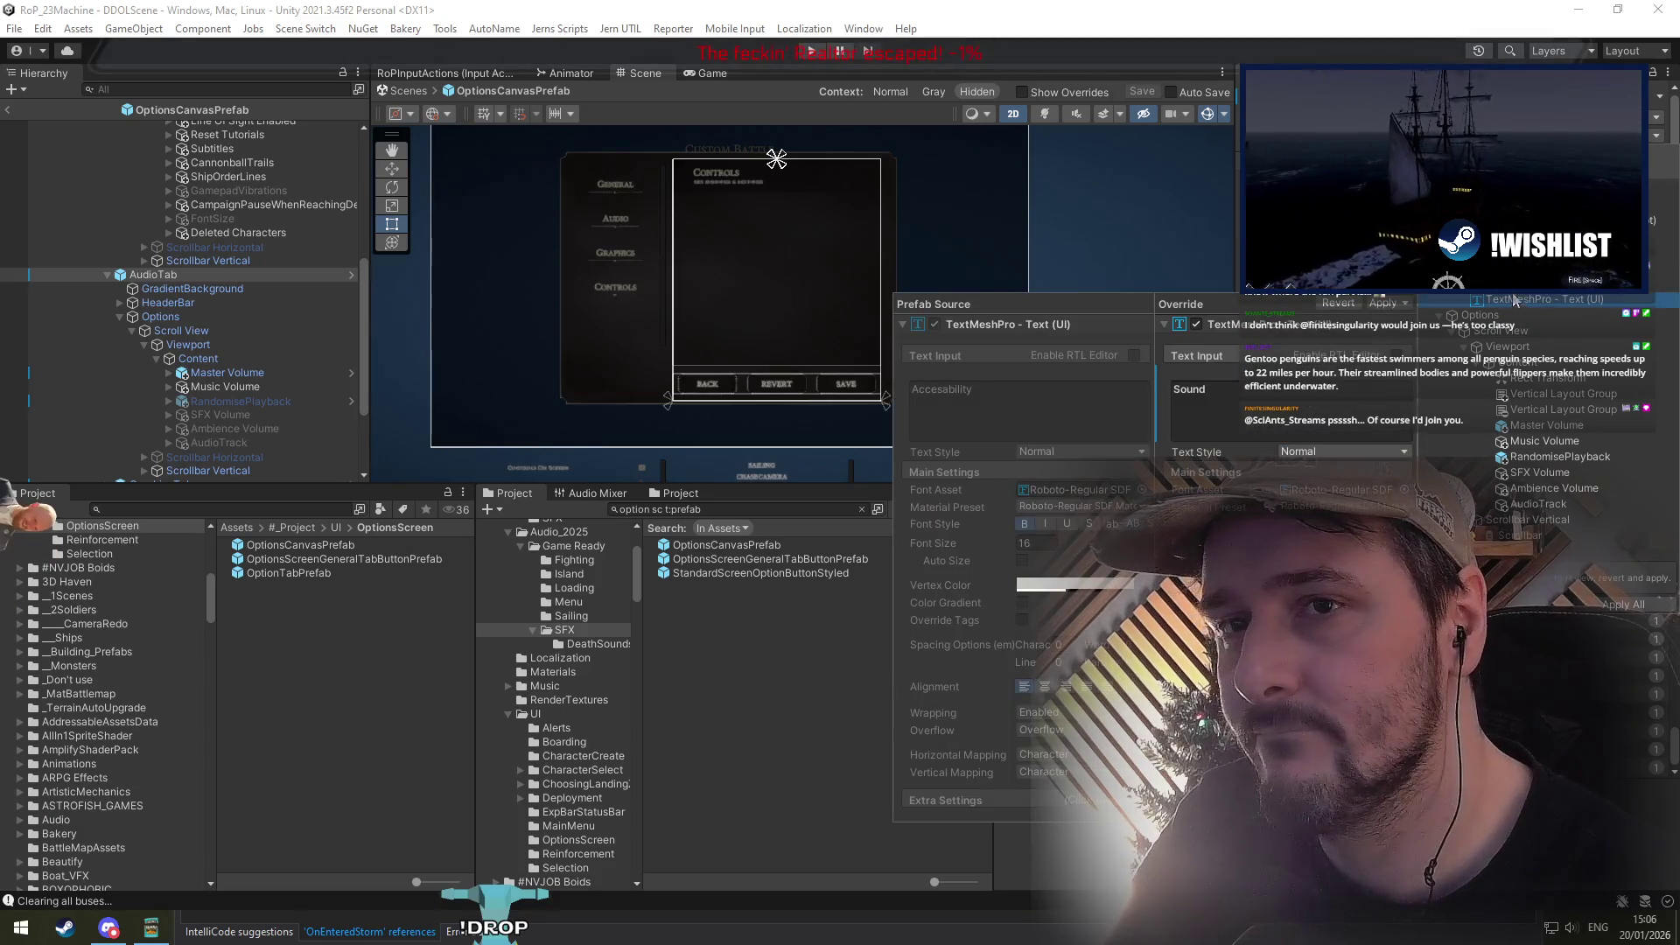
pyautogui.press('Escape')
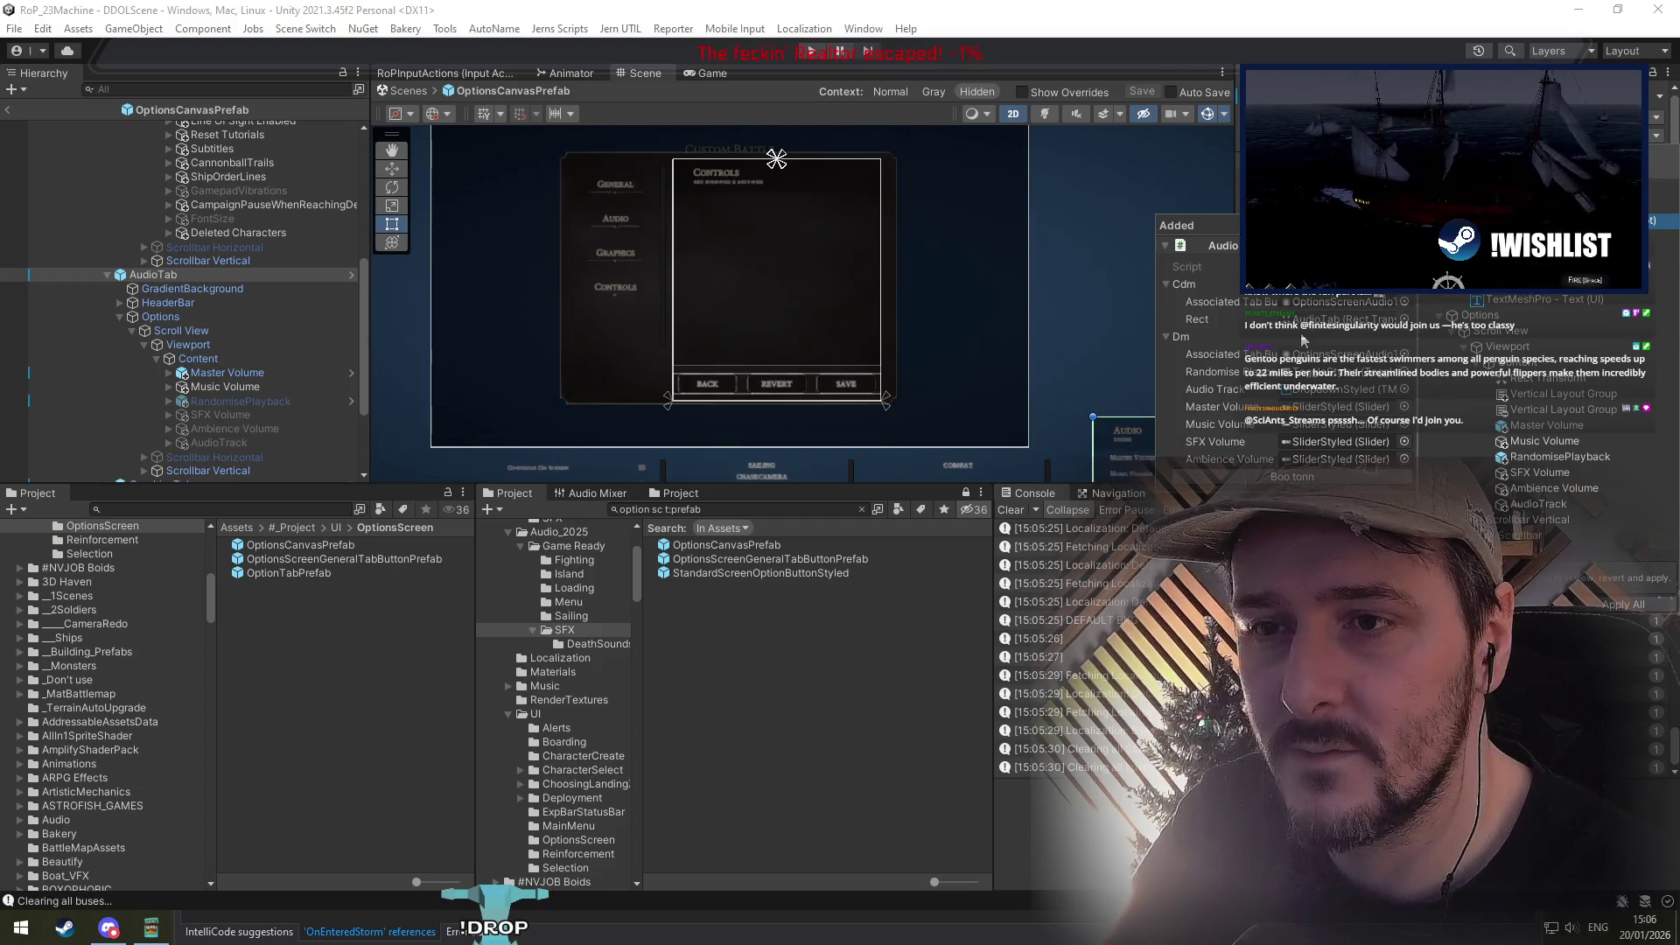
pyautogui.press('Down')
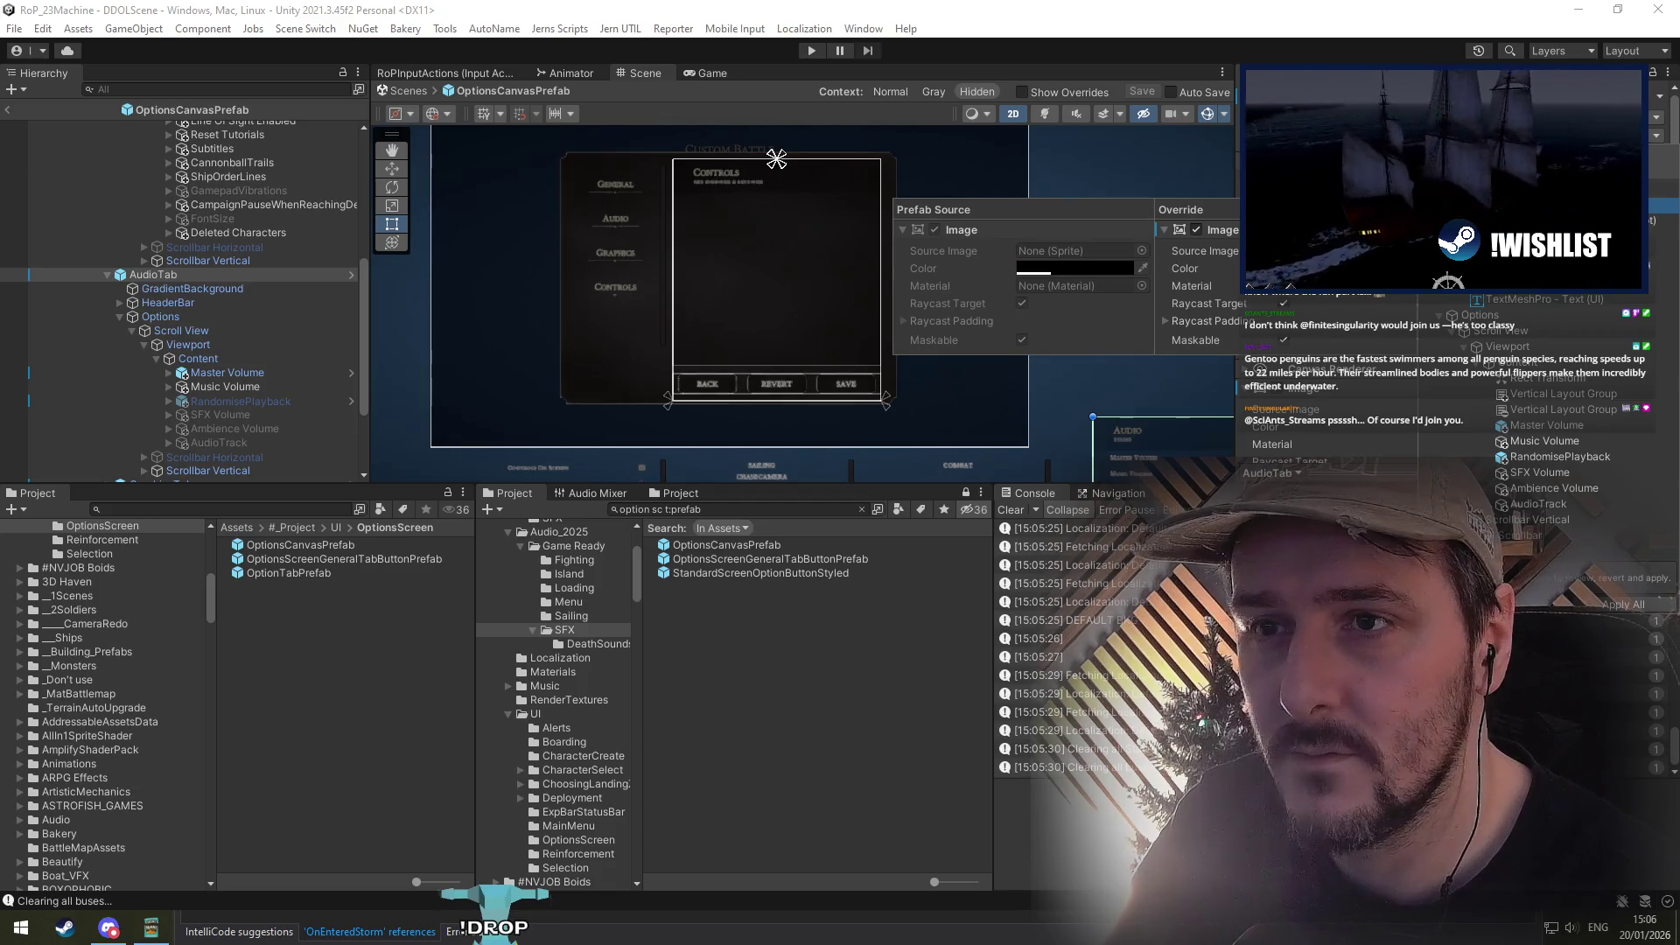
pyautogui.click(1522, 535)
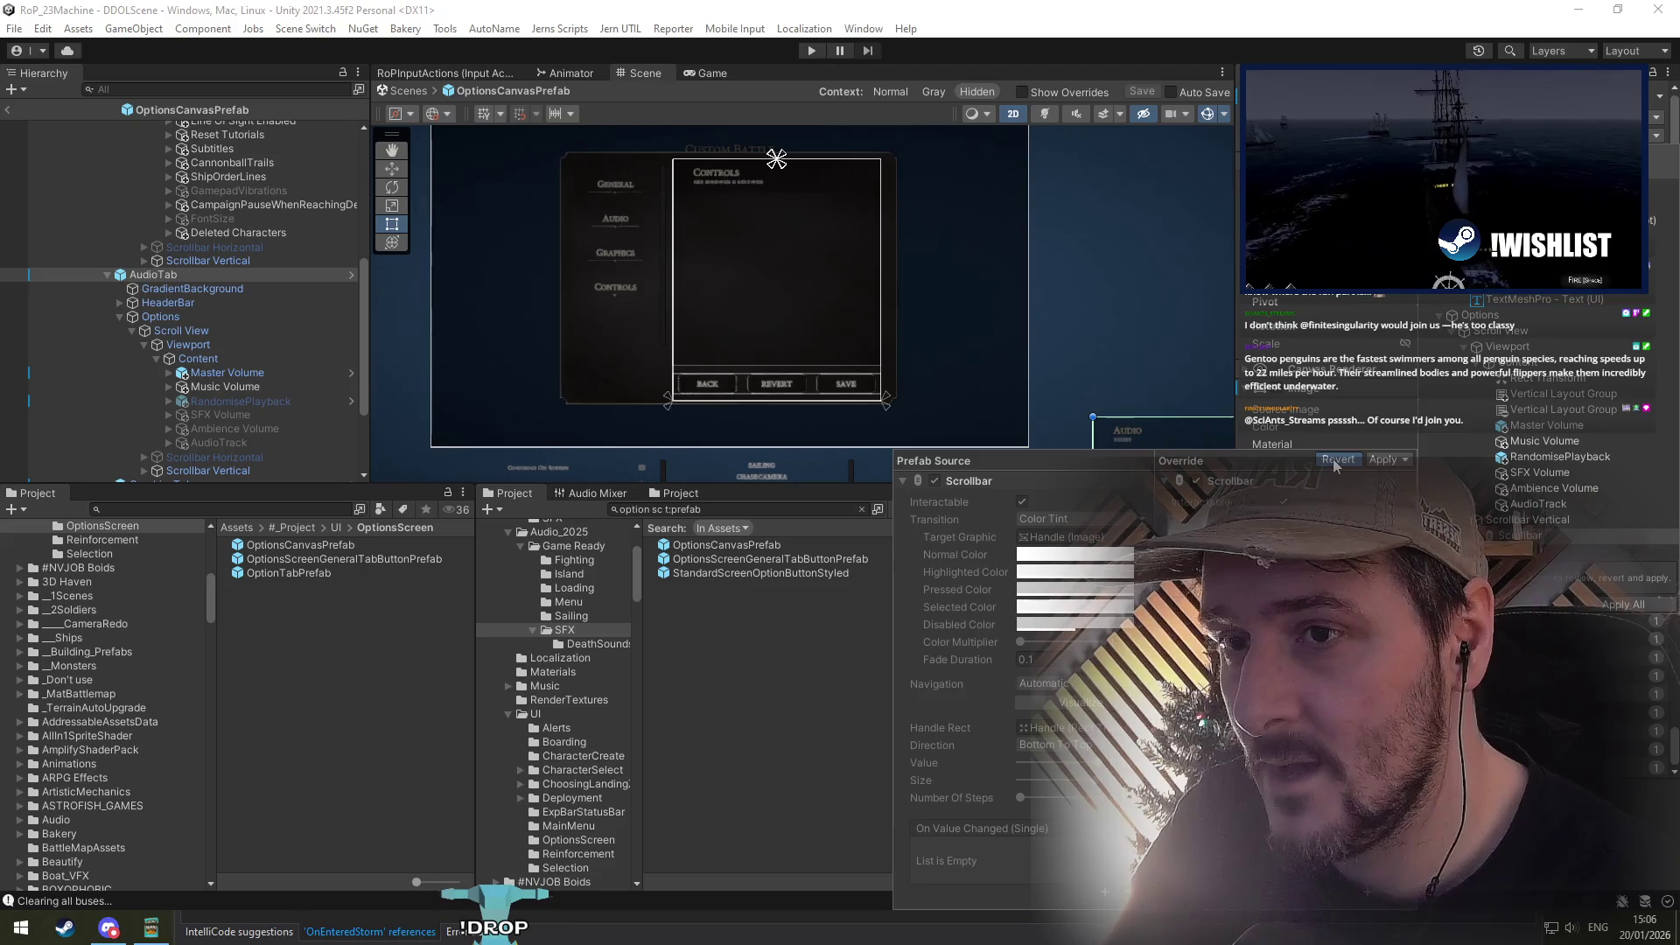
pyautogui.click(1335, 460)
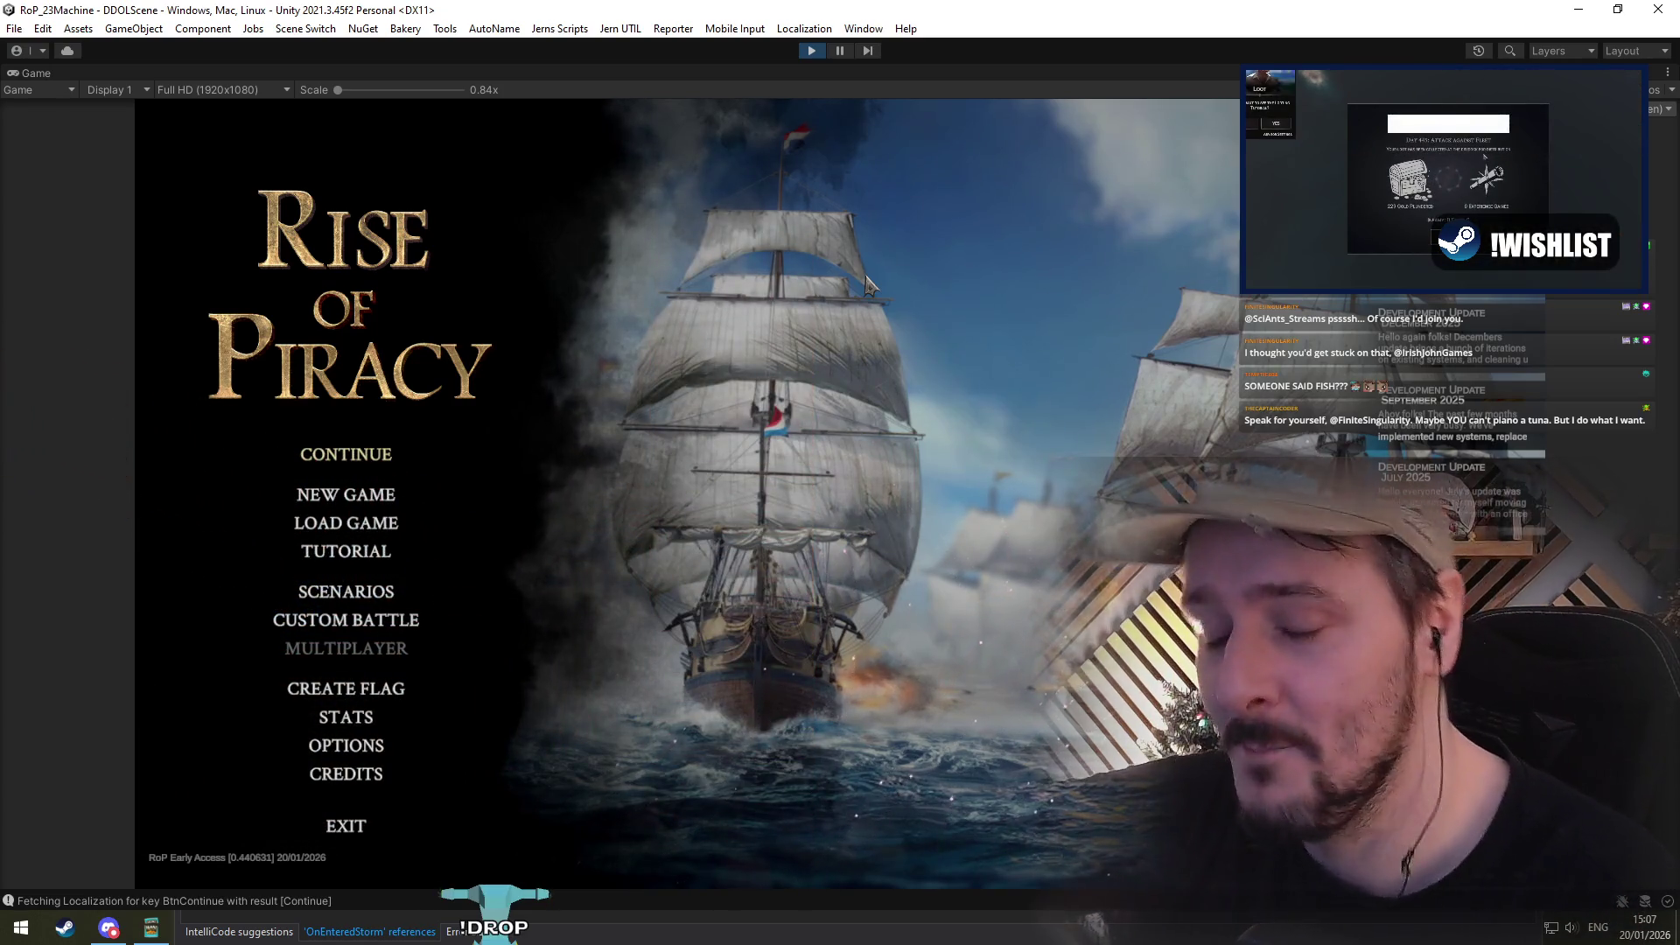
# Step: In the running game, view the Audio options page, then stop play mode
pyautogui.click(341, 751)
pyautogui.click(582, 358)
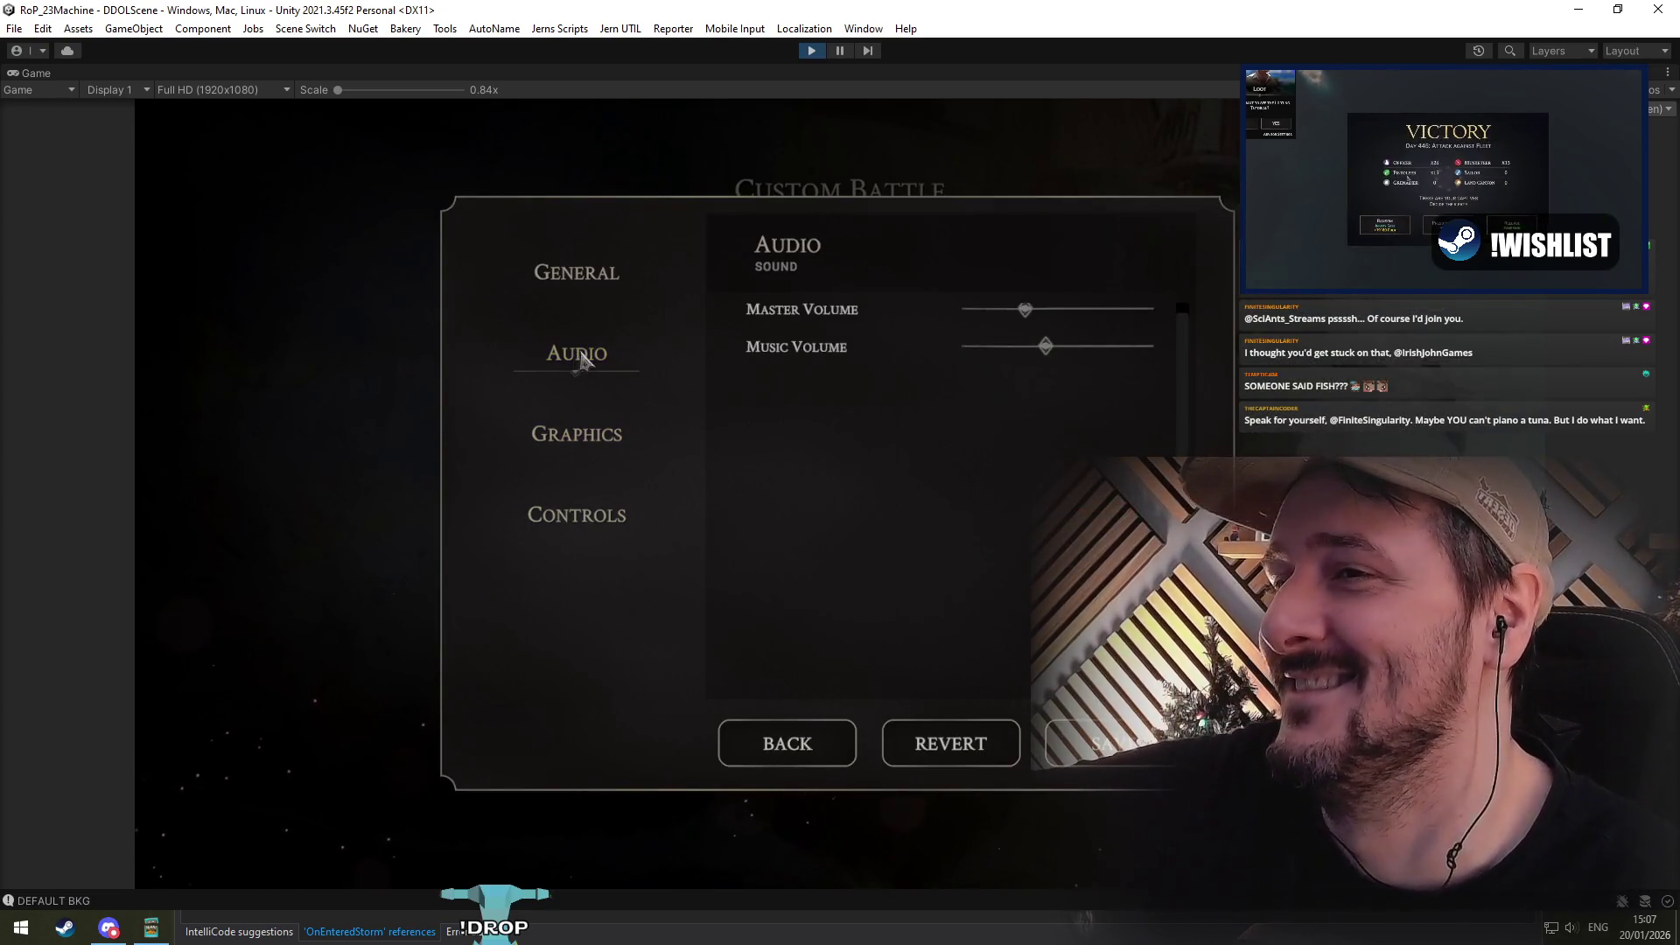
pyautogui.scroll(-2, 1050, 411)
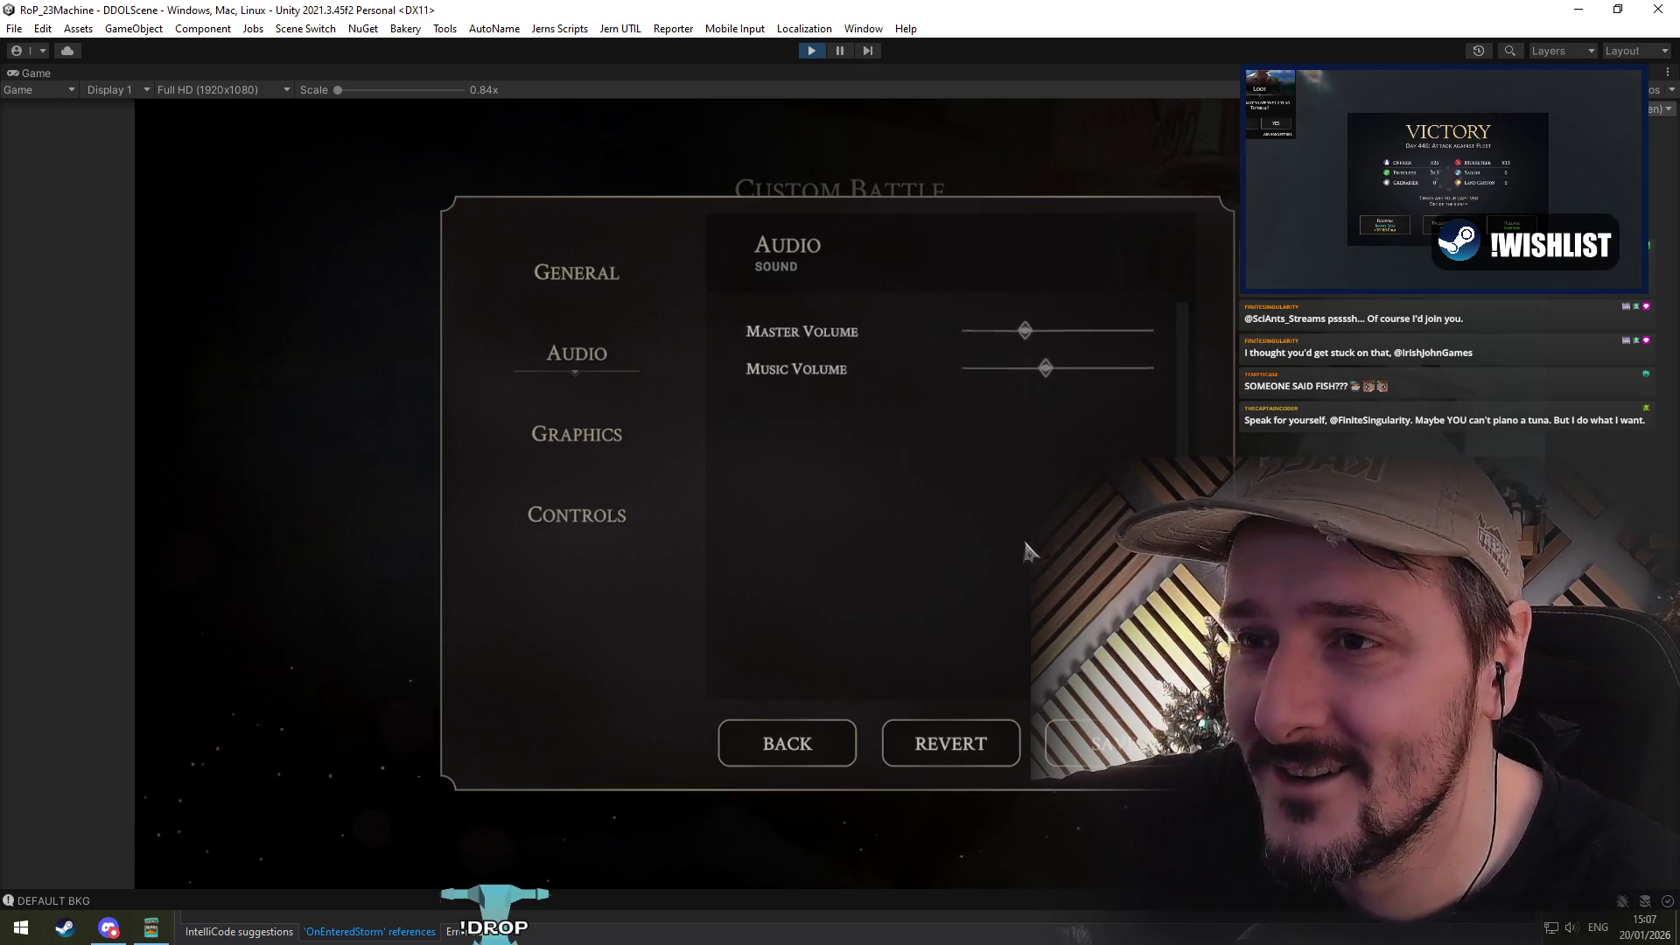
pyautogui.click(805, 52)
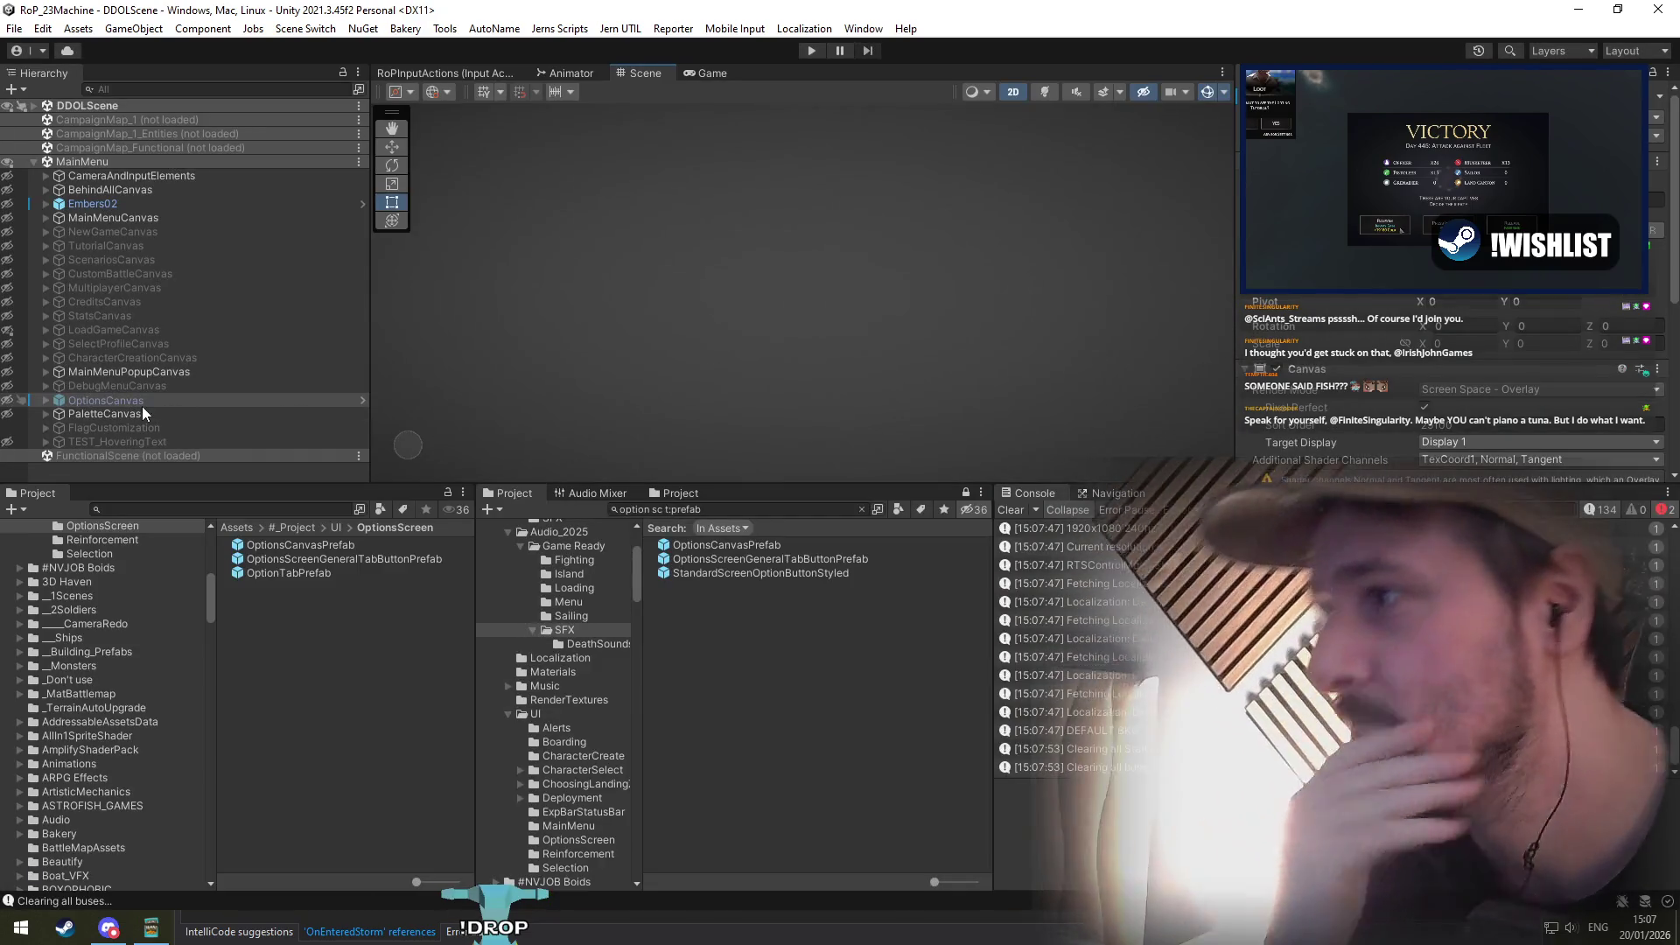
# Step: Open OptionsCanvasPrefab, select AudioTab, and revert its Scrollbar override to the source prefab
pyautogui.click(135, 375)
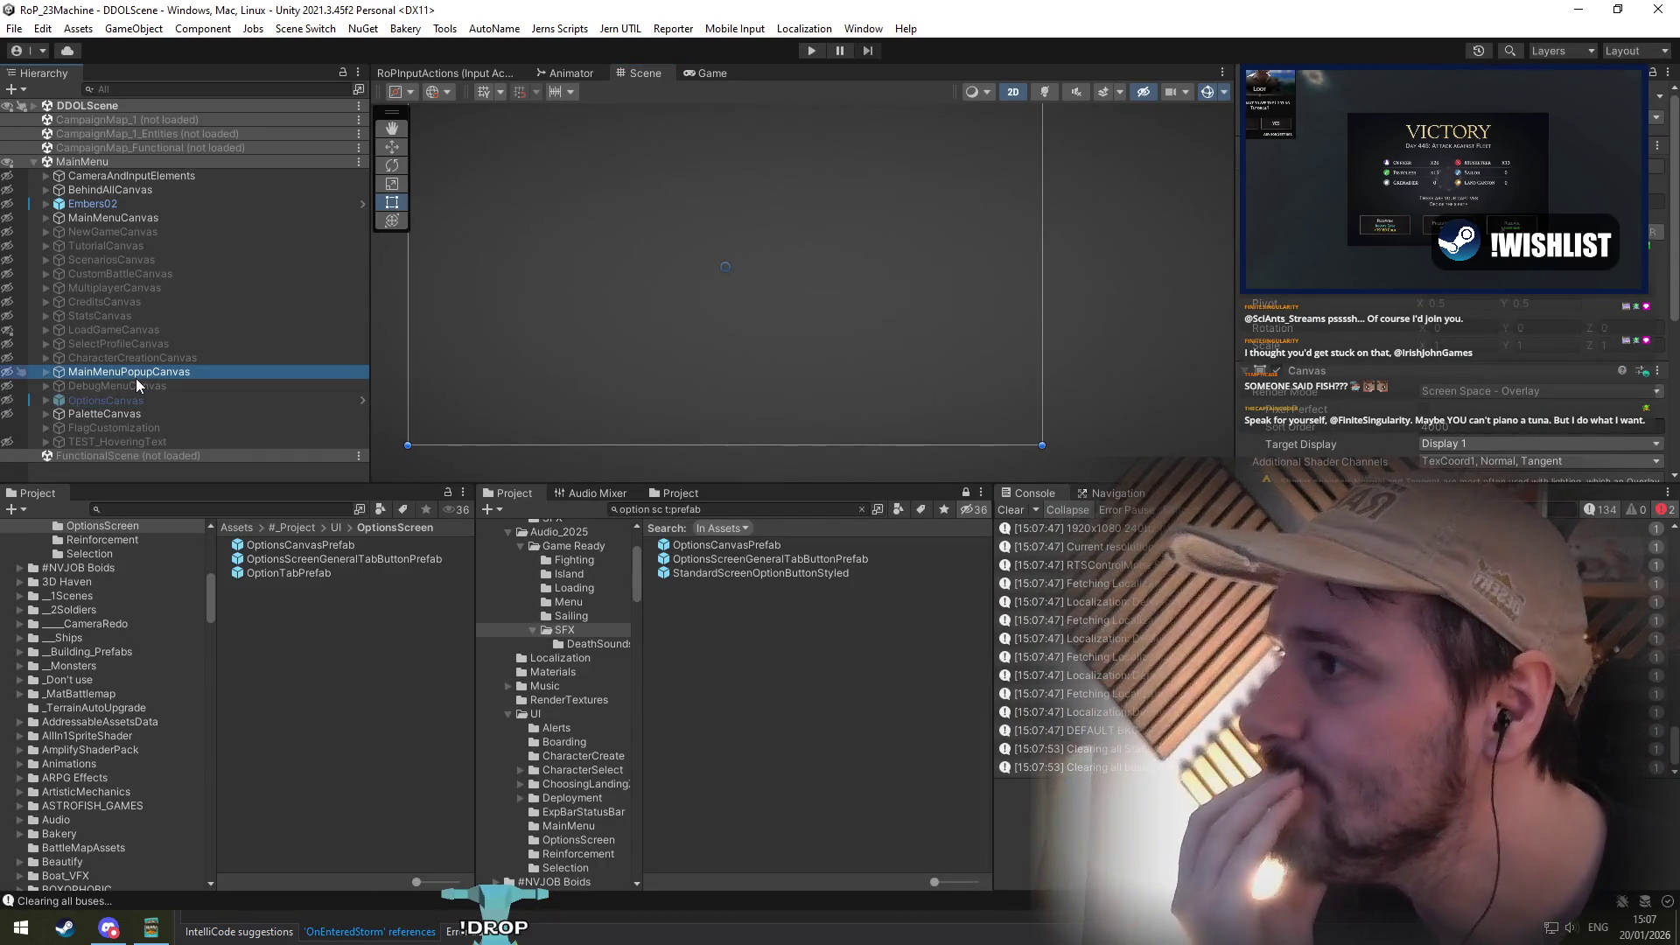
pyautogui.doubleClick(321, 572)
pyautogui.doubleClick(316, 544)
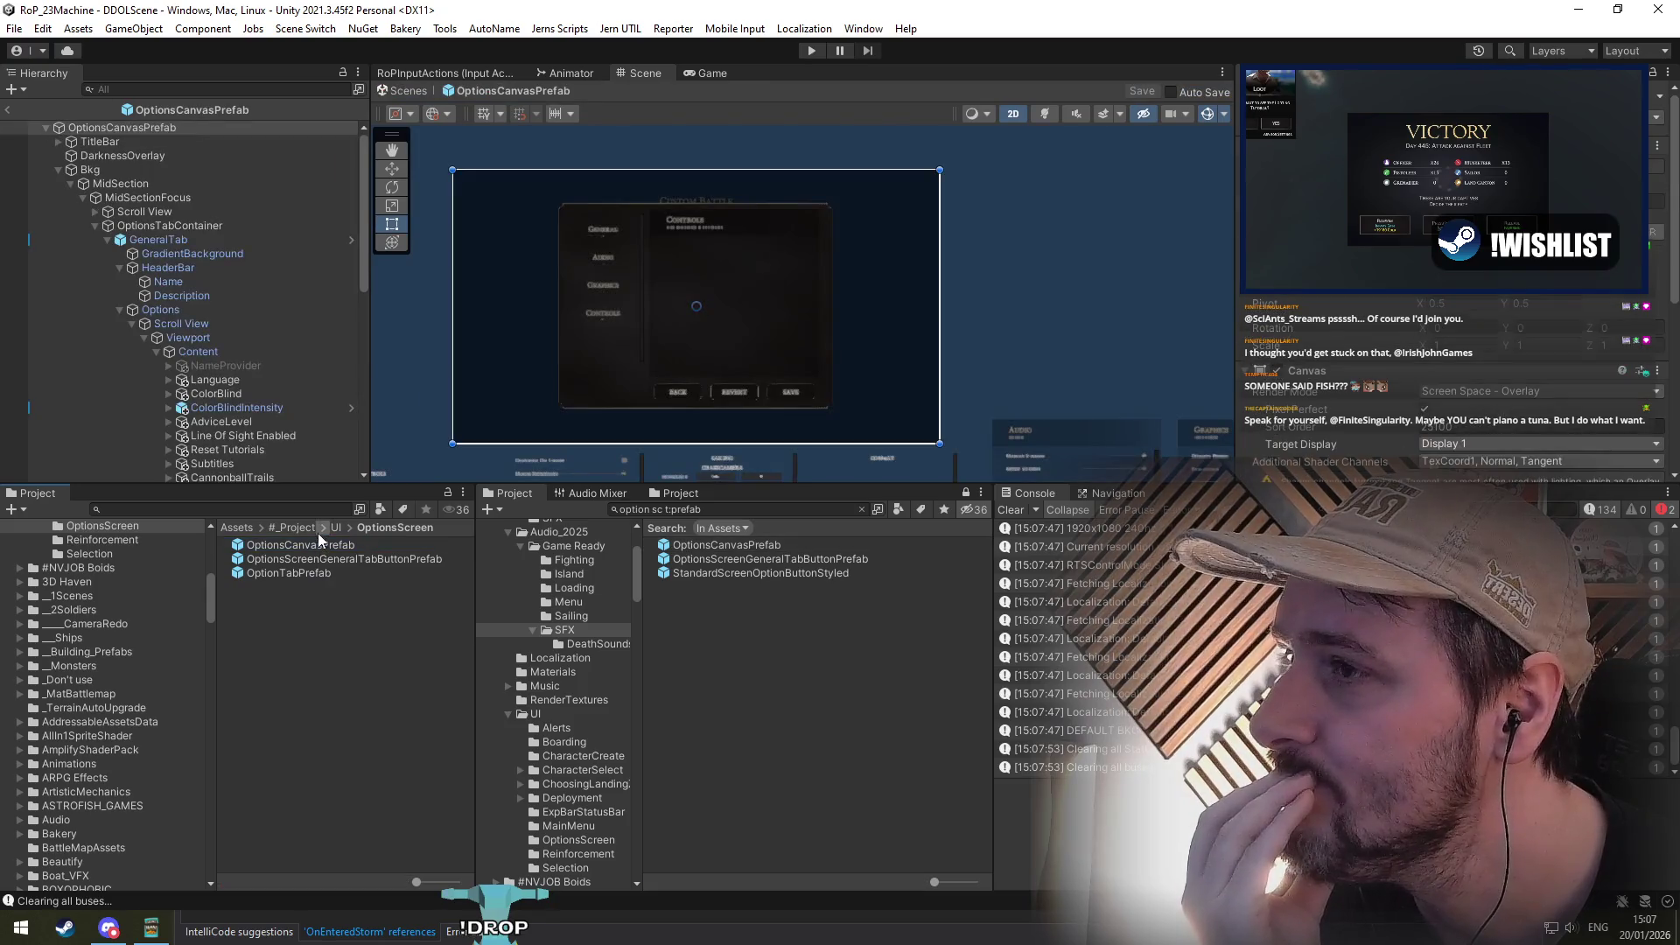
pyautogui.click(222, 274)
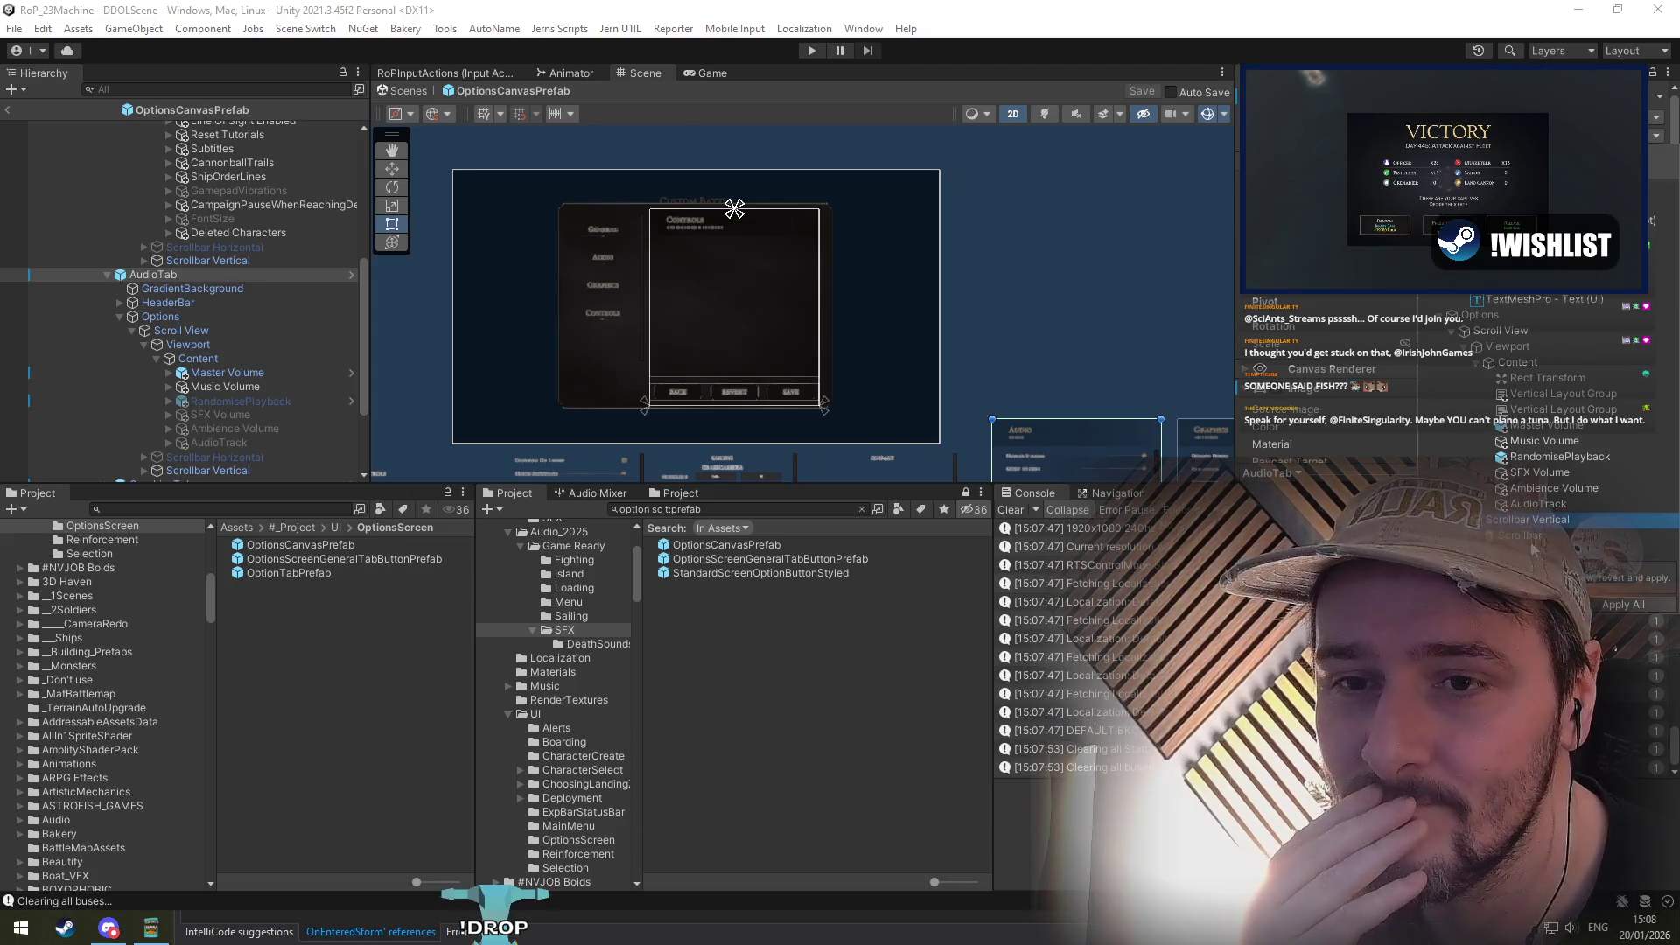
pyautogui.click(1530, 538)
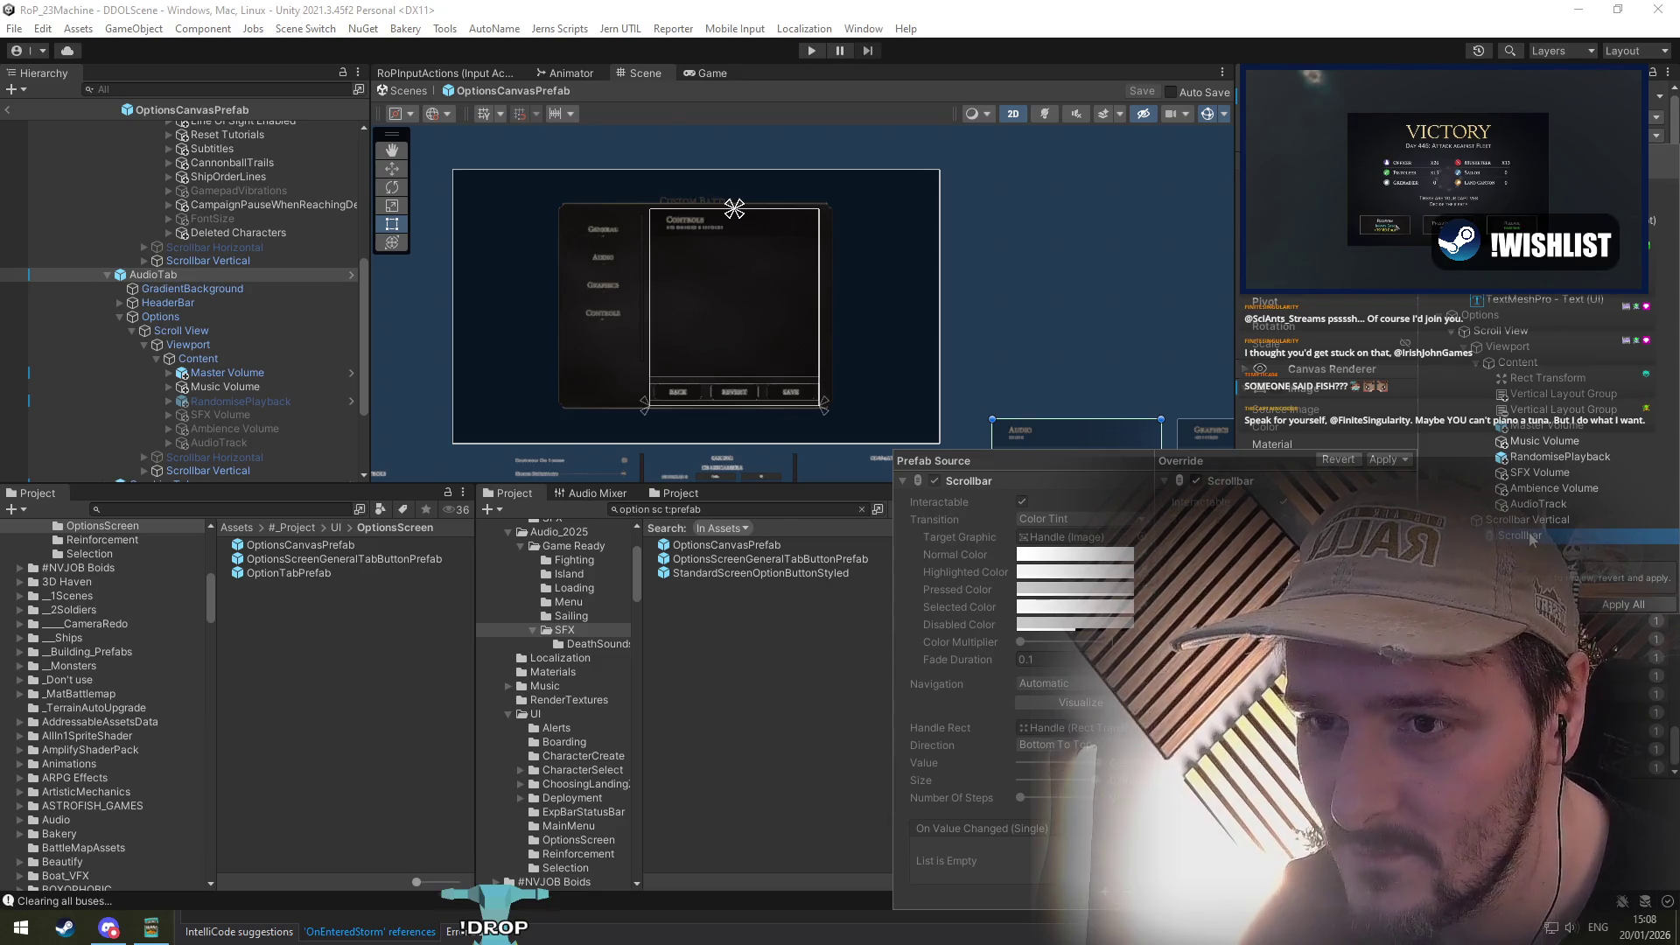
pyautogui.click(1526, 520)
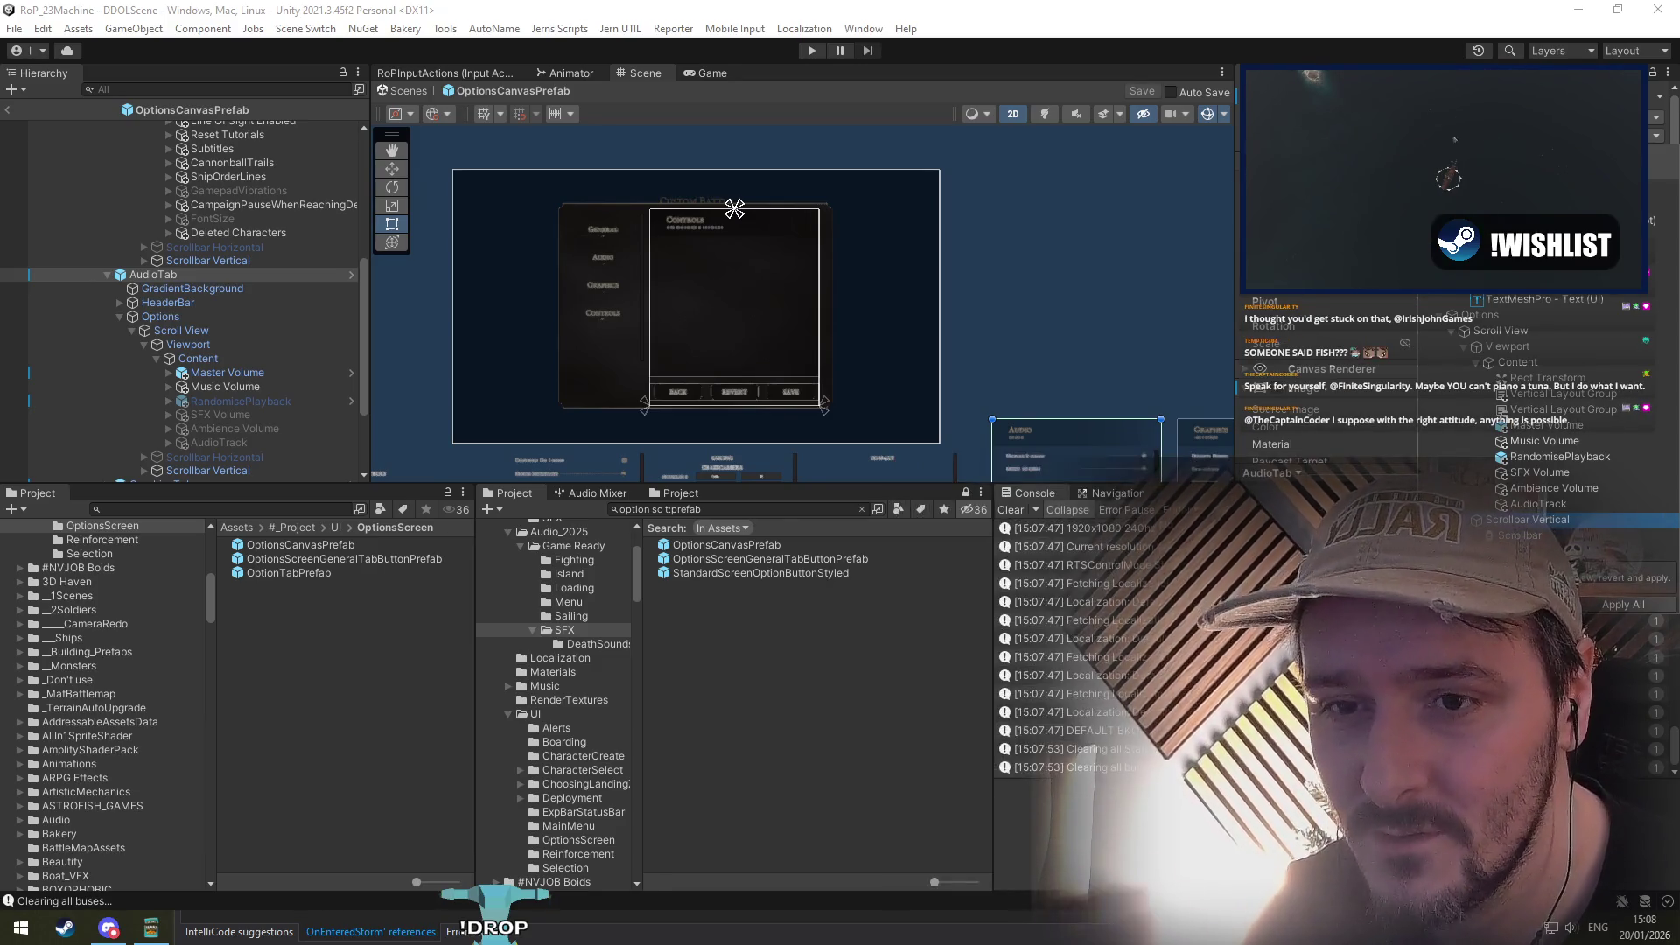
pyautogui.click(1522, 535)
pyautogui.click(1329, 461)
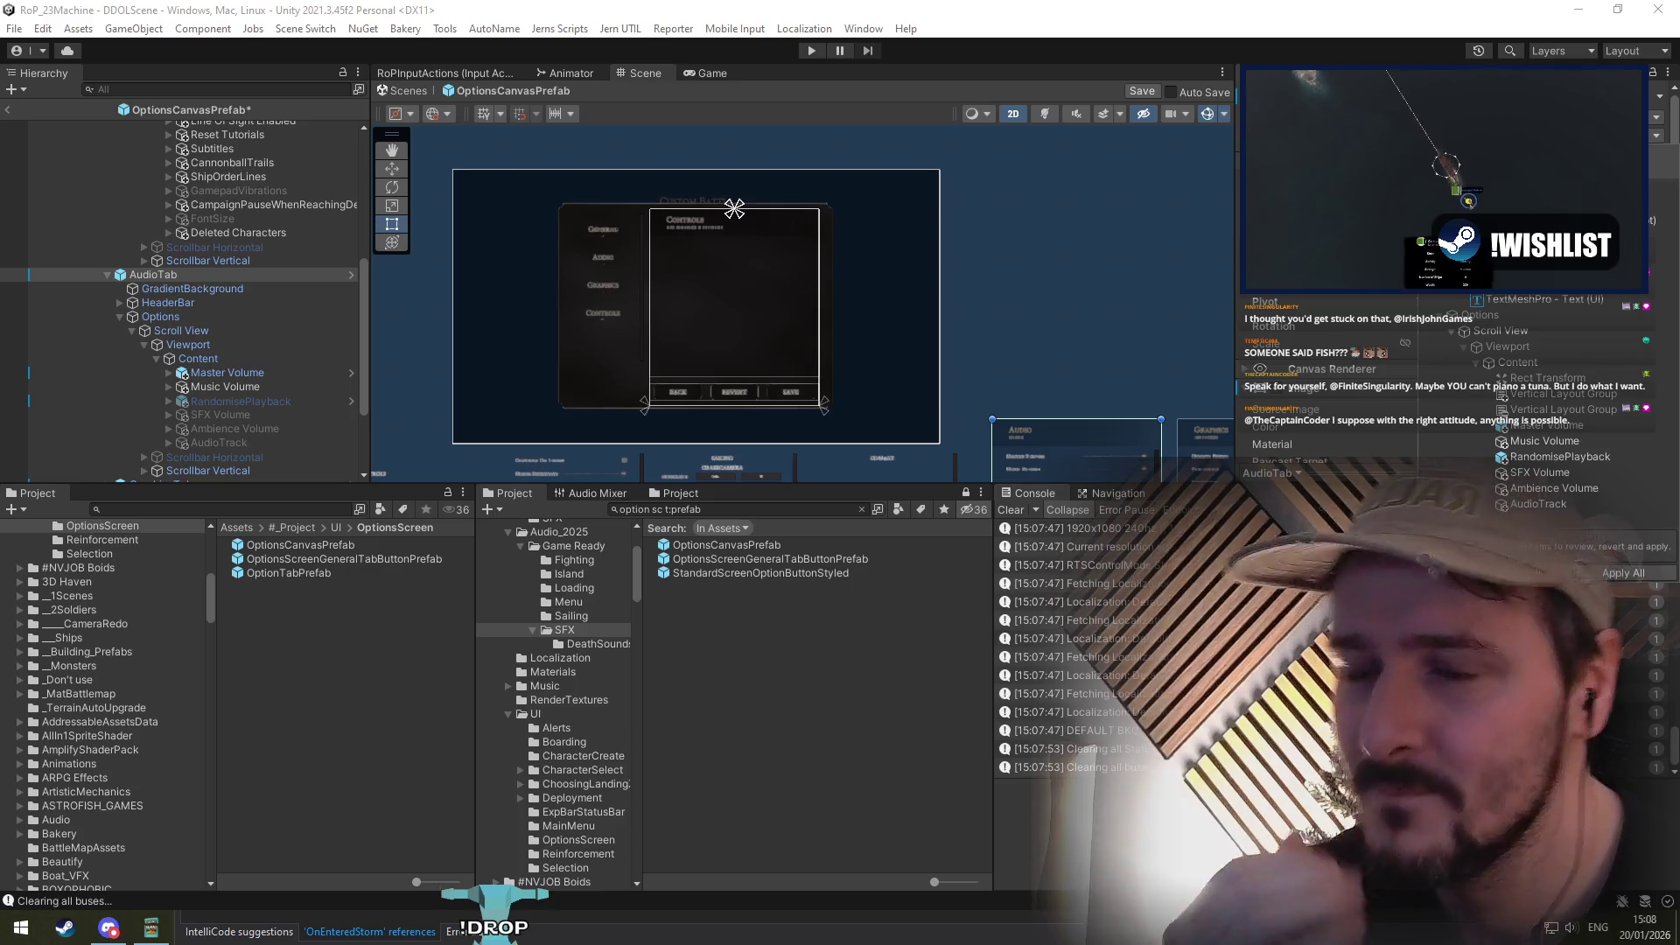
# Step: Review AudioTab's remaining overrides on the Scrollbar, Content, Options and OptionTabPrefab root
pyautogui.click(938, 281)
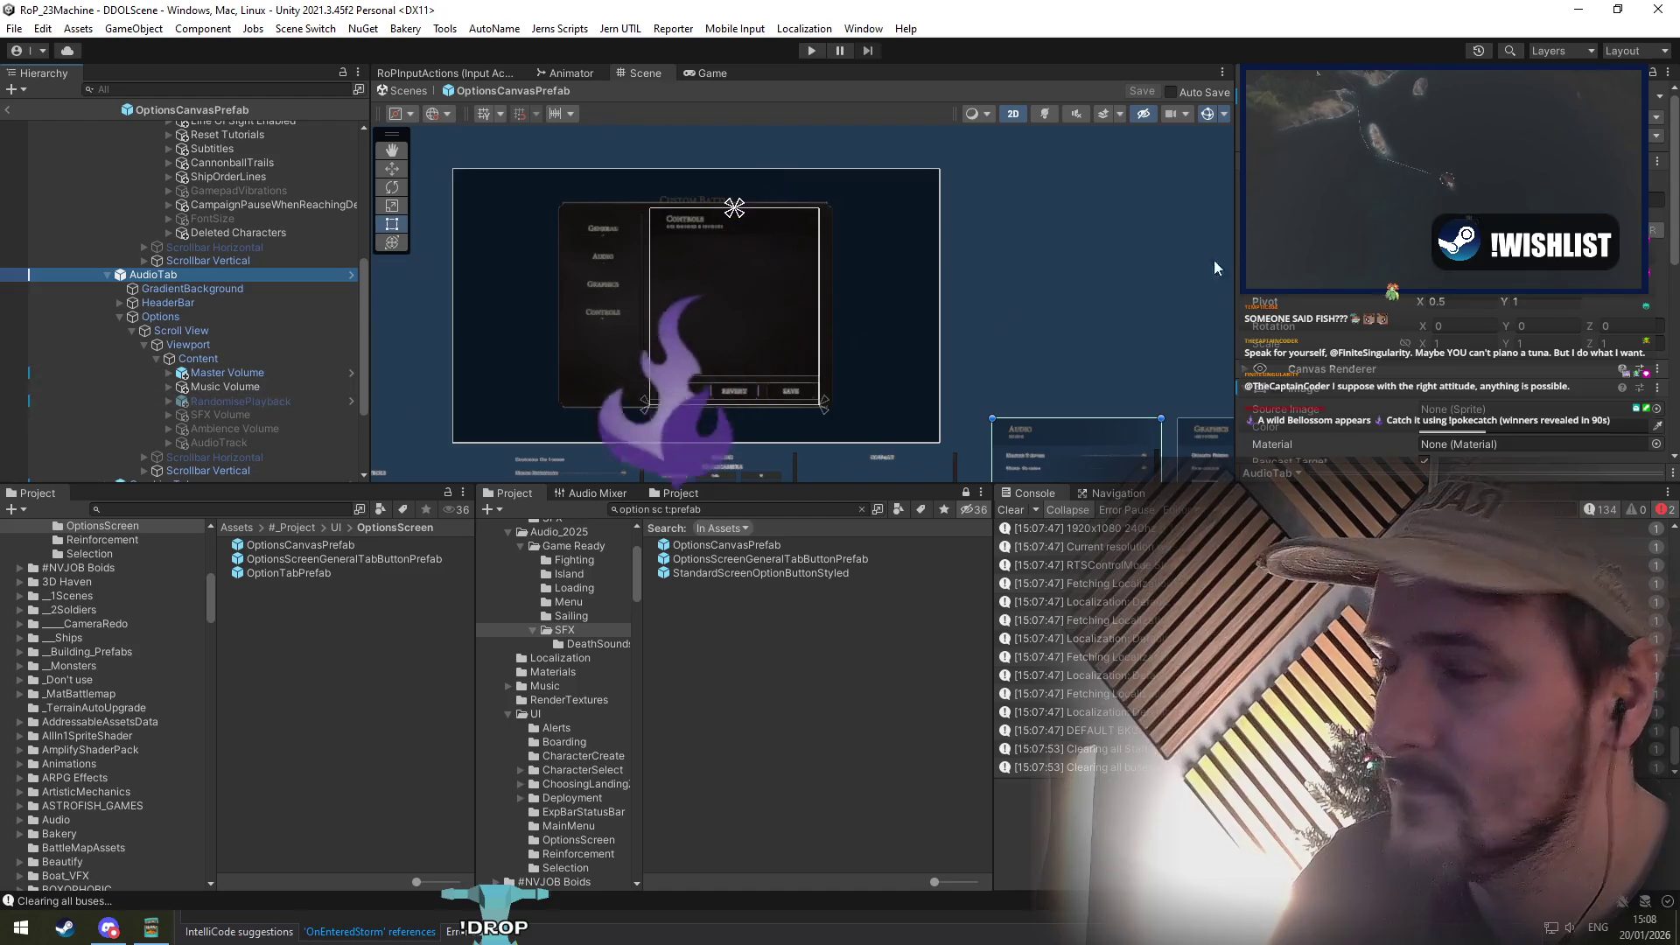
pyautogui.click(1628, 130)
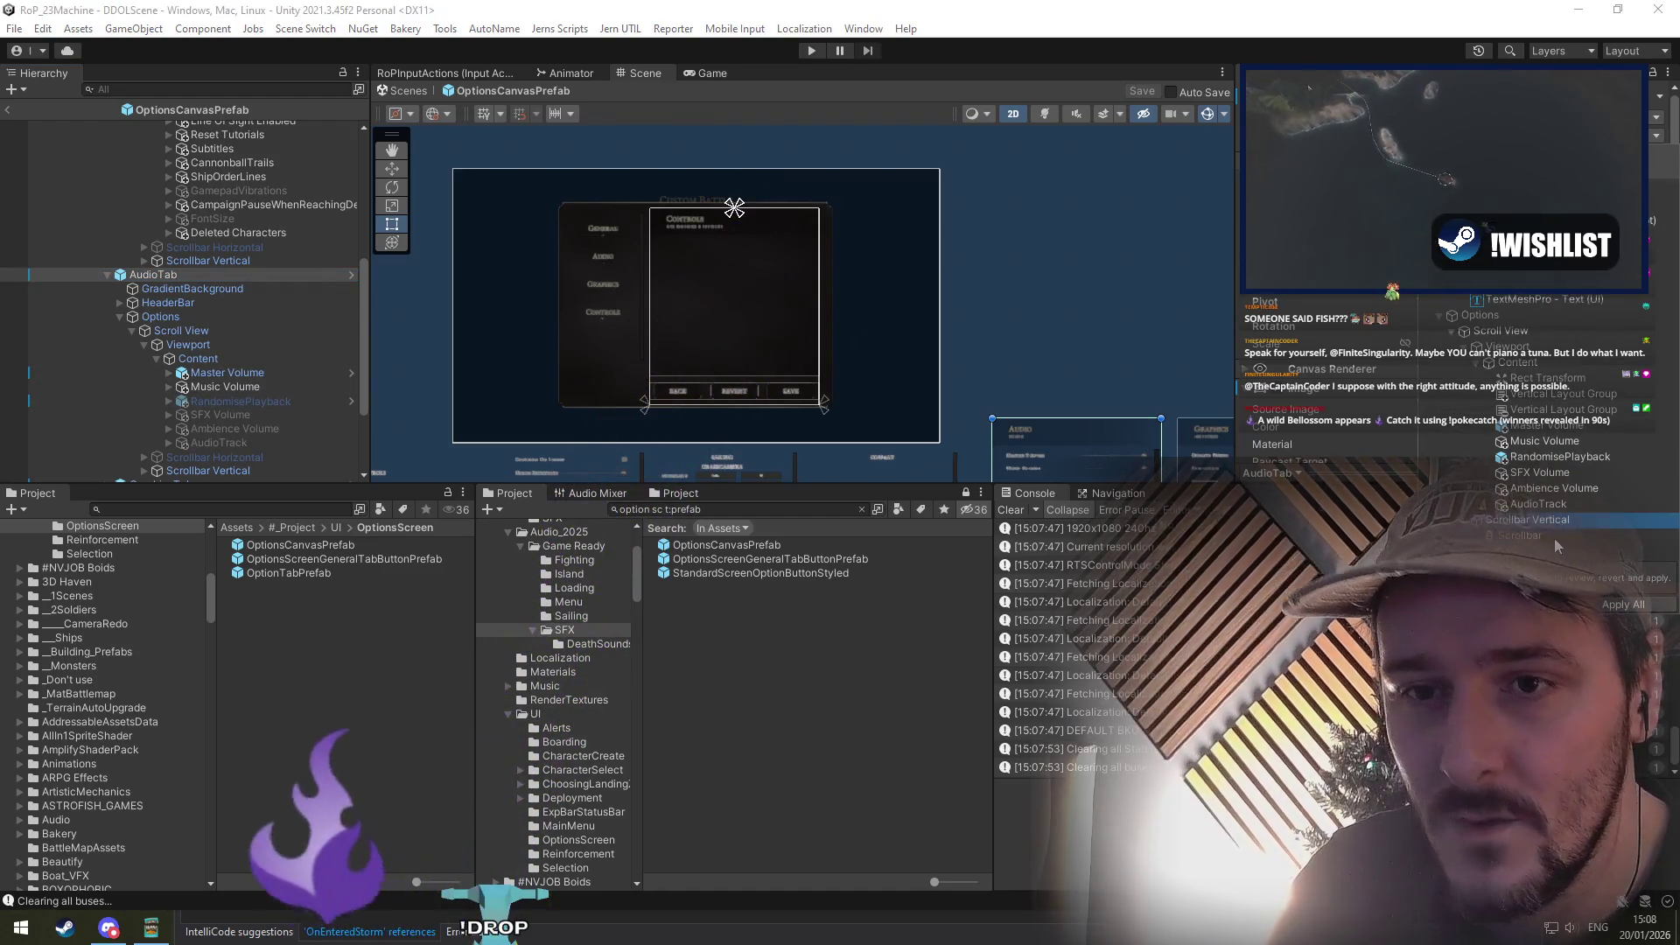
pyautogui.click(1555, 542)
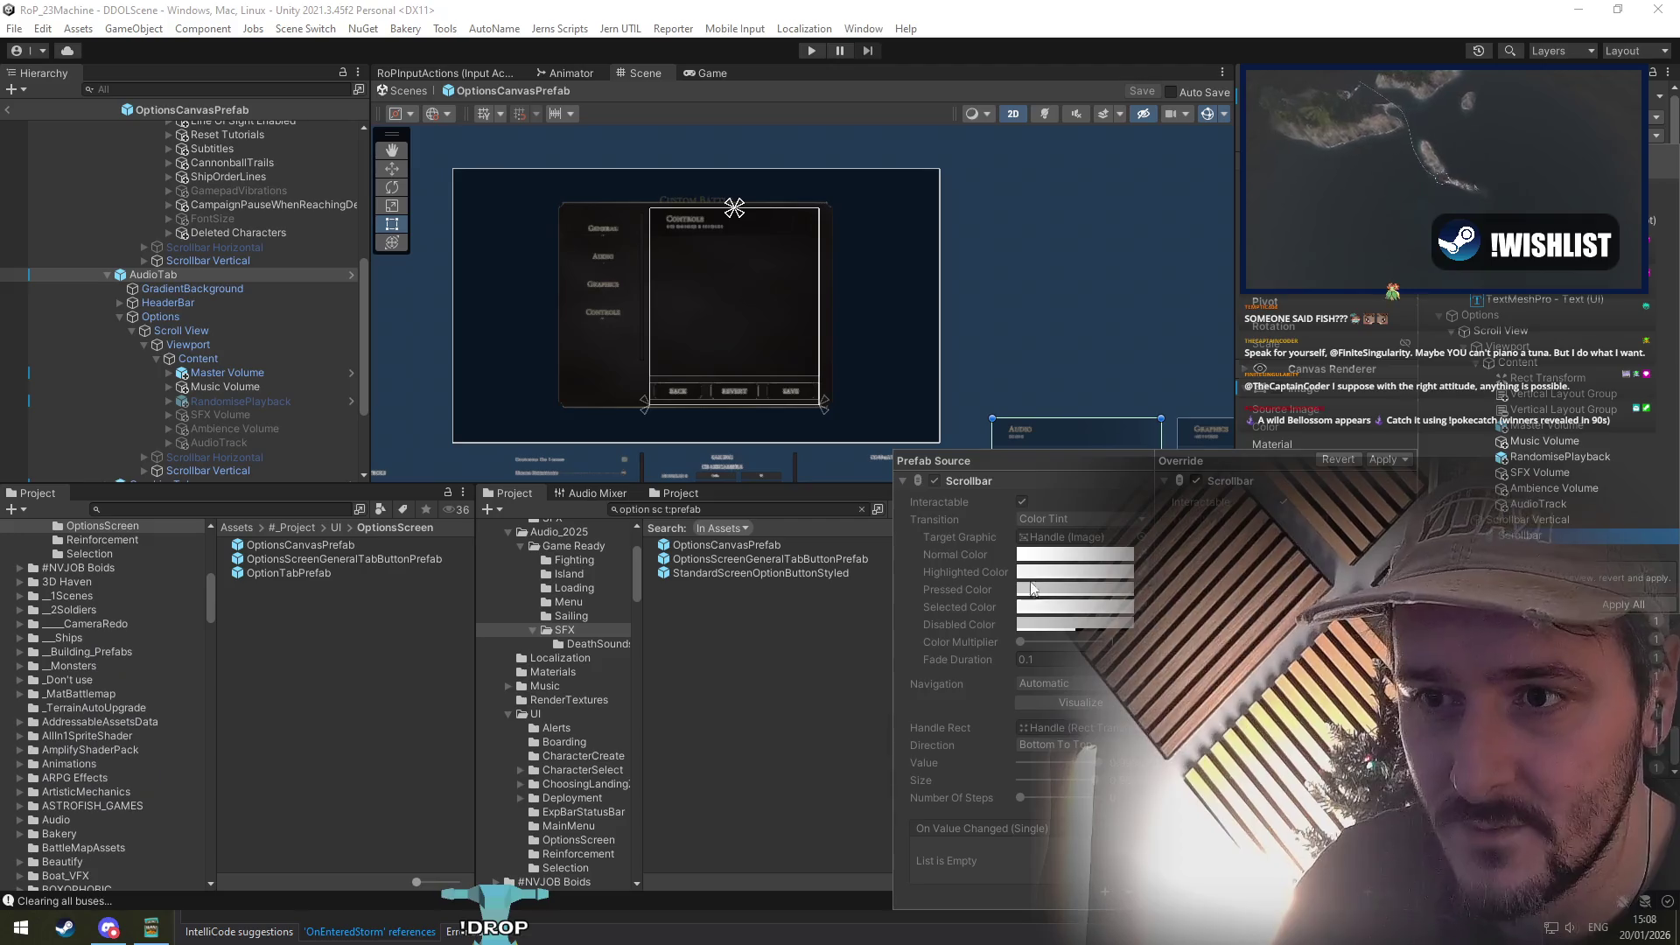
pyautogui.click(1533, 364)
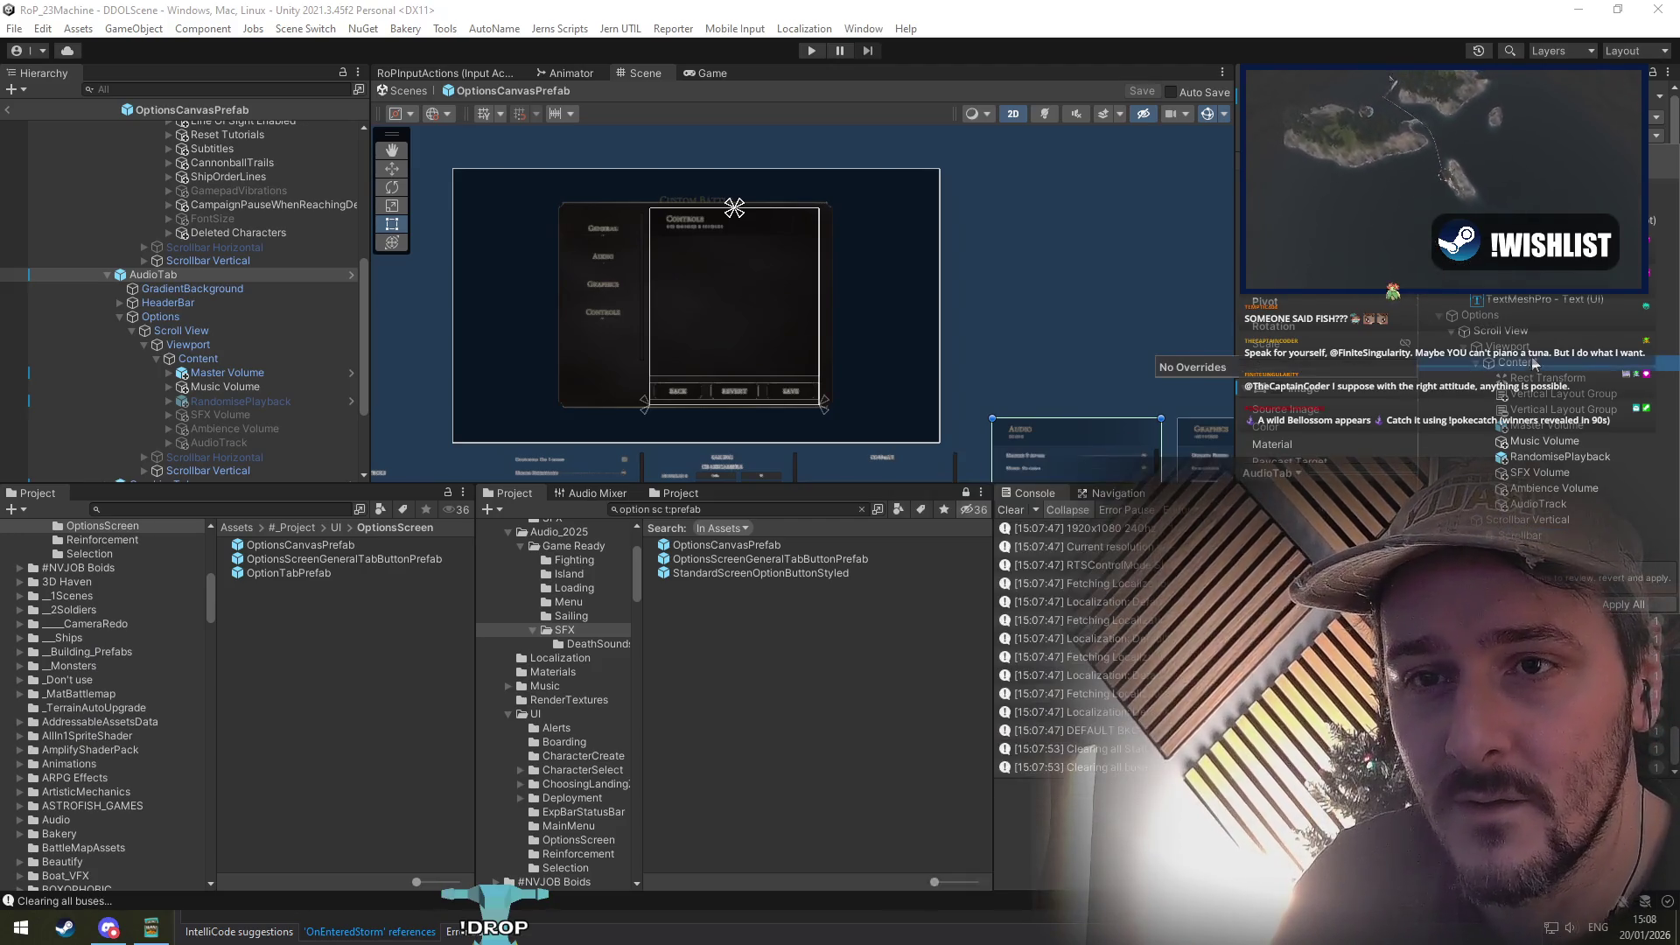
pyautogui.click(1518, 317)
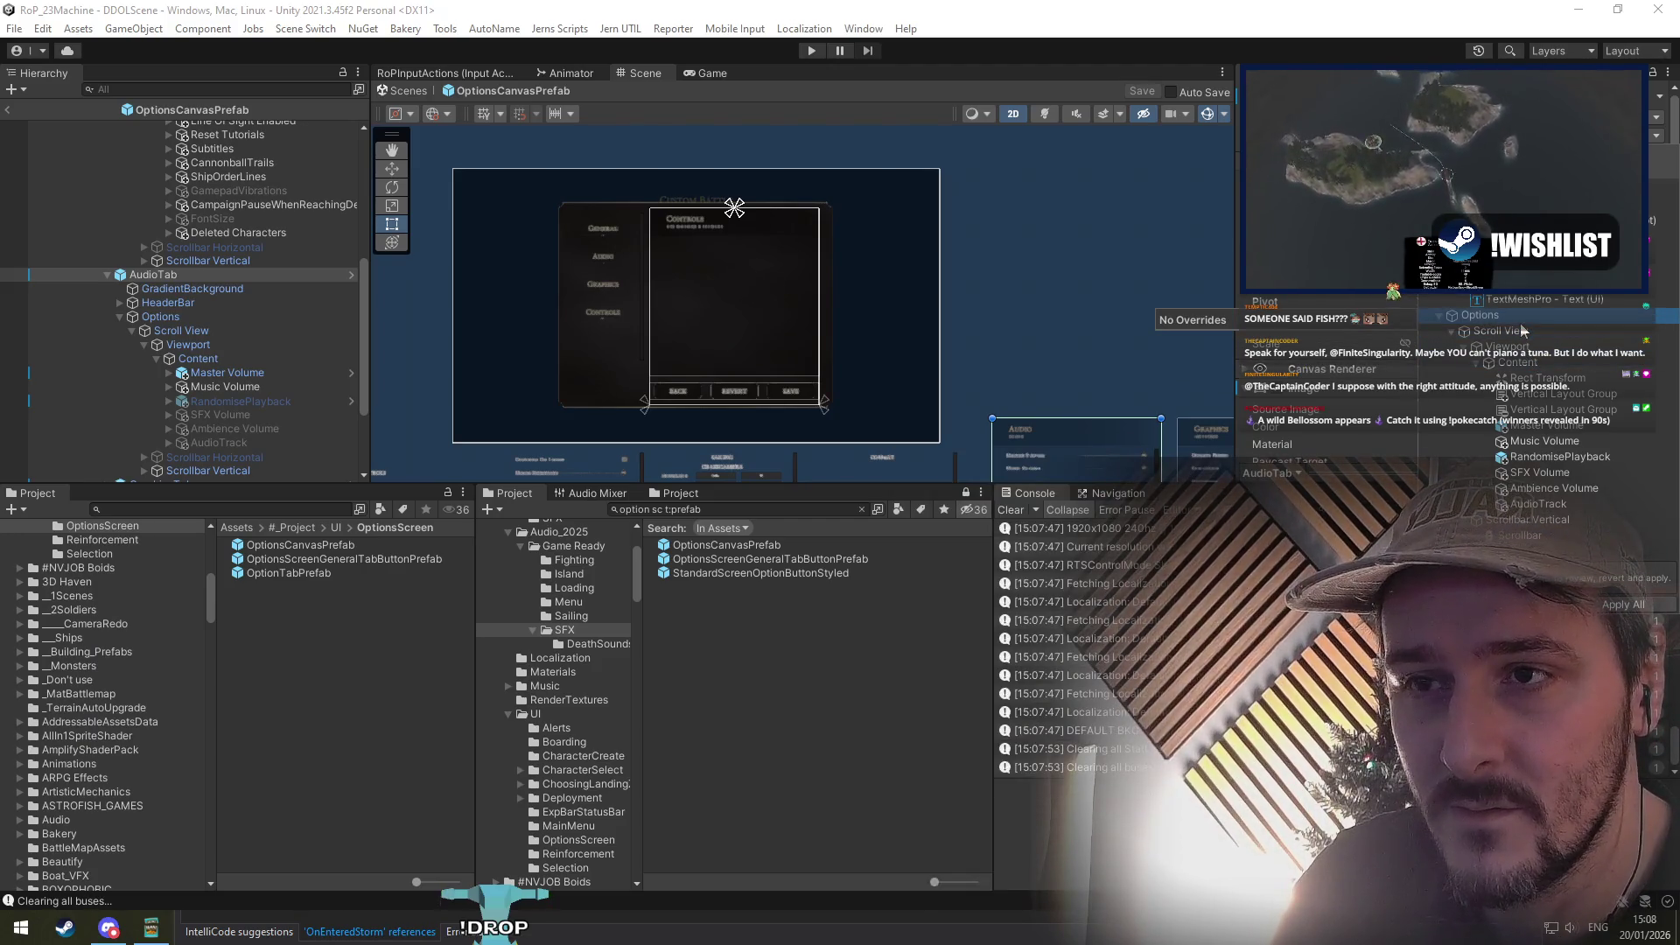
pyautogui.click(1522, 331)
pyautogui.click(1518, 362)
pyautogui.click(1544, 537)
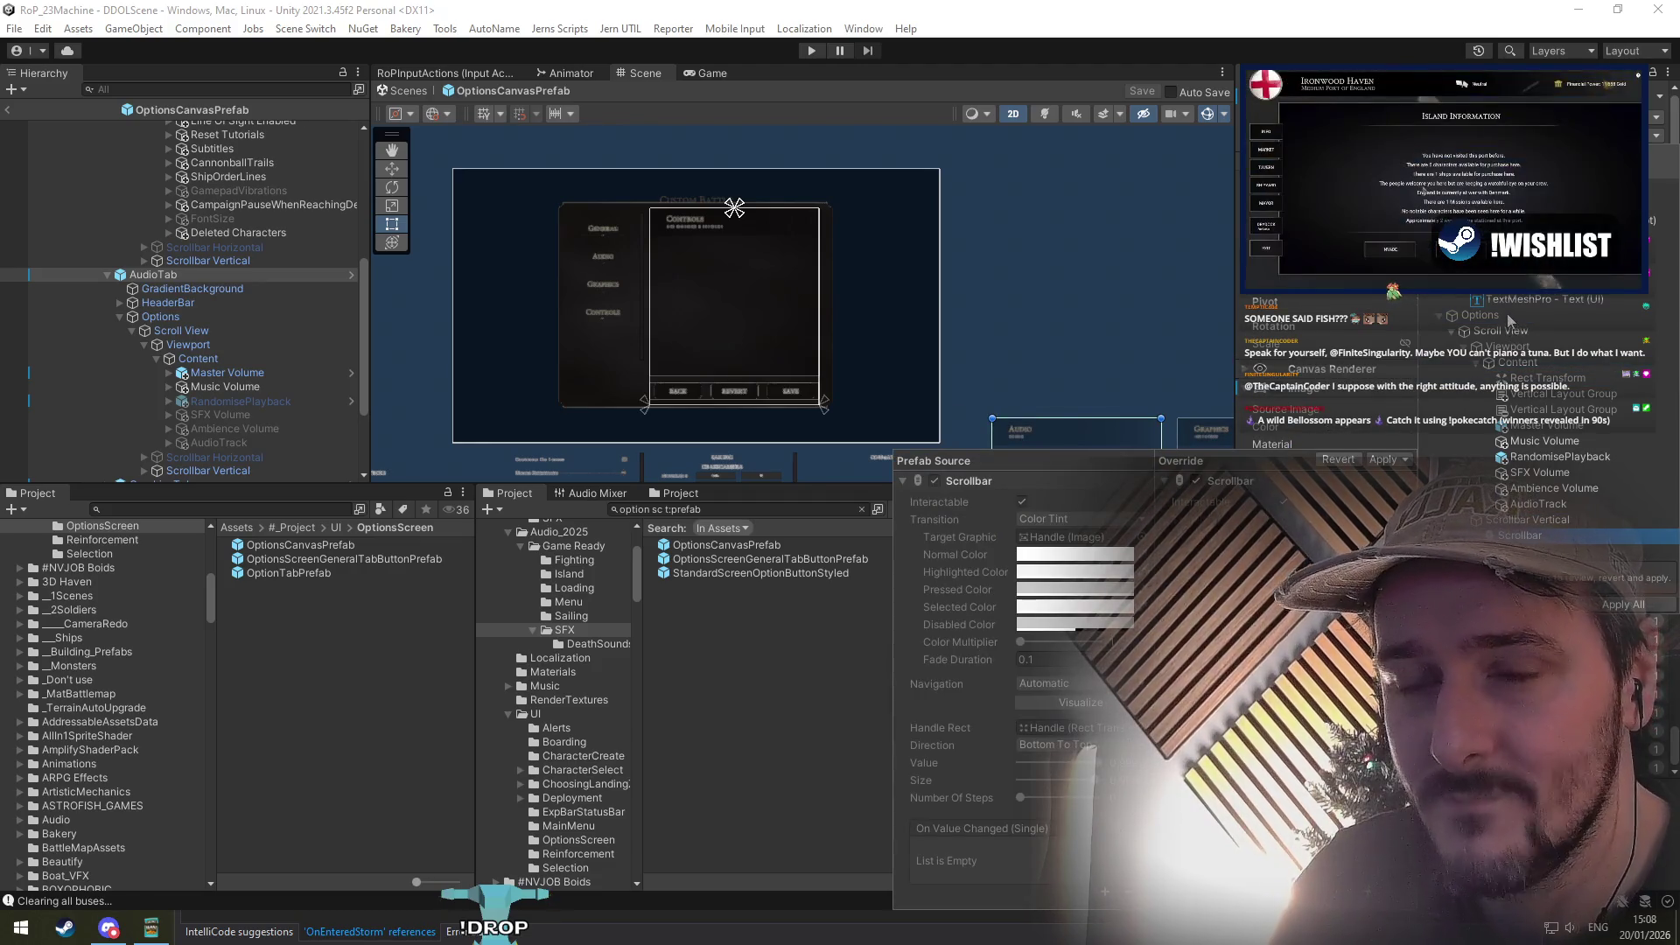
pyautogui.click(1487, 189)
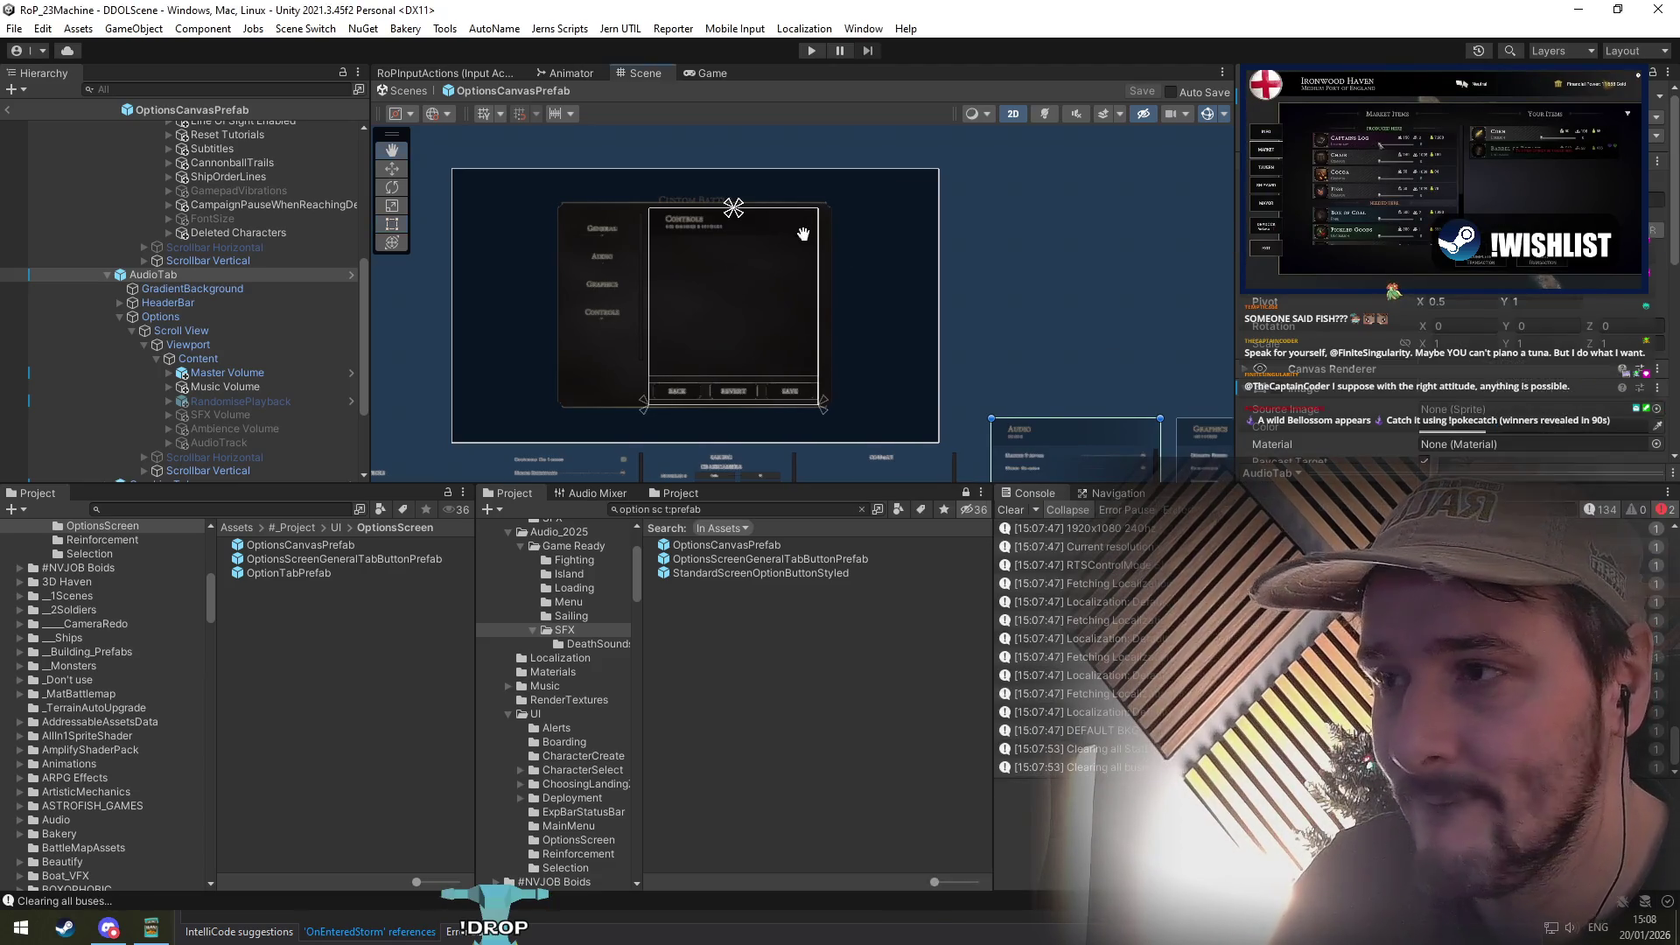
# Step: Frame the Audio panel and step through its setting rows up to Master Volume
pyautogui.press('f')
pyautogui.scroll(2, 832, 355)
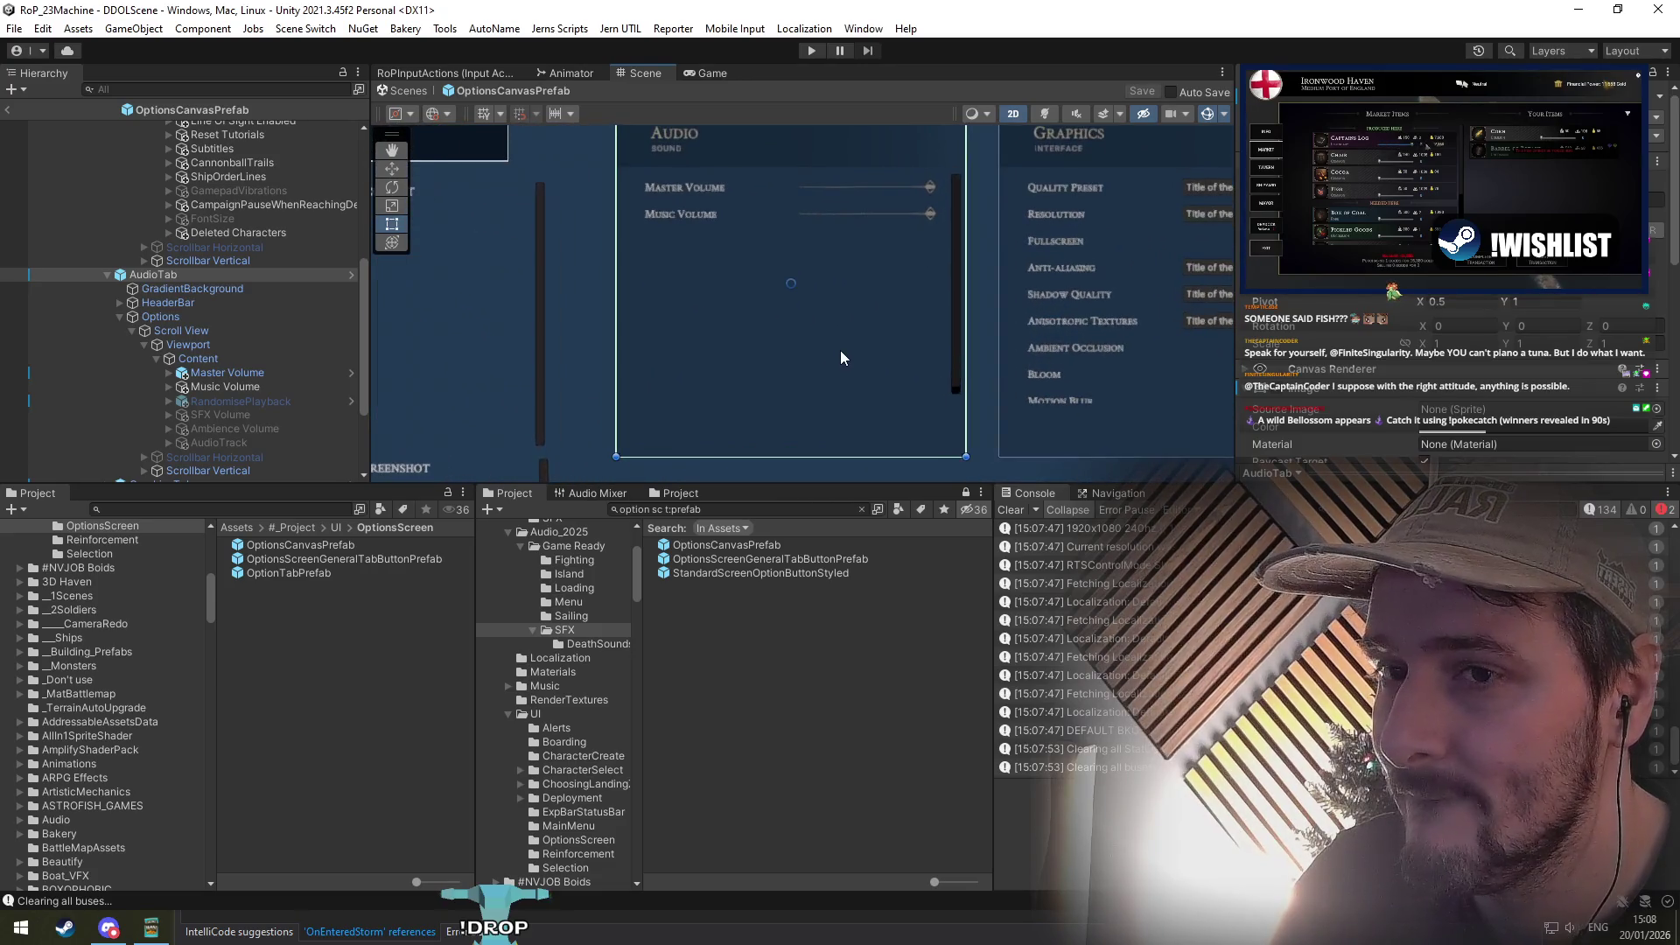
pyautogui.click(228, 424)
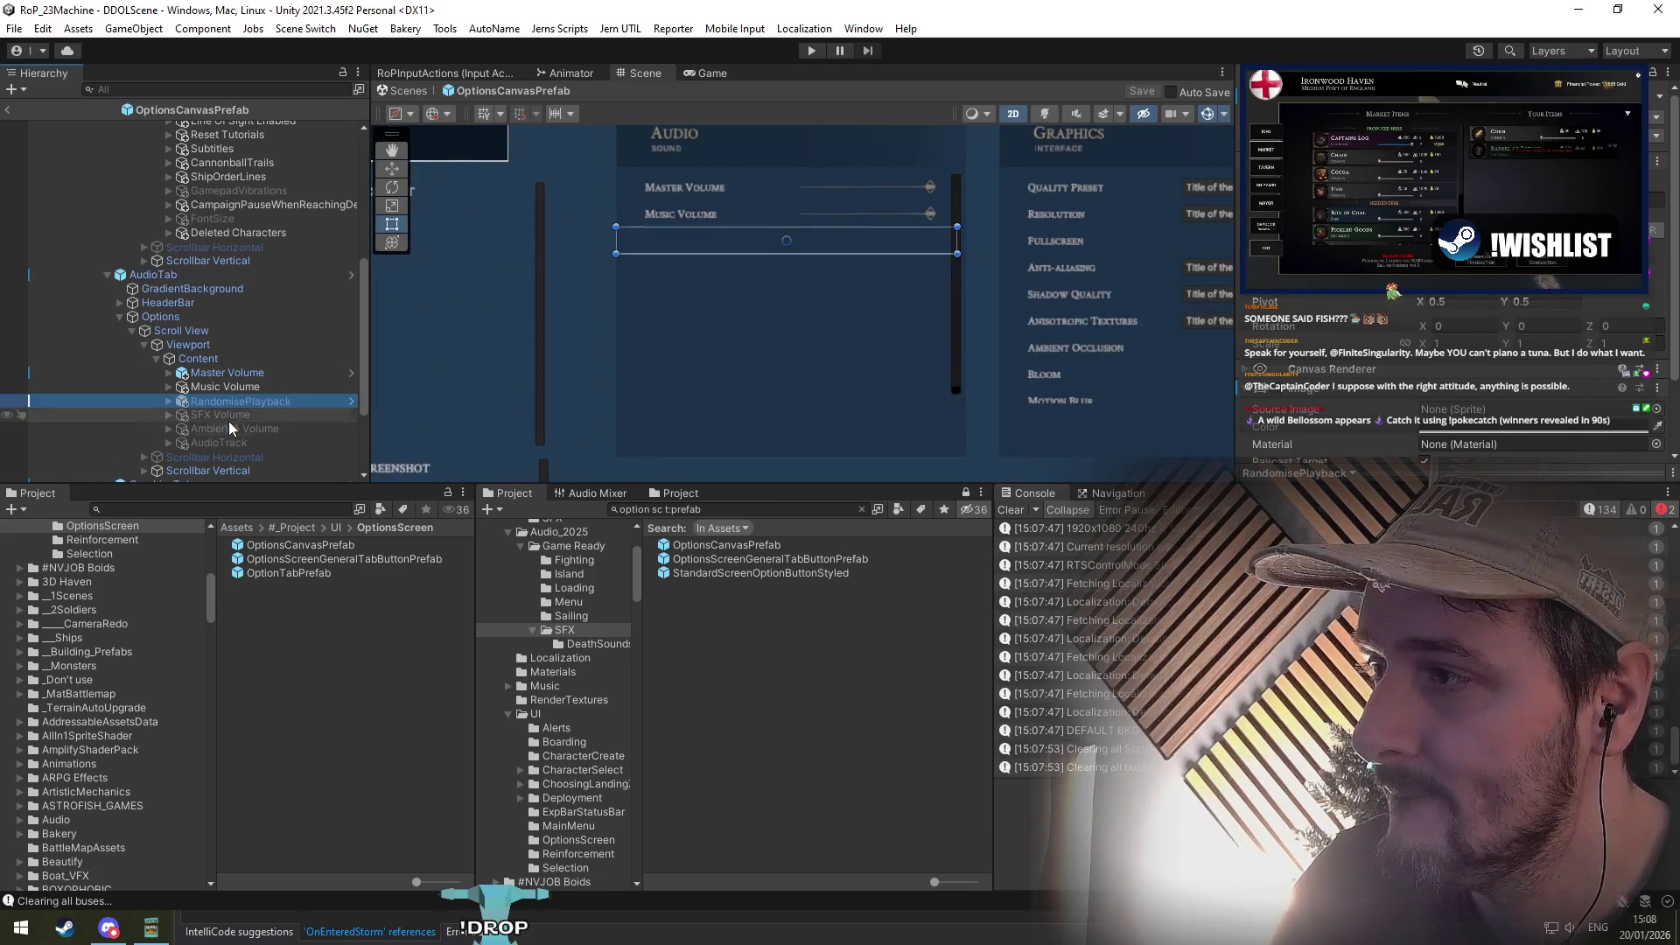
pyautogui.click(227, 440)
pyautogui.click(229, 428)
pyautogui.click(236, 443)
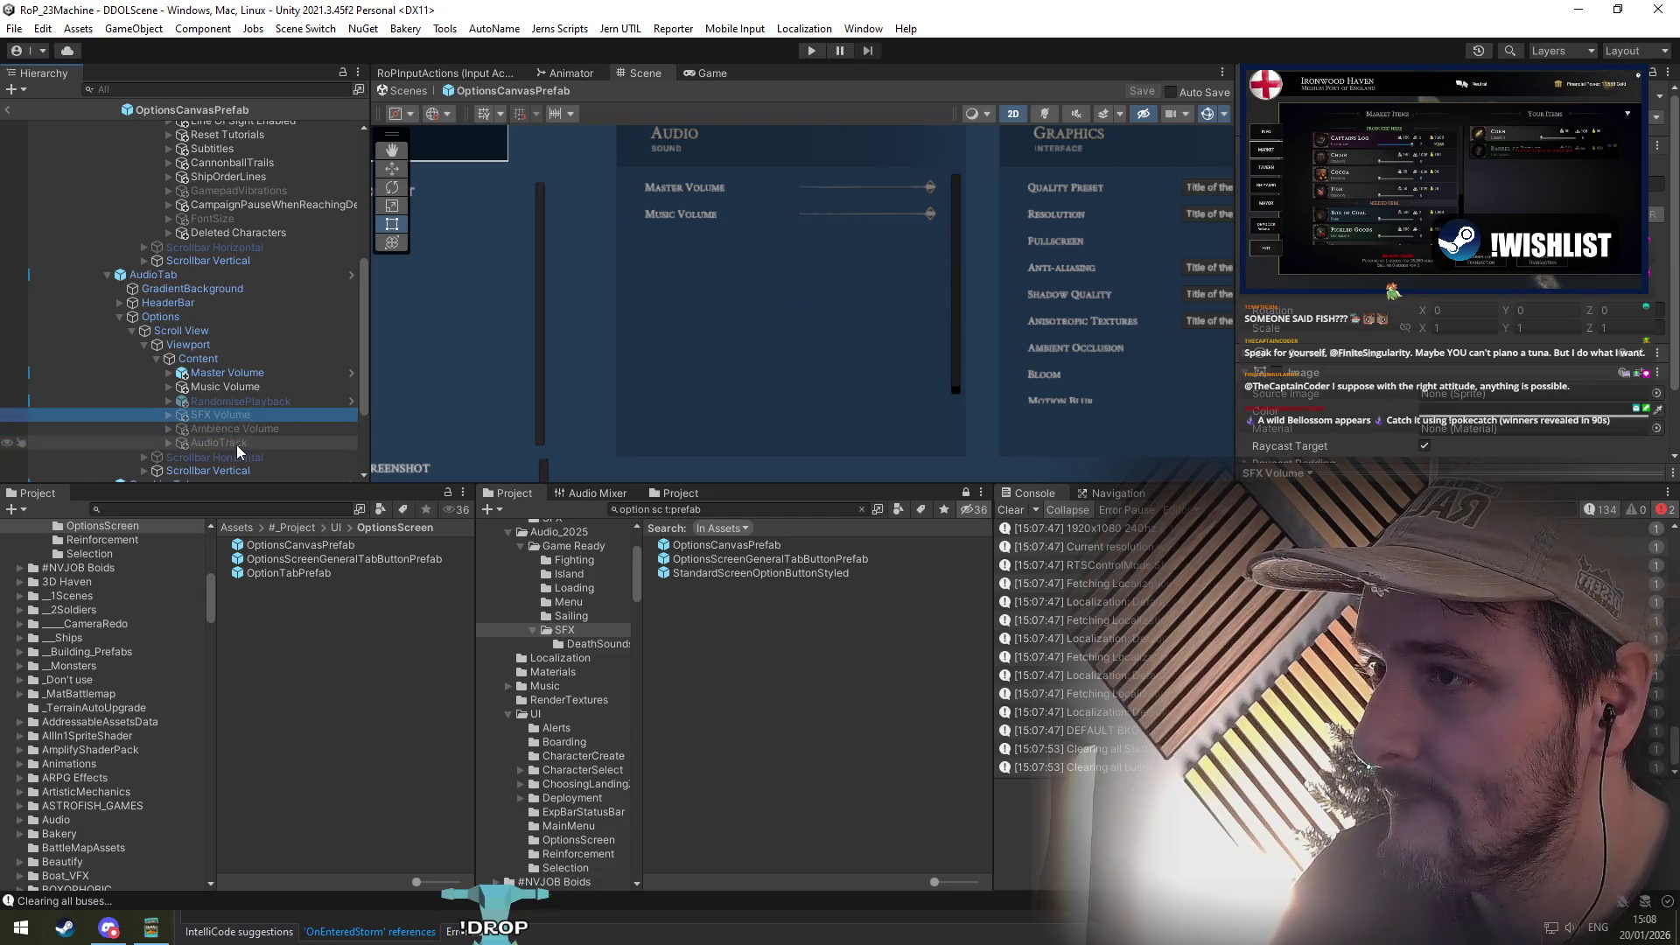
pyautogui.click(233, 388)
pyautogui.click(235, 374)
pyautogui.scroll(2, 967, 263)
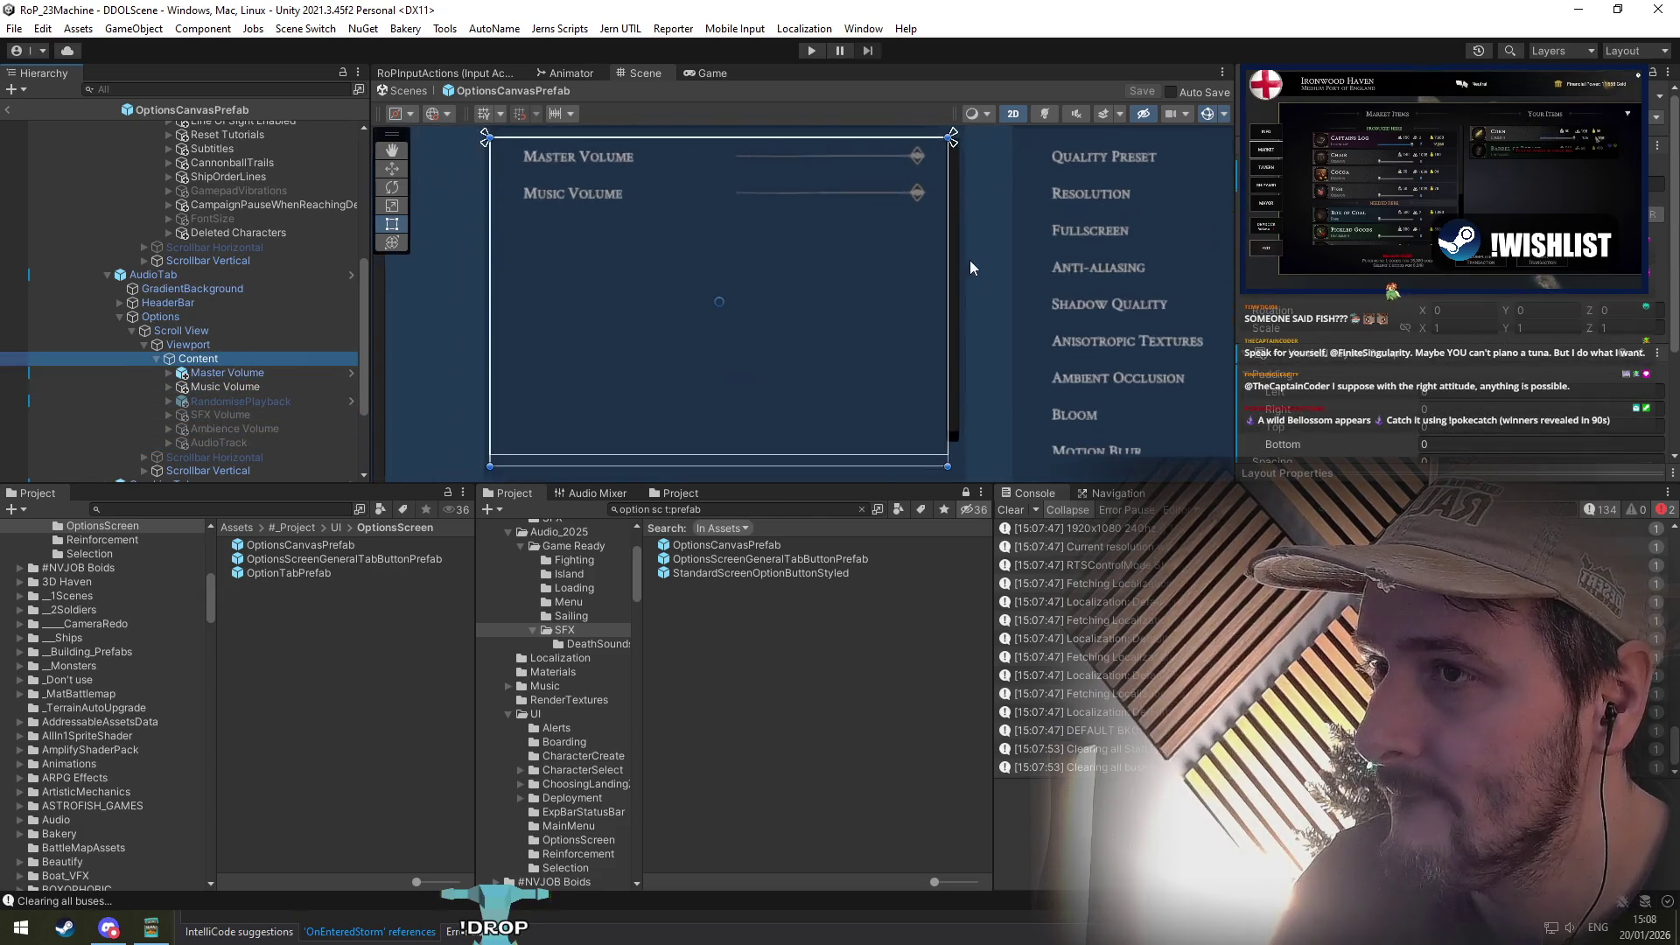
# Step: Inspect the Audio tab's Scrollbar Vertical settings, then enter Play mode with Ctrl+P
pyautogui.click(955, 235)
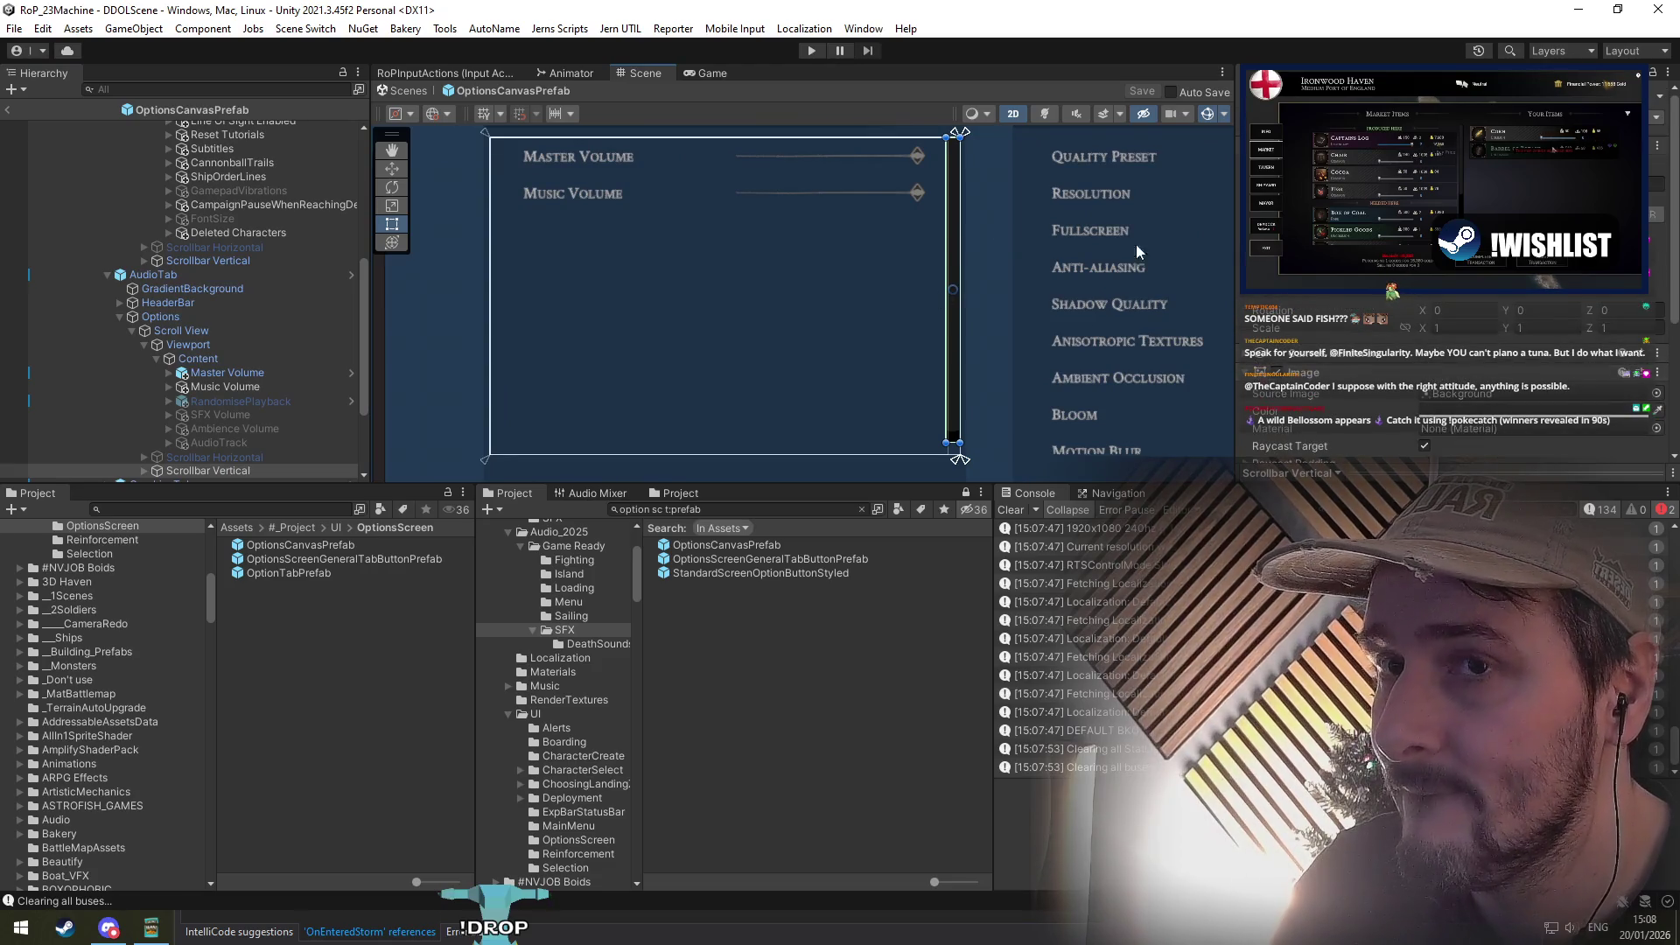
pyautogui.scroll(-2, 965, 245)
pyautogui.moveTo(964, 245); pyautogui.dragTo(953, 231)
pyautogui.scroll(-3, 1453, 368)
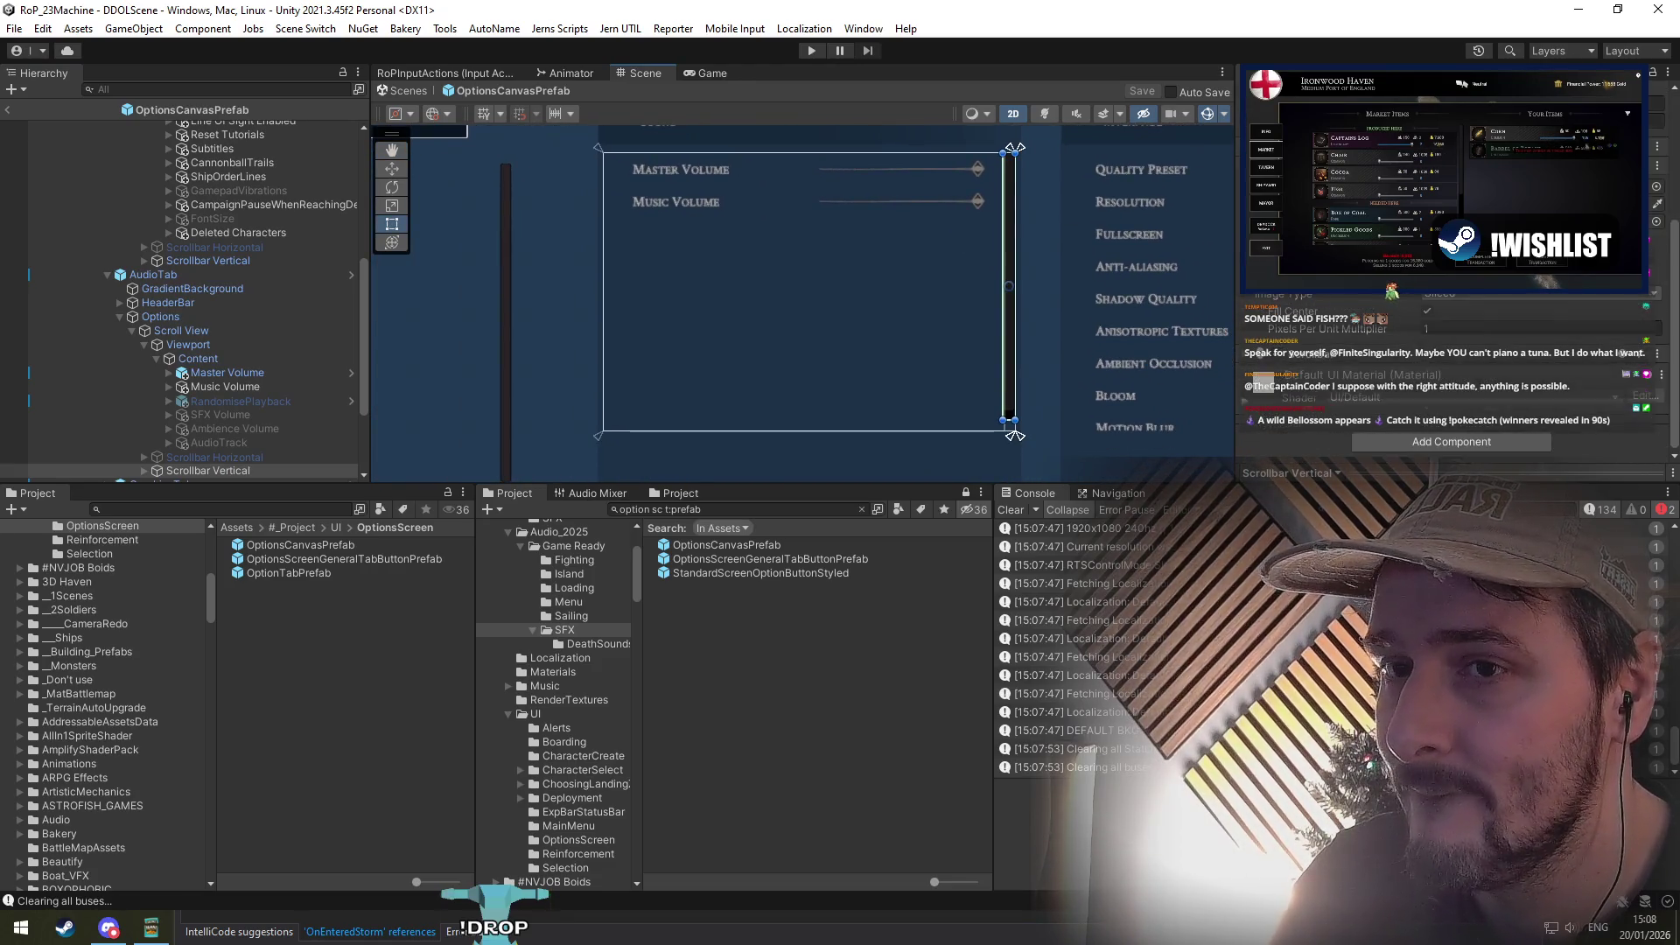
pyautogui.scroll(4, 1377, 308)
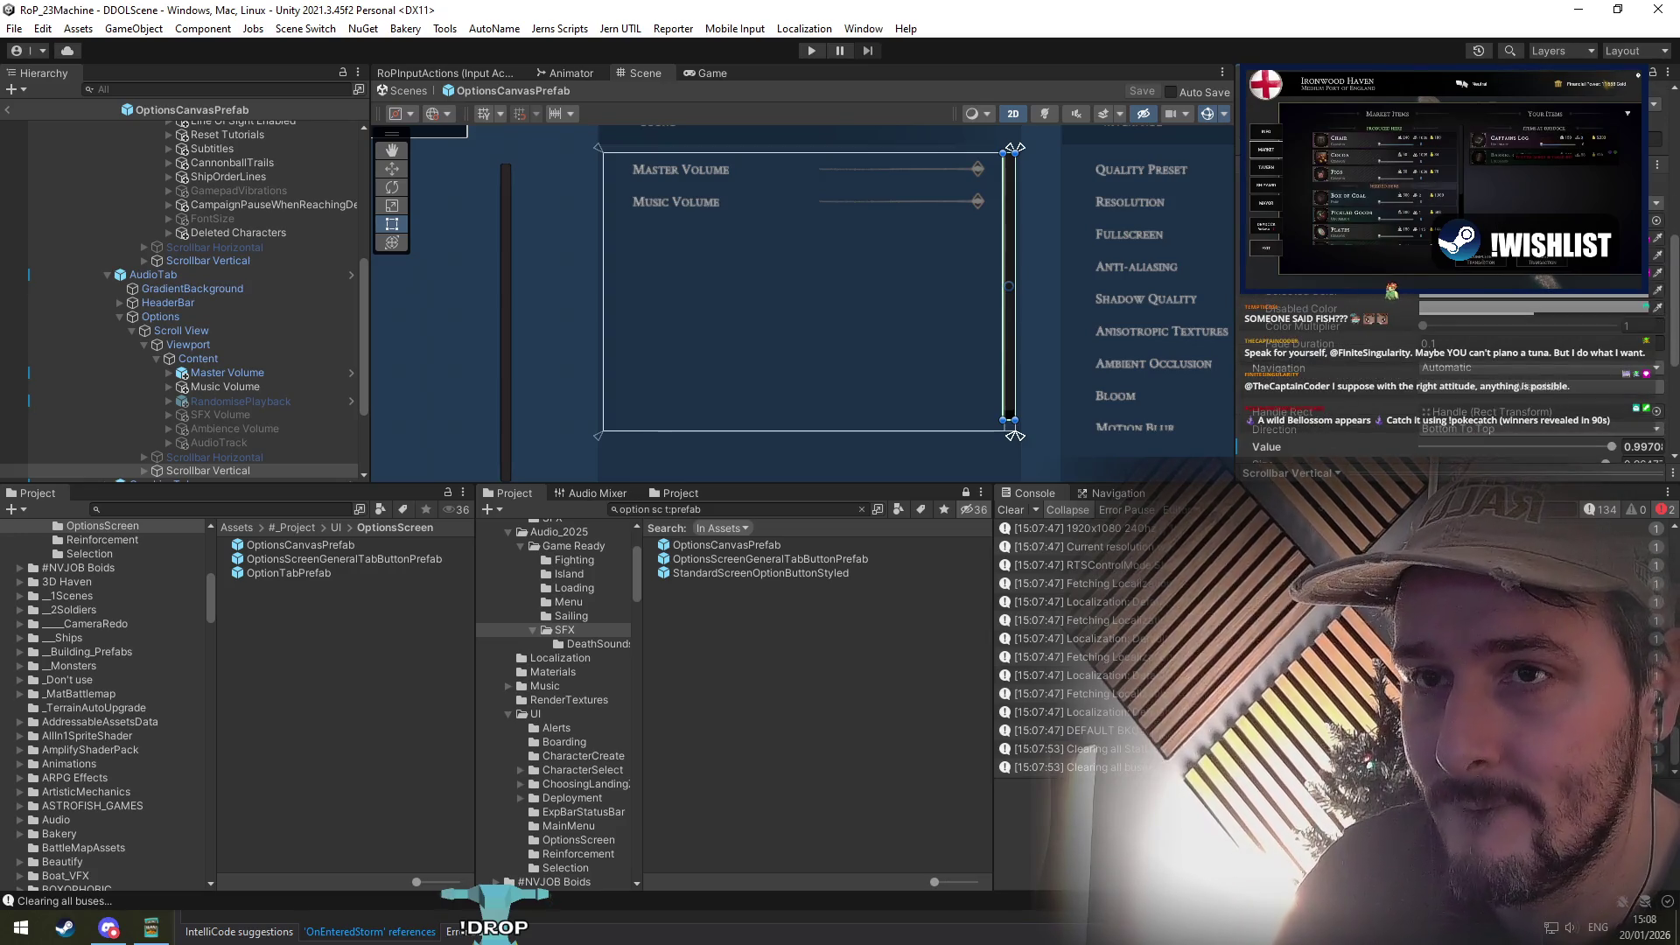
pyautogui.scroll(-3, 1378, 350)
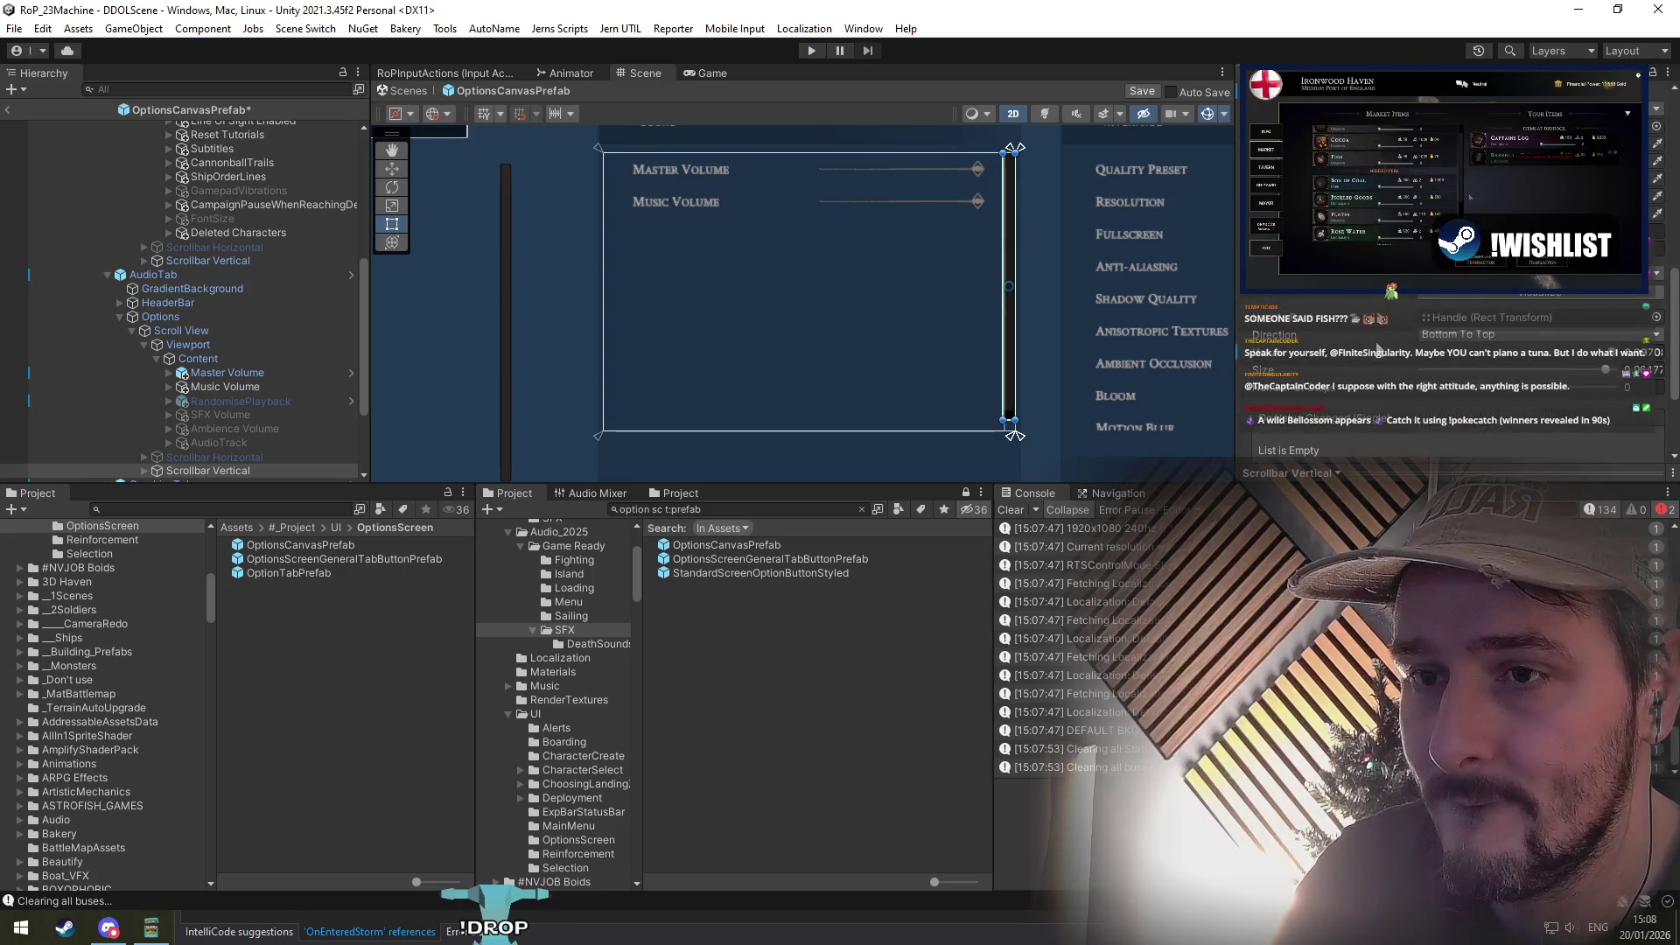
pyautogui.scroll(-2, 1376, 354)
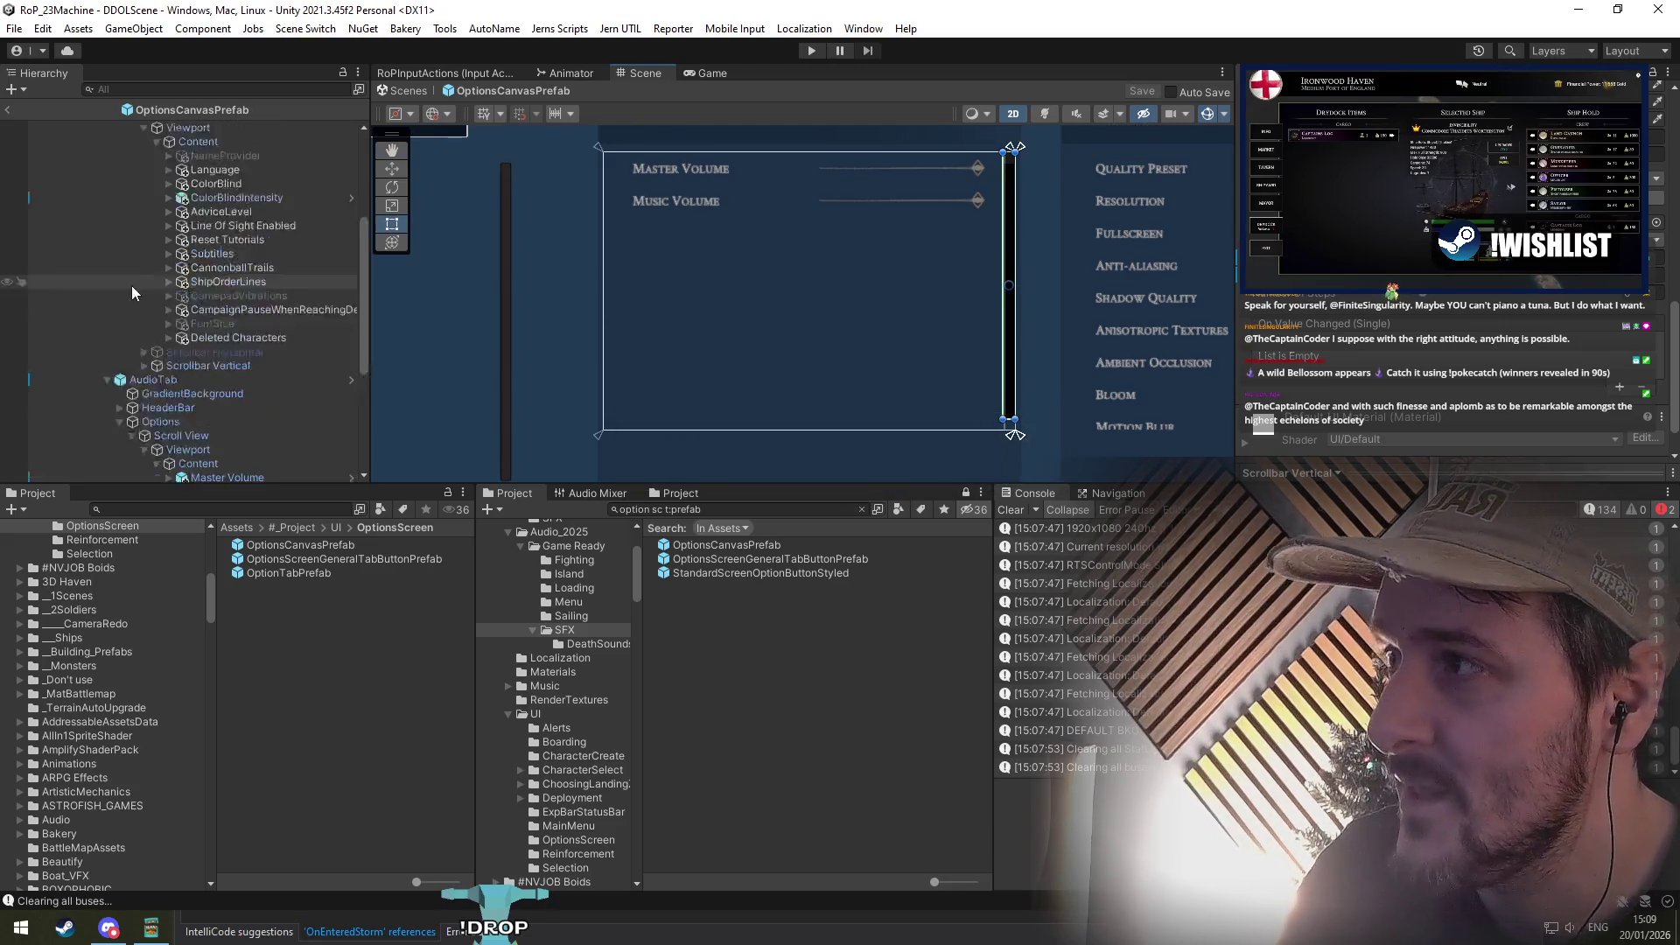
pyautogui.hotkey('ctrl', 'p')
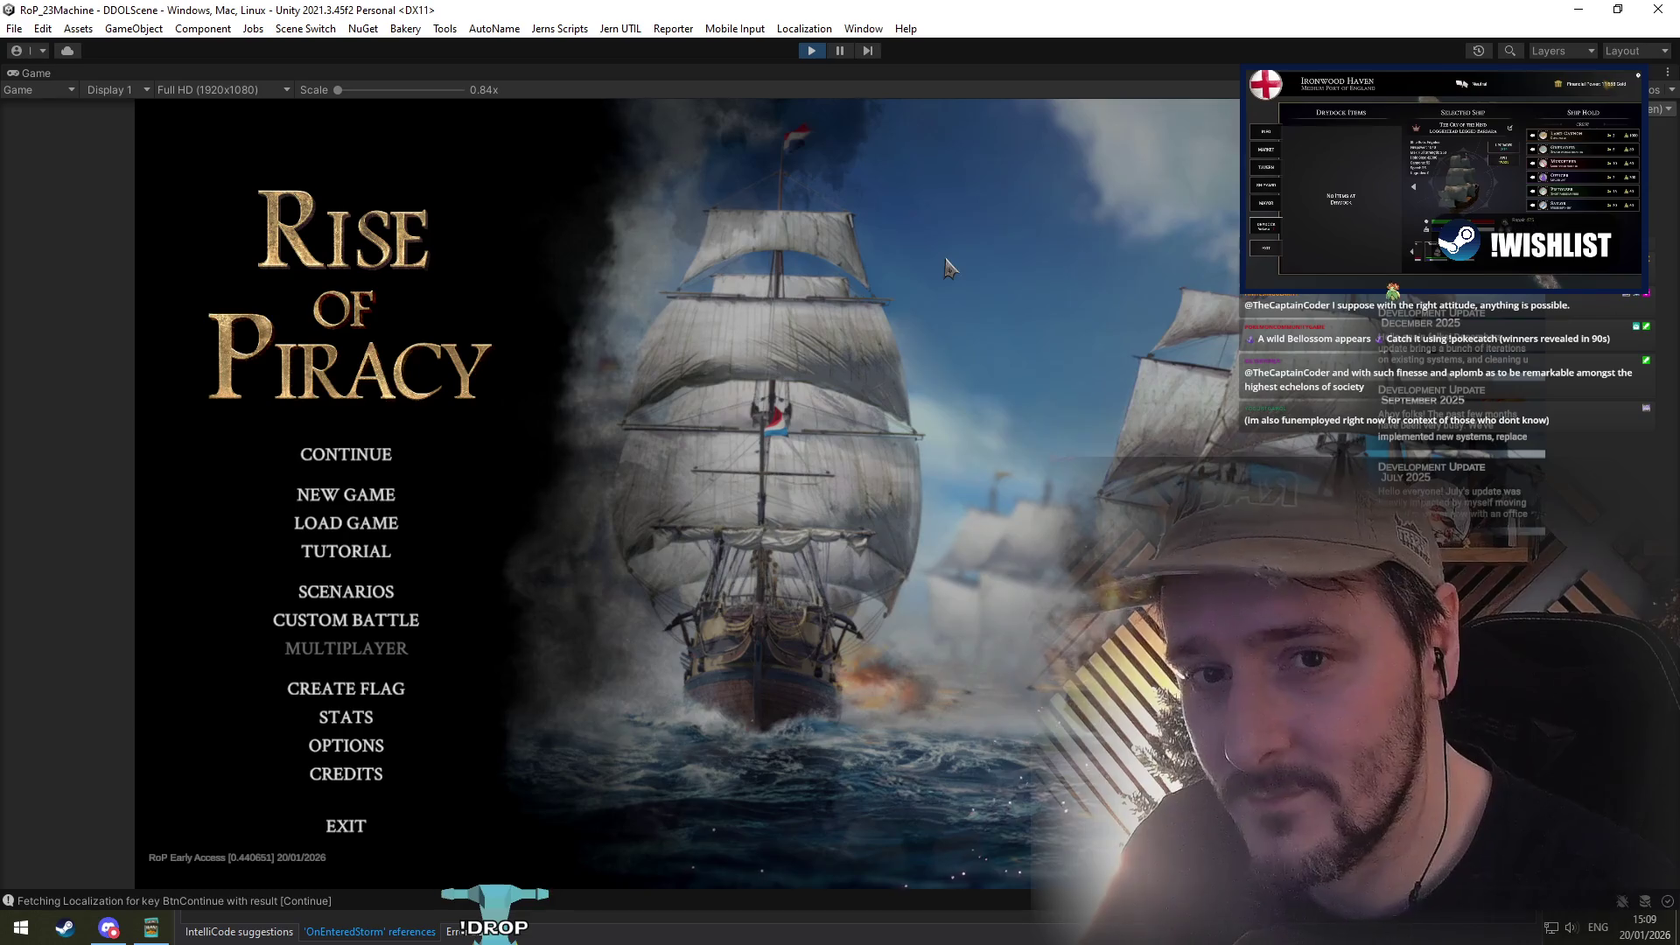
# Step: Open OPTIONS in-game, cycle through General, Audio, Graphics and Controls tabs, then stop playing
pyautogui.click(361, 760)
pyautogui.click(612, 389)
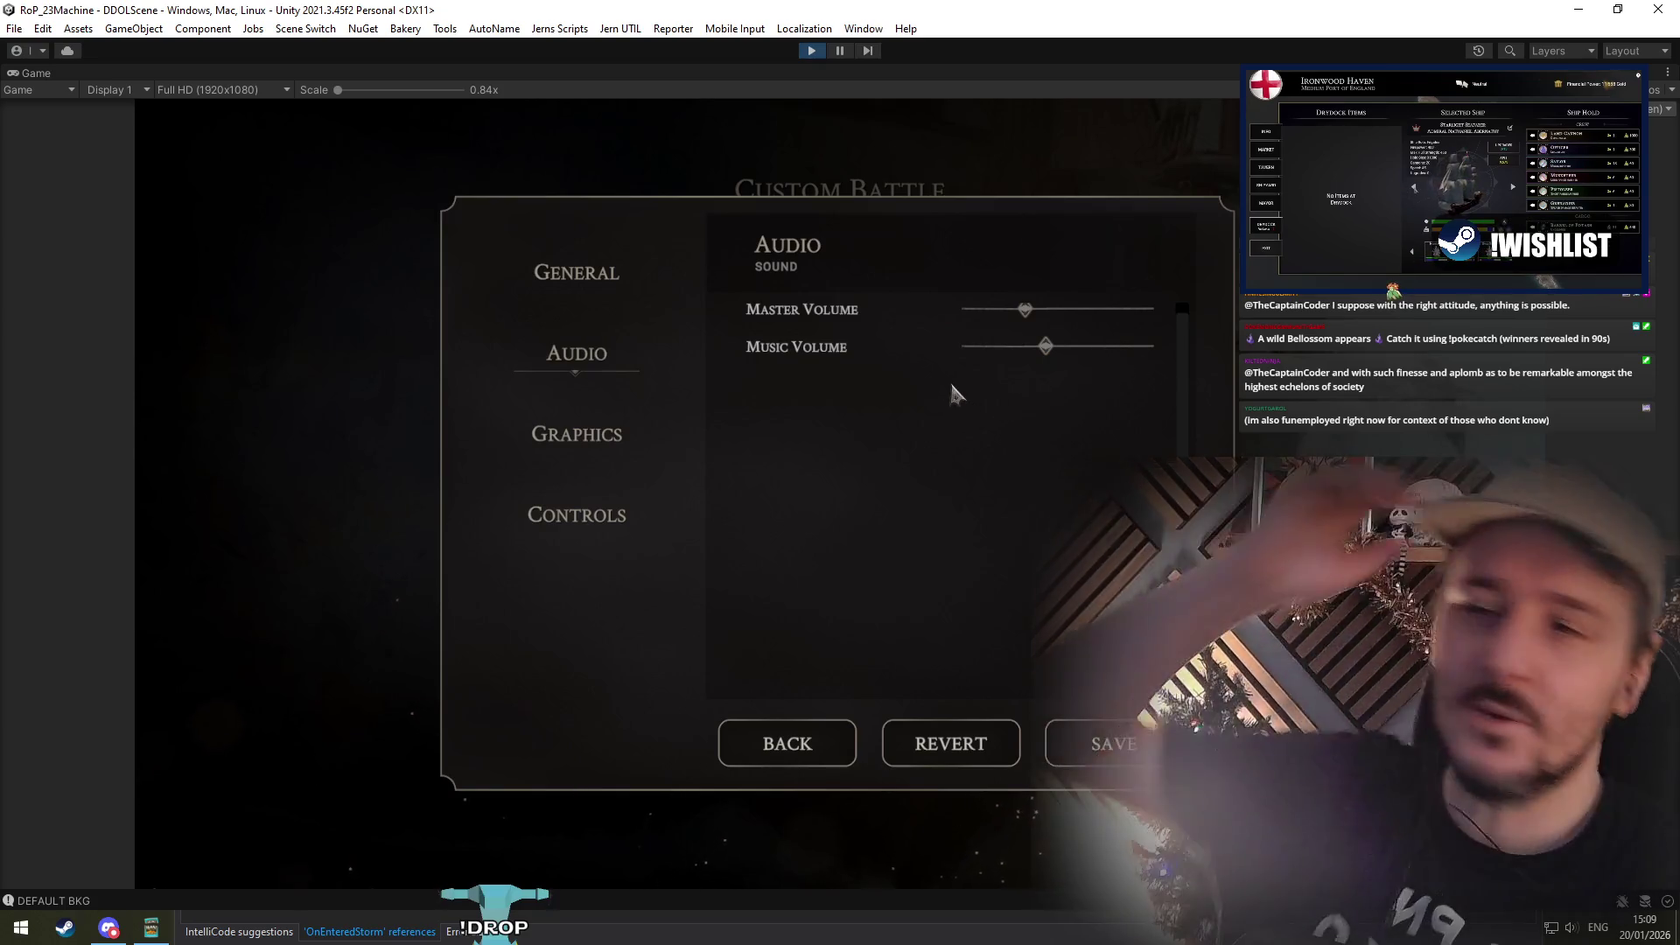
pyautogui.click(573, 284)
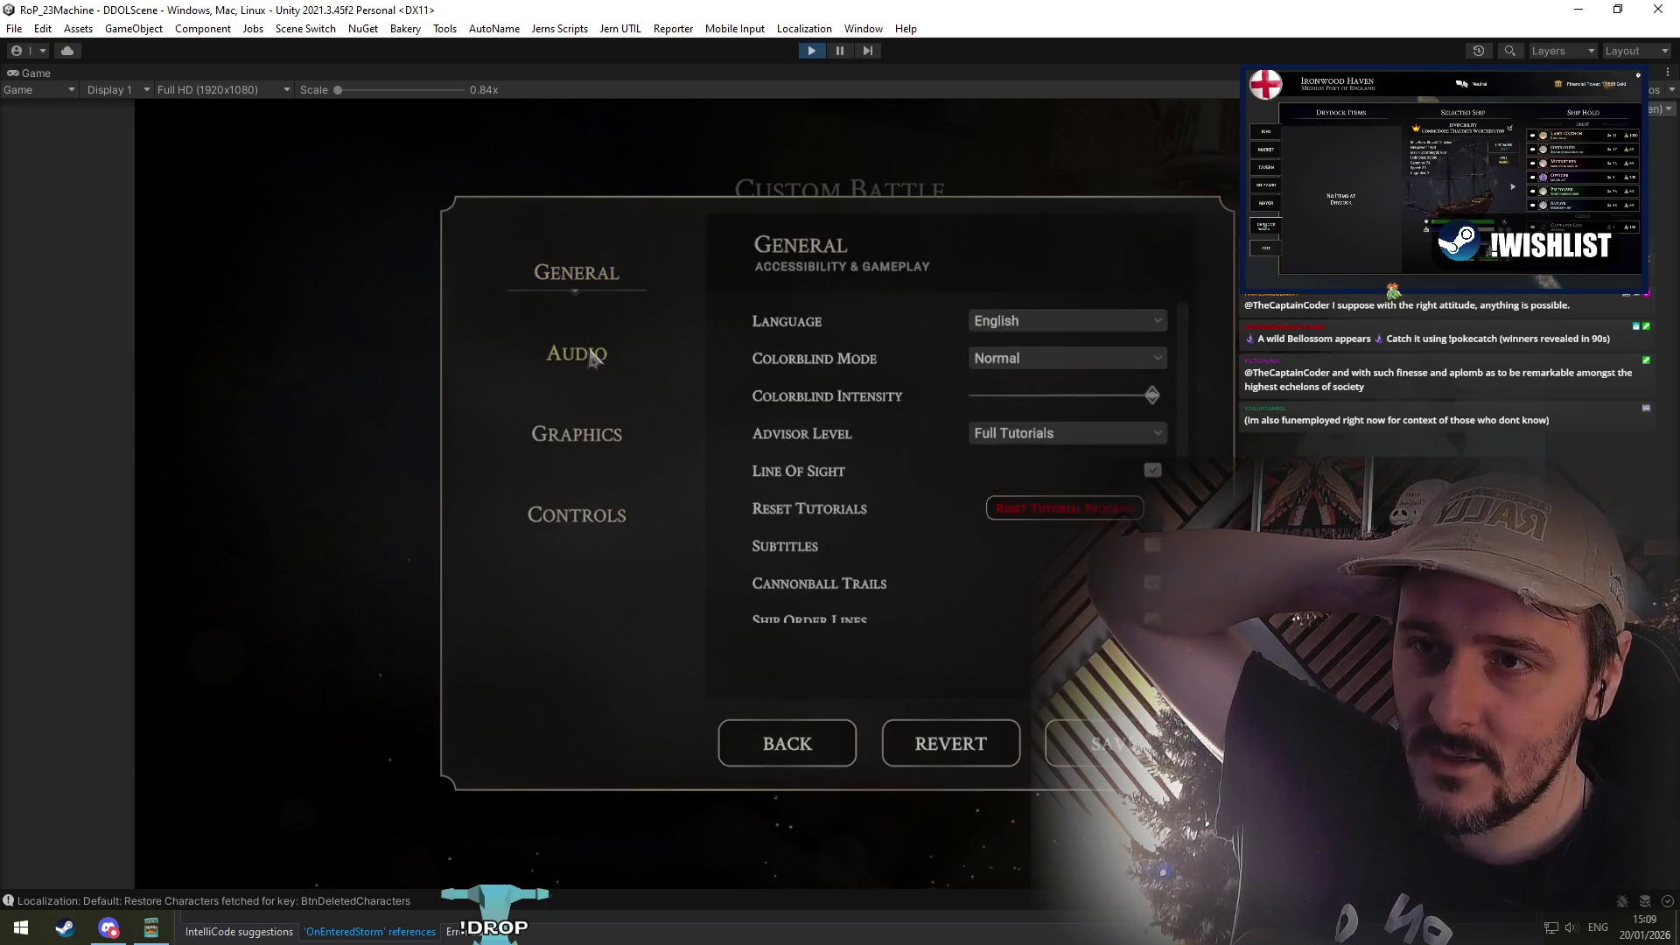
pyautogui.click(590, 354)
pyautogui.click(582, 437)
pyautogui.click(579, 516)
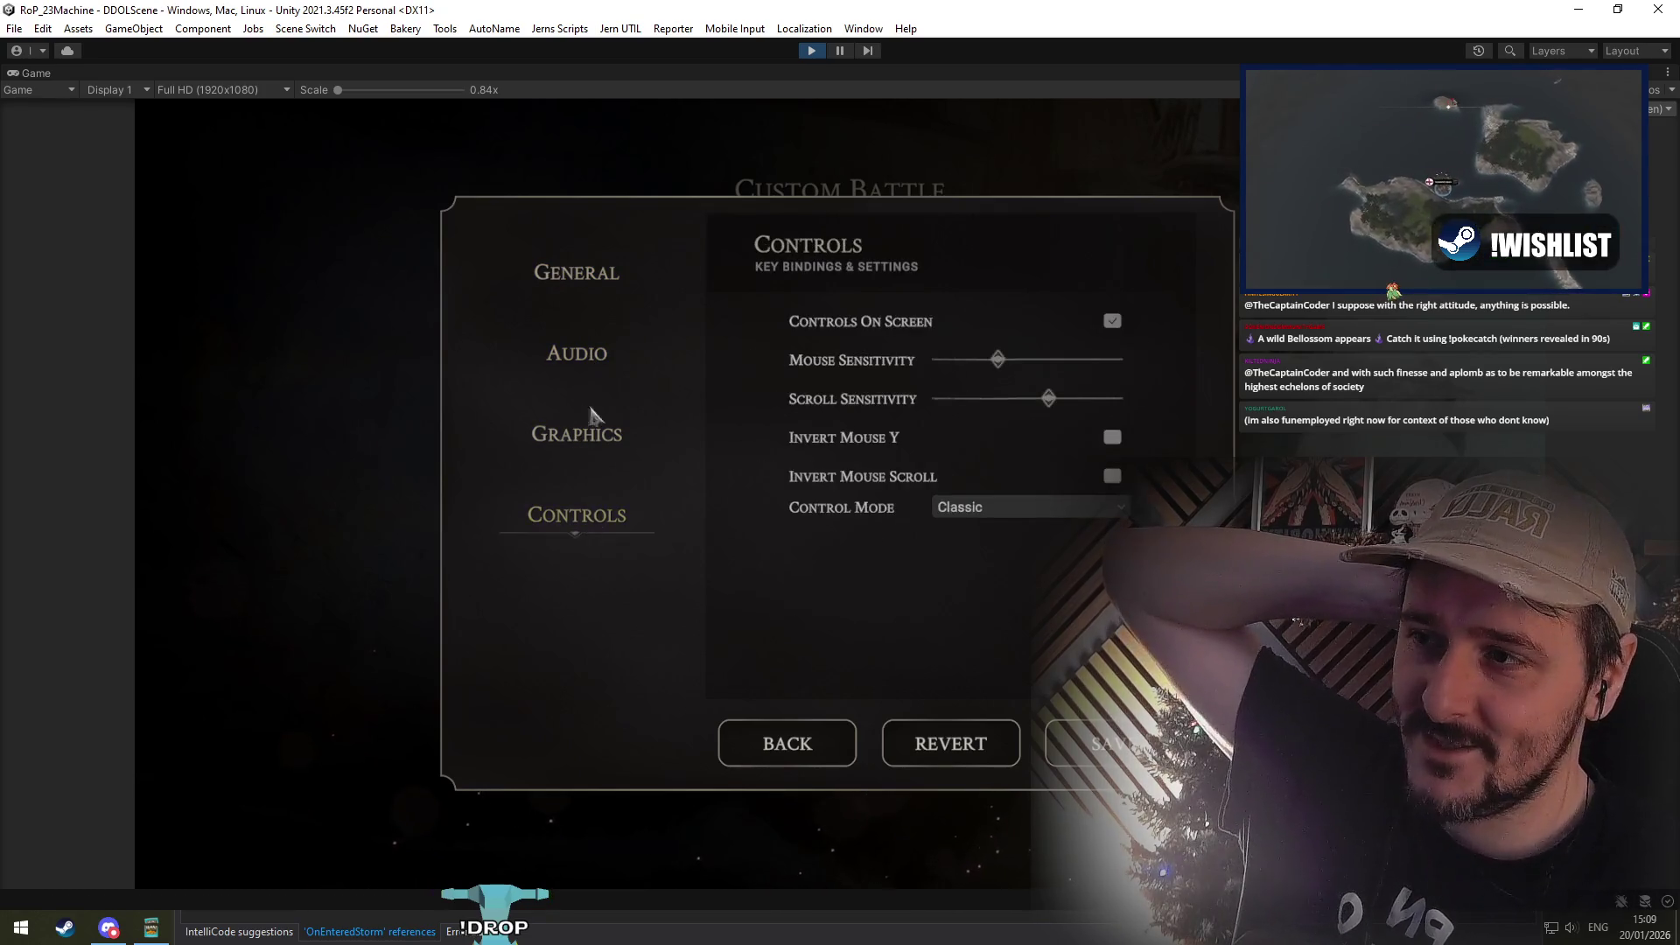
pyautogui.click(588, 354)
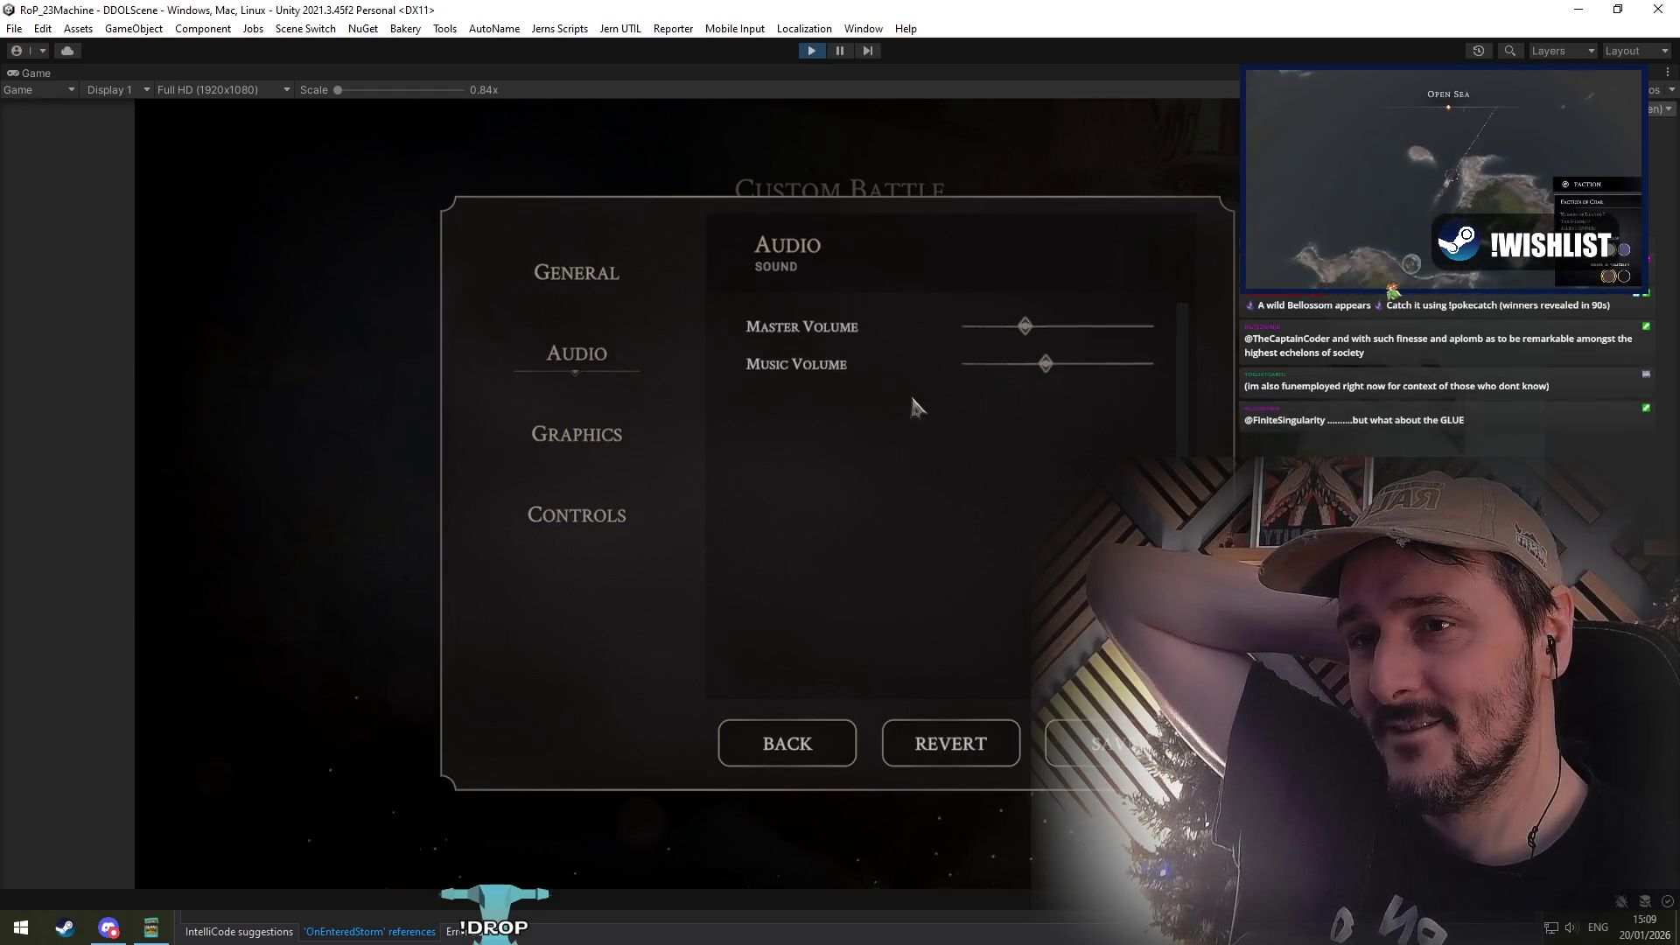
pyautogui.click(812, 51)
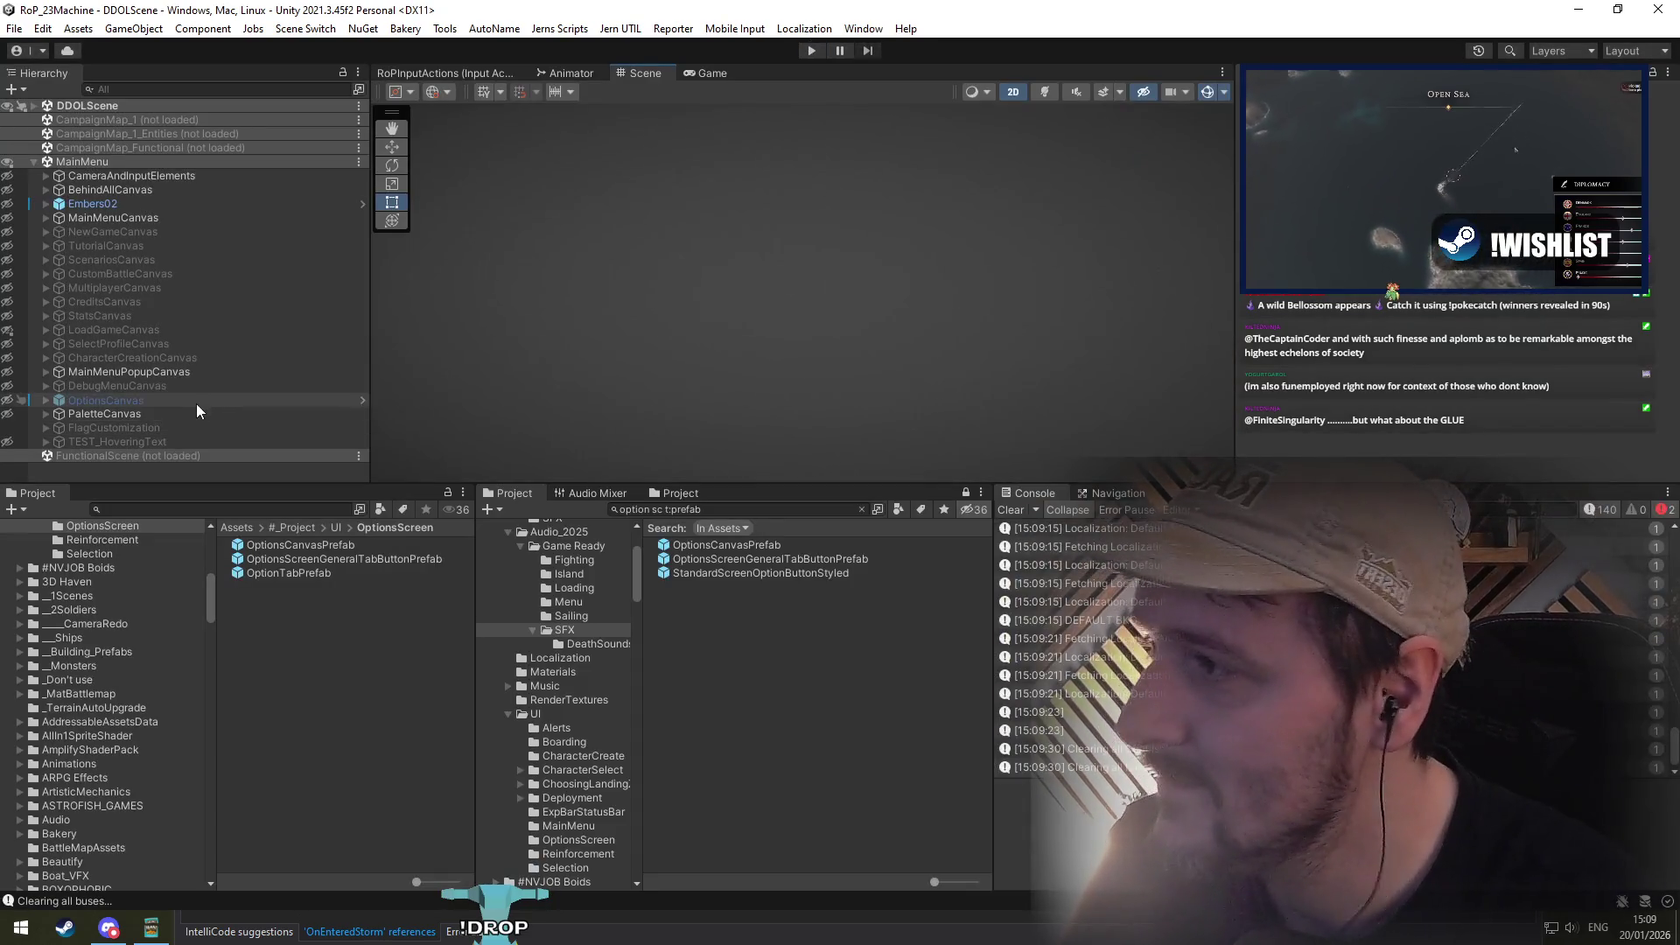
# Step: Open OptionsCanvasPrefab, select AudioTab, and open AudioOptionsScreenController.cs in Visual Studio
pyautogui.click(186, 371)
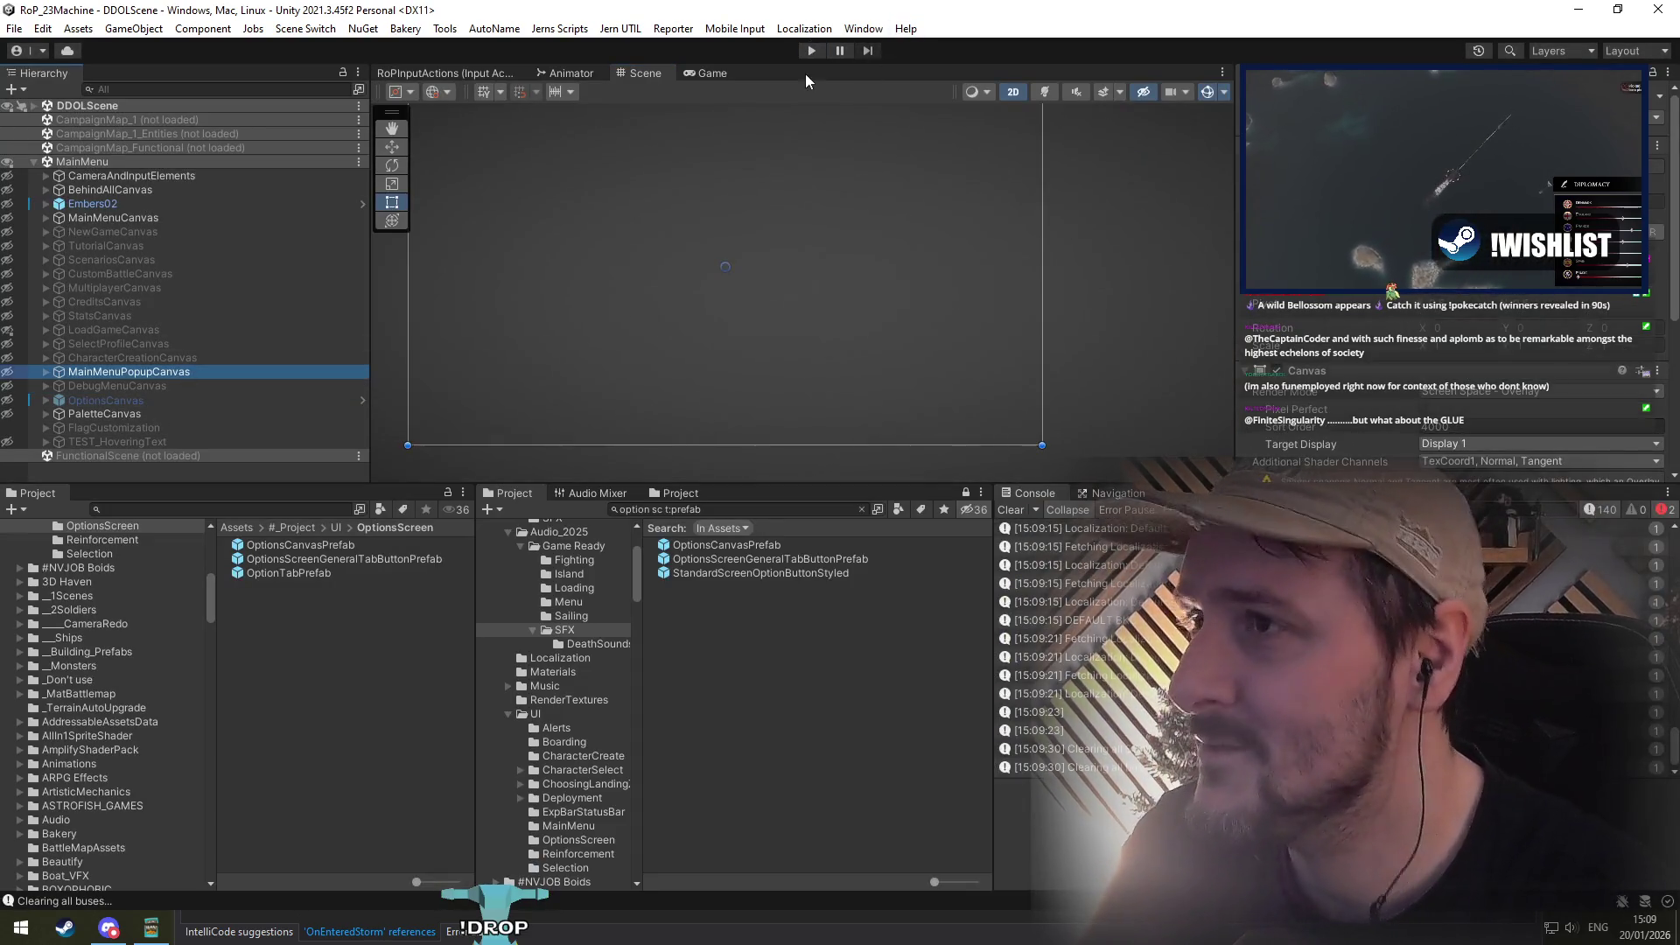
pyautogui.doubleClick(289, 545)
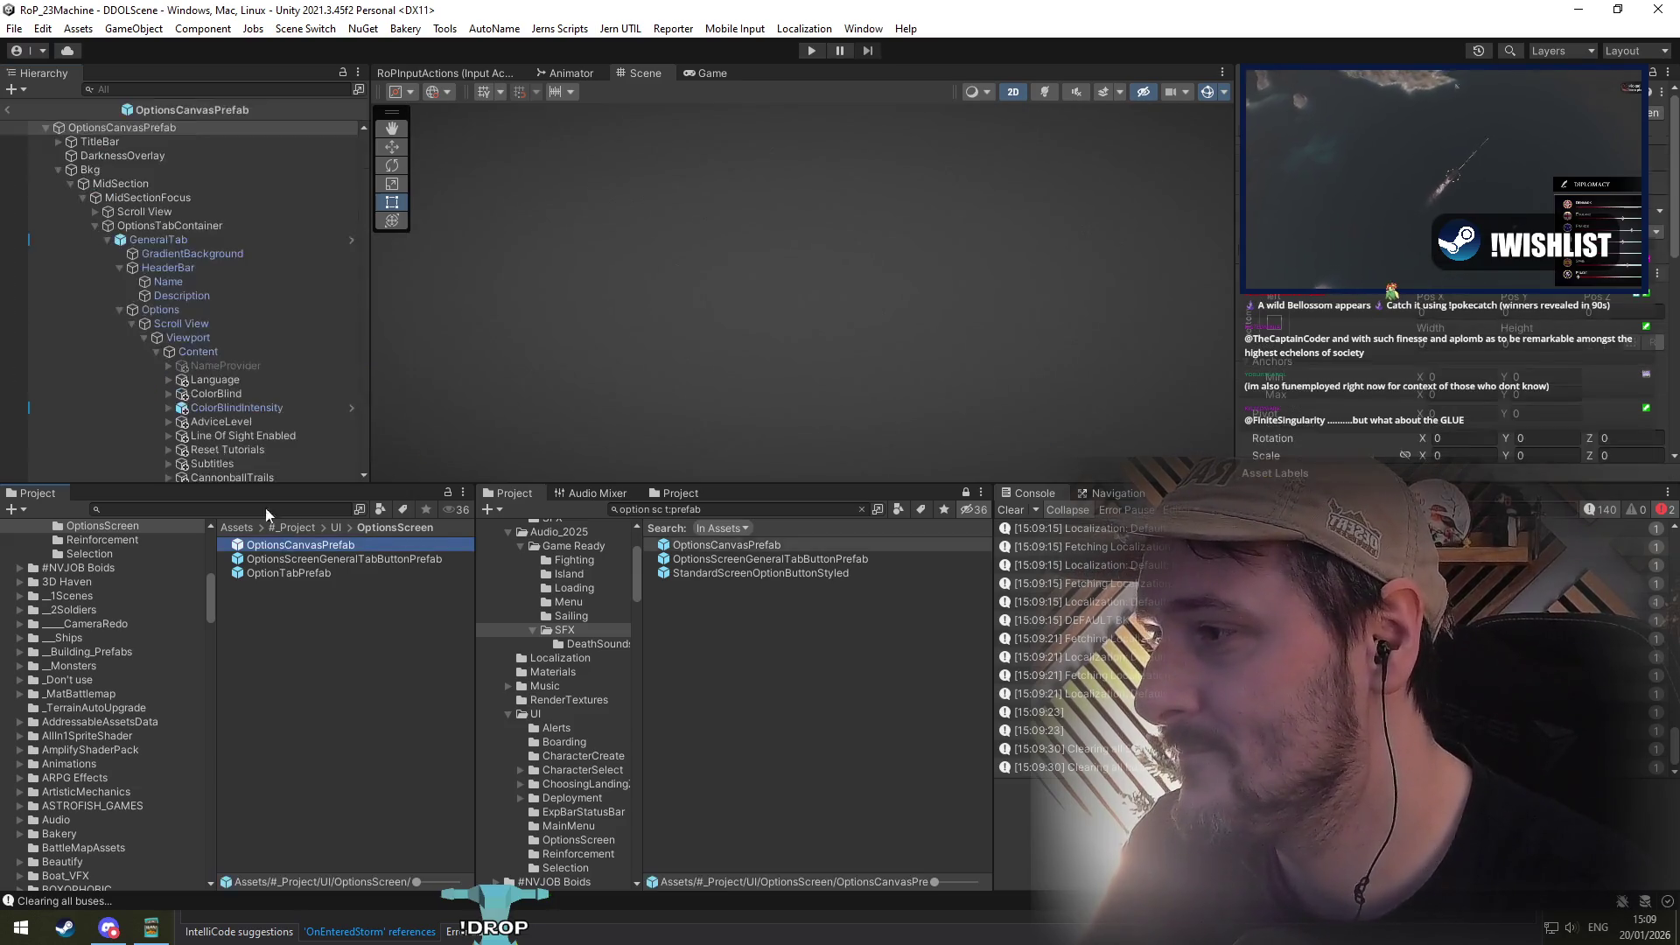
pyautogui.click(198, 326)
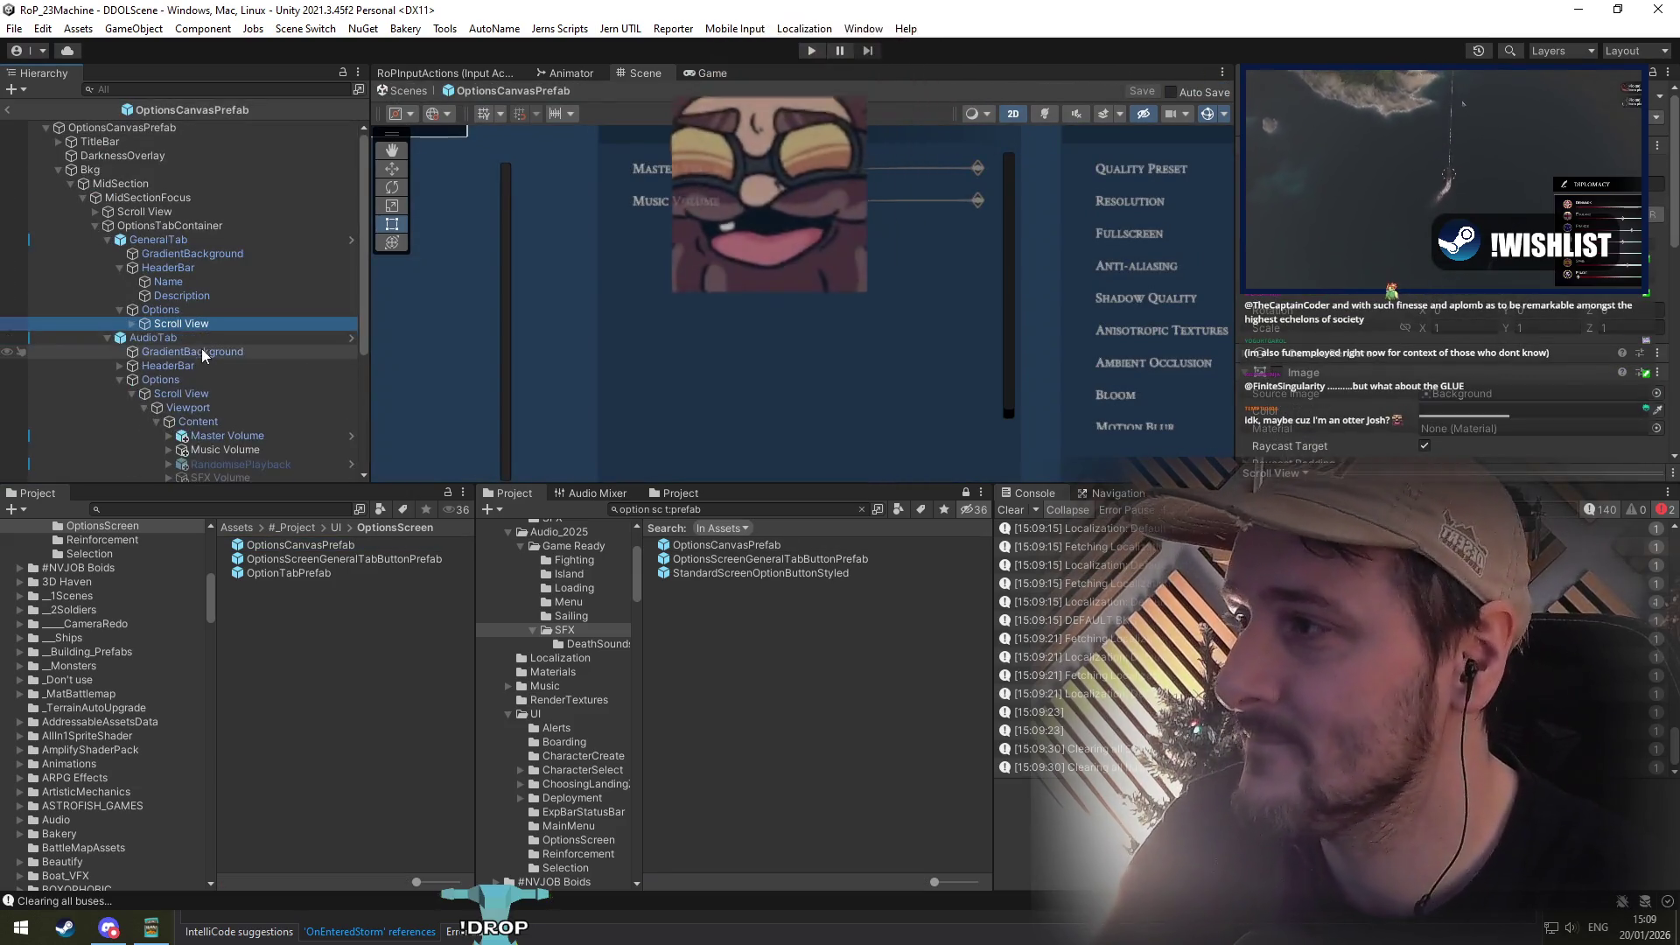
pyautogui.press('Left')
pyautogui.press('Left')
pyautogui.press('Left')
pyautogui.press('Down')
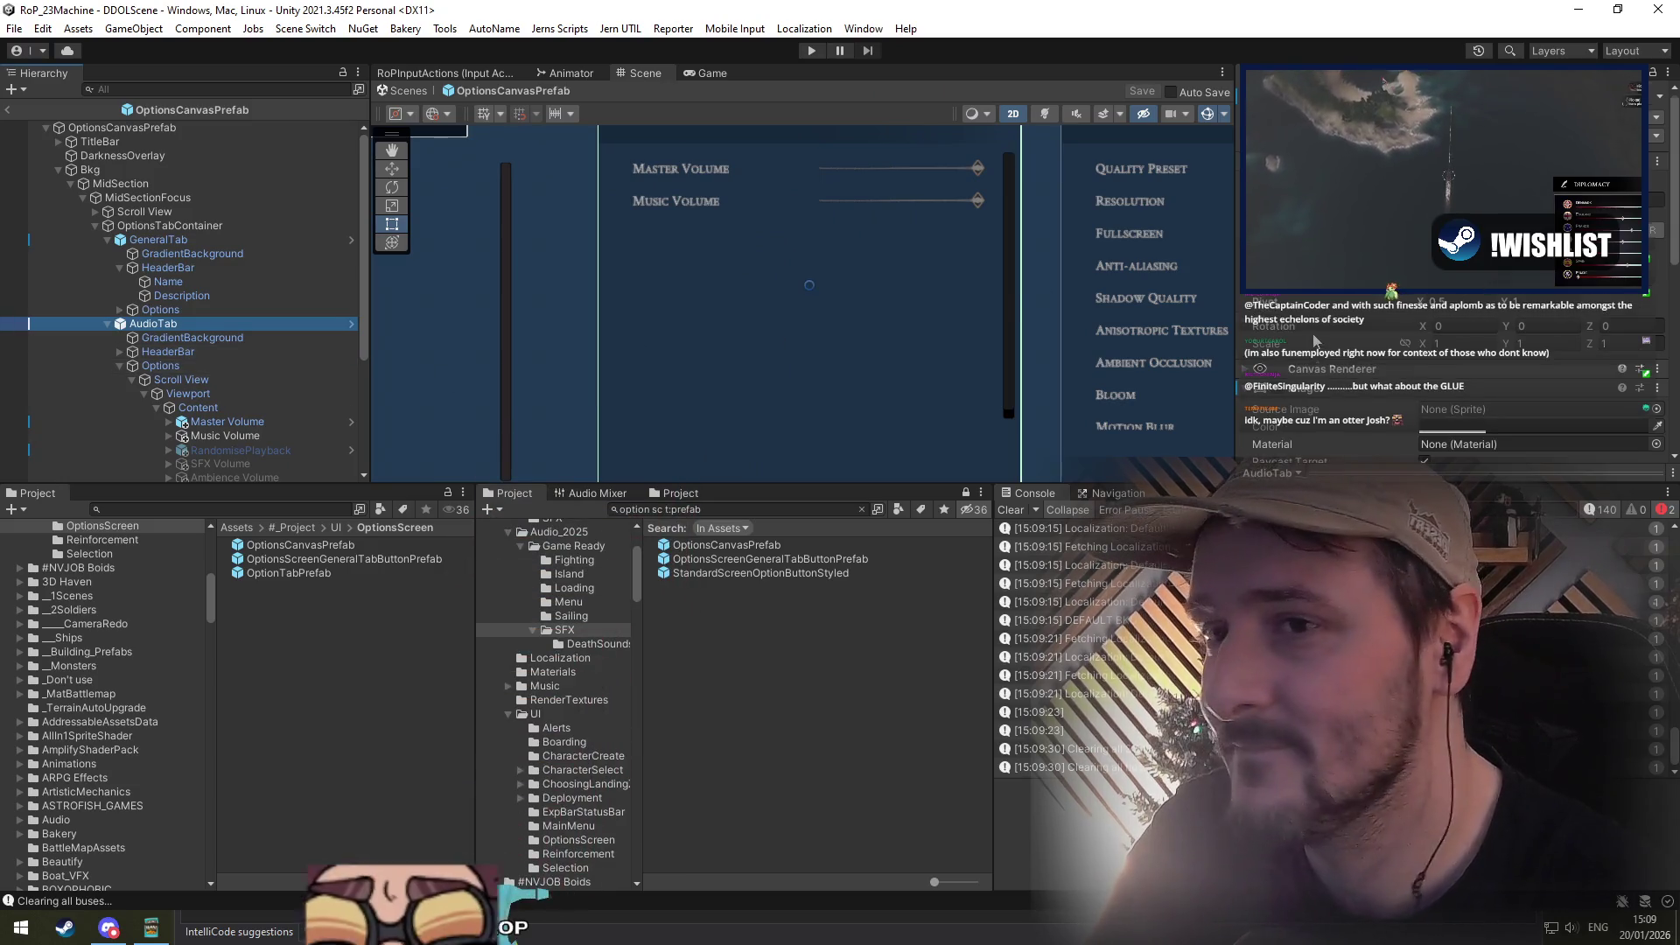
pyautogui.scroll(-5, 1504, 332)
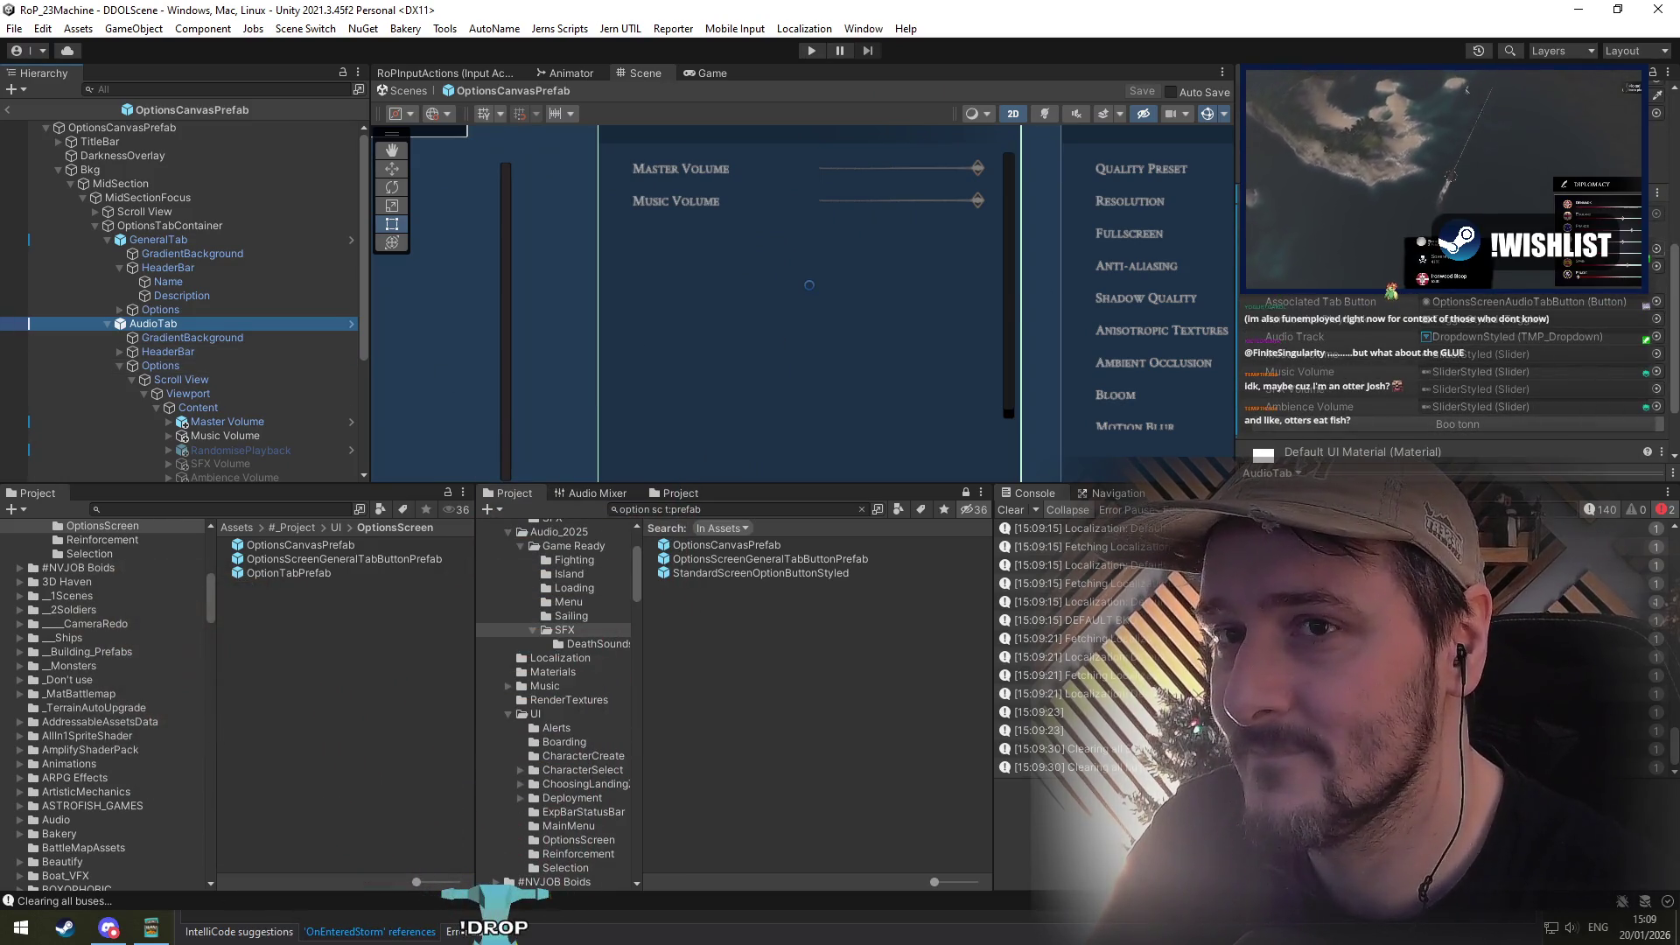
pyautogui.doubleClick(1504, 266)
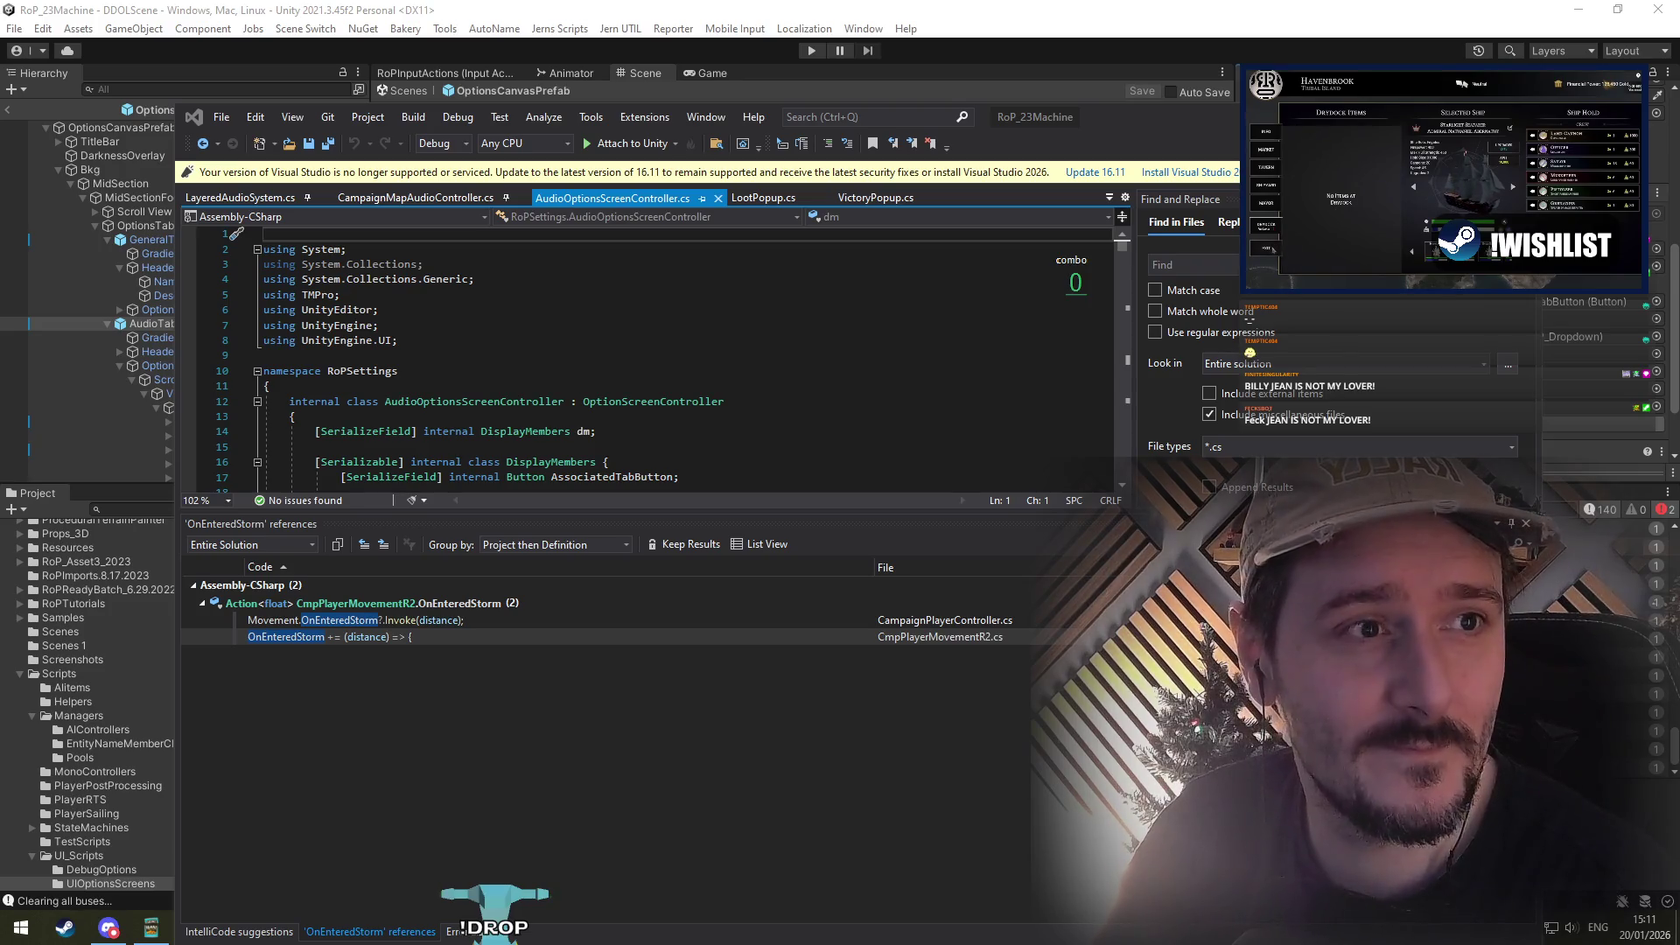
pyautogui.moveTo(1347, 940)
pyautogui.mouseDown()
pyautogui.moveTo(1343, 696)
pyautogui.moveTo(600, 292)
pyautogui.moveTo(538, 60)
pyautogui.moveTo(544, 100)
pyautogui.mouseUp()
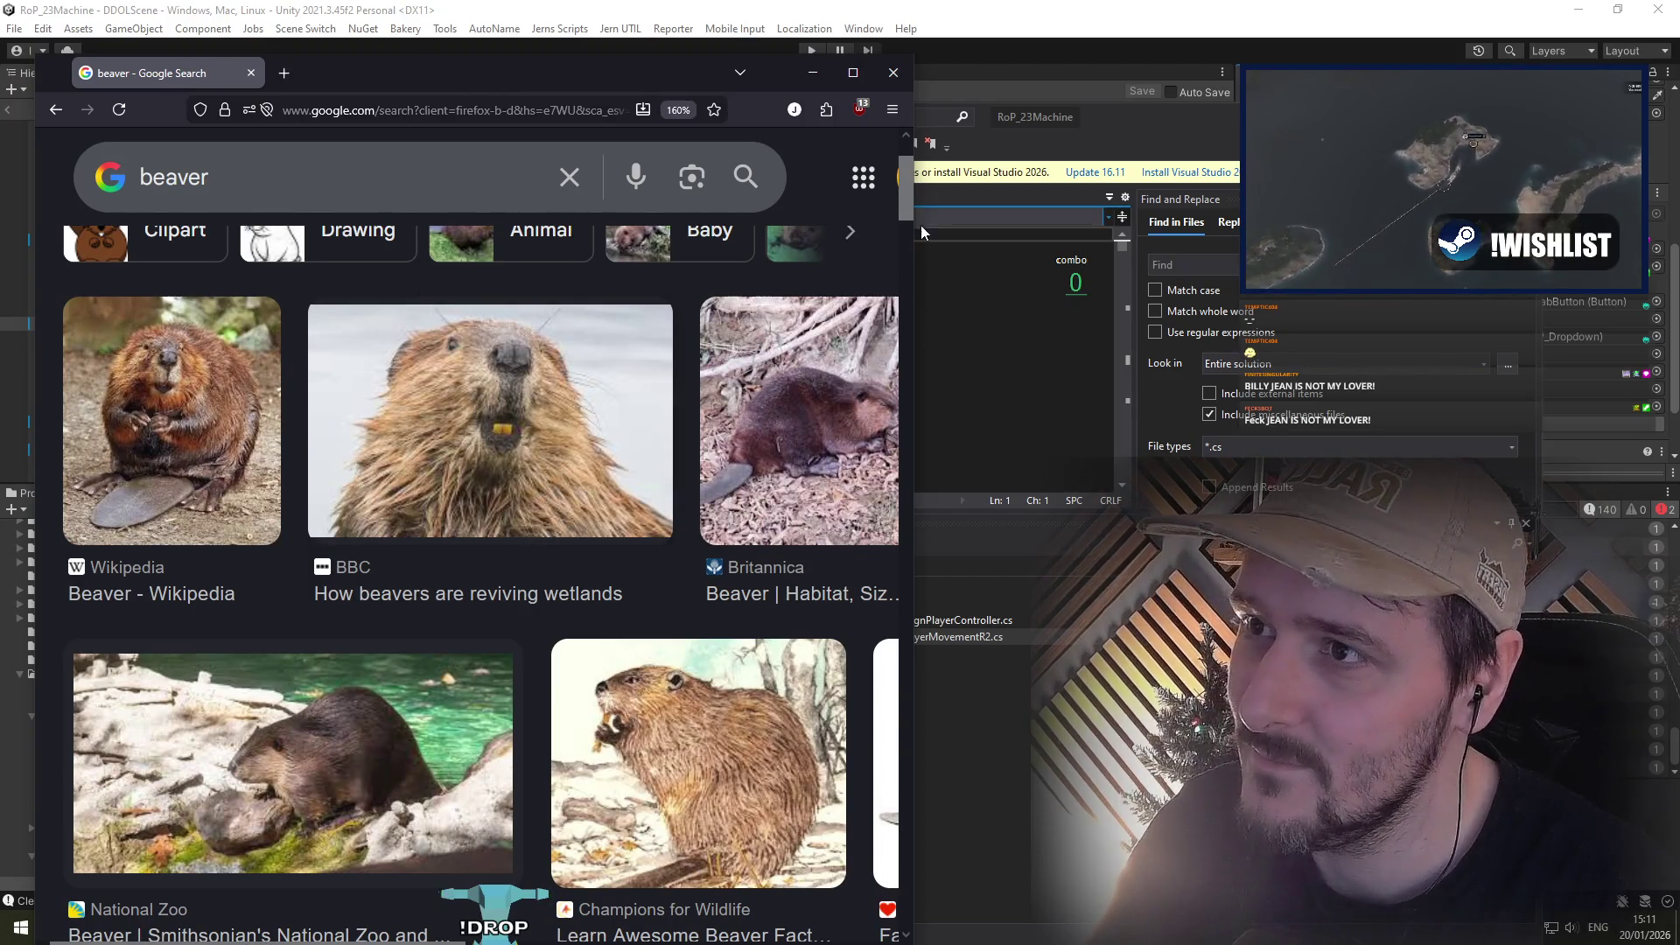
pyautogui.moveTo(920, 224)
pyautogui.mouseDown()
pyautogui.moveTo(1045, 240)
pyautogui.moveTo(1047, 223)
pyautogui.mouseUp()
pyautogui.scroll(-1, 1041, 201)
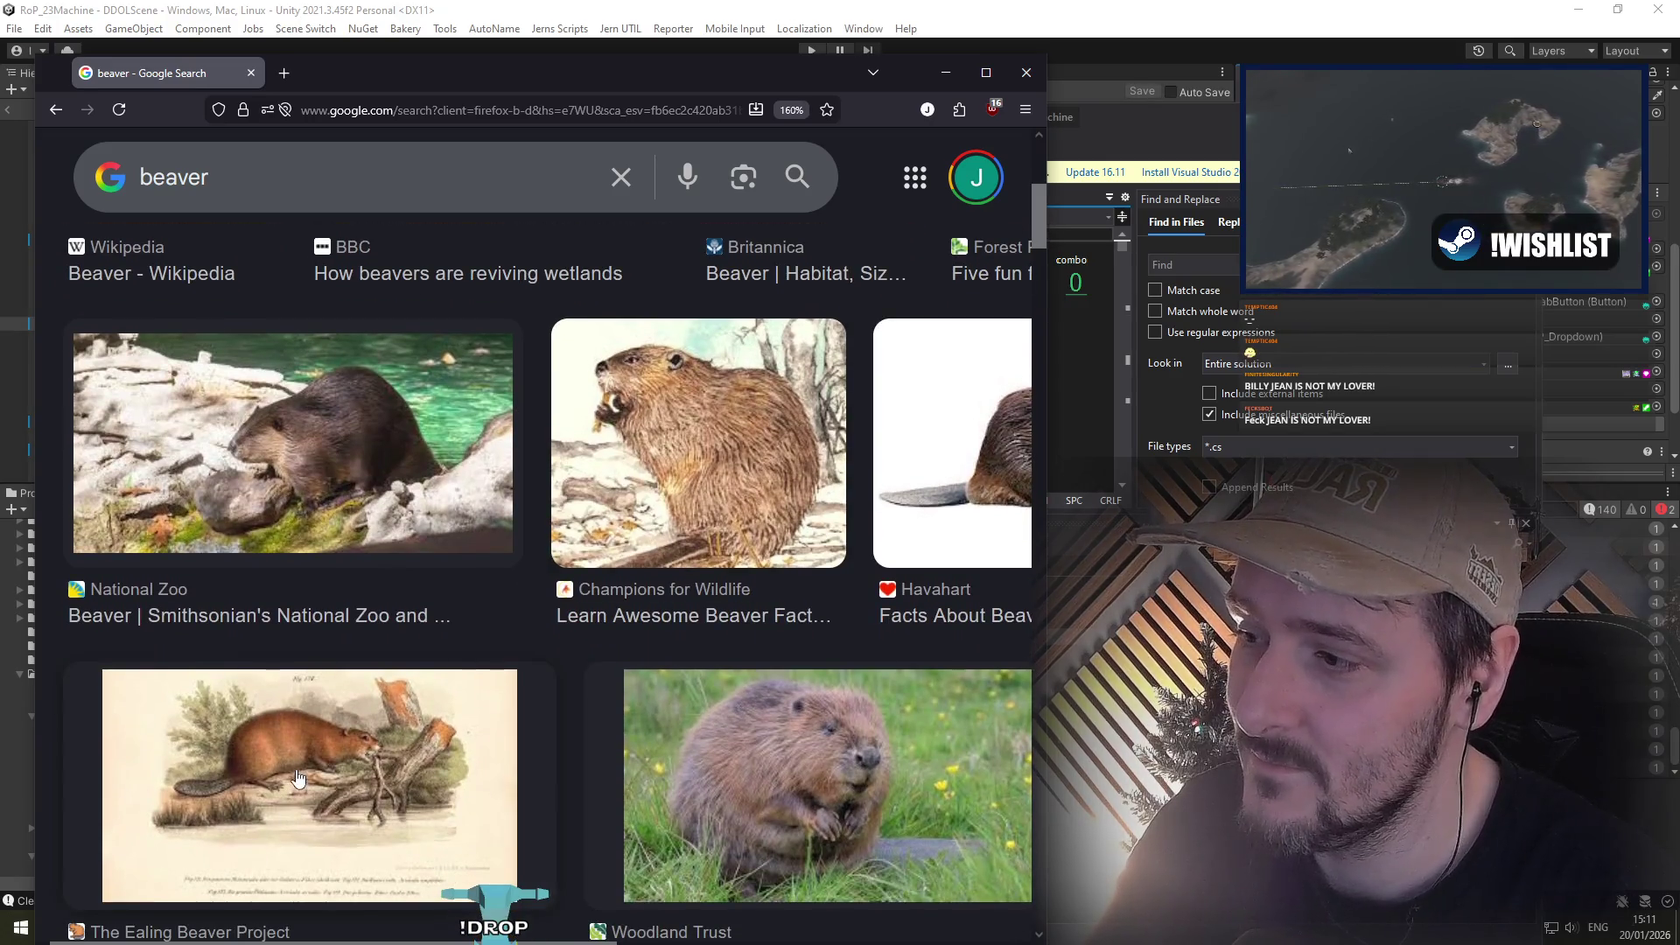
pyautogui.click(297, 778)
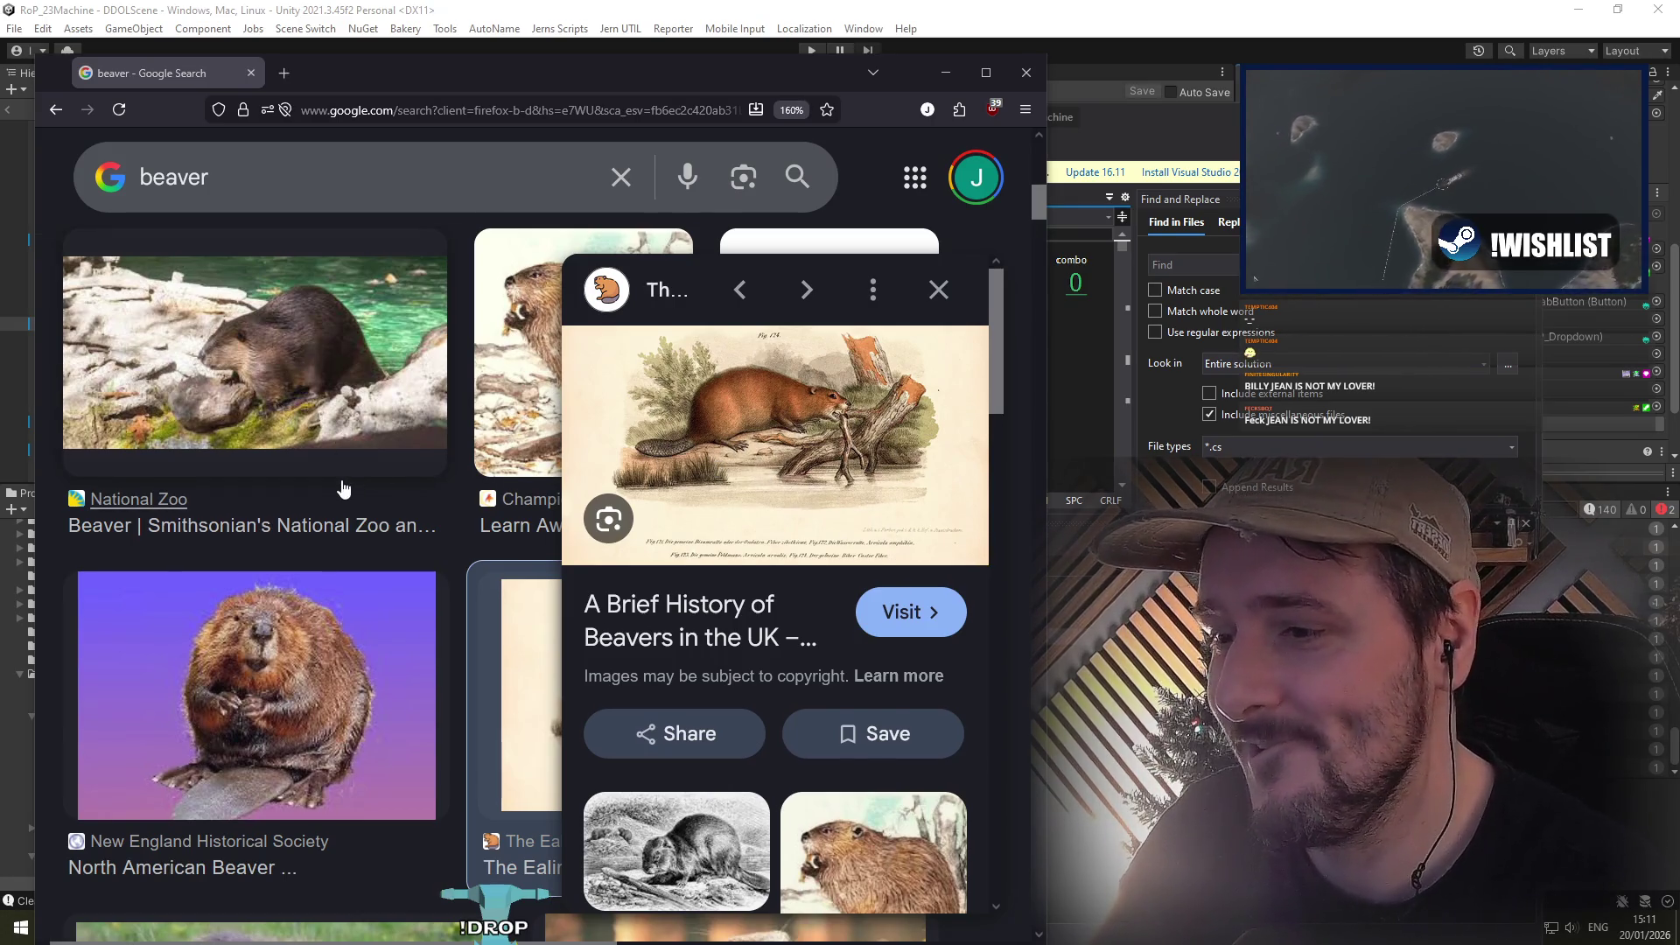
pyautogui.scroll(3, 340, 488)
pyautogui.scroll(-2, 342, 488)
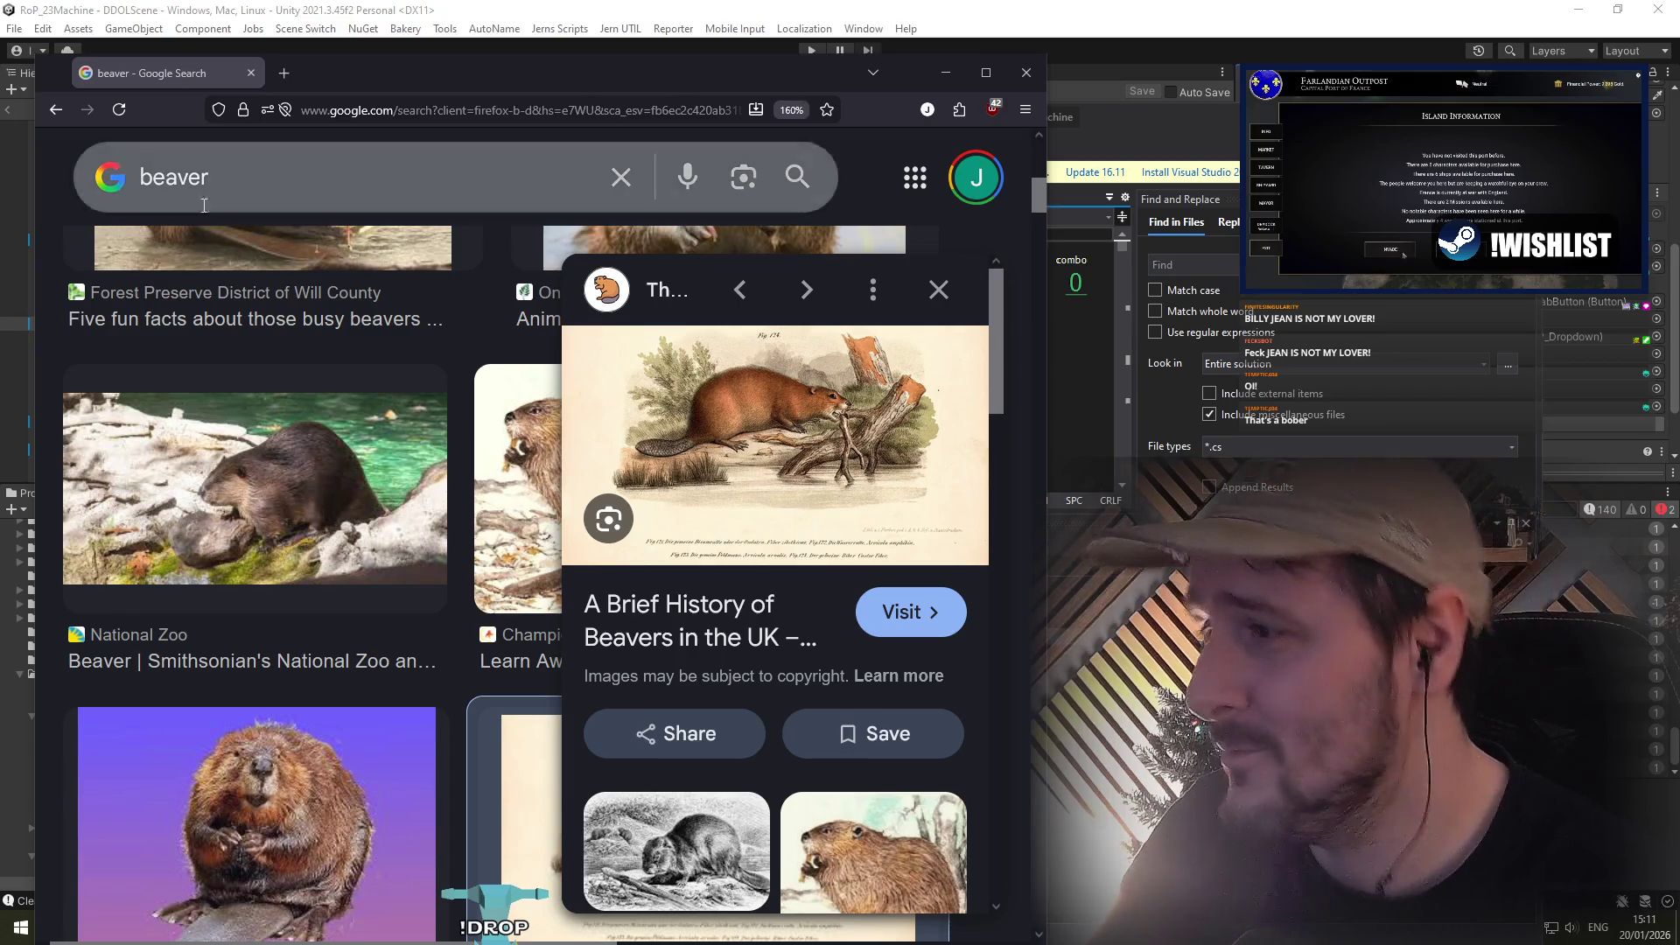
pyautogui.scroll(-3, 224, 494)
pyautogui.scroll(-6, 225, 490)
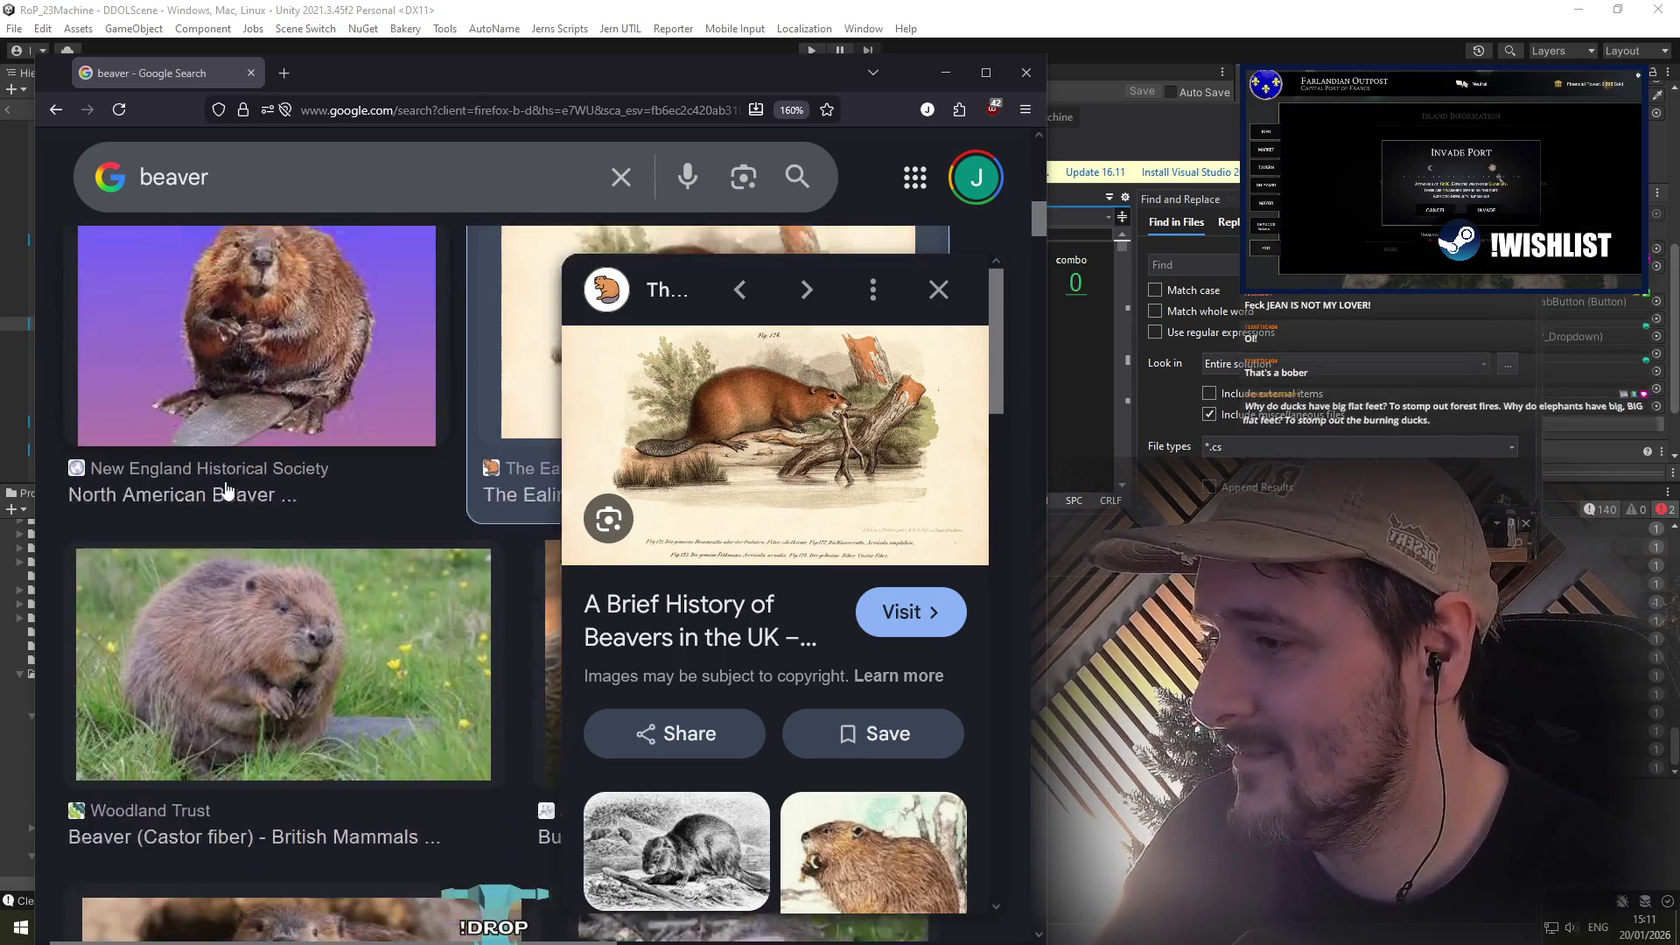
pyautogui.click(339, 644)
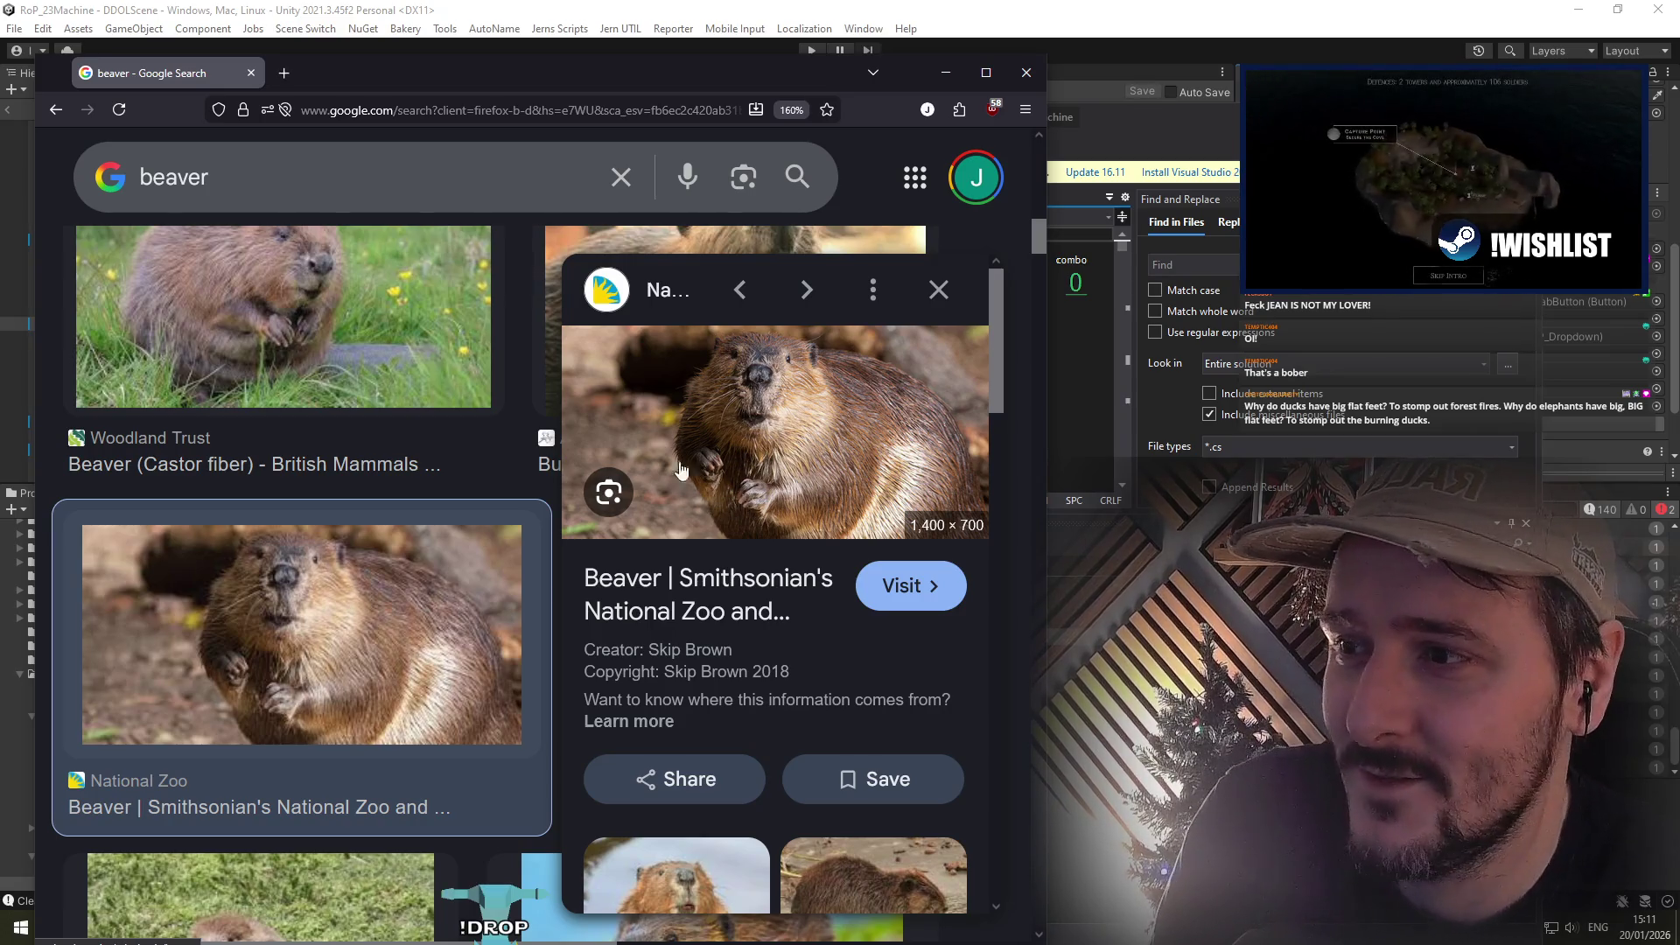
pyautogui.hotkey('alt', 'Tab')
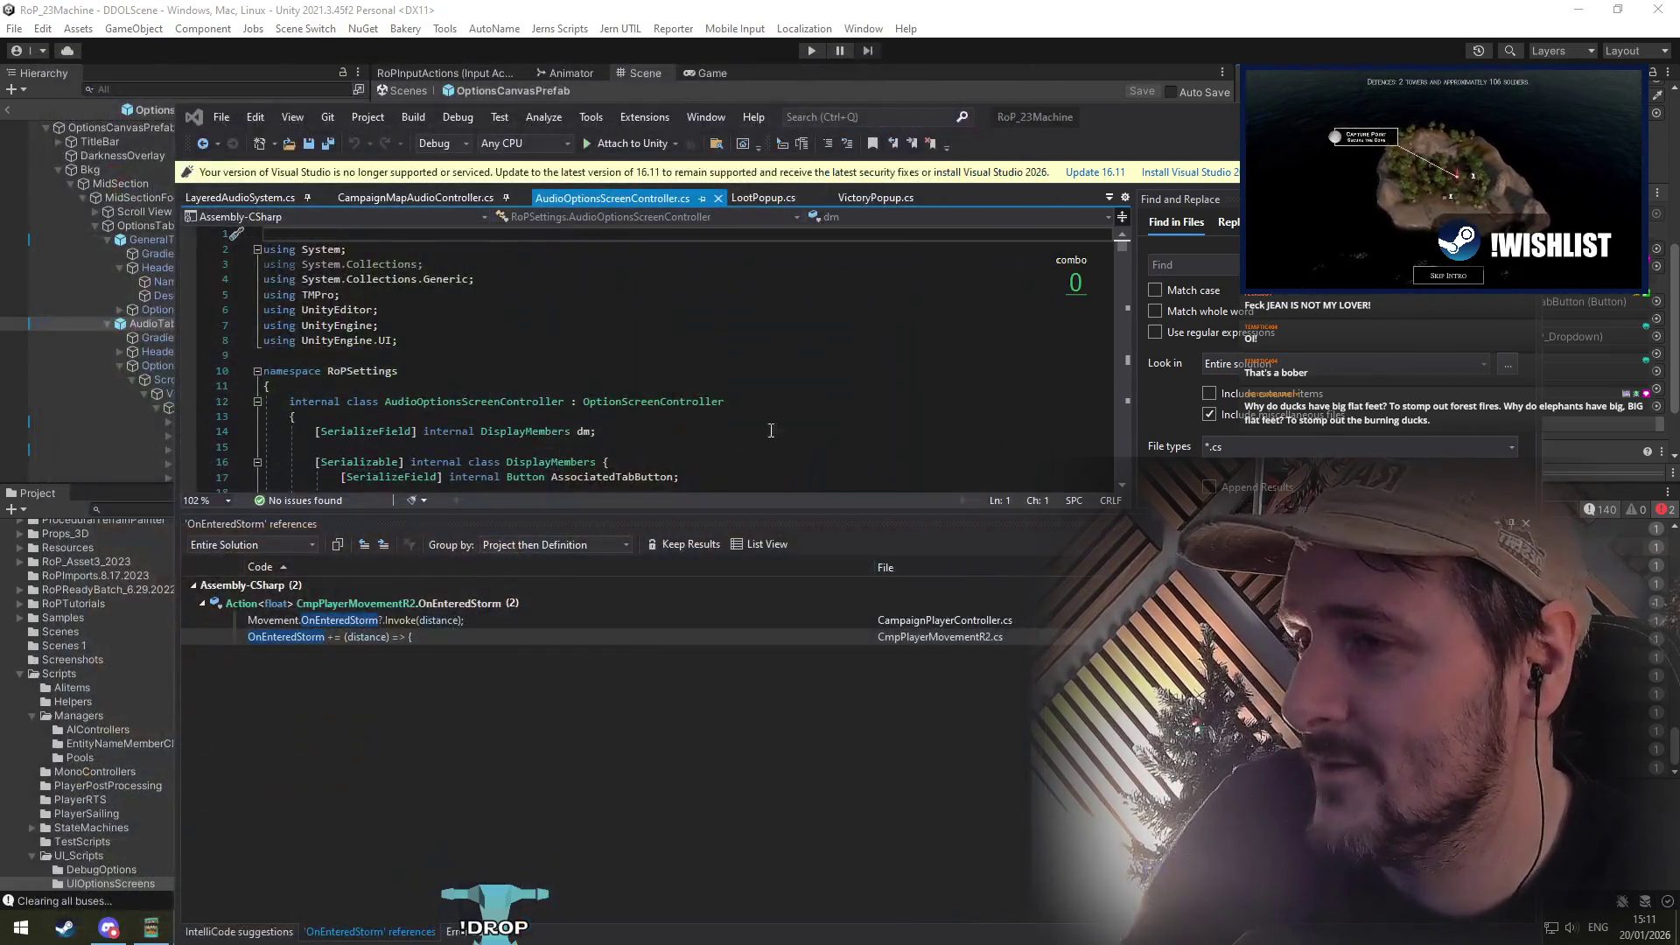
# Step: Delete the blank first line and 'using System.Collections;', save, then bring up the pine marten search
pyautogui.click(559, 355)
pyautogui.click(353, 244)
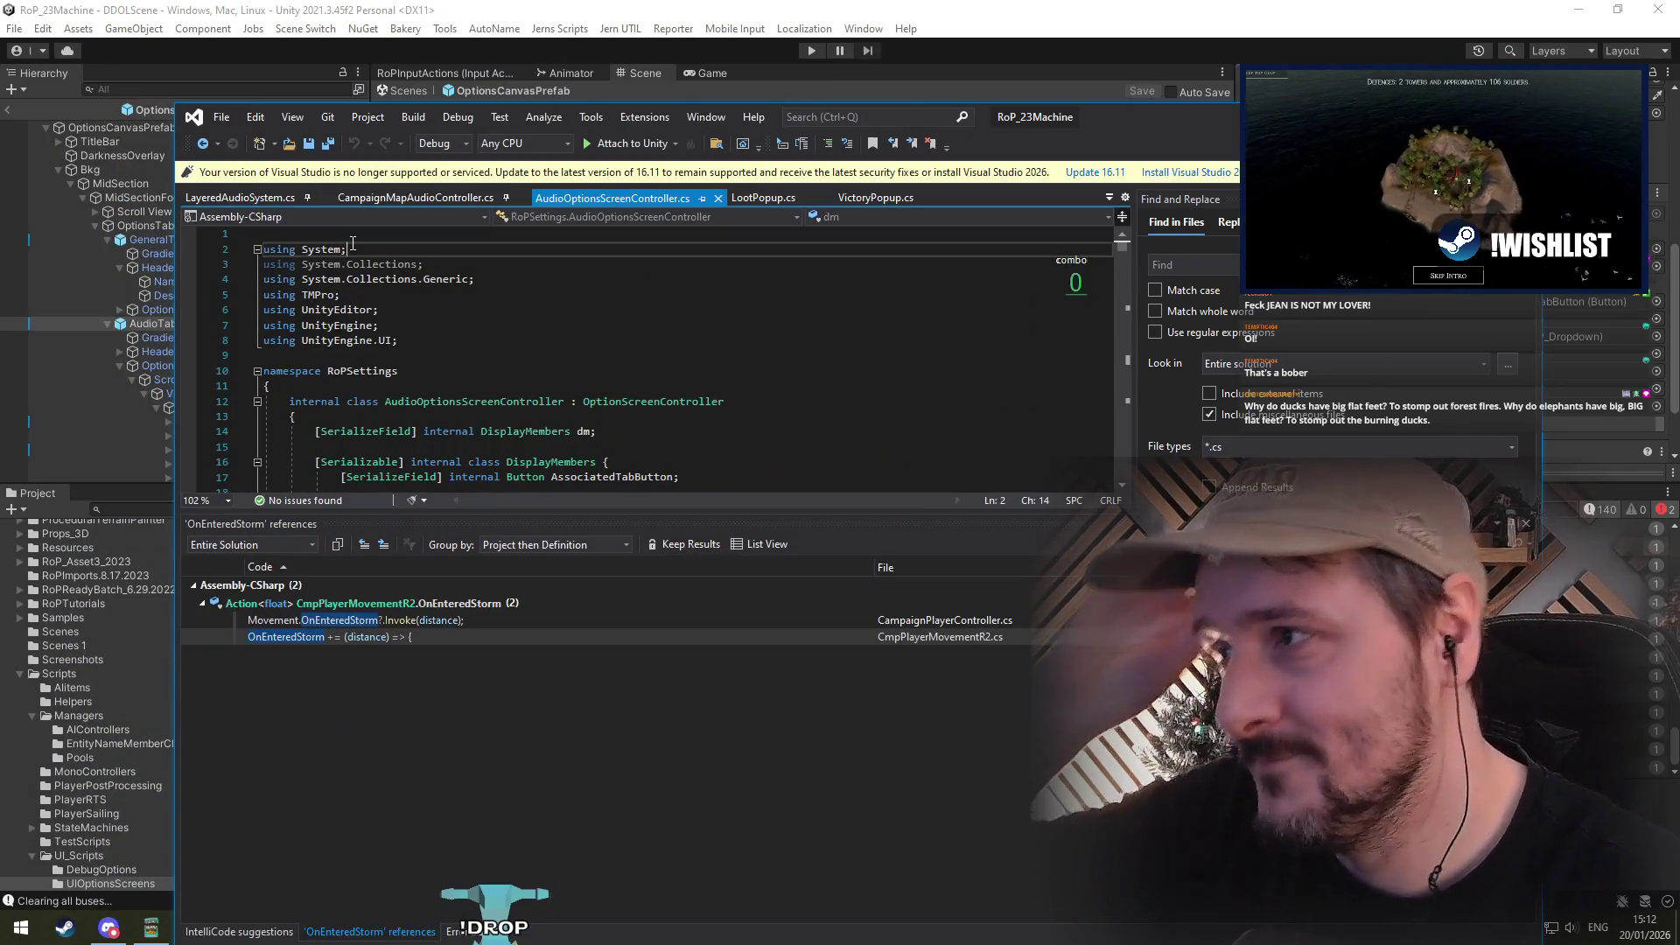
pyautogui.press('Home')
pyautogui.press('BackSpace')
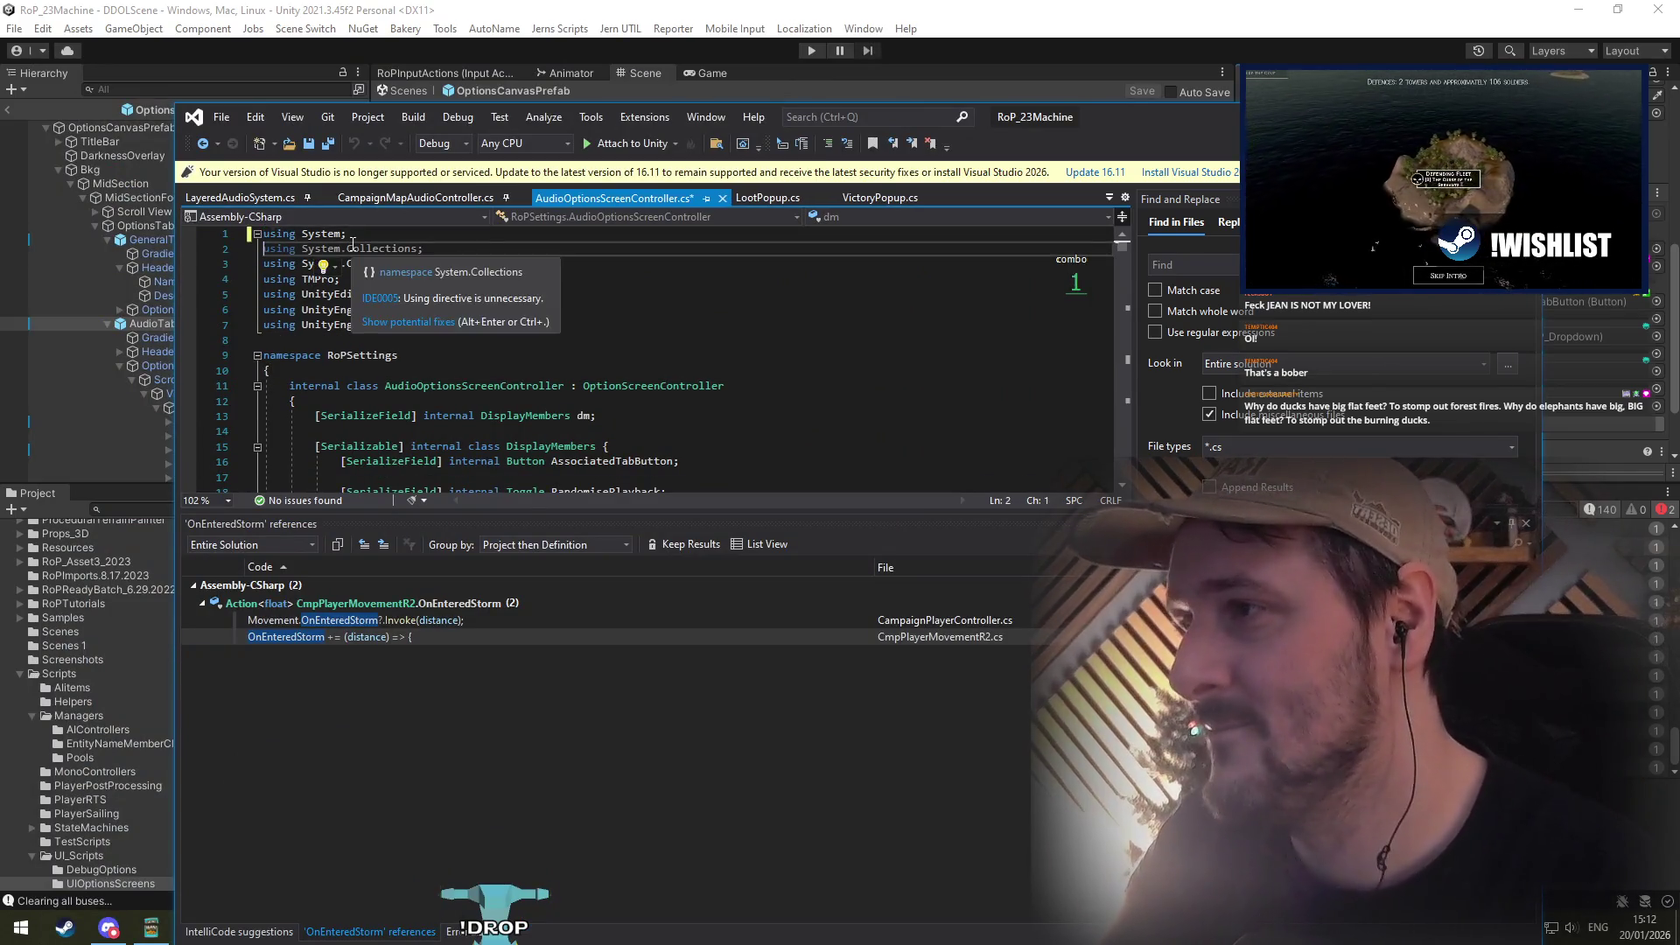
pyautogui.press('Down')
pyautogui.hotkey('shift', 'End')
pyautogui.press('Delete')
pyautogui.press('Delete')
pyautogui.press('Down')
pyautogui.press('Down')
pyautogui.press('Down')
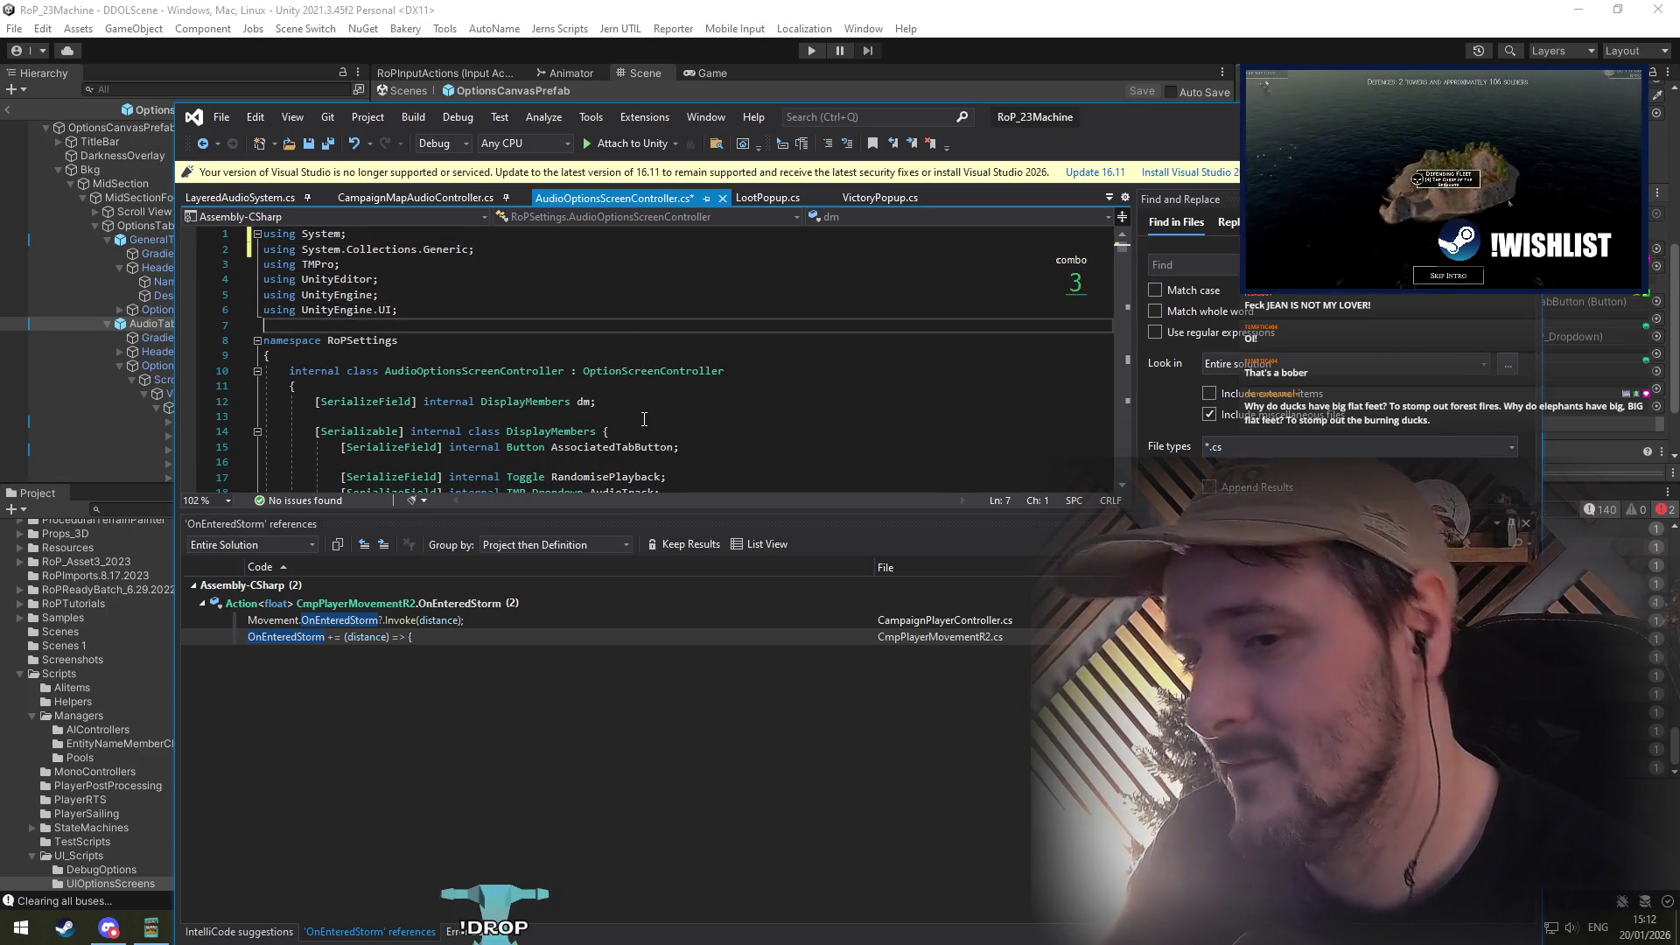
pyautogui.hotkey('ctrl', 's')
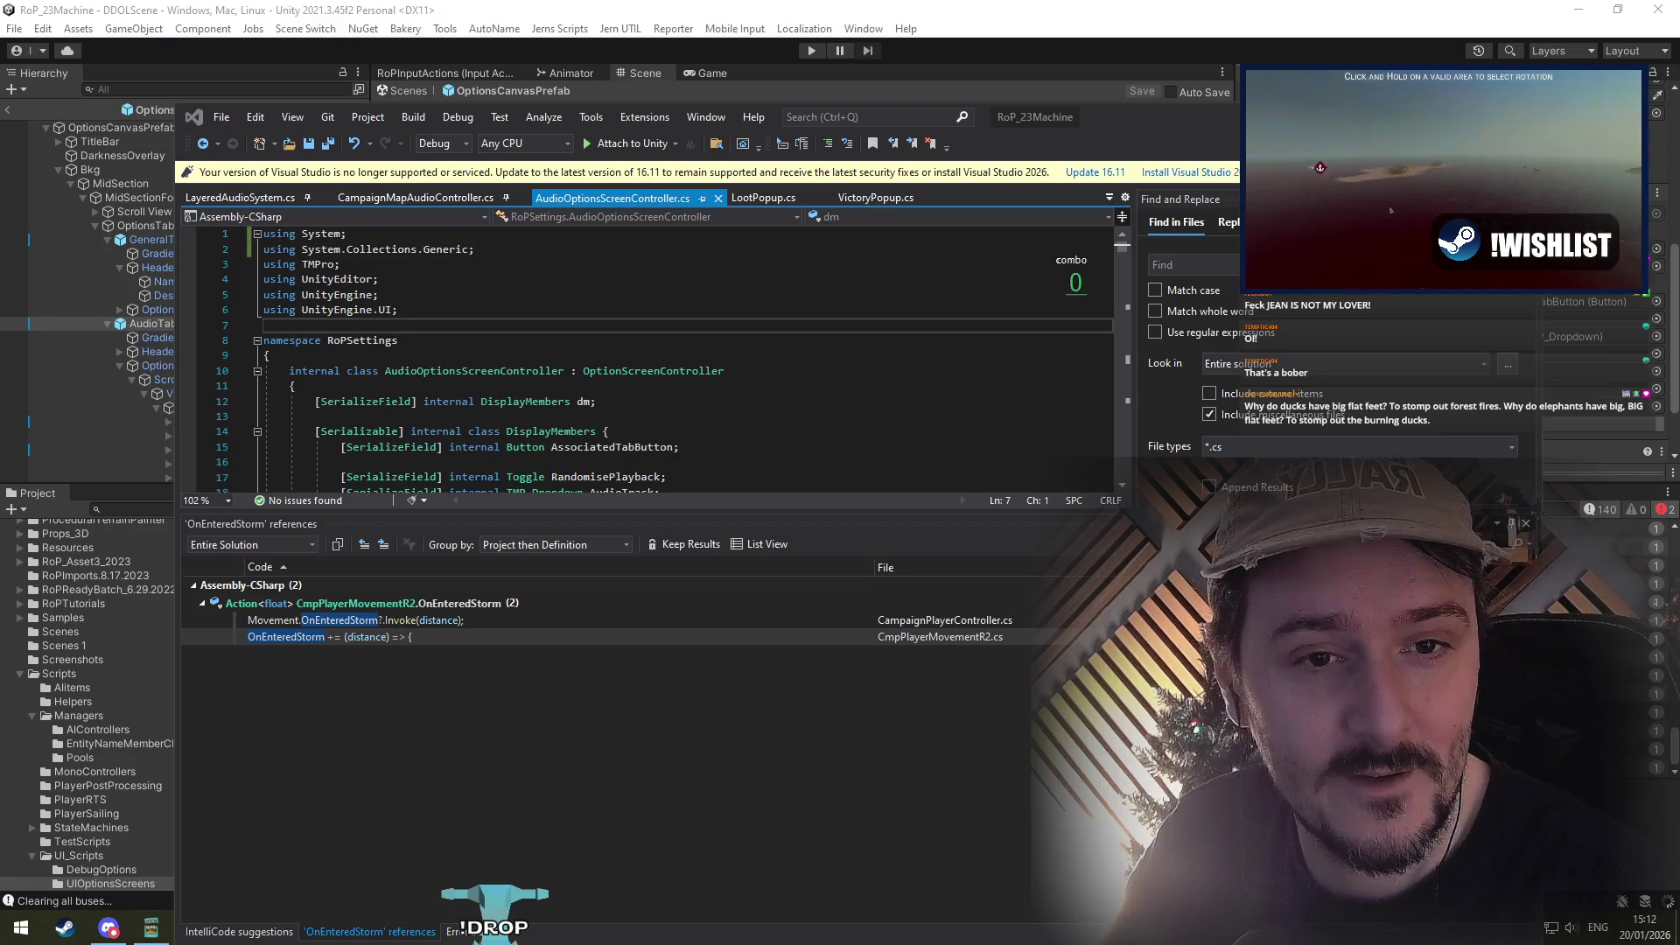
pyautogui.hotkey('alt', 'Tab')
pyautogui.moveTo(596, 187); pyautogui.dragTo(507, 103)
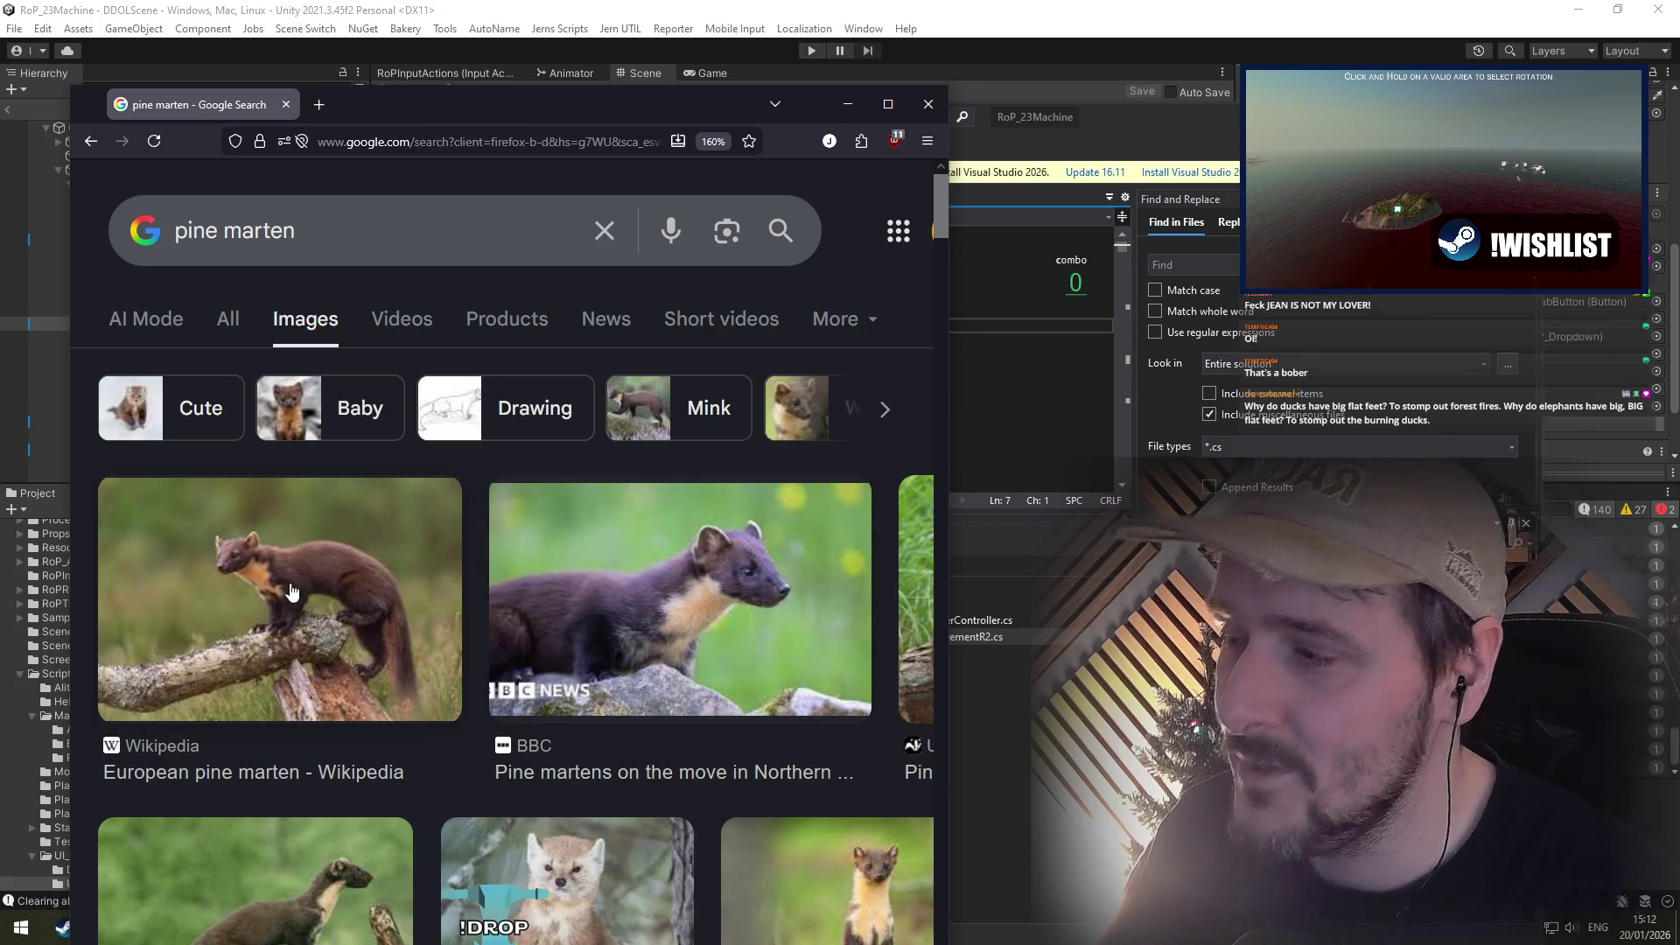
pyautogui.moveTo(952, 575); pyautogui.dragTo(1239, 575)
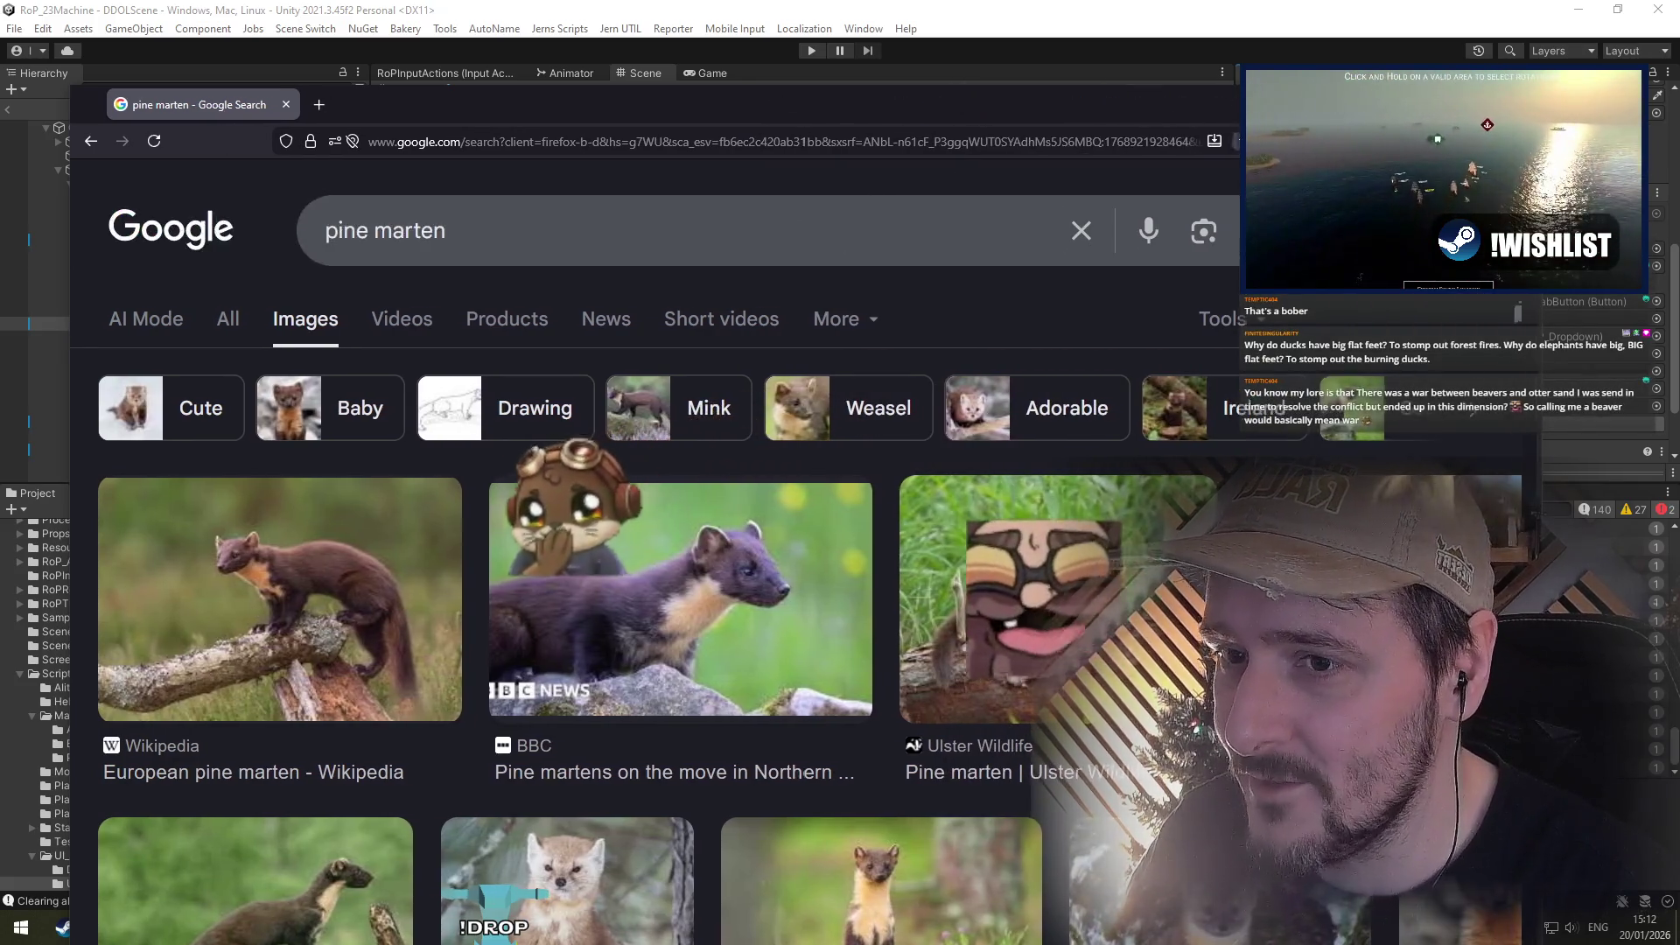
pyautogui.moveTo(1256, 109)
pyautogui.mouseDown()
pyautogui.moveTo(562, 114)
pyautogui.moveTo(890, 76)
pyautogui.moveTo(1105, 77)
pyautogui.moveTo(1116, 35)
pyautogui.mouseUp()
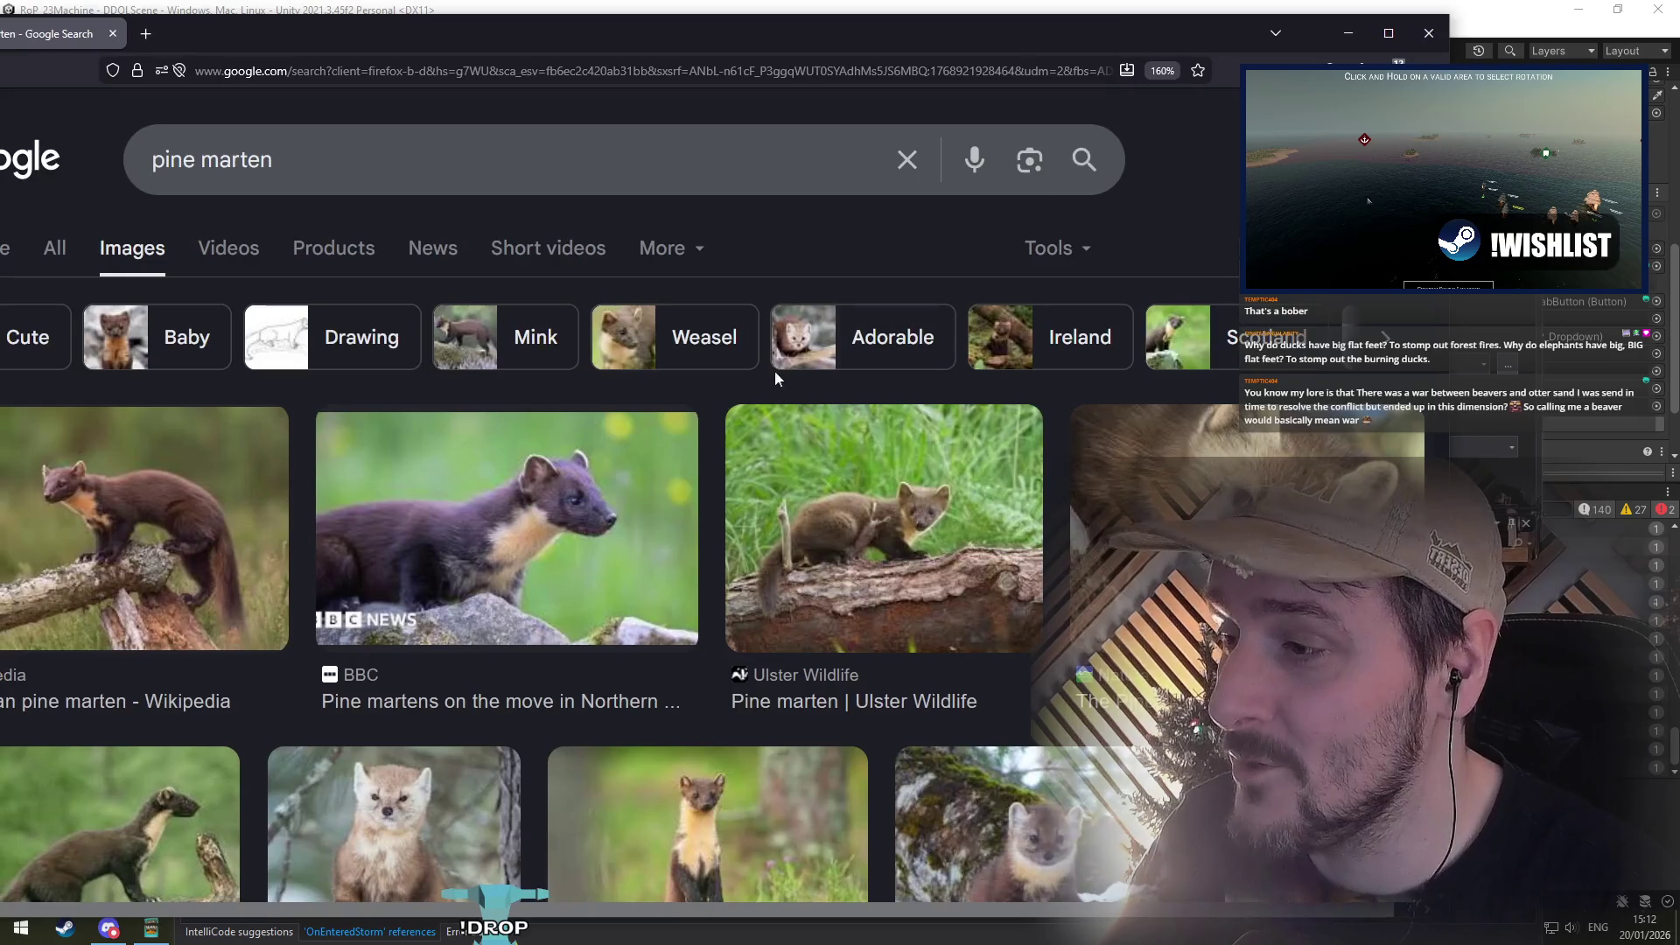
pyautogui.scroll(-4, 775, 371)
pyautogui.scroll(2, 308, 574)
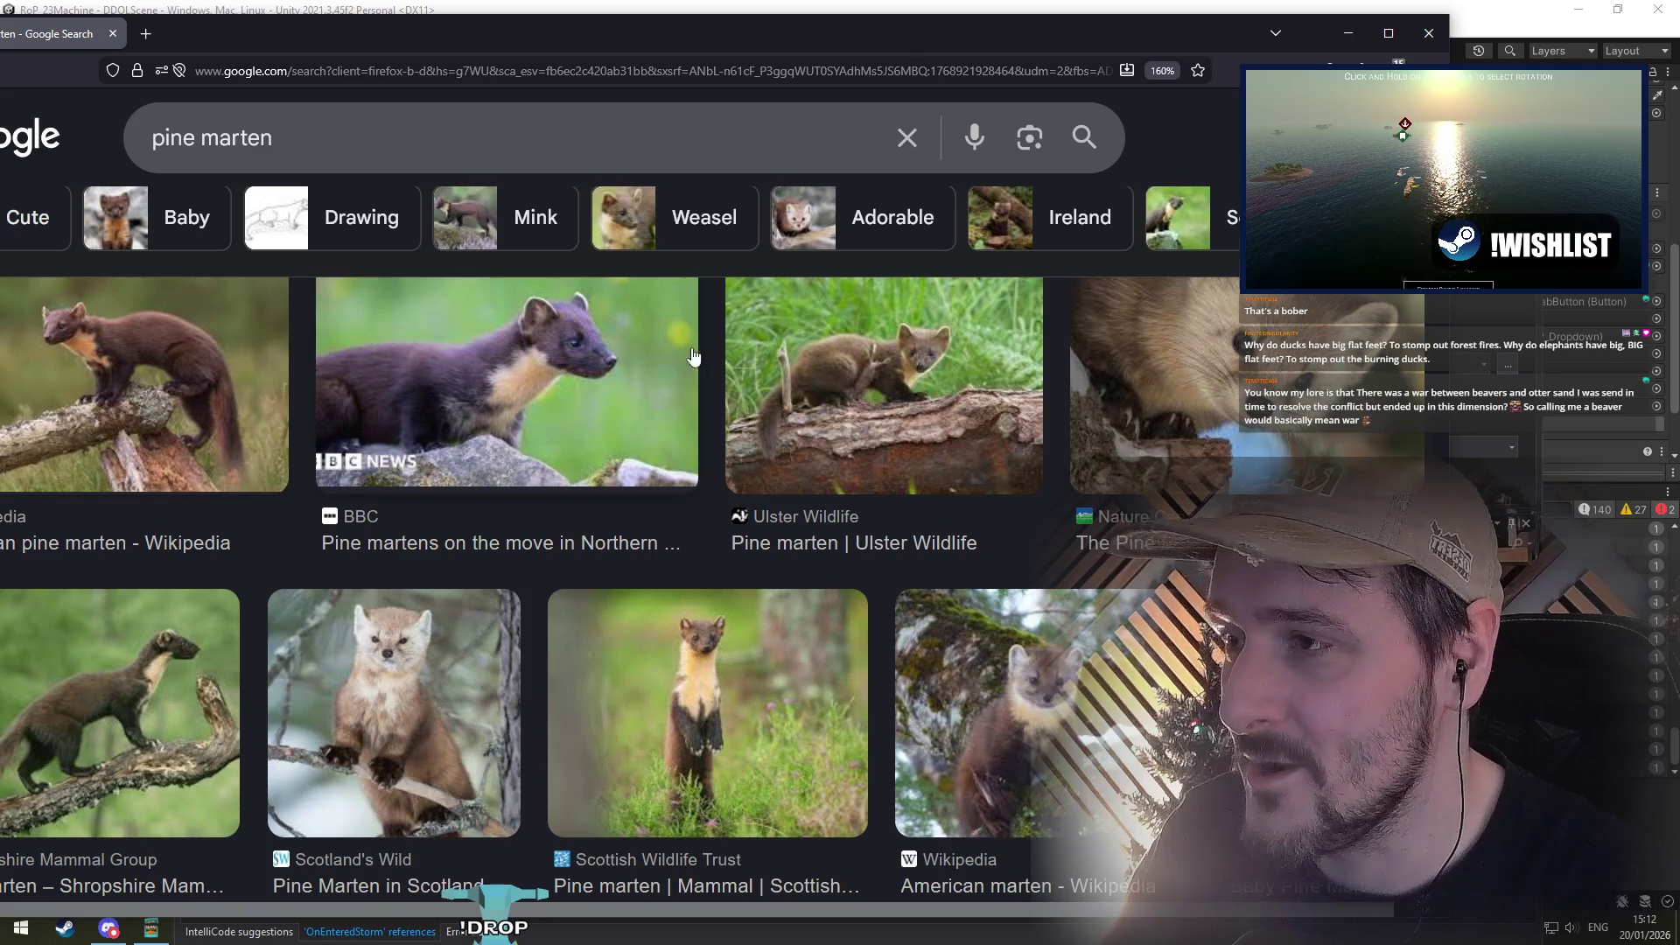
pyautogui.scroll(-3, 519, 371)
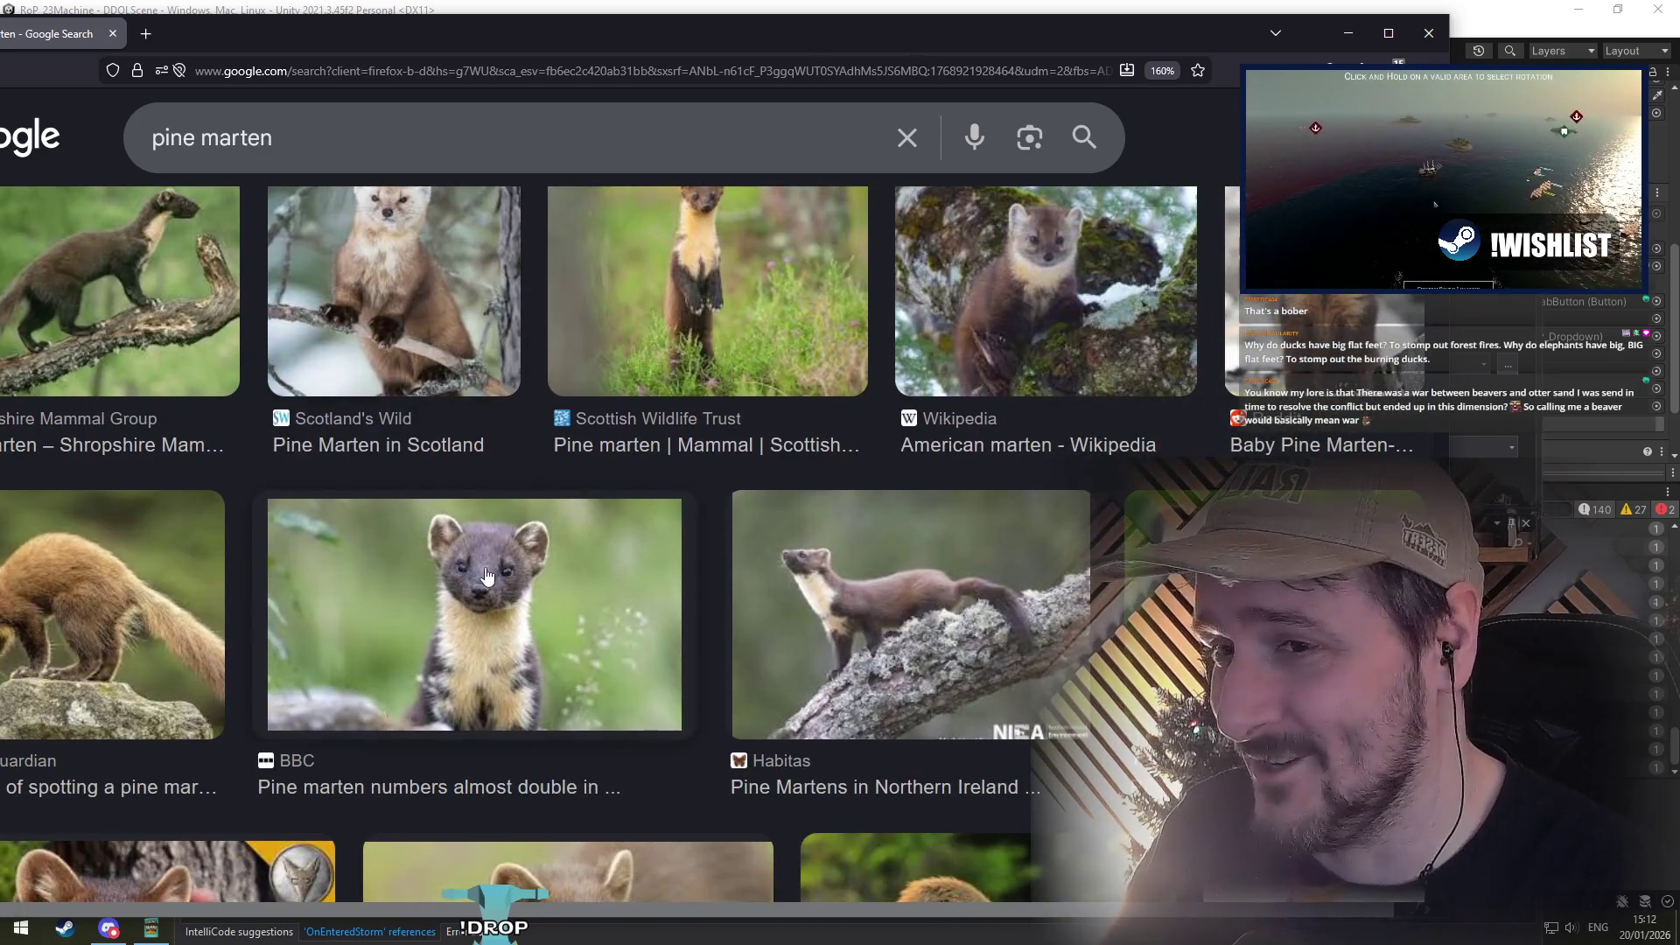
pyautogui.moveTo(398, 12)
pyautogui.mouseDown()
pyautogui.moveTo(508, 19)
pyautogui.moveTo(457, 18)
pyautogui.mouseUp()
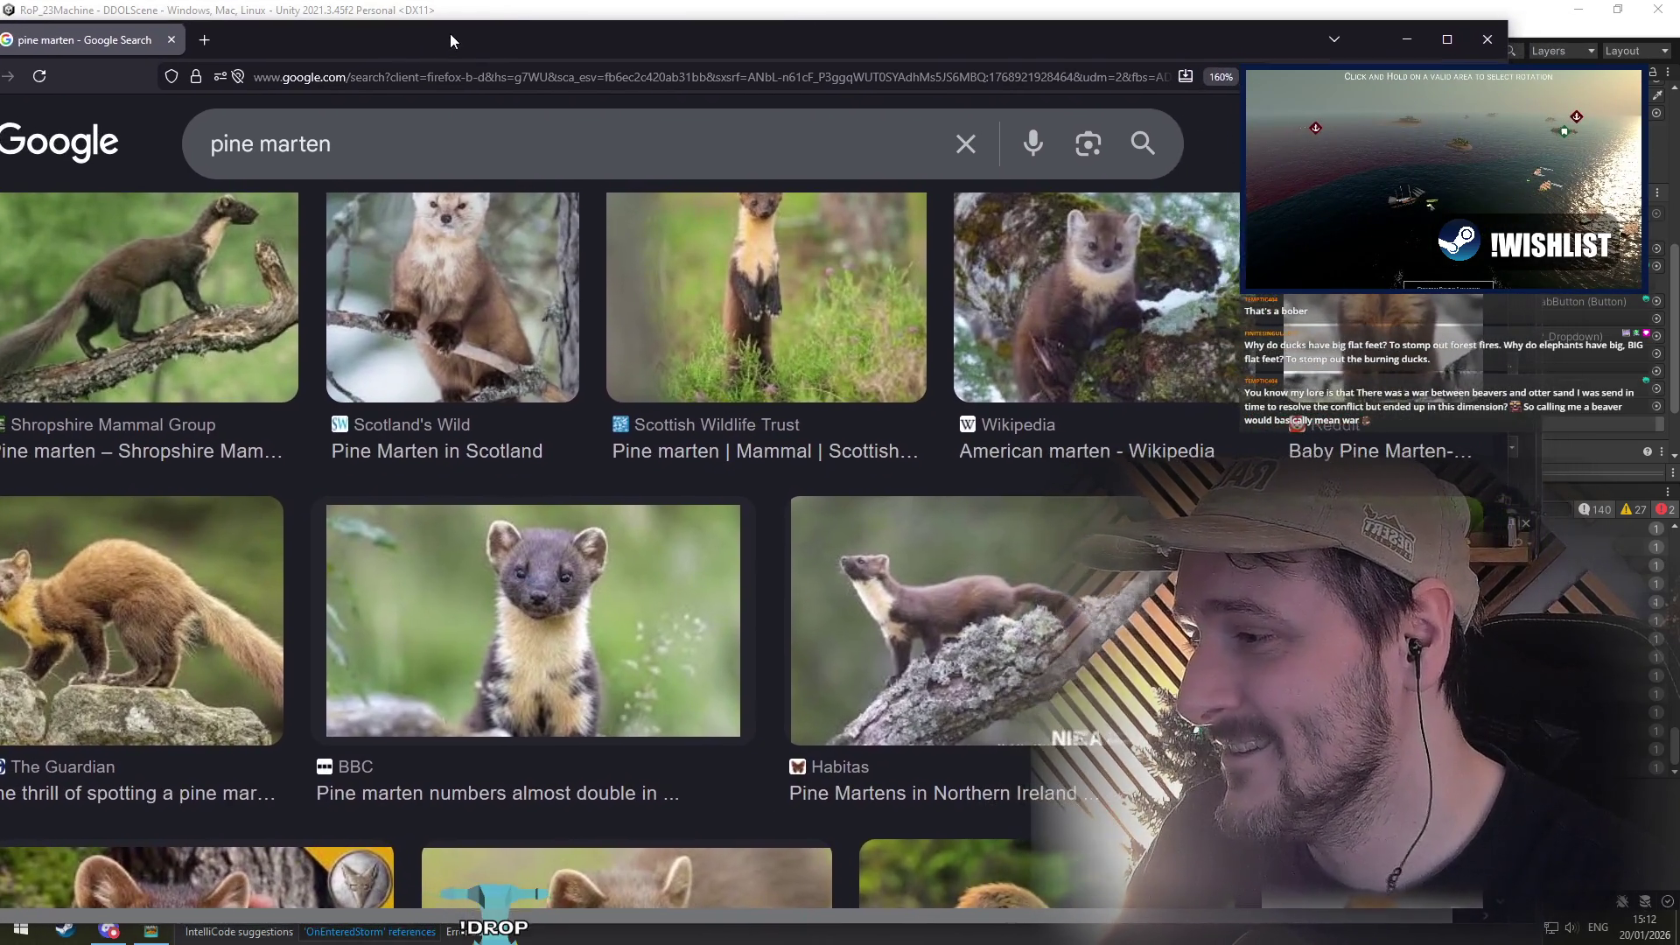
pyautogui.scroll(2, 431, 380)
pyautogui.scroll(4, 431, 381)
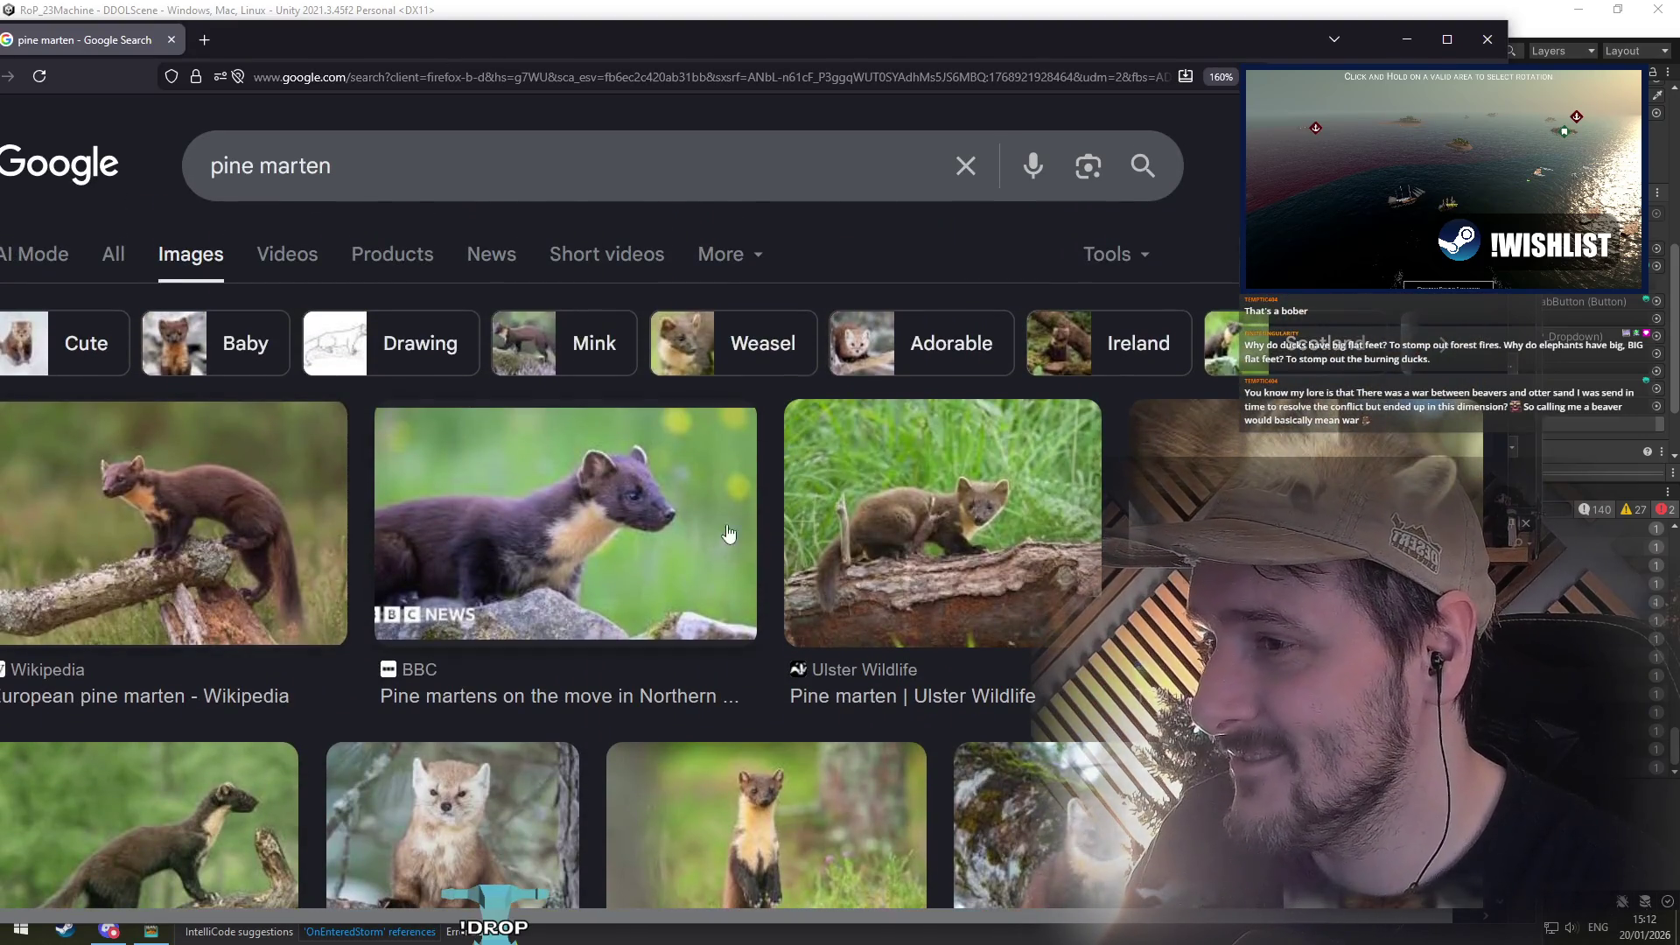
pyautogui.hotkey('alt', 'Tab')
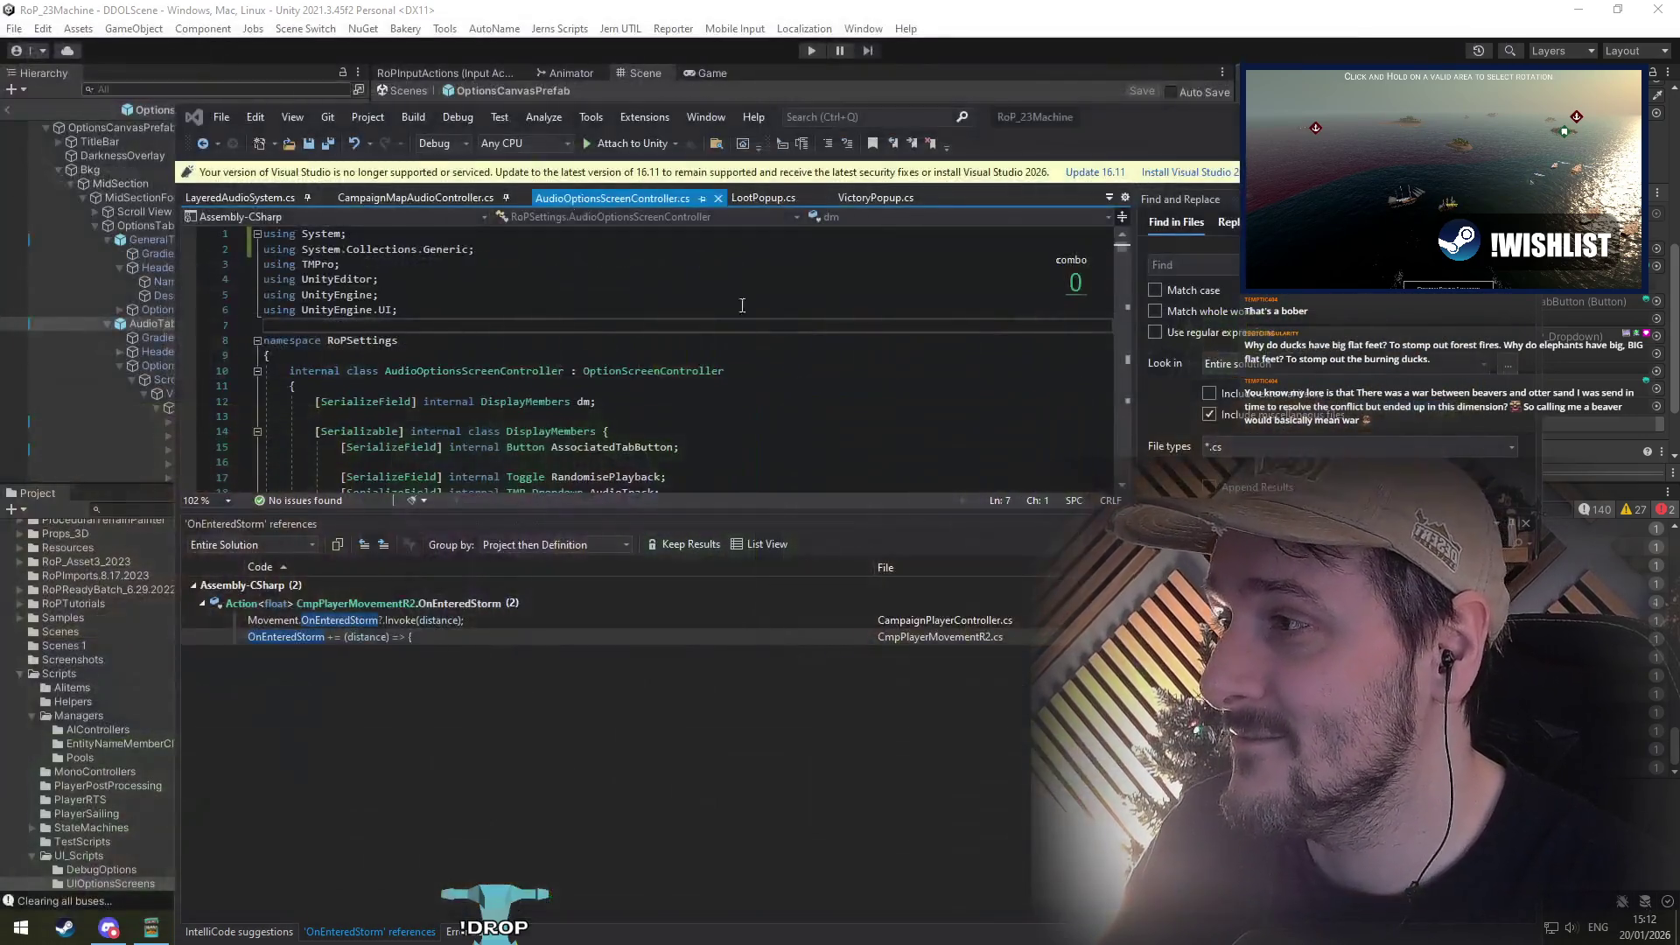
pyautogui.click(586, 302)
pyautogui.press('Down')
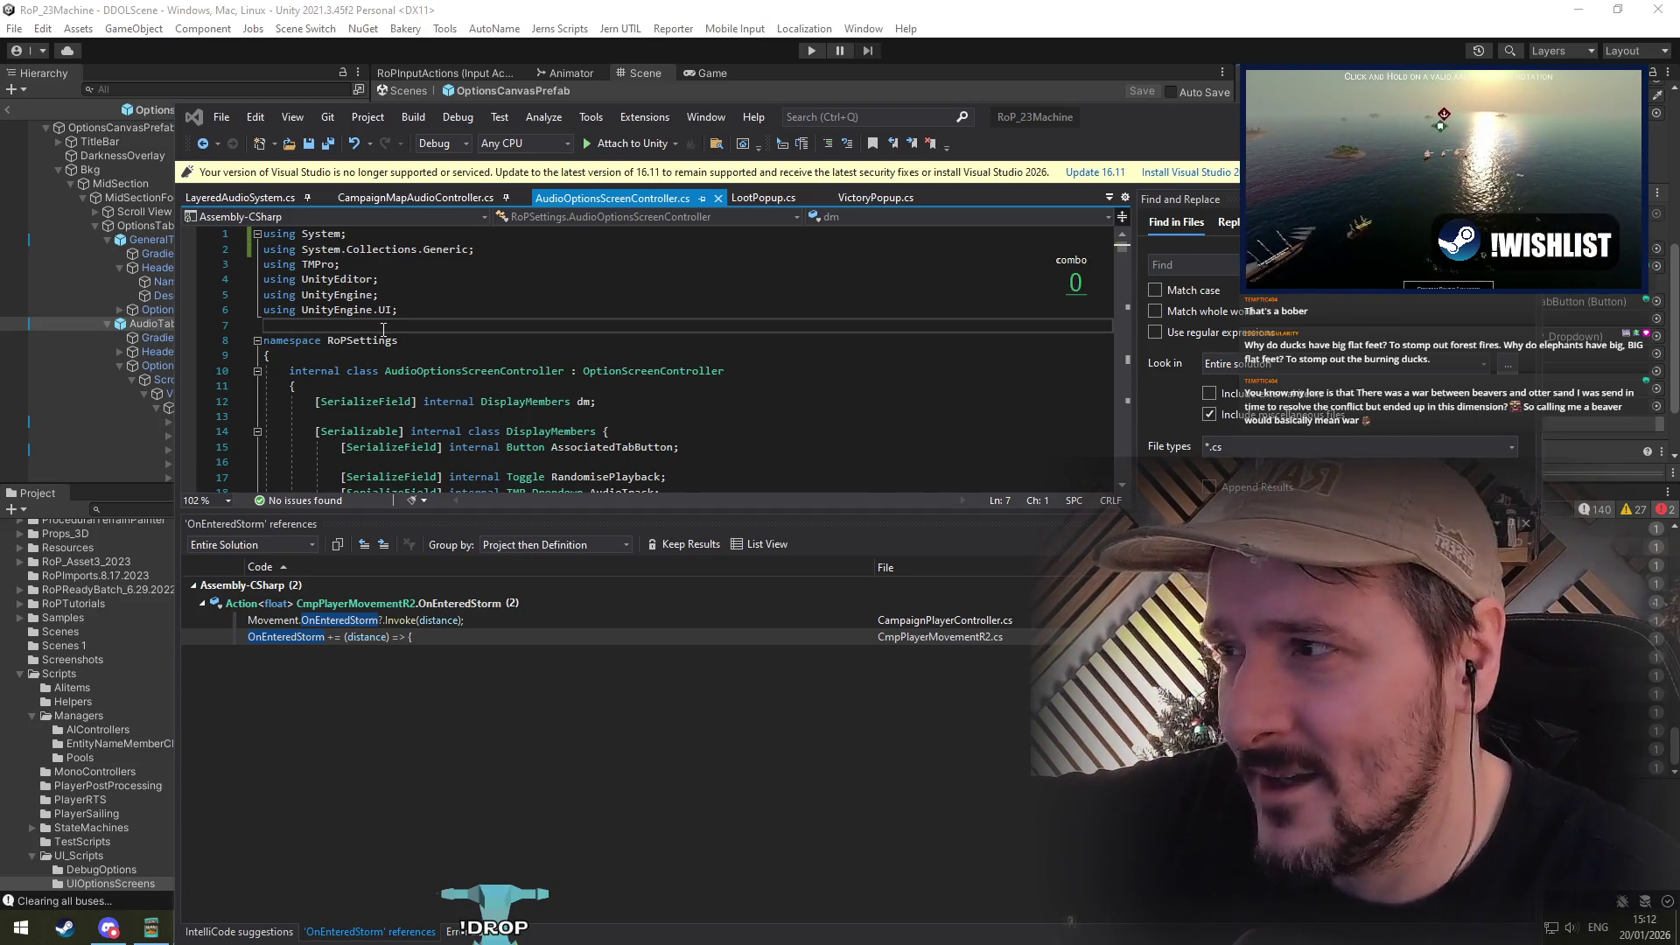
pyautogui.click(483, 322)
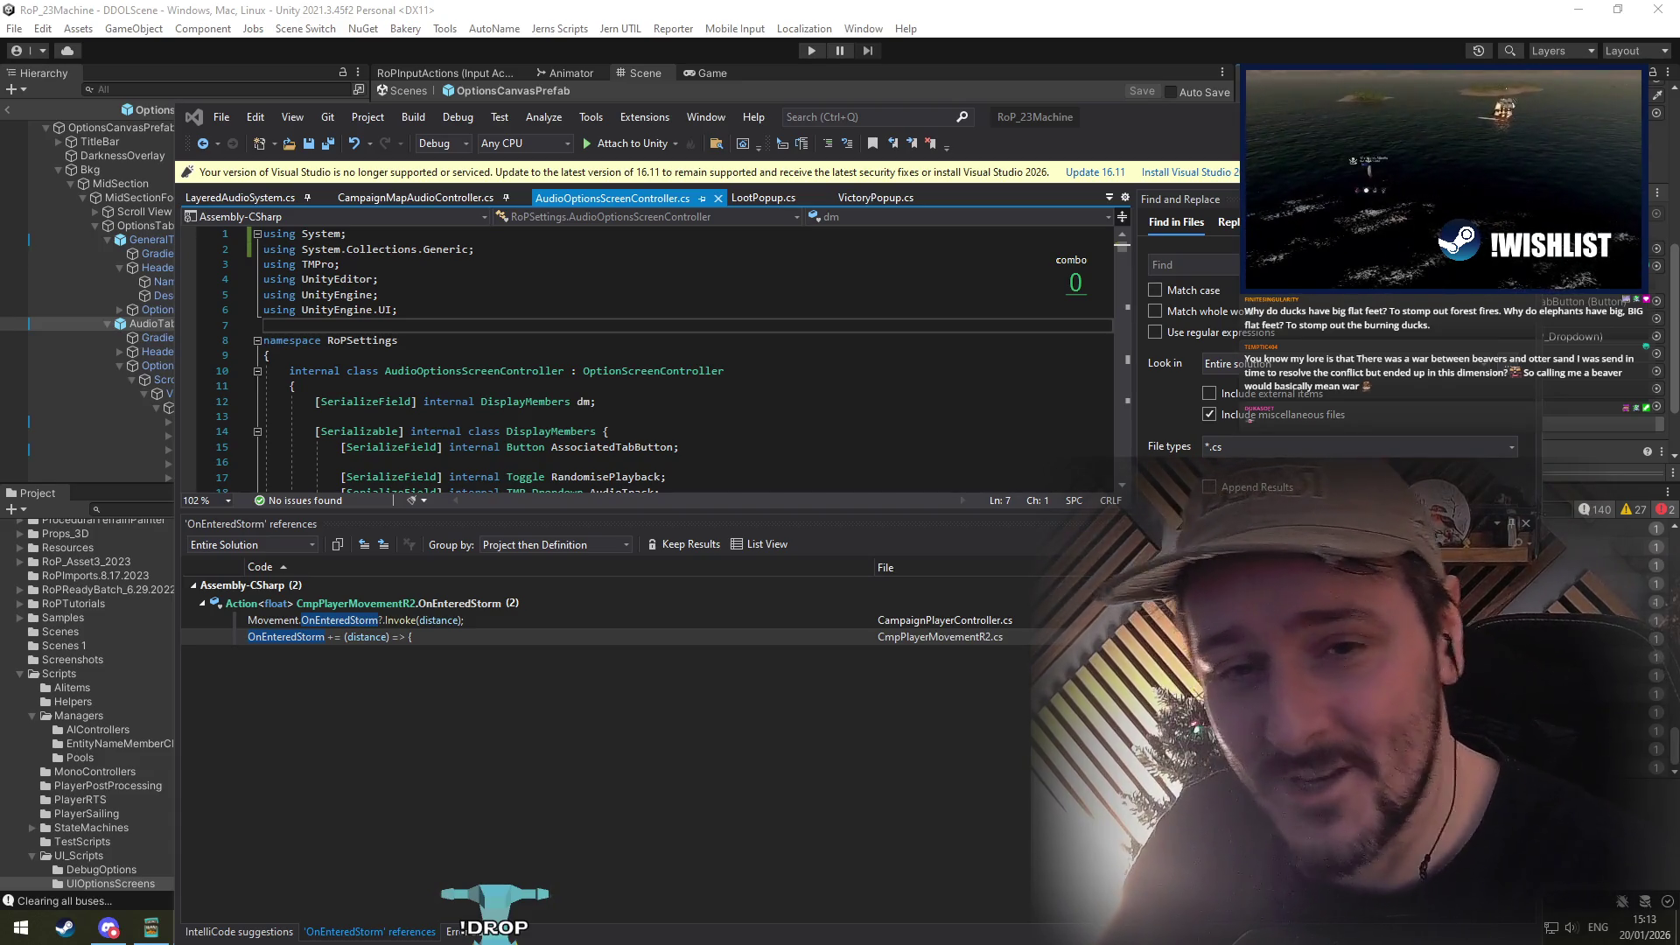
pyautogui.click(527, 356)
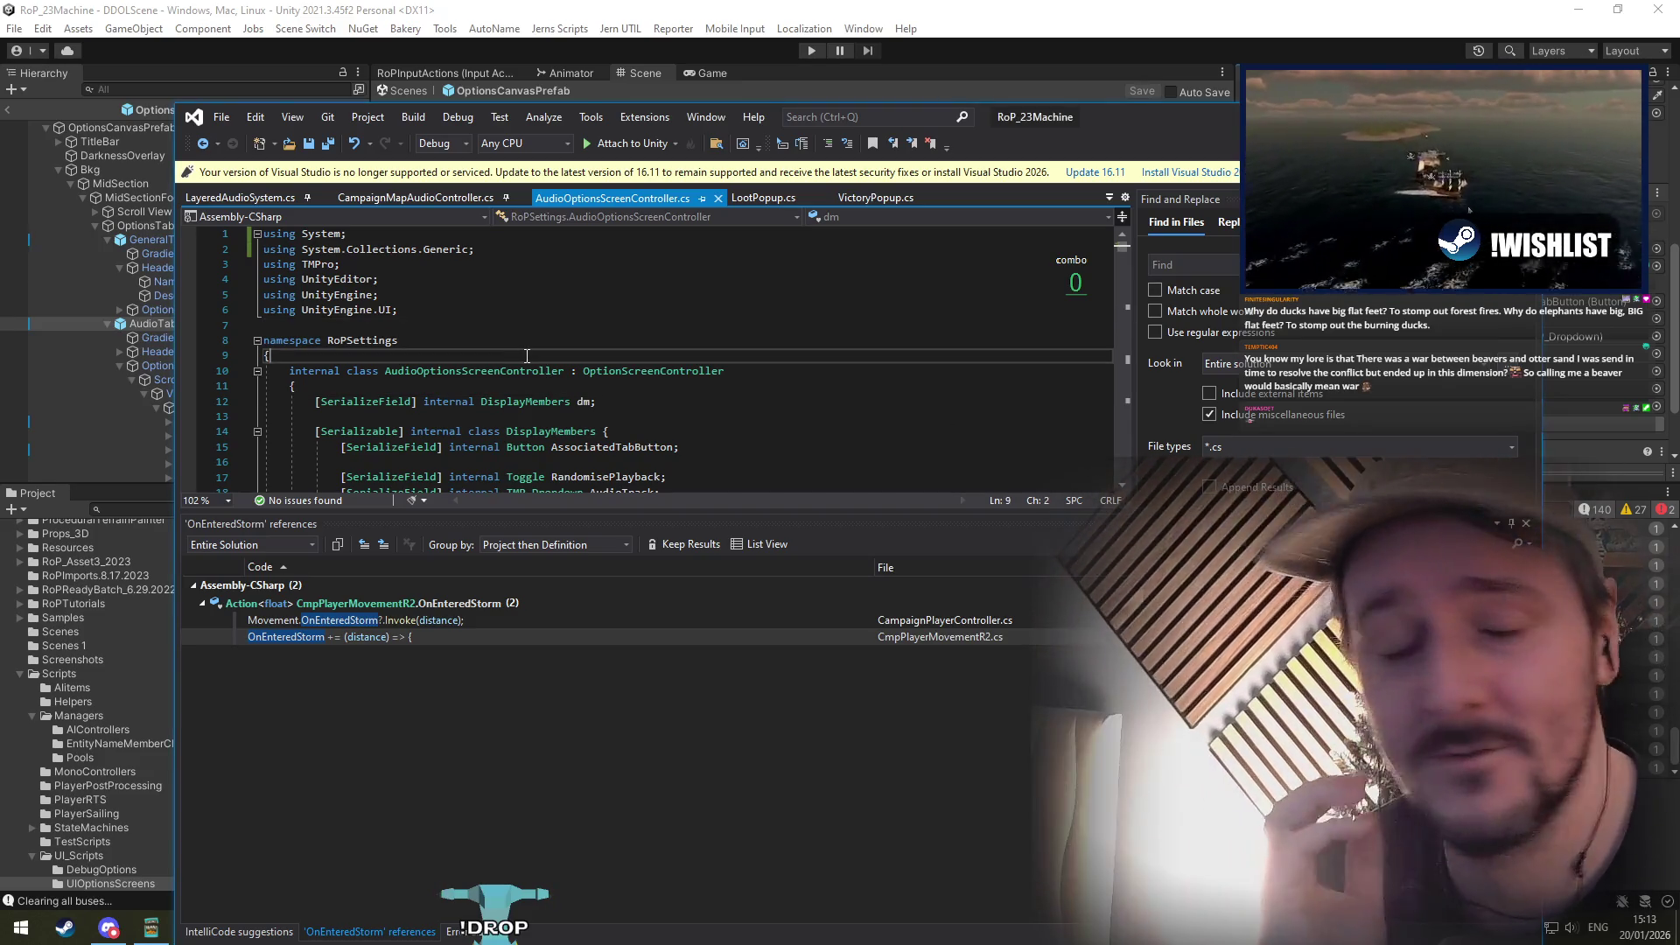
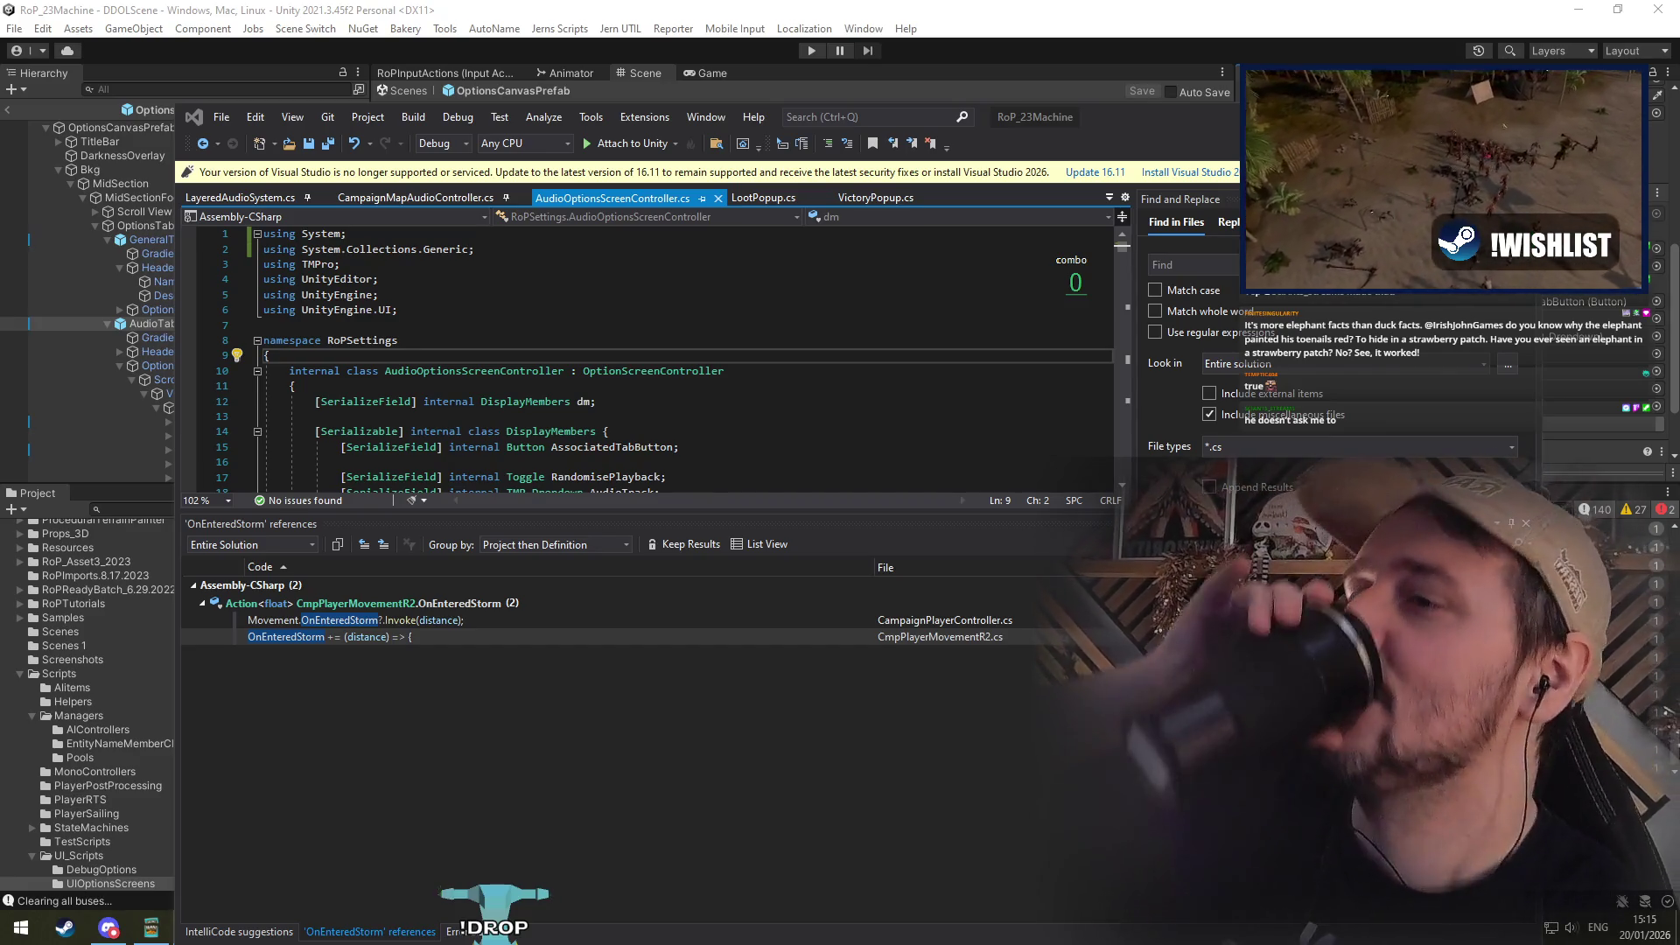
# Step: Look over the RoPSettings namespace and AudioOptionsScreenController class declaration, then go back to Unity
pyautogui.click(452, 334)
pyautogui.press('Up')
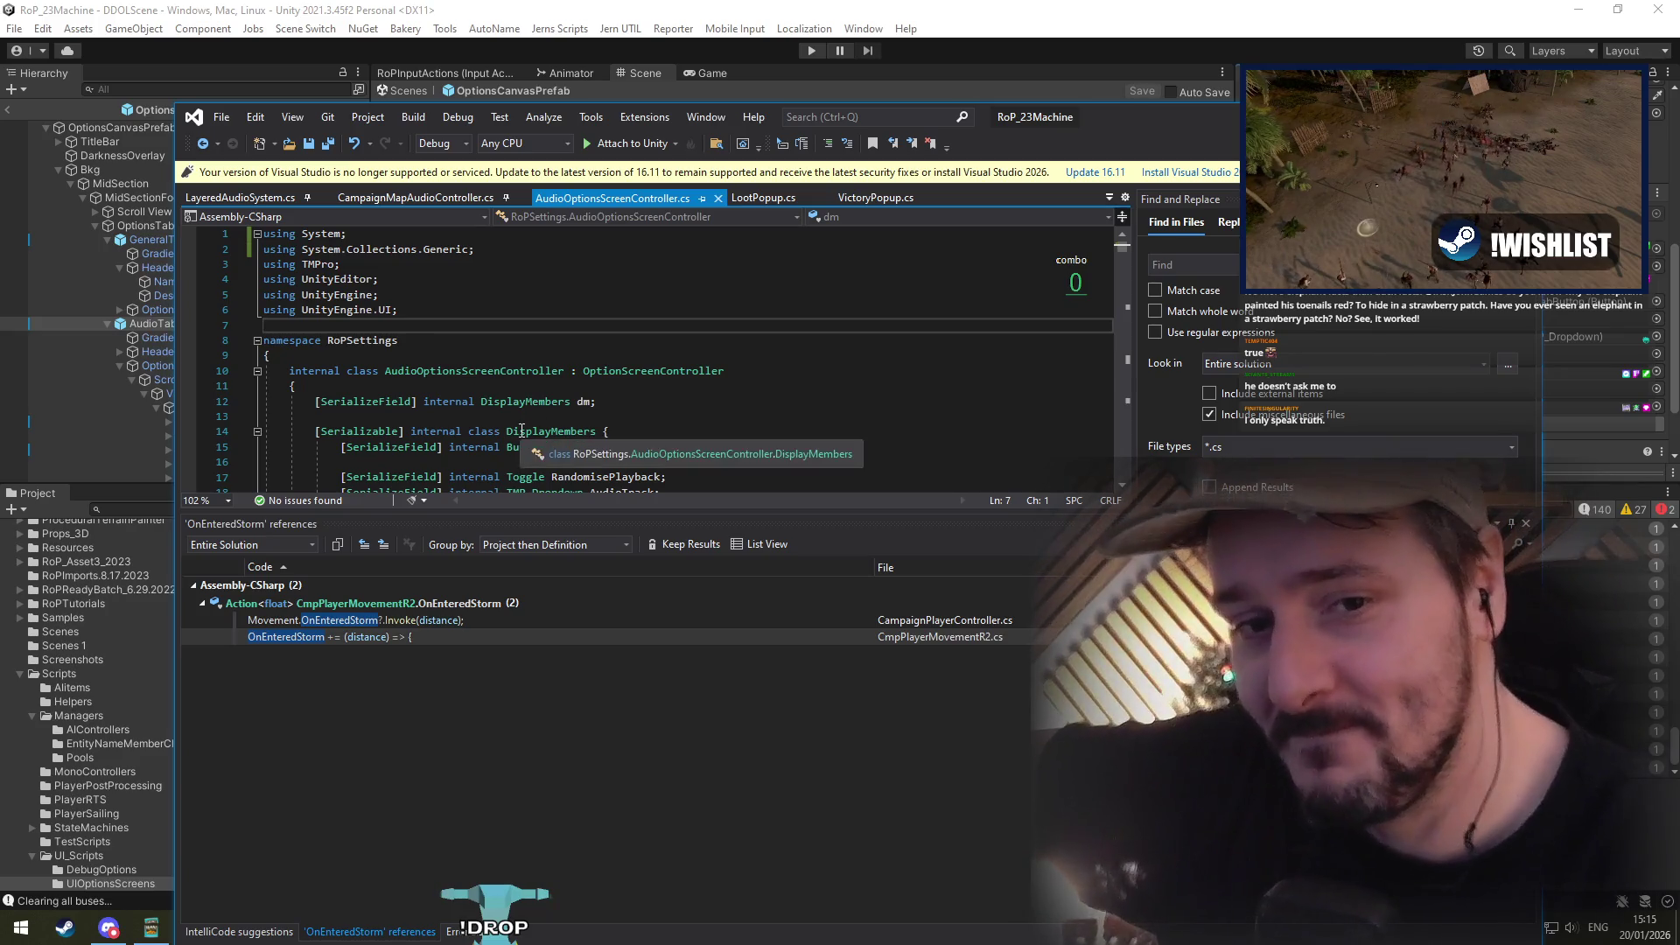
pyautogui.click(423, 370)
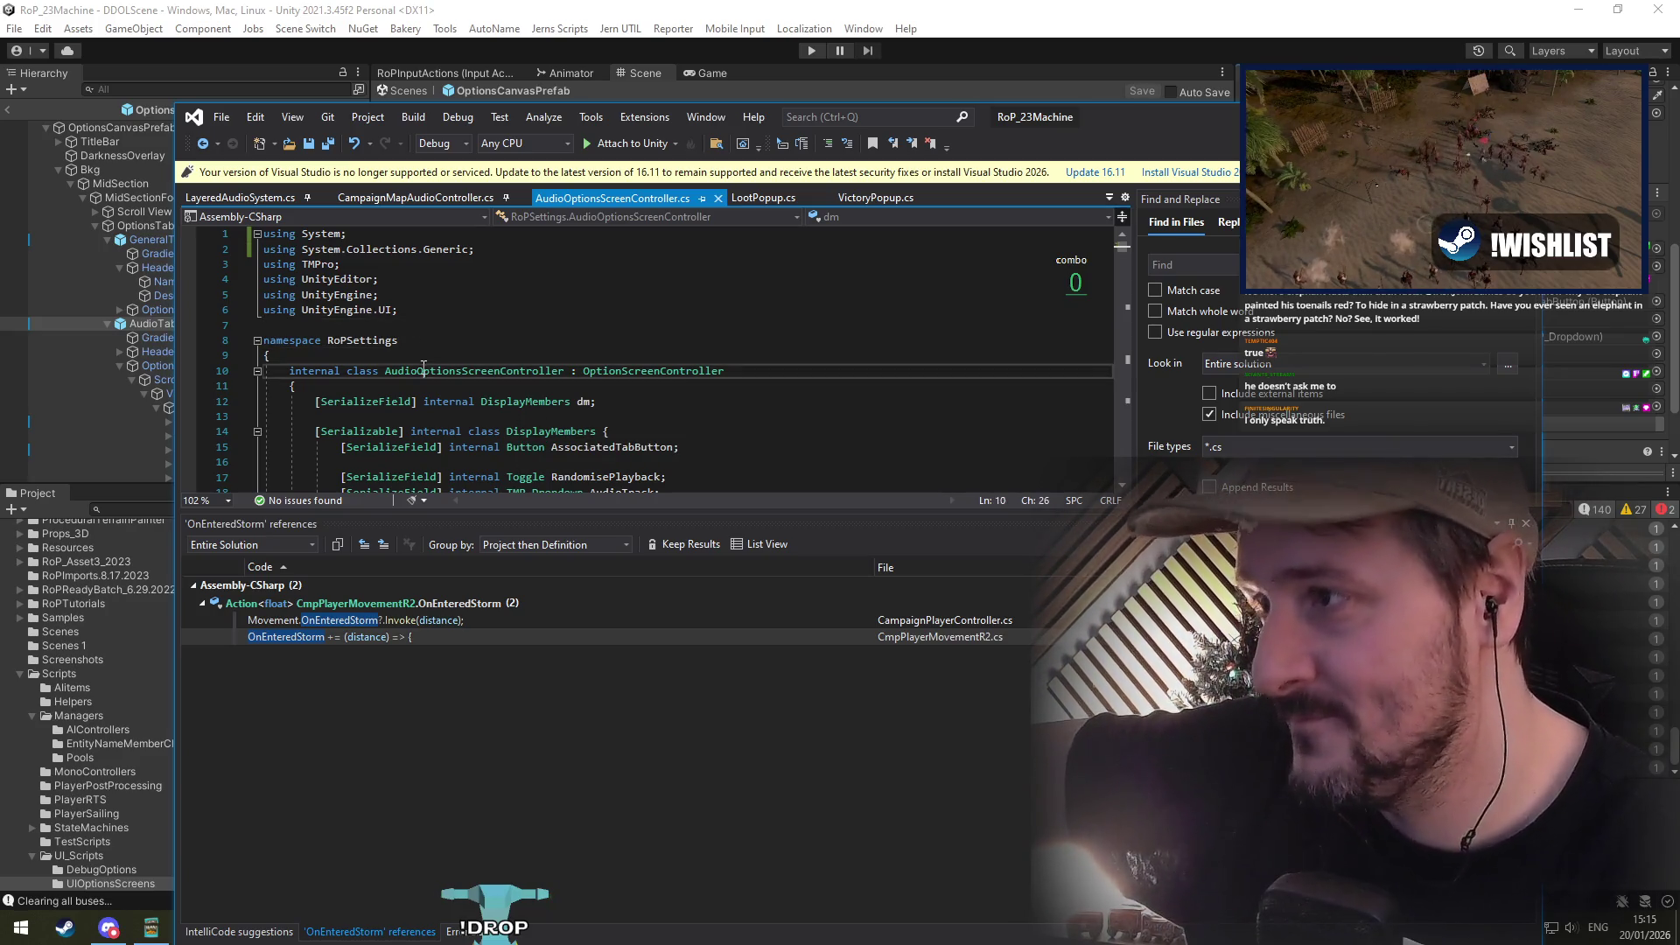
pyautogui.click(431, 355)
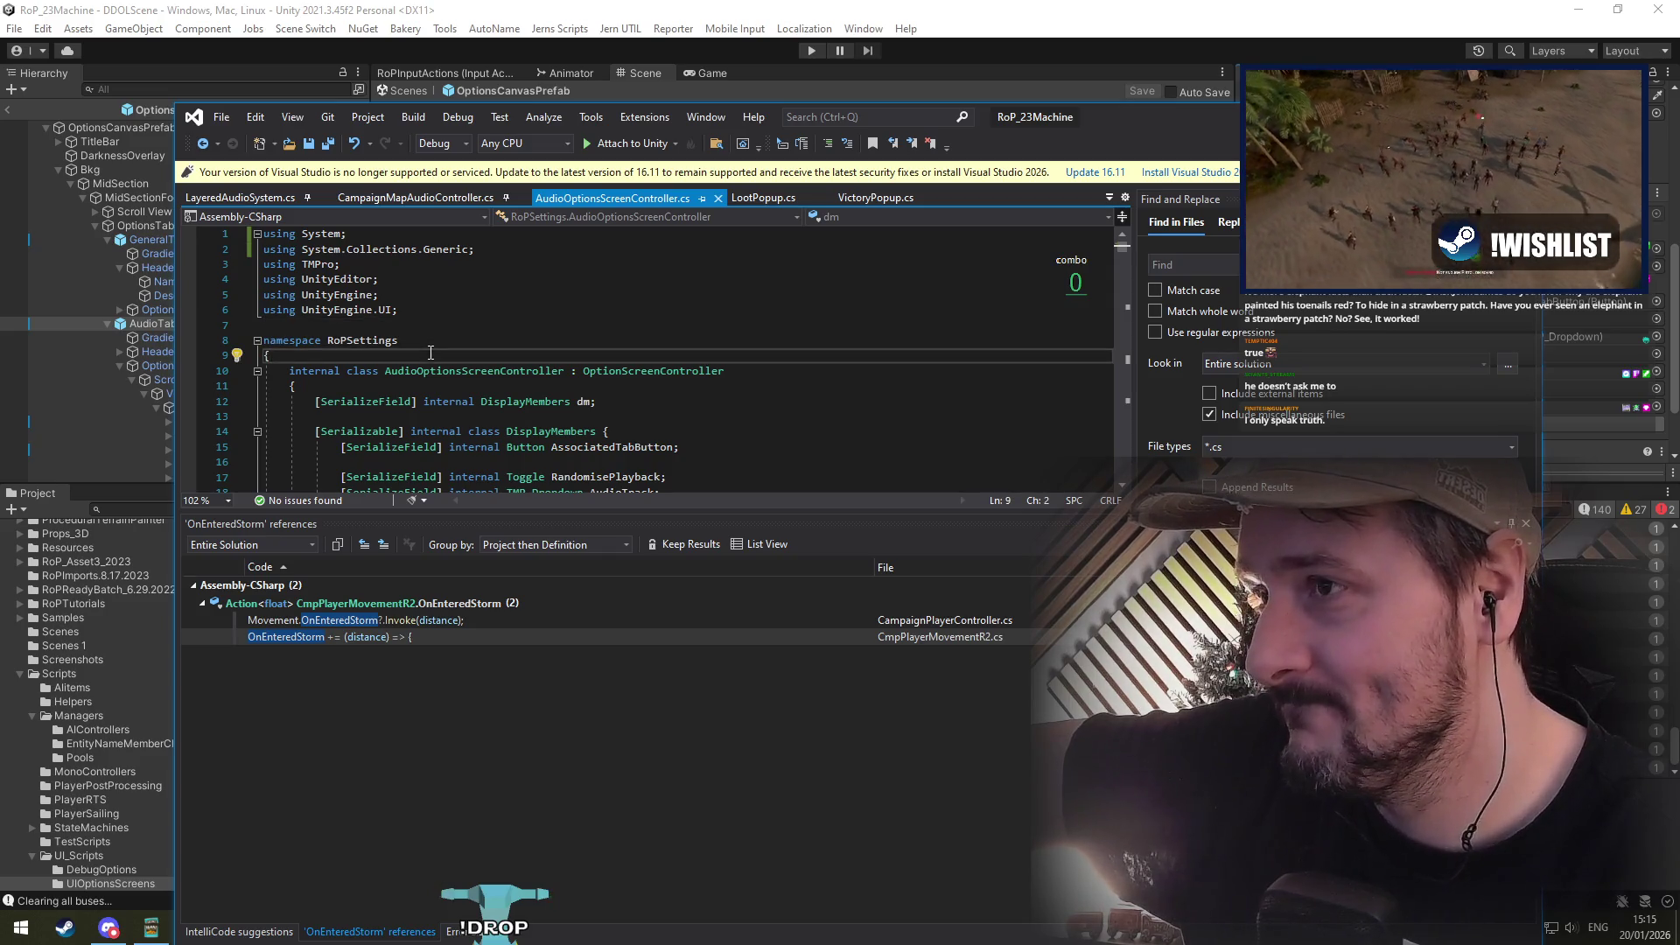
pyautogui.scroll(-5, 444, 351)
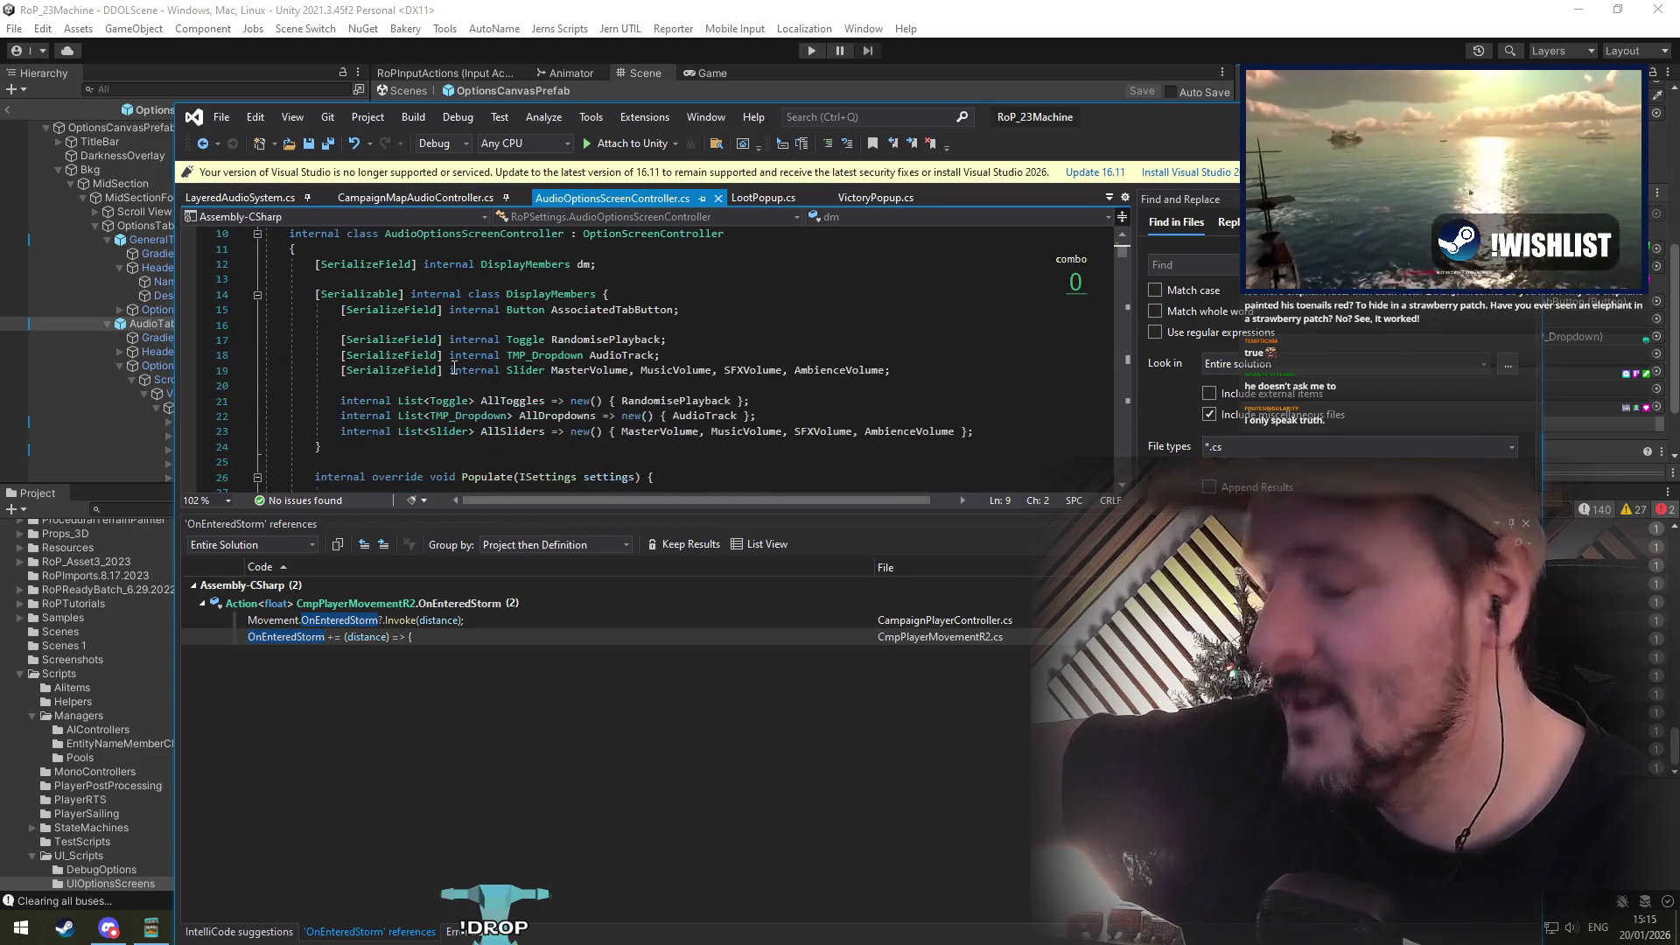
pyautogui.click(162, 325)
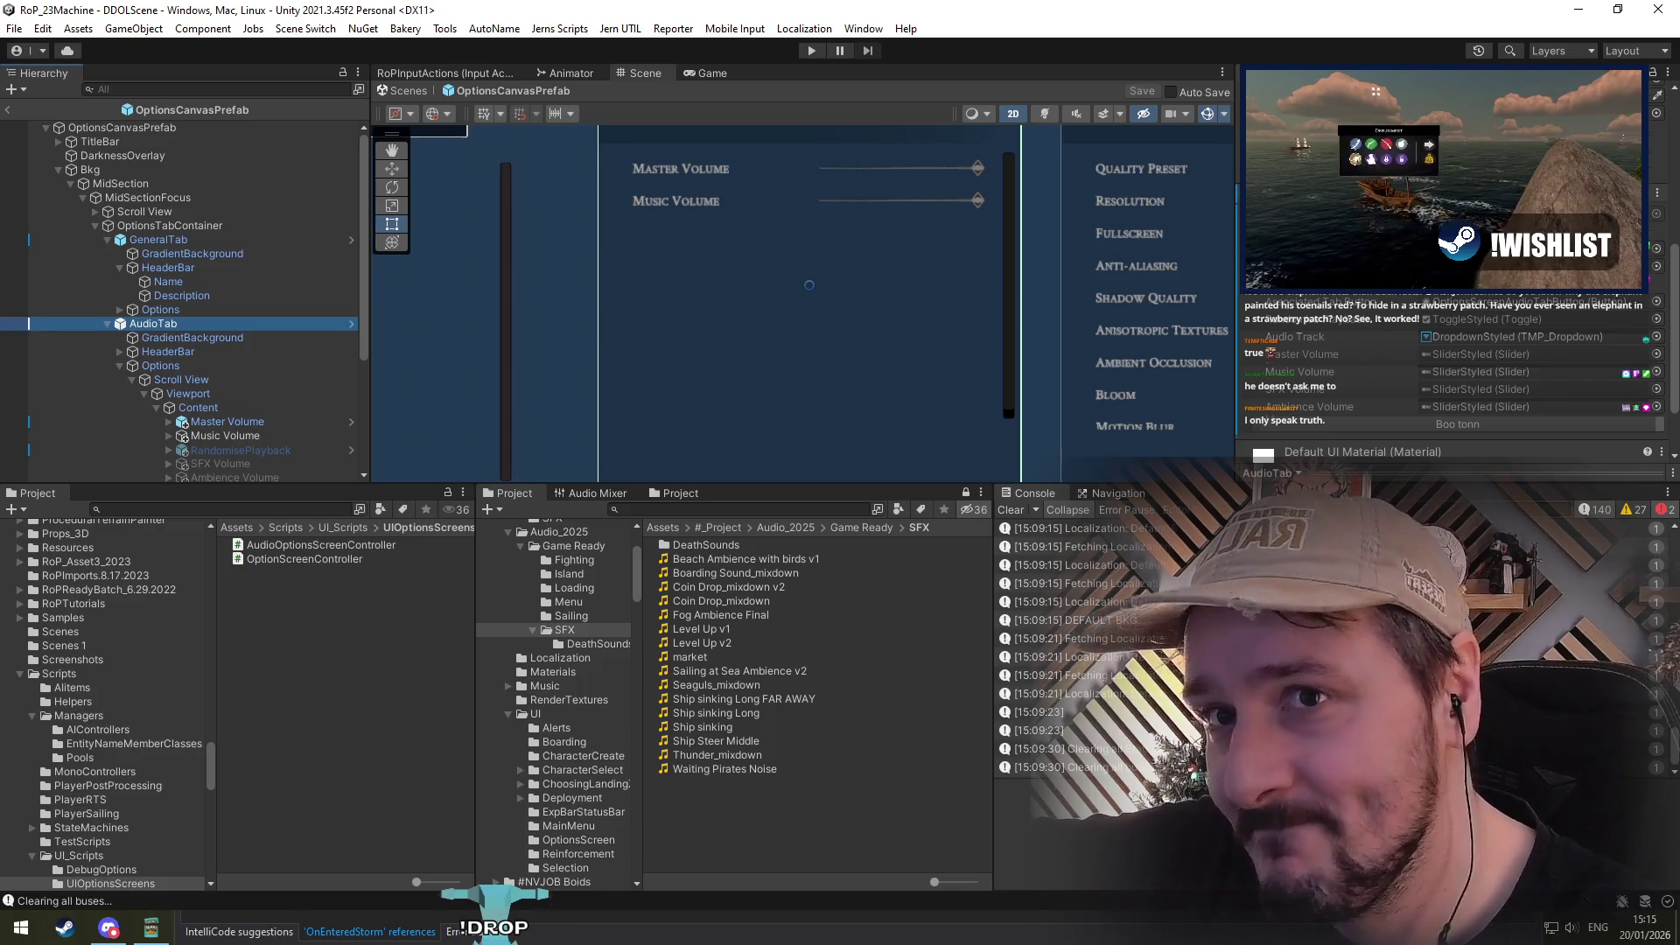
# Step: Inspect the audio tab's Scroll View, Viewport and Content objects and their components
pyautogui.scroll(5, 1443, 385)
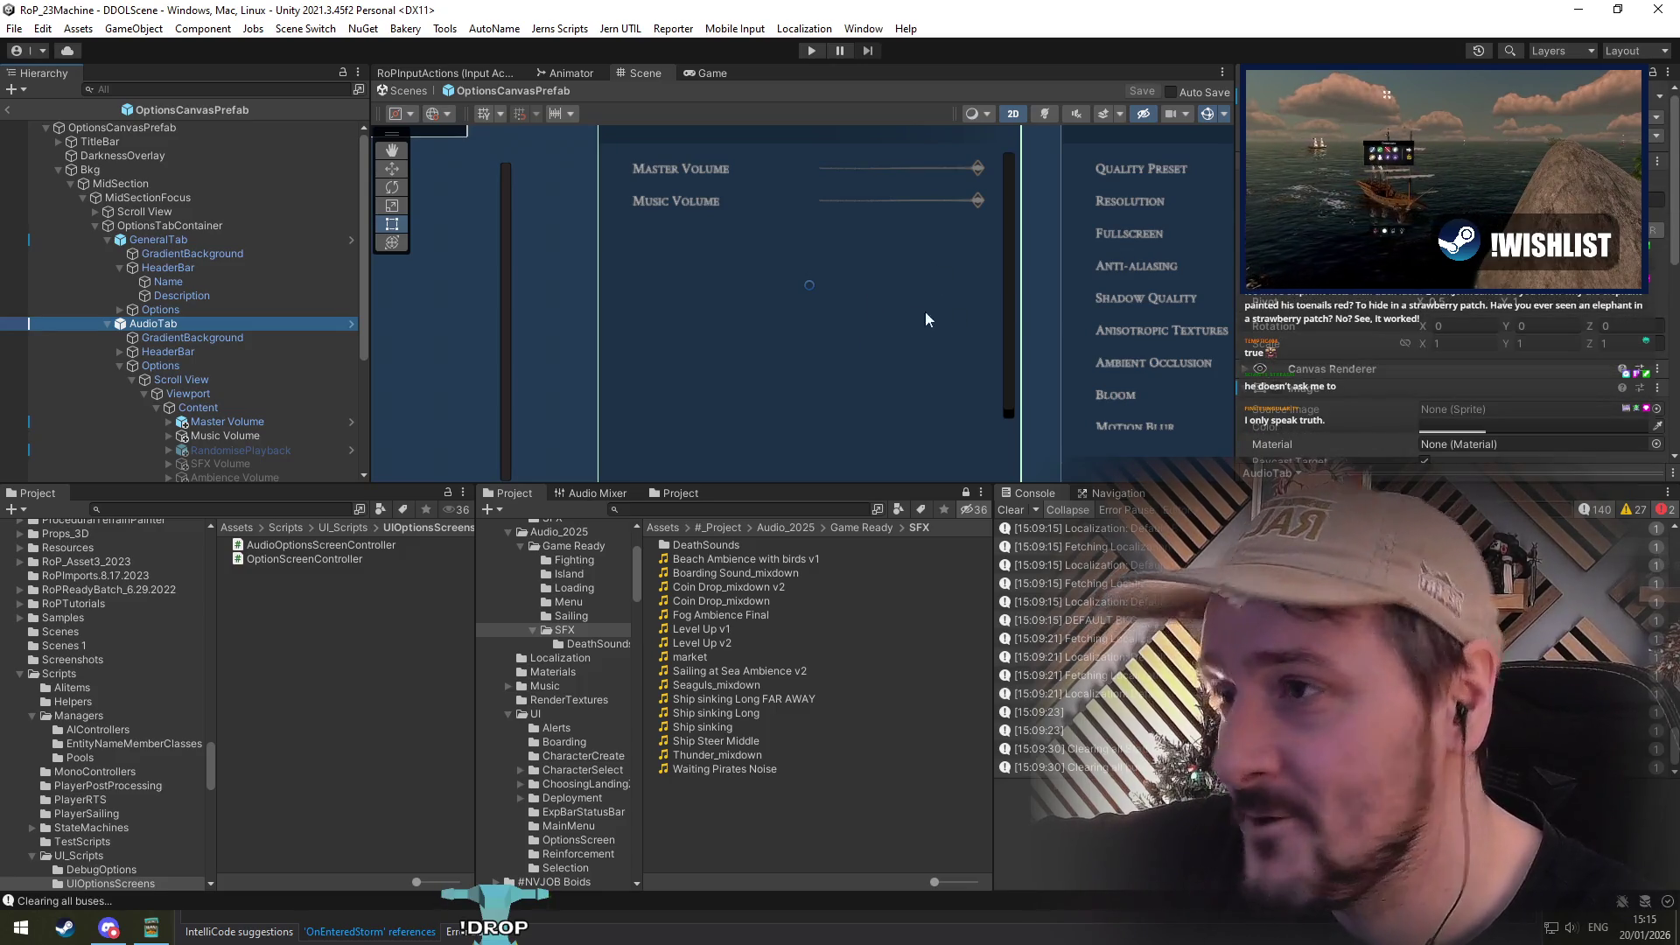
pyautogui.click(184, 379)
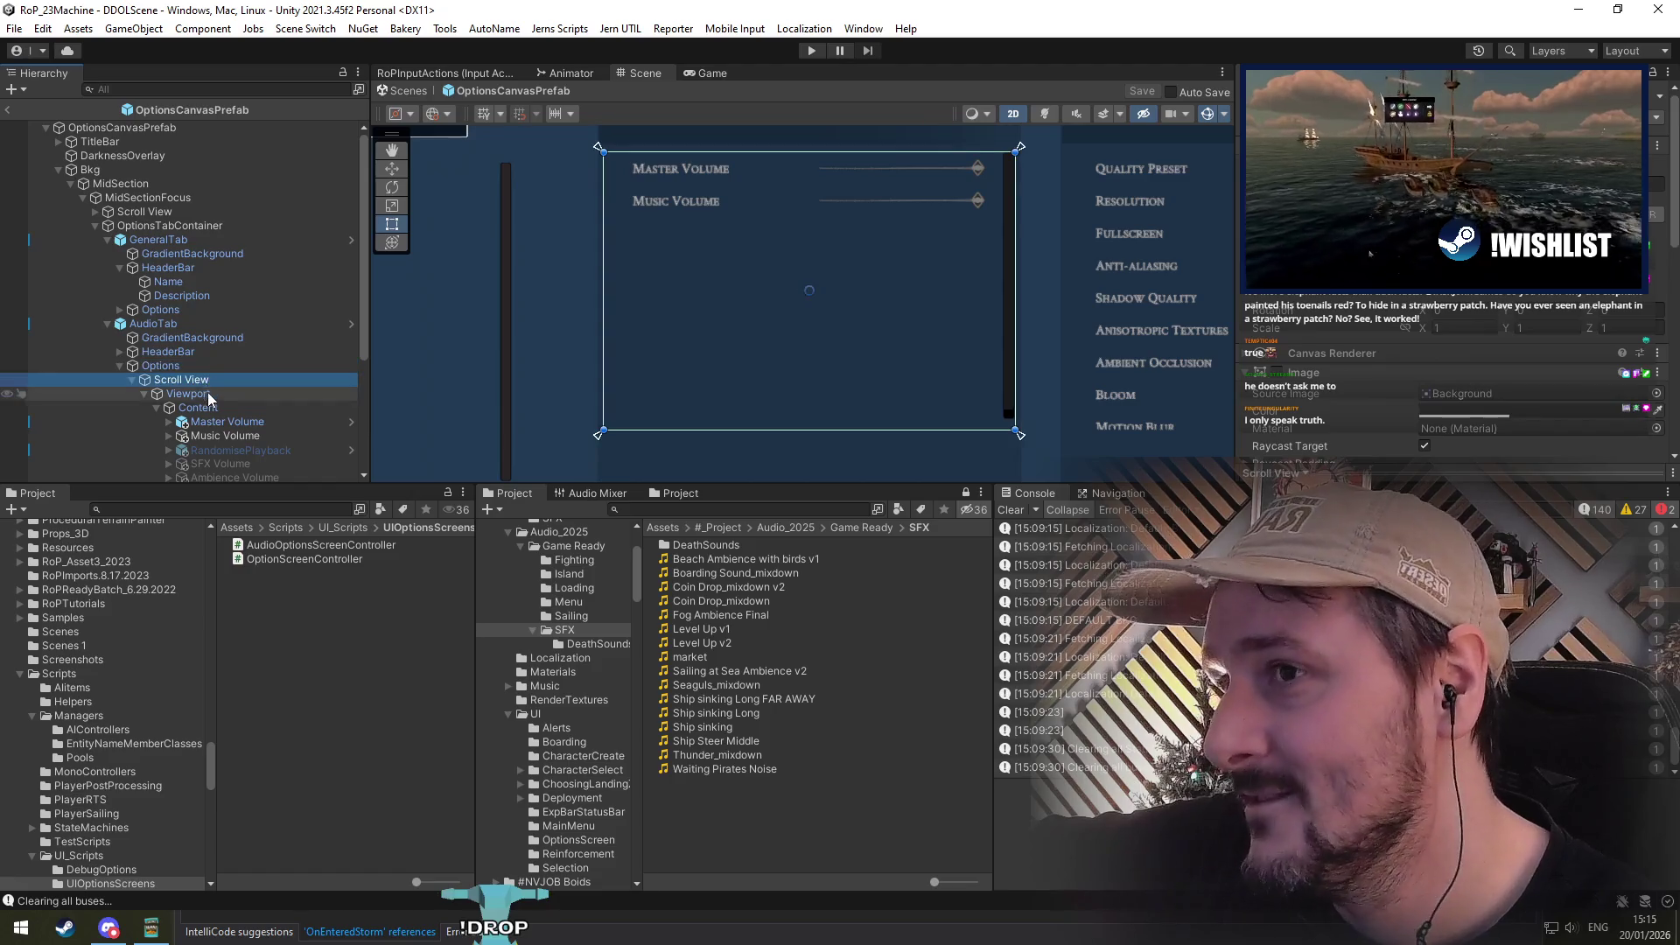
pyautogui.click(210, 397)
pyautogui.press('Down')
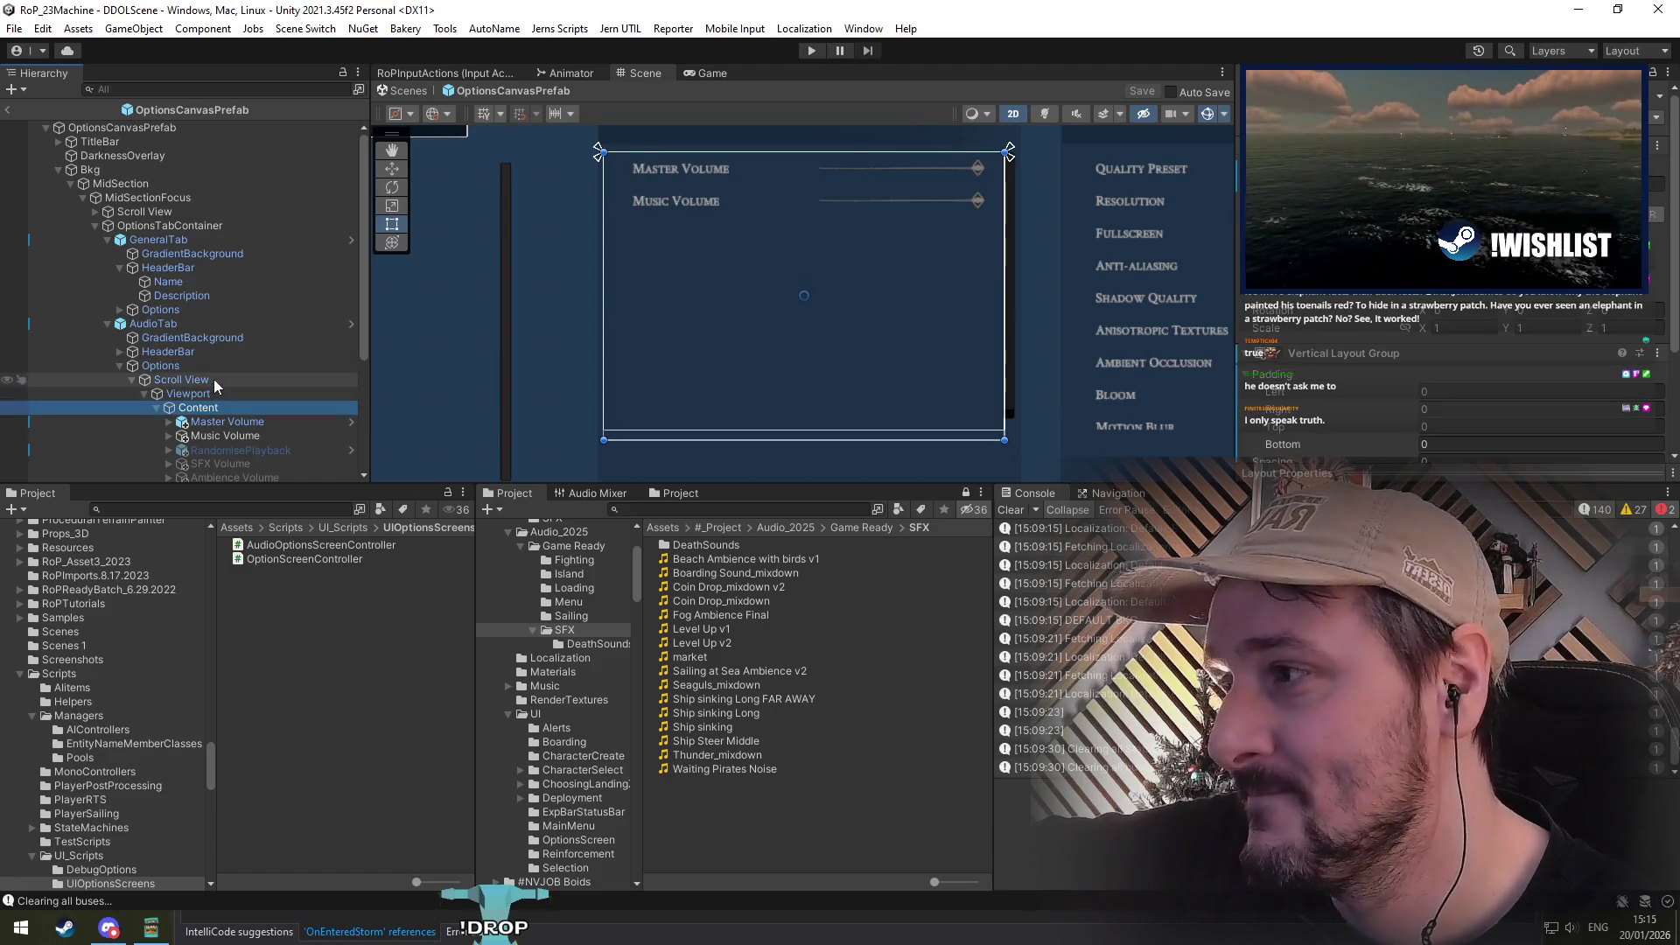
pyautogui.click(213, 379)
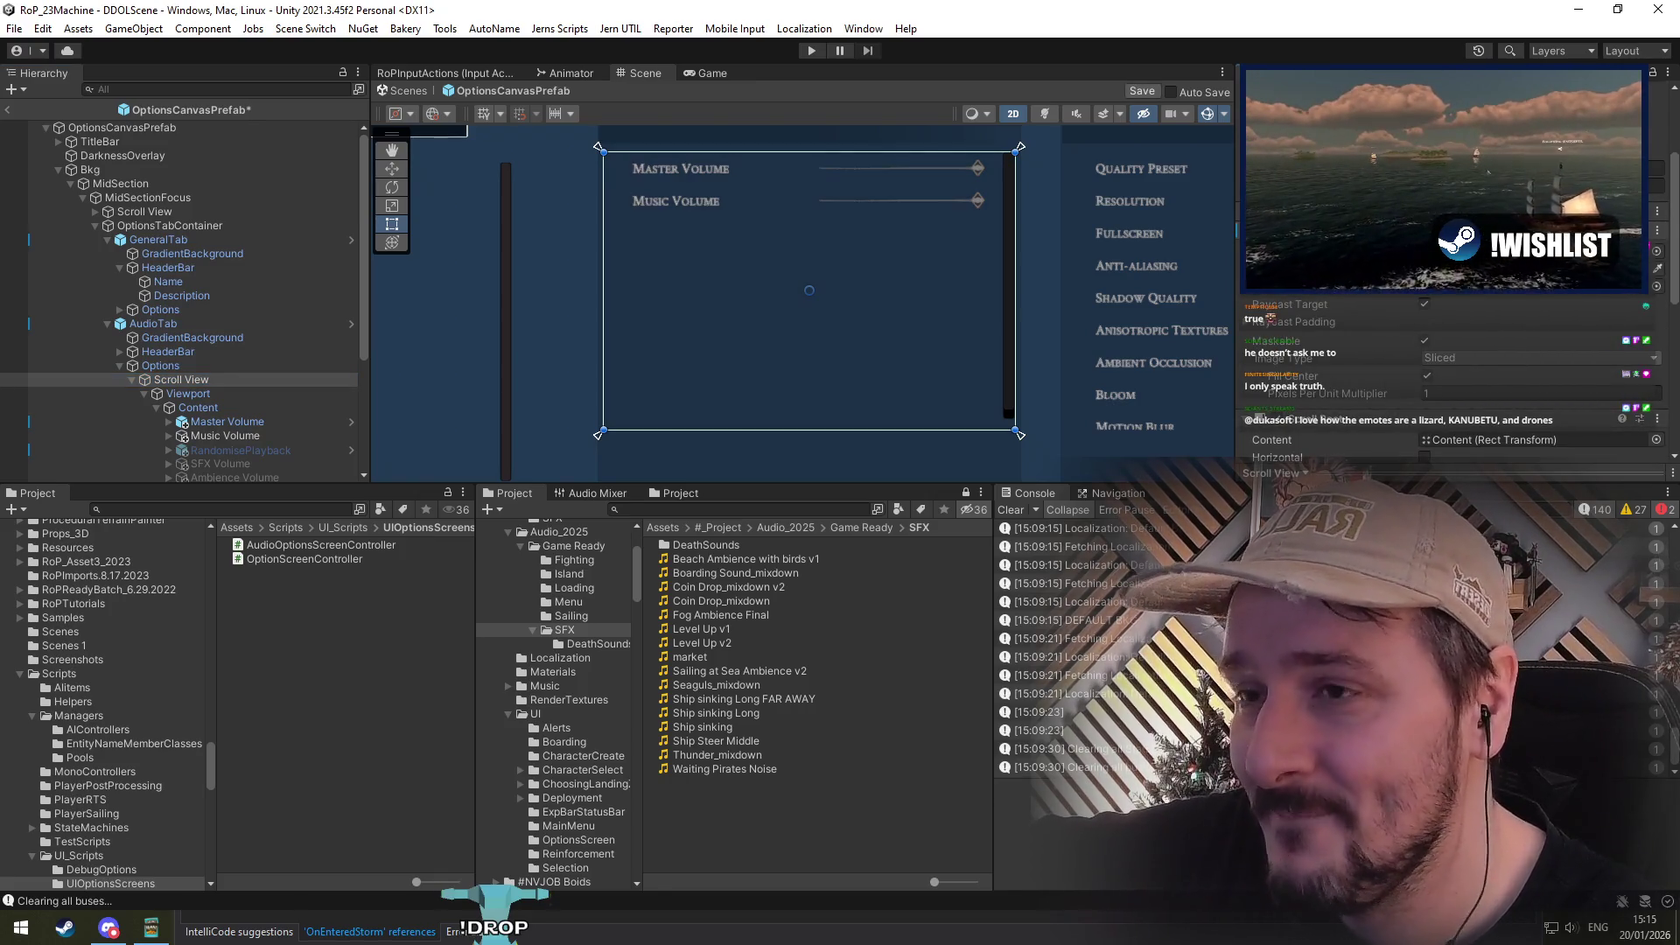
pyautogui.scroll(-3, 1345, 377)
pyautogui.scroll(-3, 1345, 373)
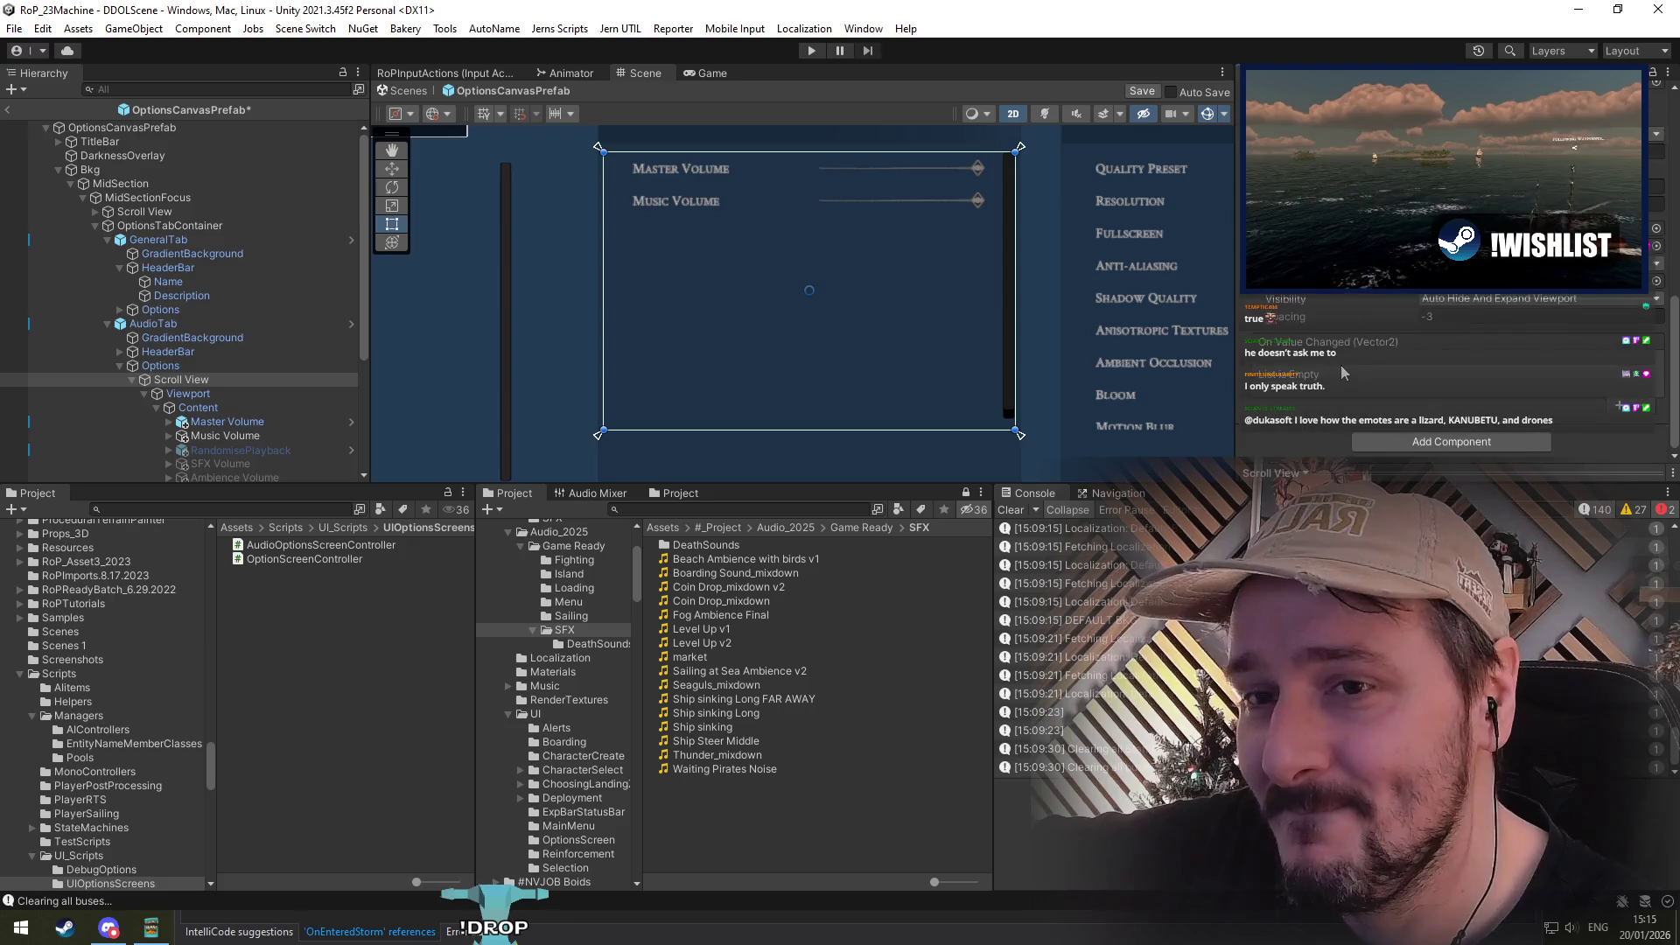
pyautogui.scroll(3, 1345, 372)
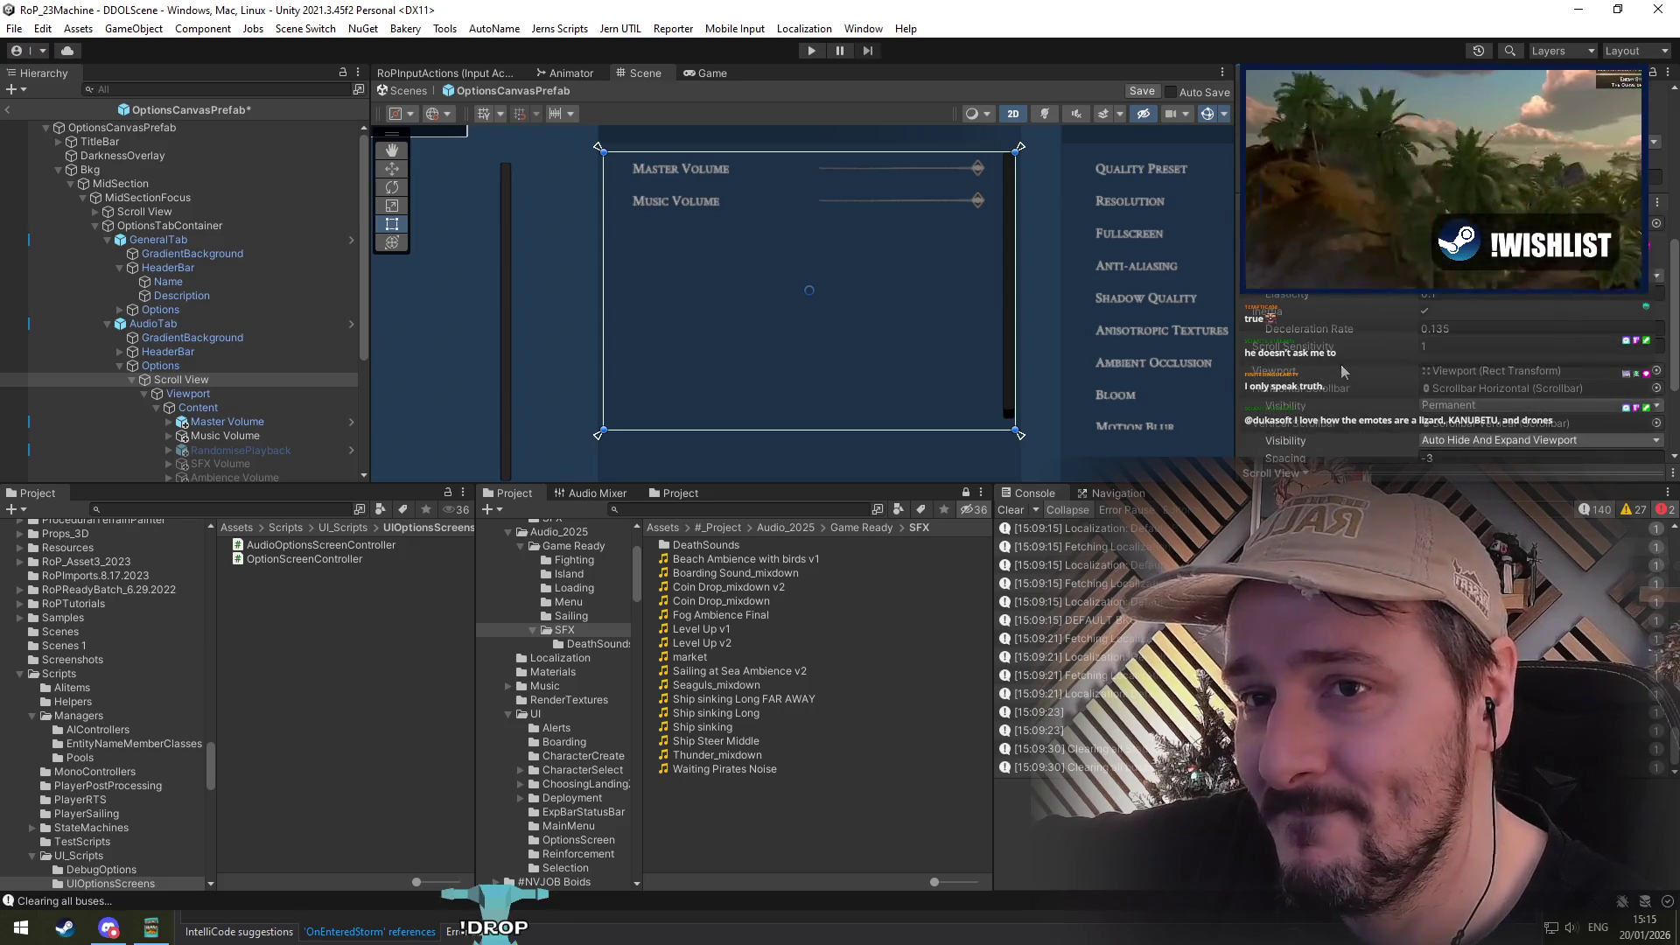
# Step: Check the Viewport's mask settings and the Content object's vertical layout settings
pyautogui.click(218, 395)
pyautogui.scroll(3, 1545, 299)
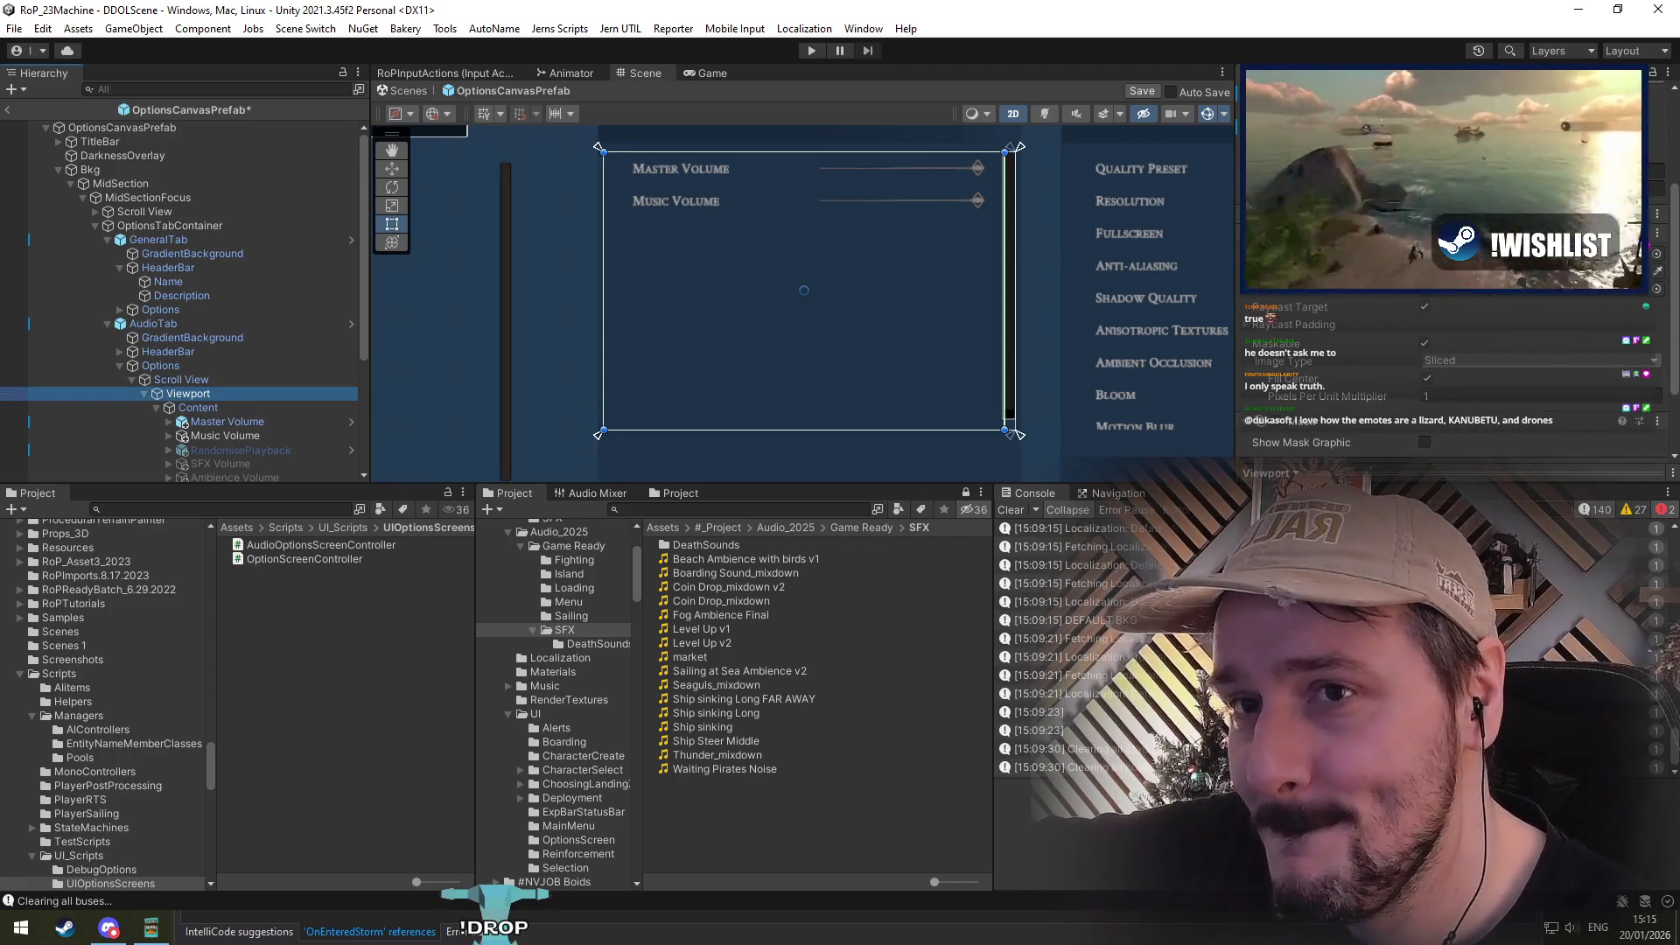
pyautogui.scroll(5, 1319, 307)
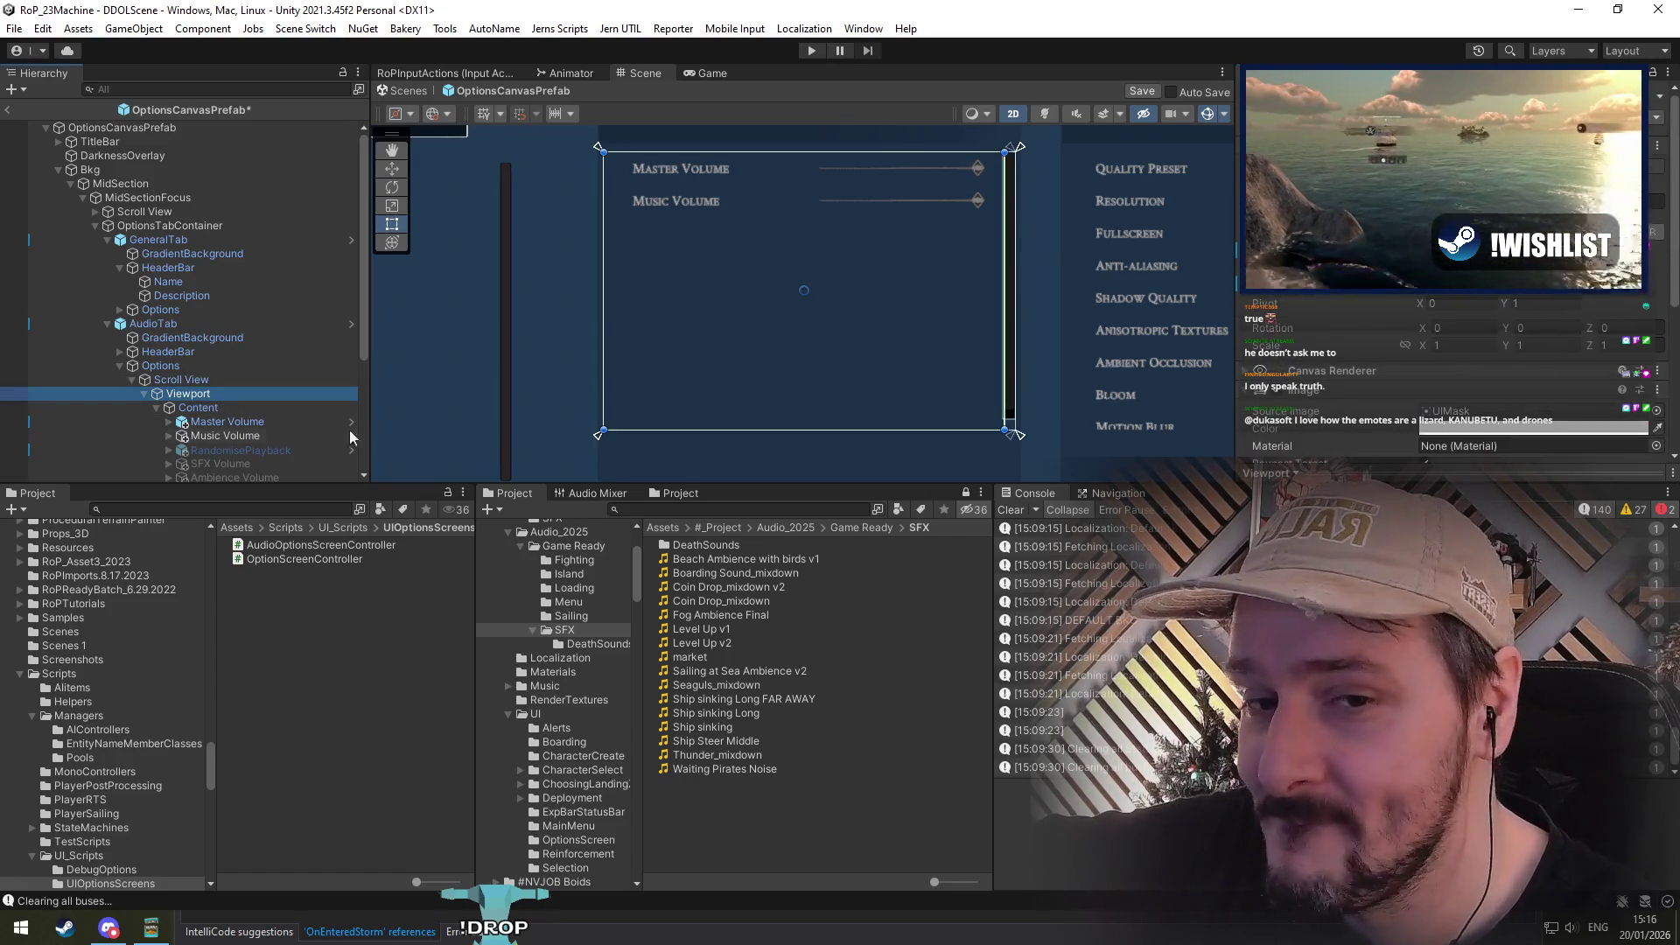
pyautogui.click(185, 406)
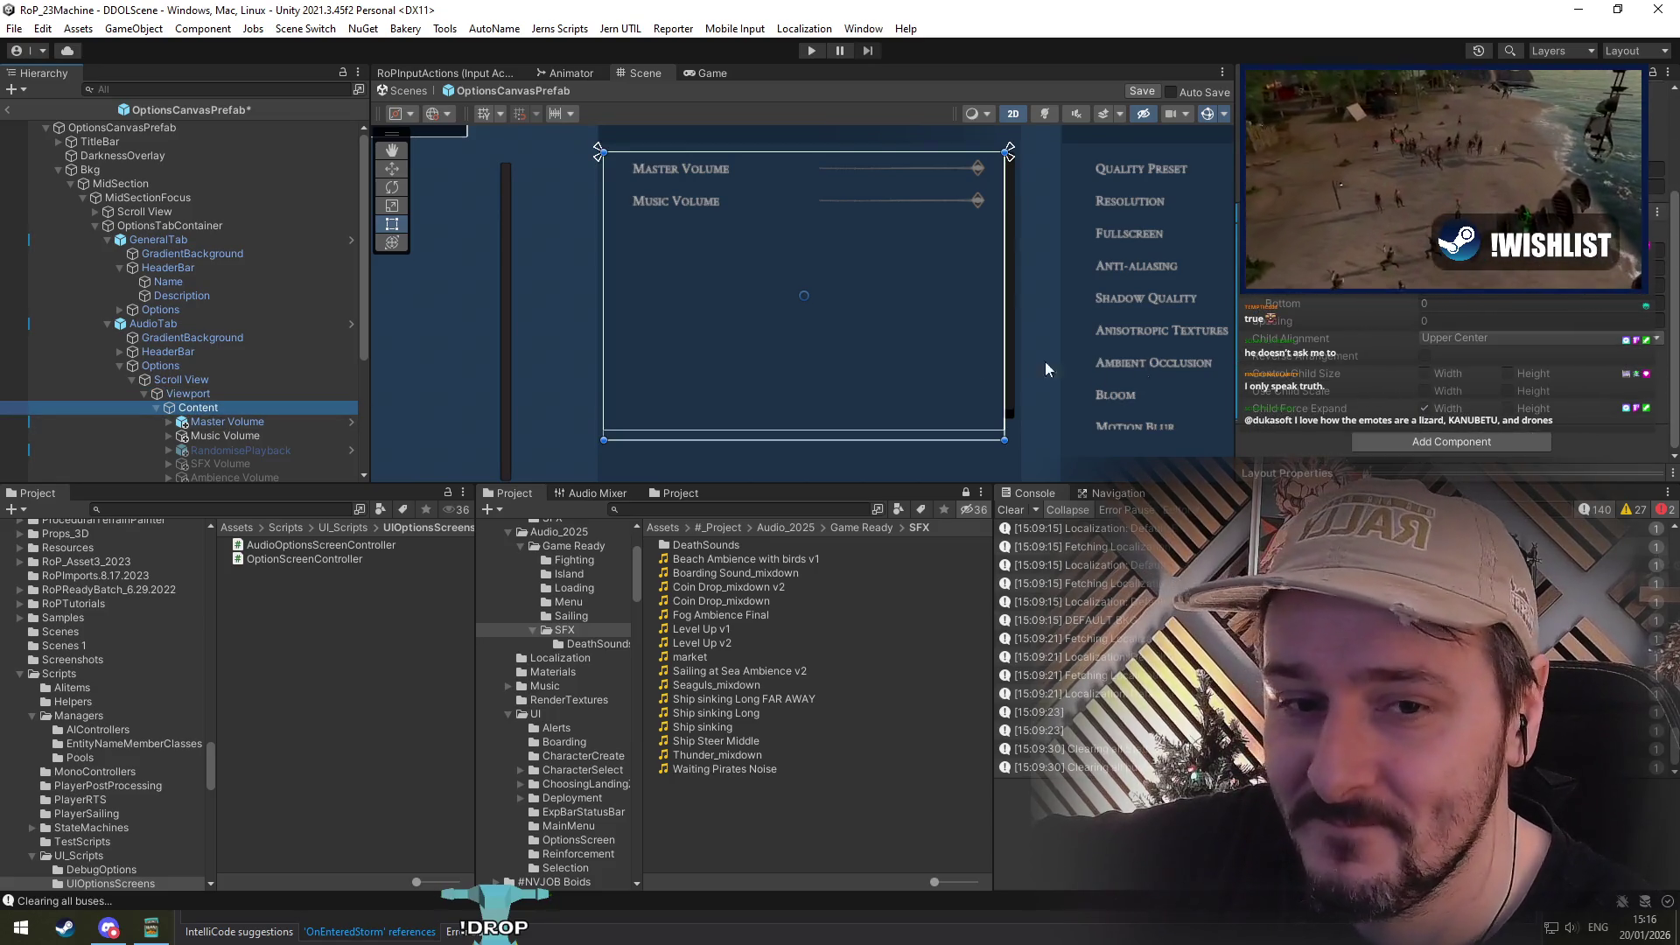
pyautogui.click(940, 354)
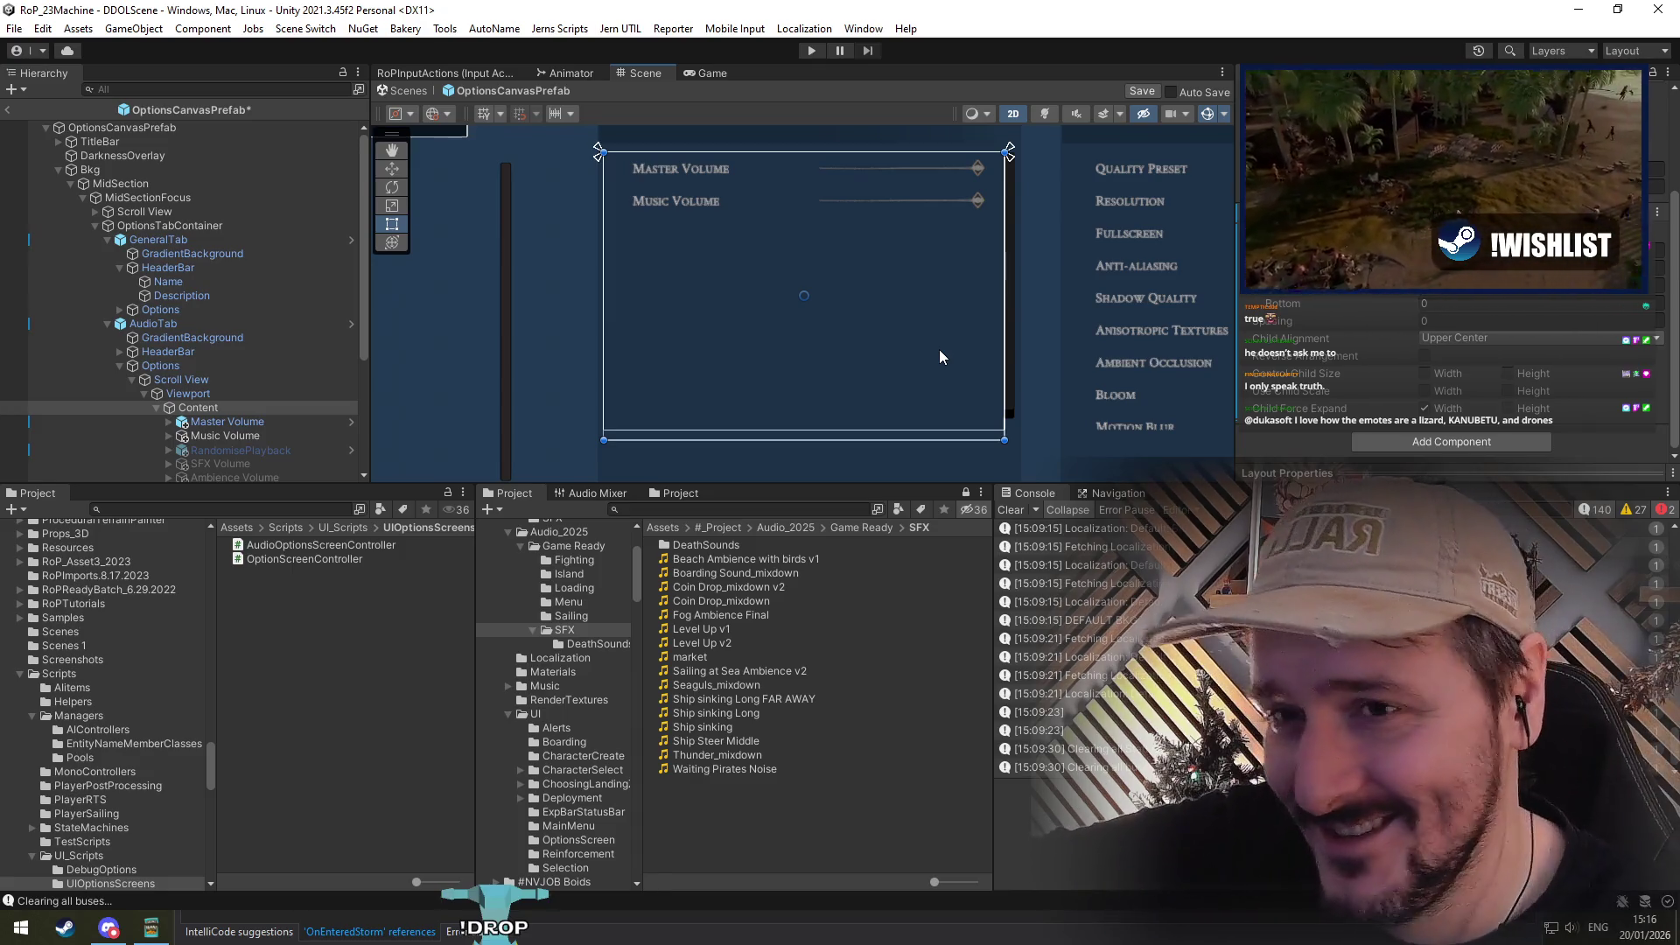
pyautogui.scroll(-5, 236, 429)
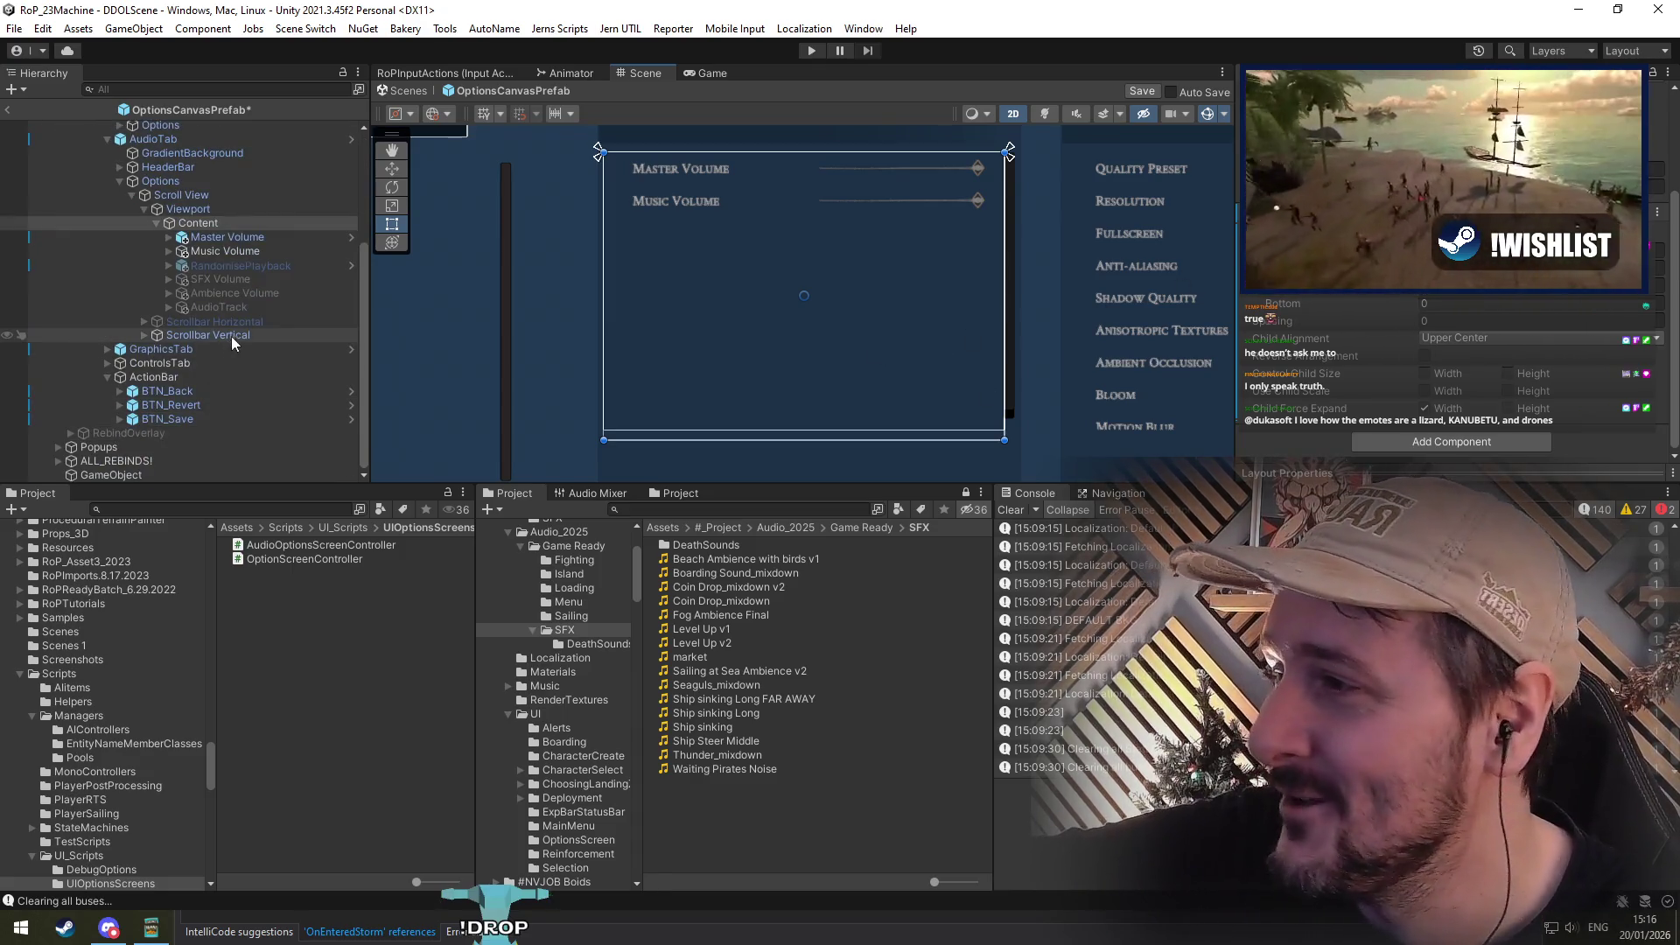
# Step: Inspect Scrollbar Vertical, expand it to show Sliding Area, and review its Prefab menu
pyautogui.click(234, 335)
pyautogui.click(145, 335)
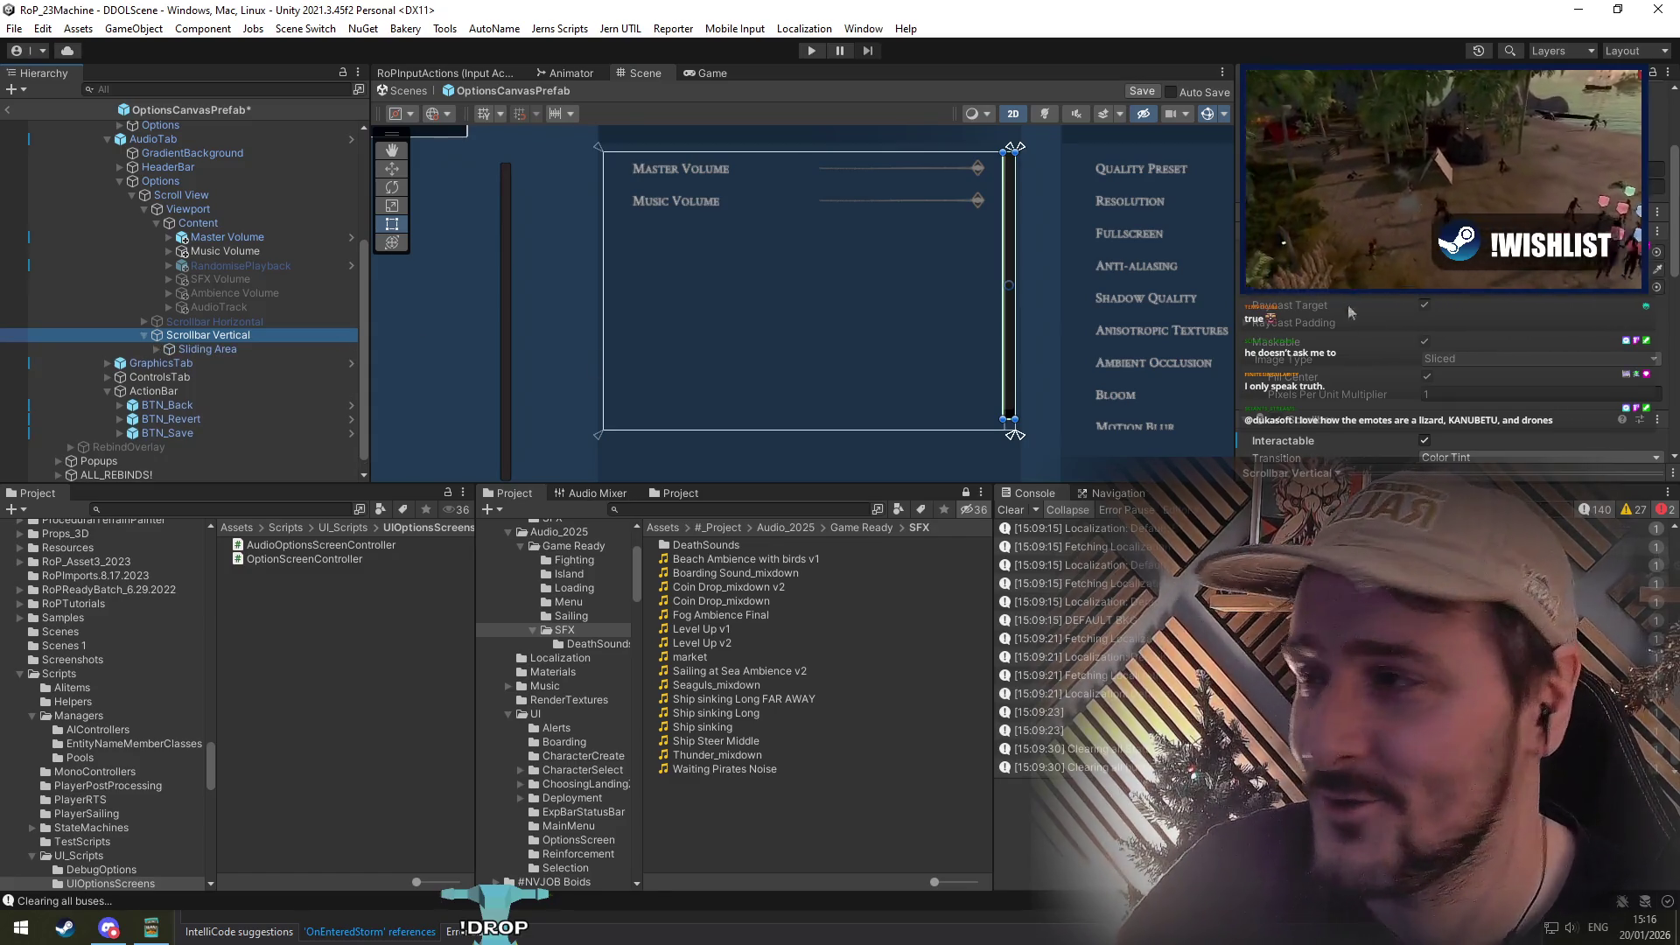
pyautogui.scroll(-5, 1452, 394)
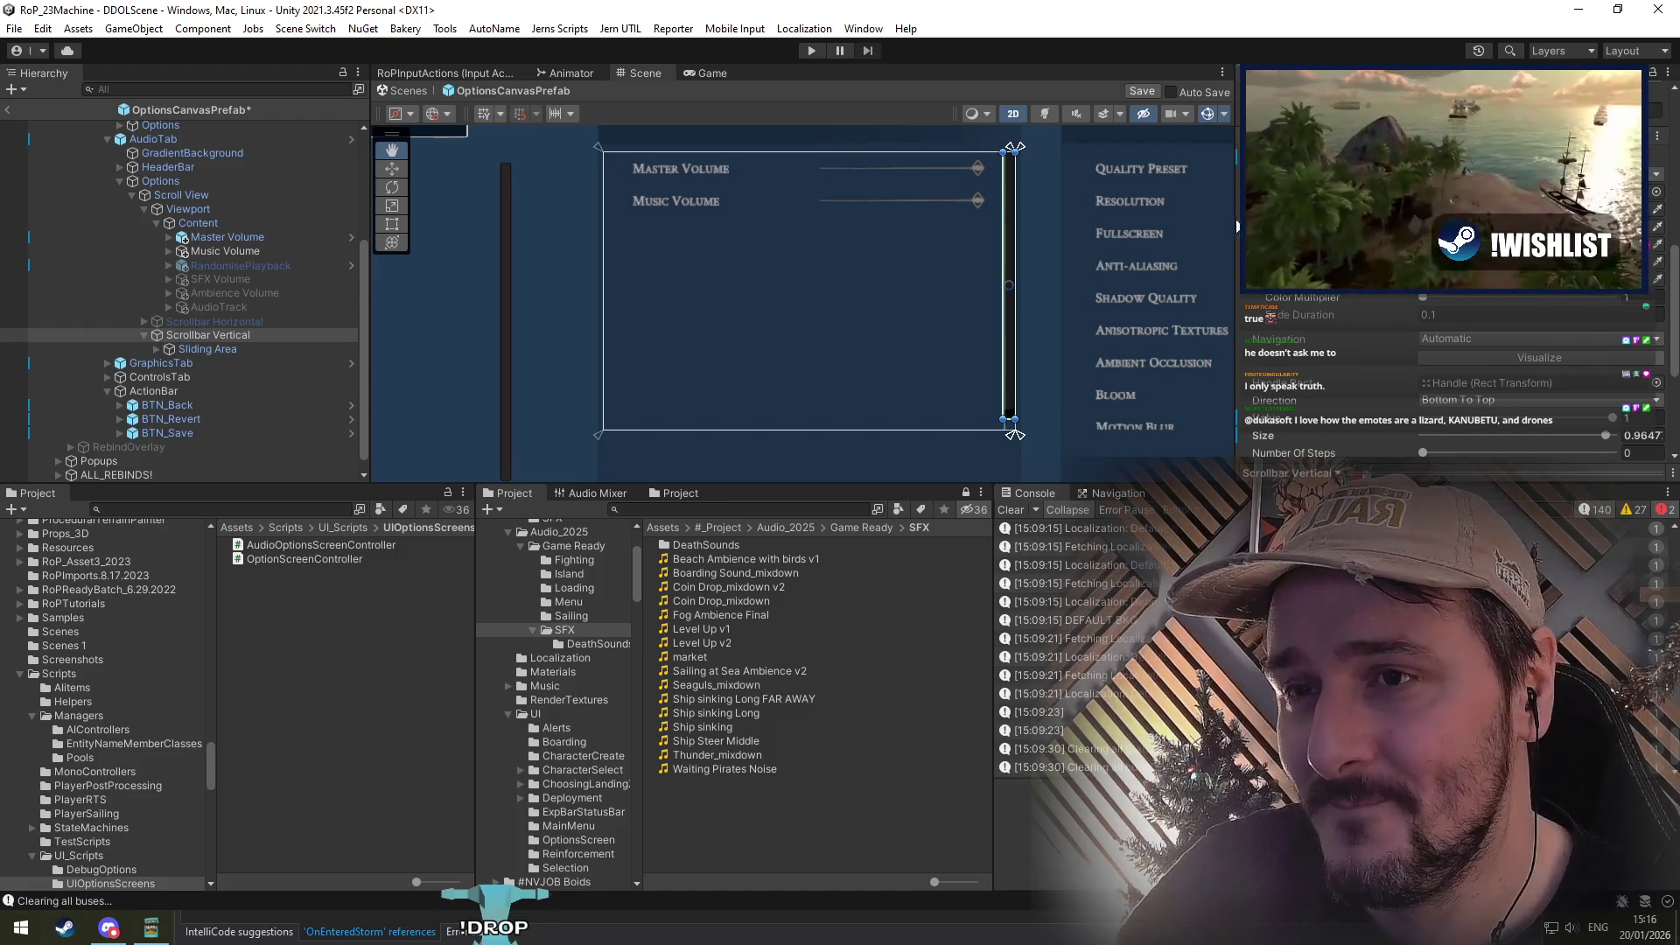
pyautogui.scroll(-3, 1279, 376)
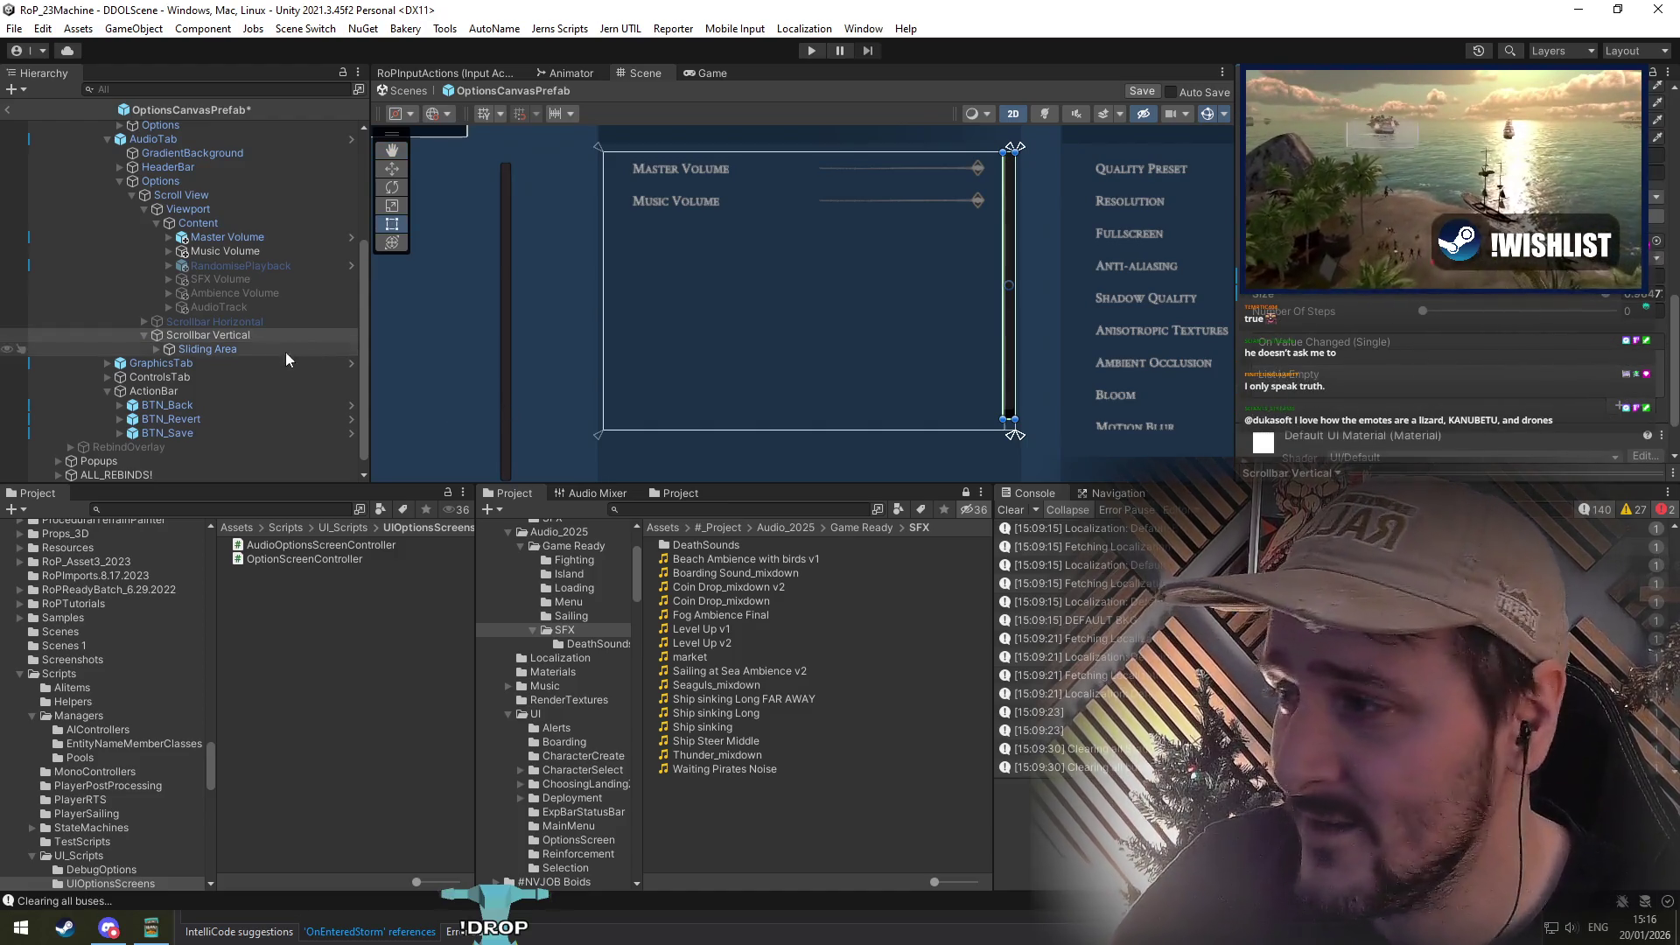
pyautogui.rightClick(175, 343)
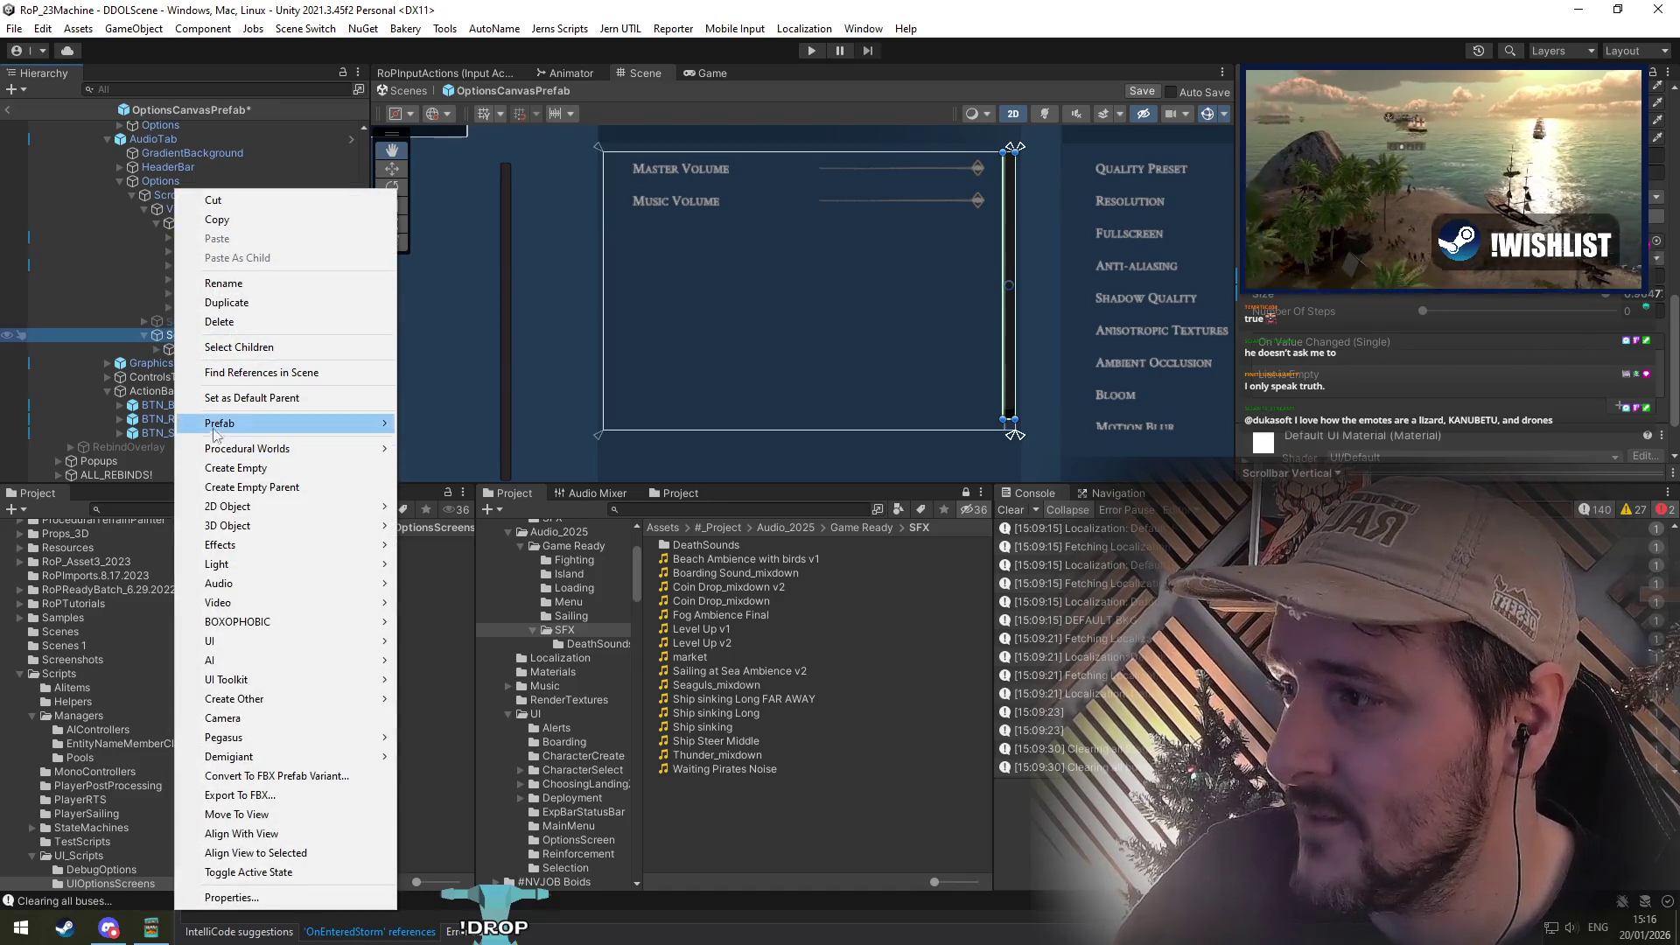
pyautogui.moveTo(220, 426)
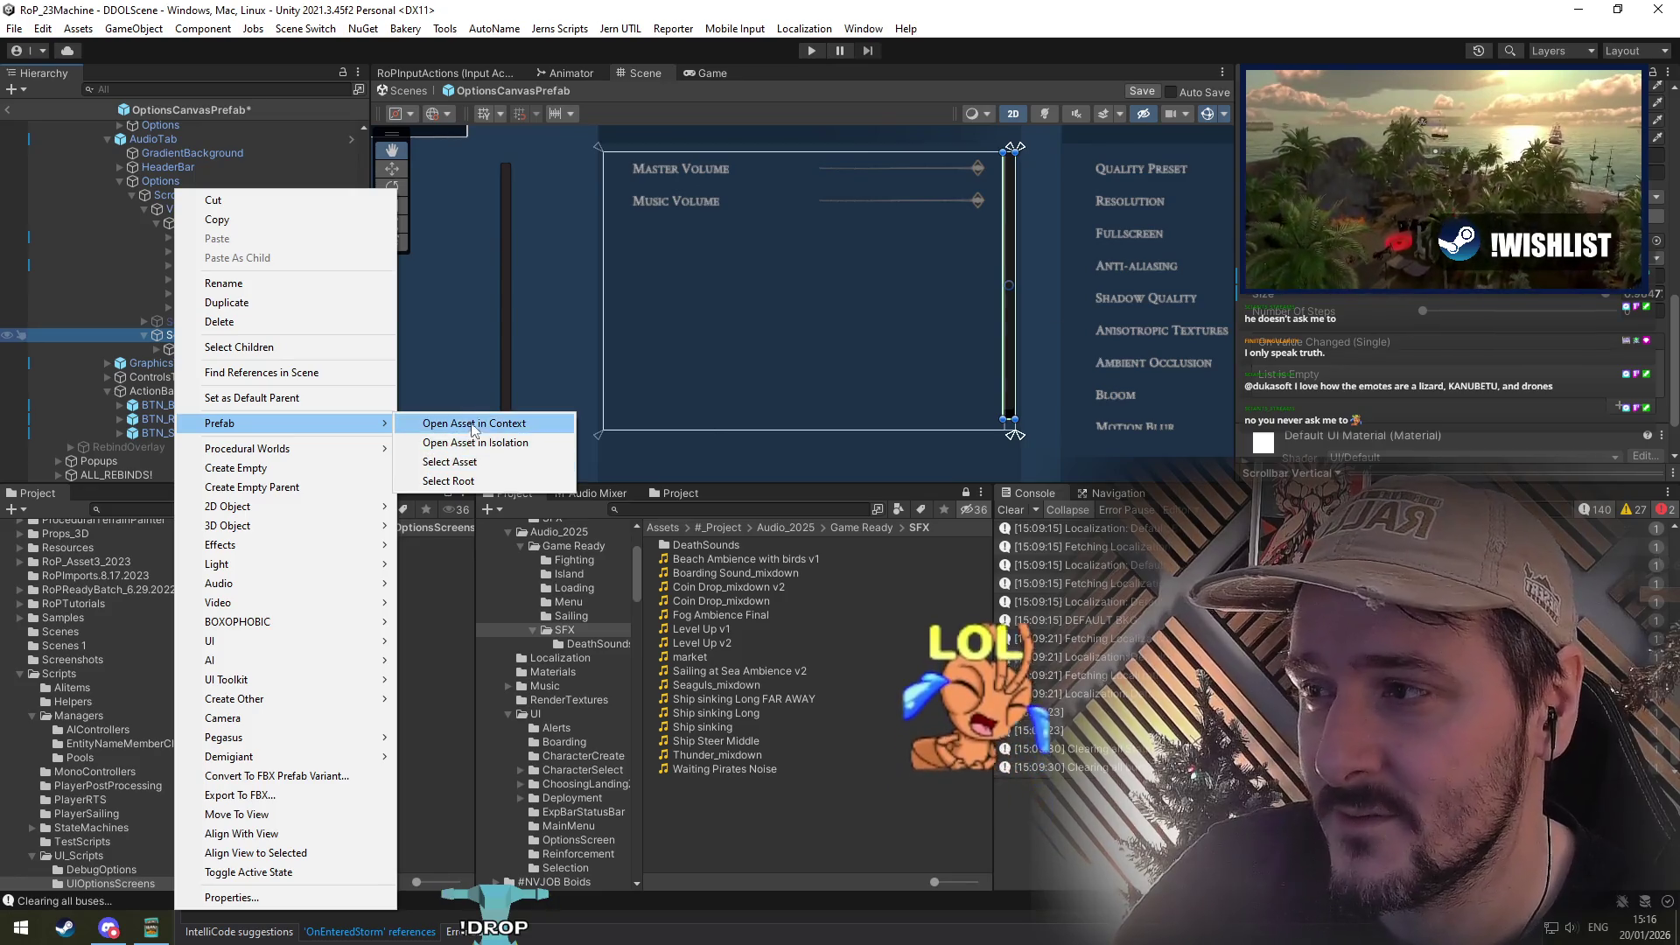
pyautogui.click(500, 444)
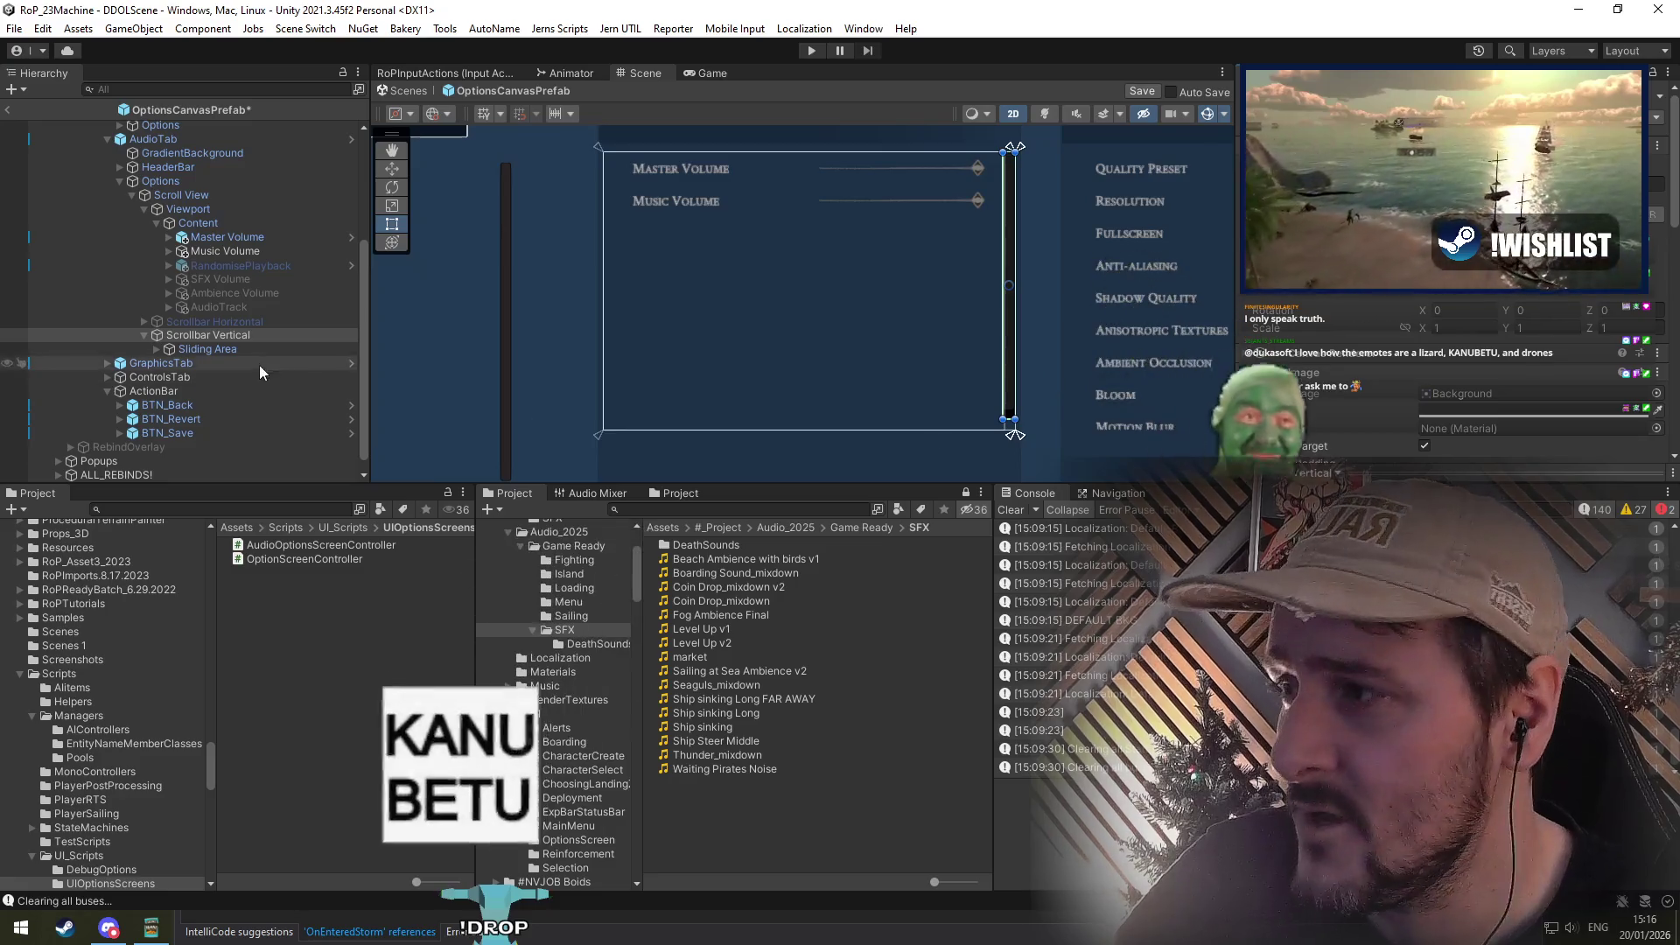
# Step: Select the Master Volume and Music Volume entries together
pyautogui.click(214, 335)
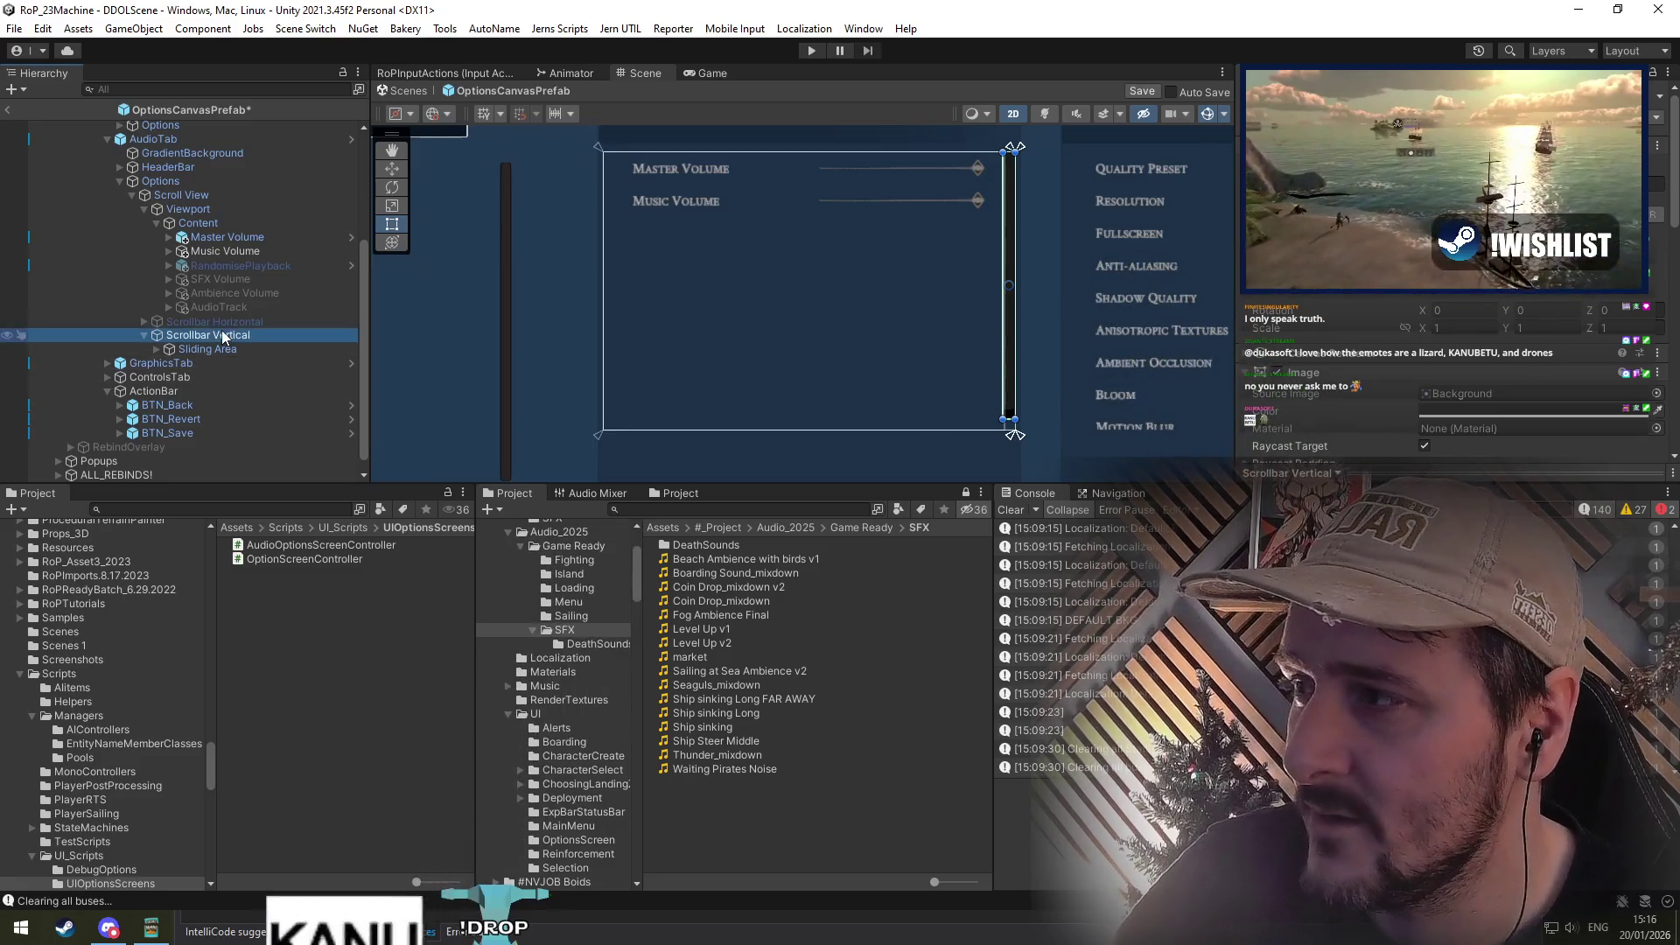
pyautogui.click(223, 239)
pyautogui.keyDown('ctrl'); pyautogui.click(223, 251); pyautogui.keyUp('ctrl')
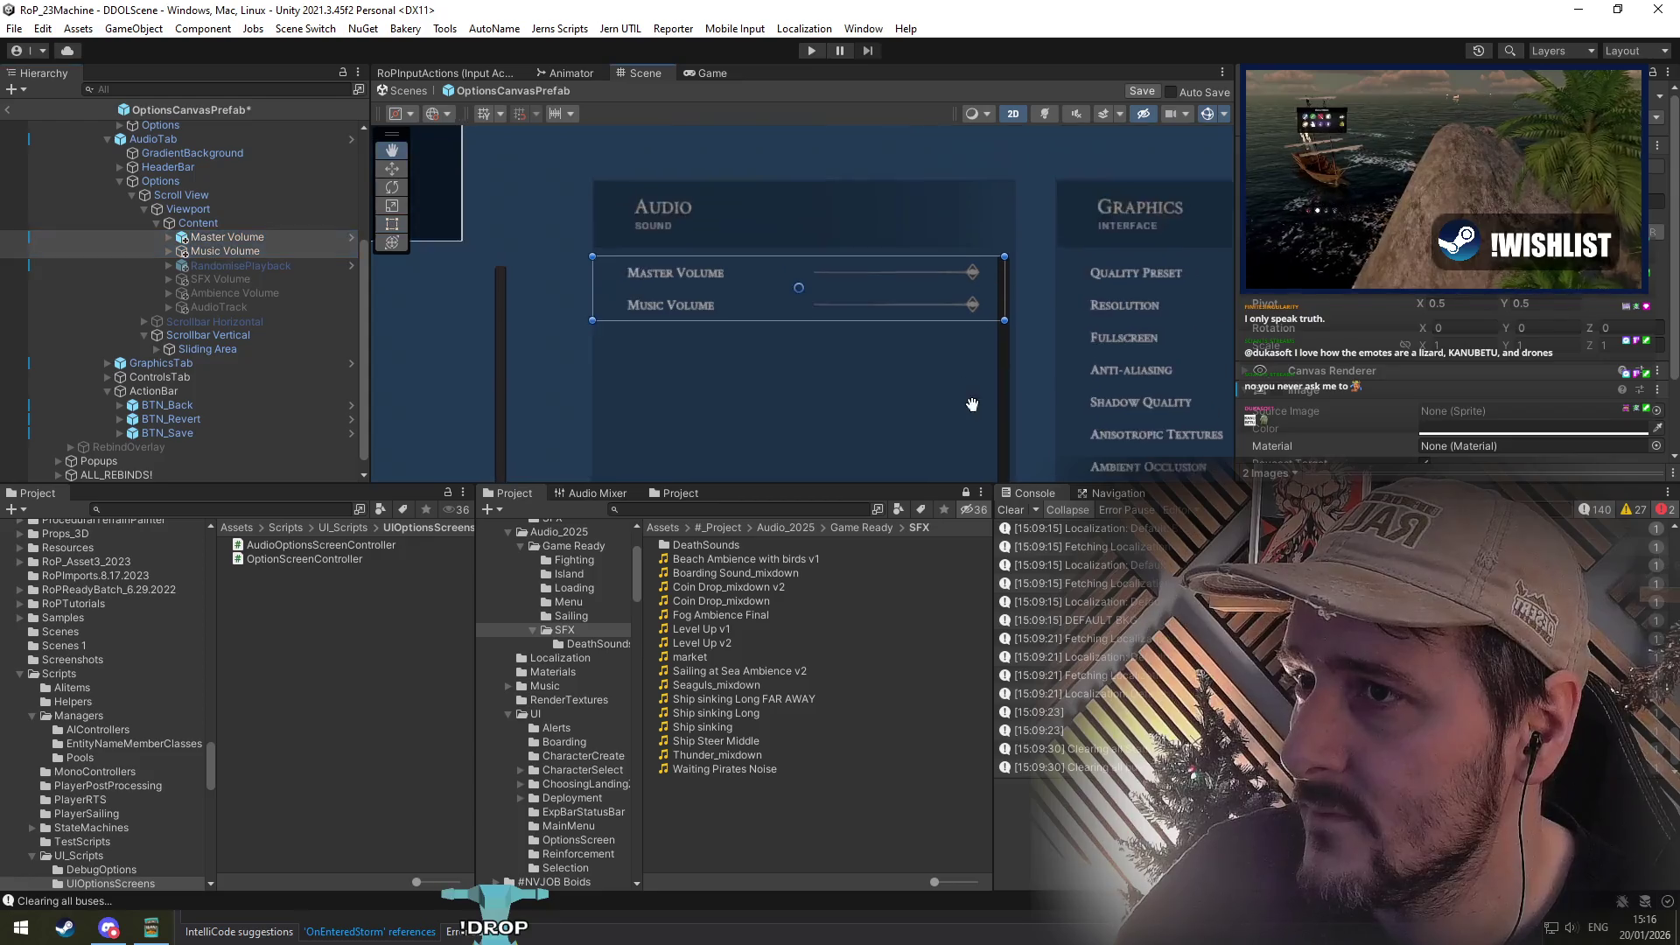
# Step: Move Master Volume and Music Volume out of Content, then check Content's component and prefab options
pyautogui.scroll(-2, 832, 304)
pyautogui.moveTo(204, 238)
pyautogui.mouseDown()
pyautogui.moveTo(204, 214)
pyautogui.moveTo(216, 245)
pyautogui.moveTo(179, 184)
pyautogui.mouseUp()
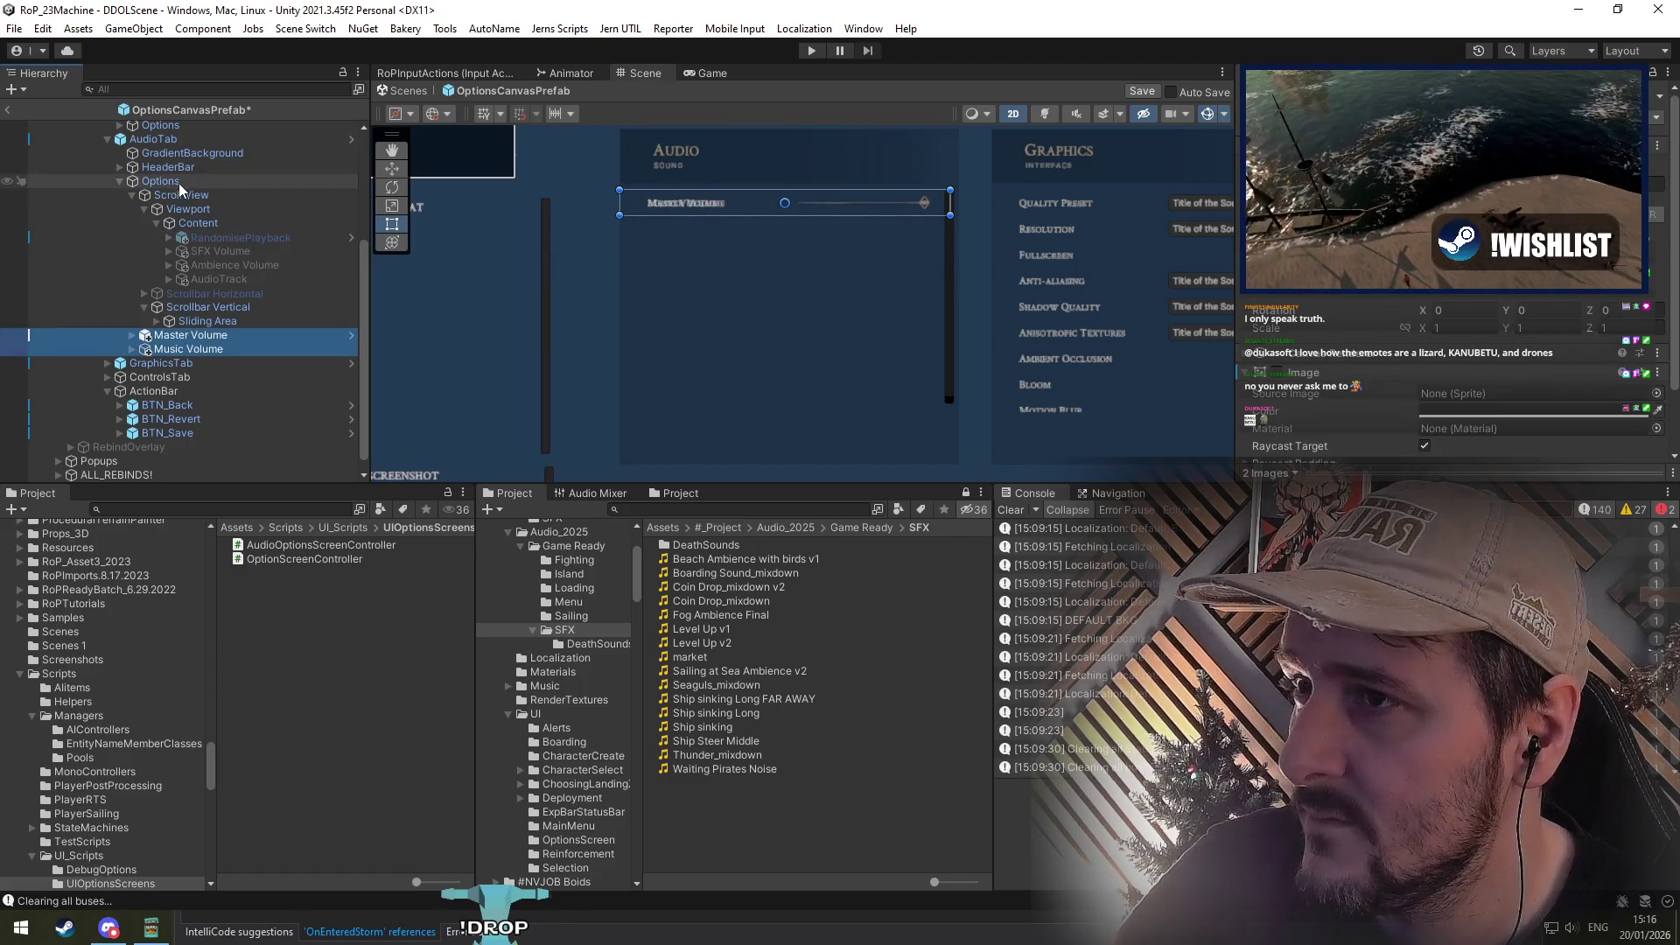
pyautogui.click(207, 225)
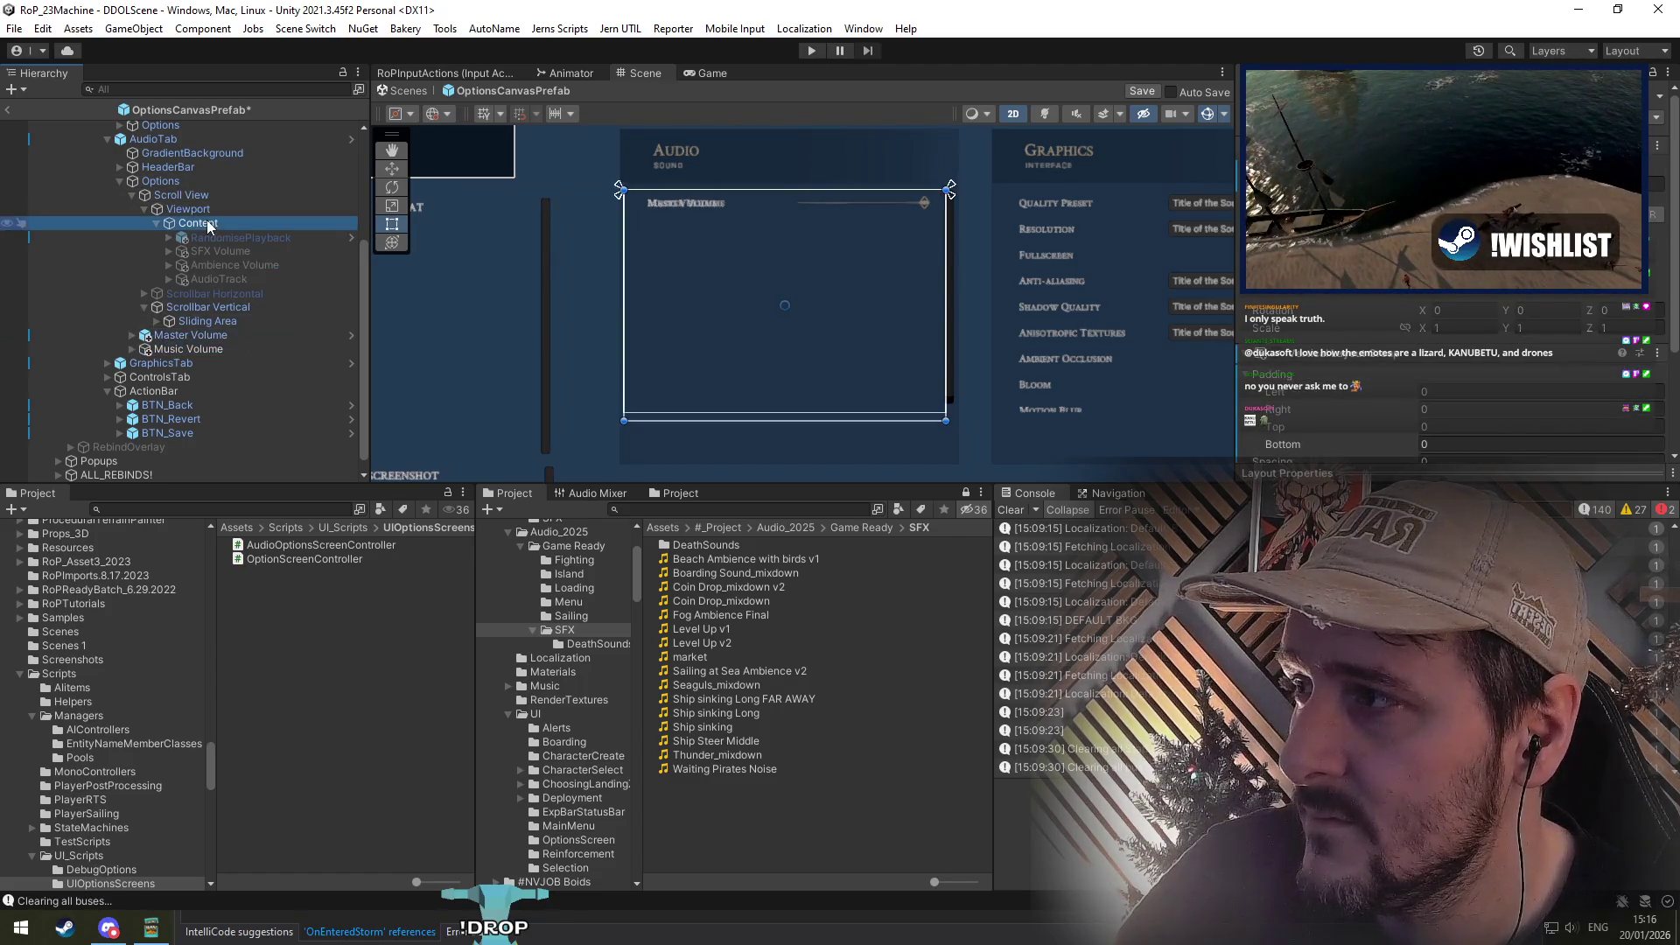
pyautogui.scroll(-4, 1308, 333)
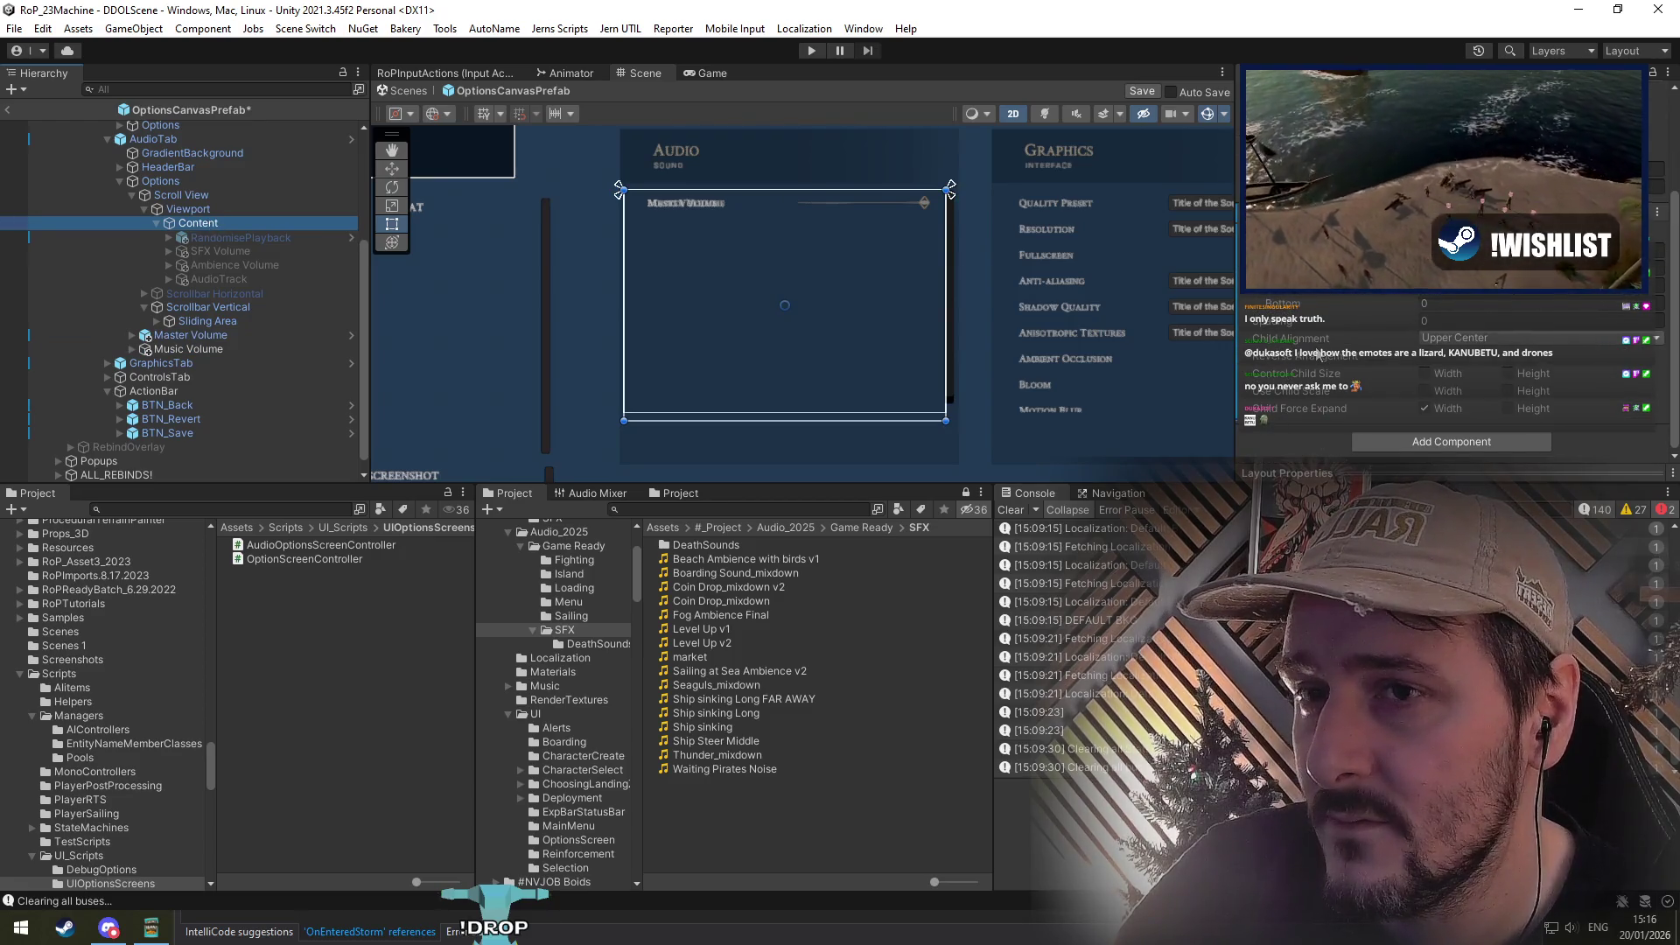
pyautogui.rightClick(1285, 297)
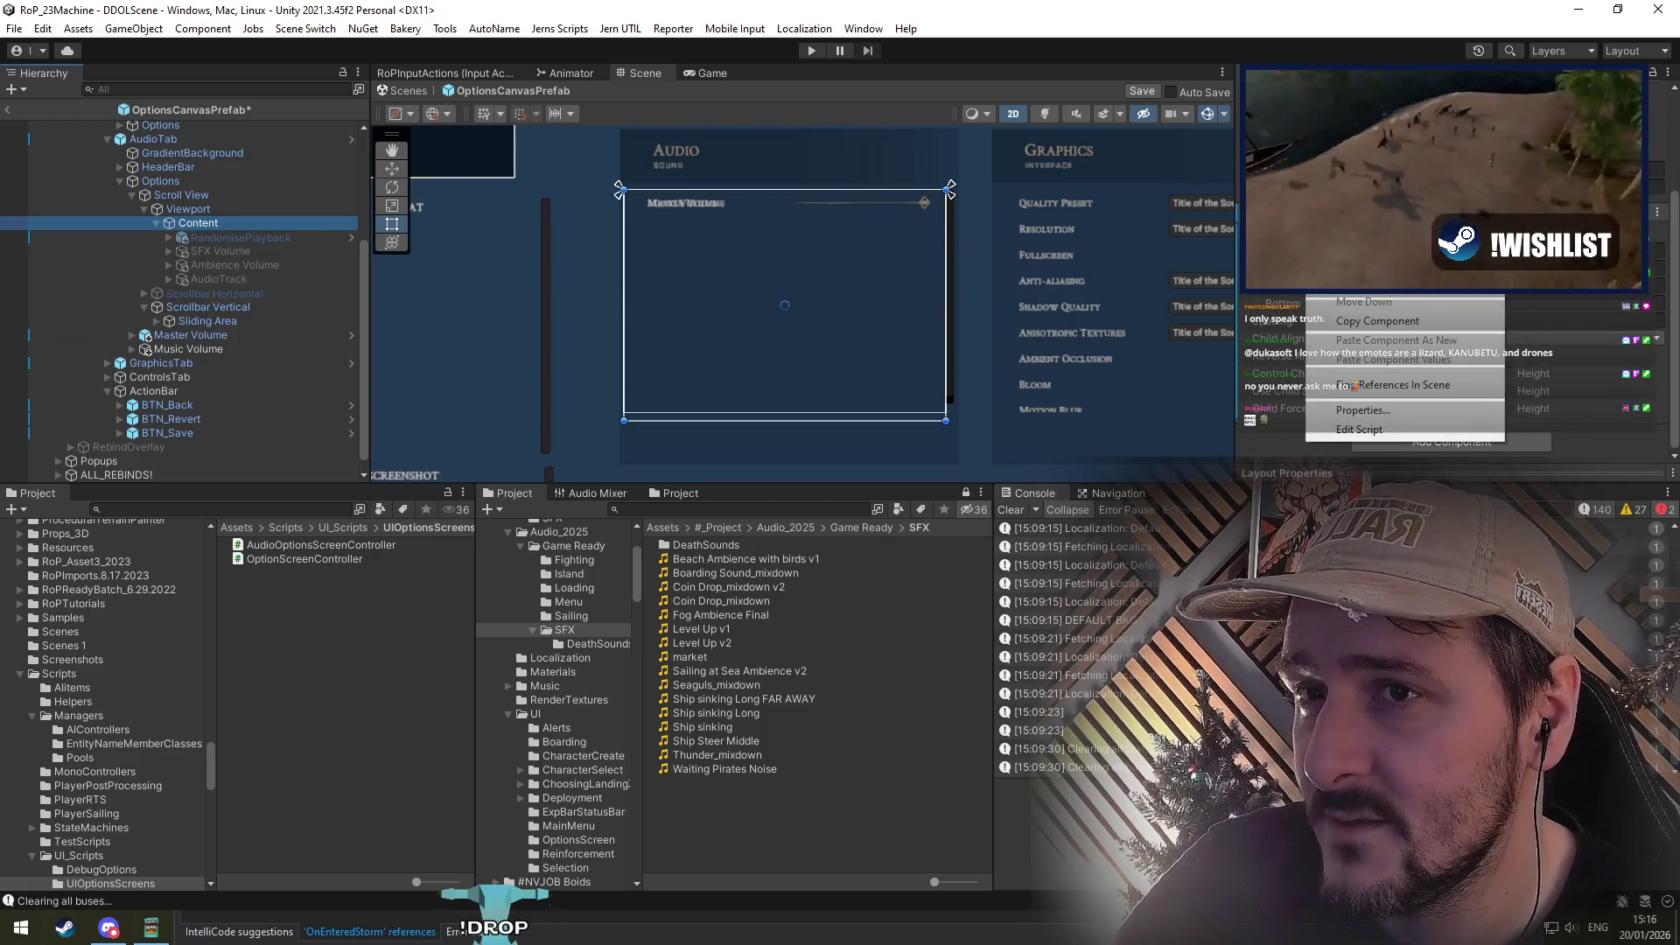
pyautogui.rightClick(1074, 228)
pyautogui.click(1273, 338)
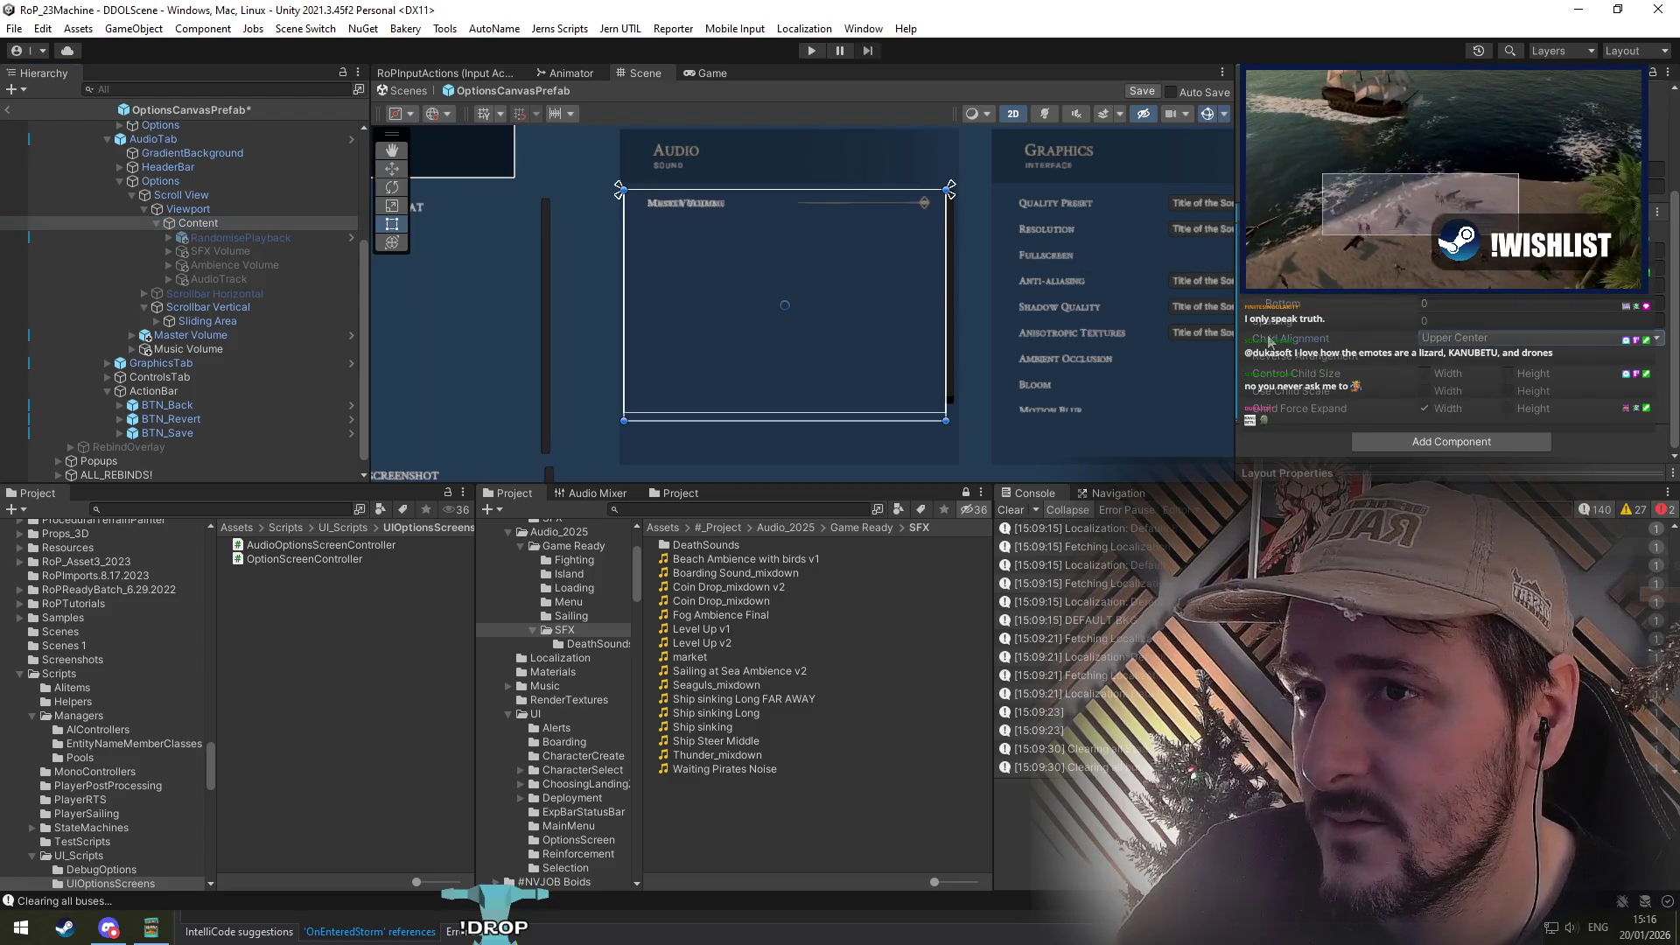
# Step: Select AudioTab and expand the General tab's Options down to its Scroll View children
pyautogui.scroll(4, 1426, 297)
pyautogui.scroll(3, 191, 228)
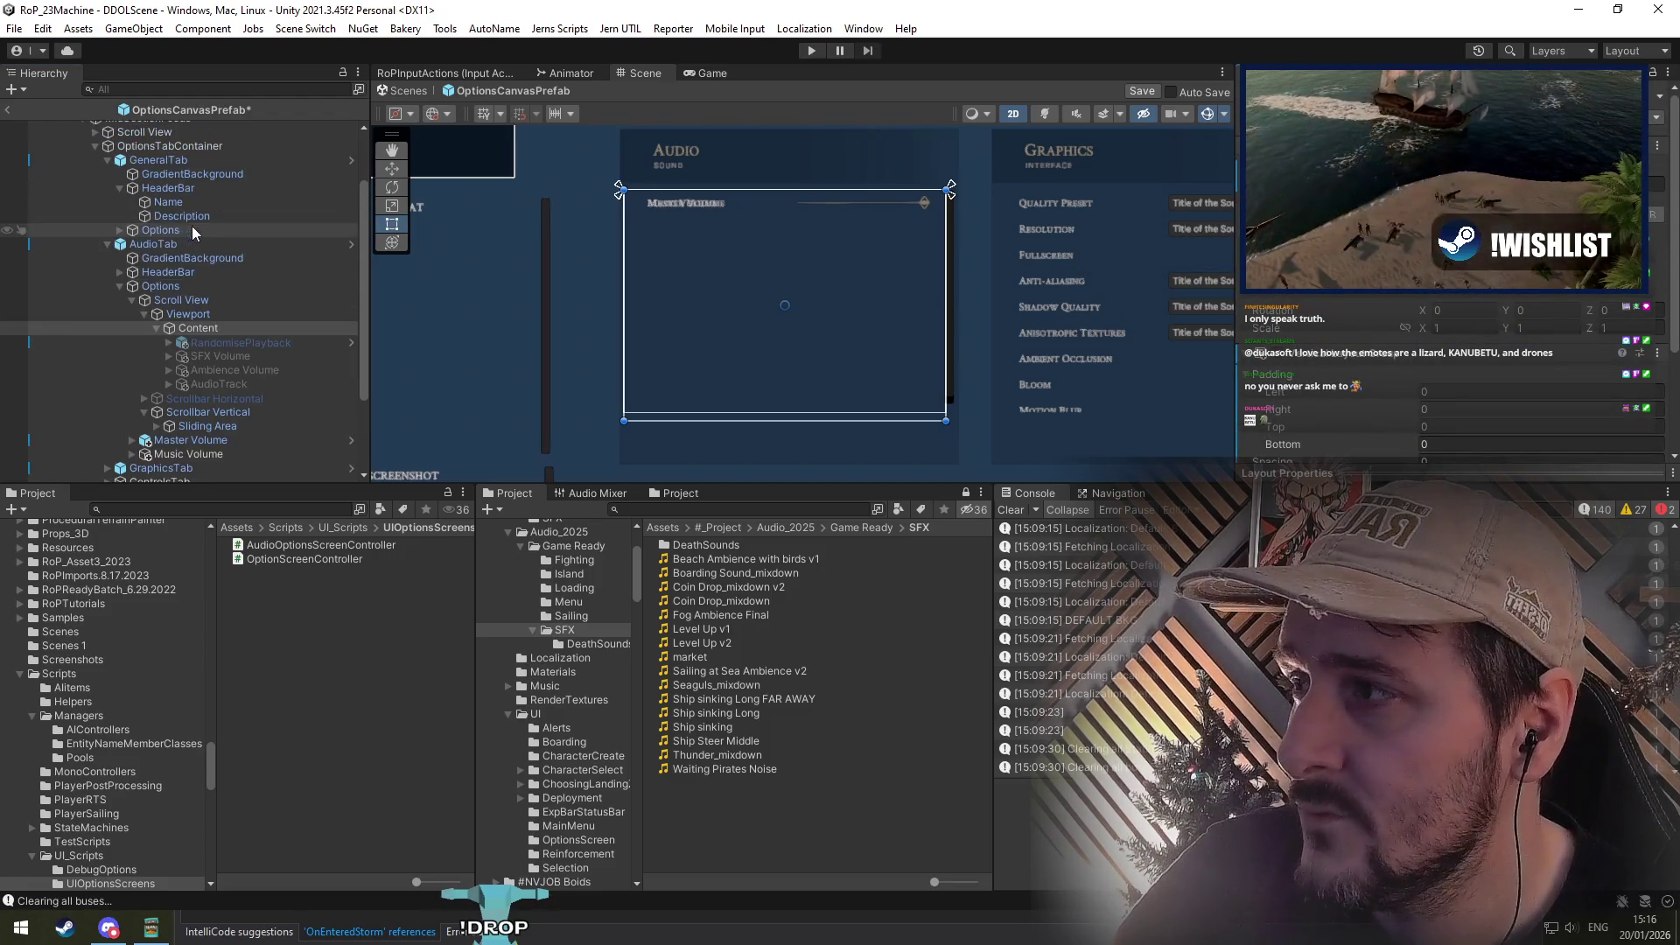
pyautogui.click(184, 244)
pyautogui.click(182, 229)
pyautogui.press('Right')
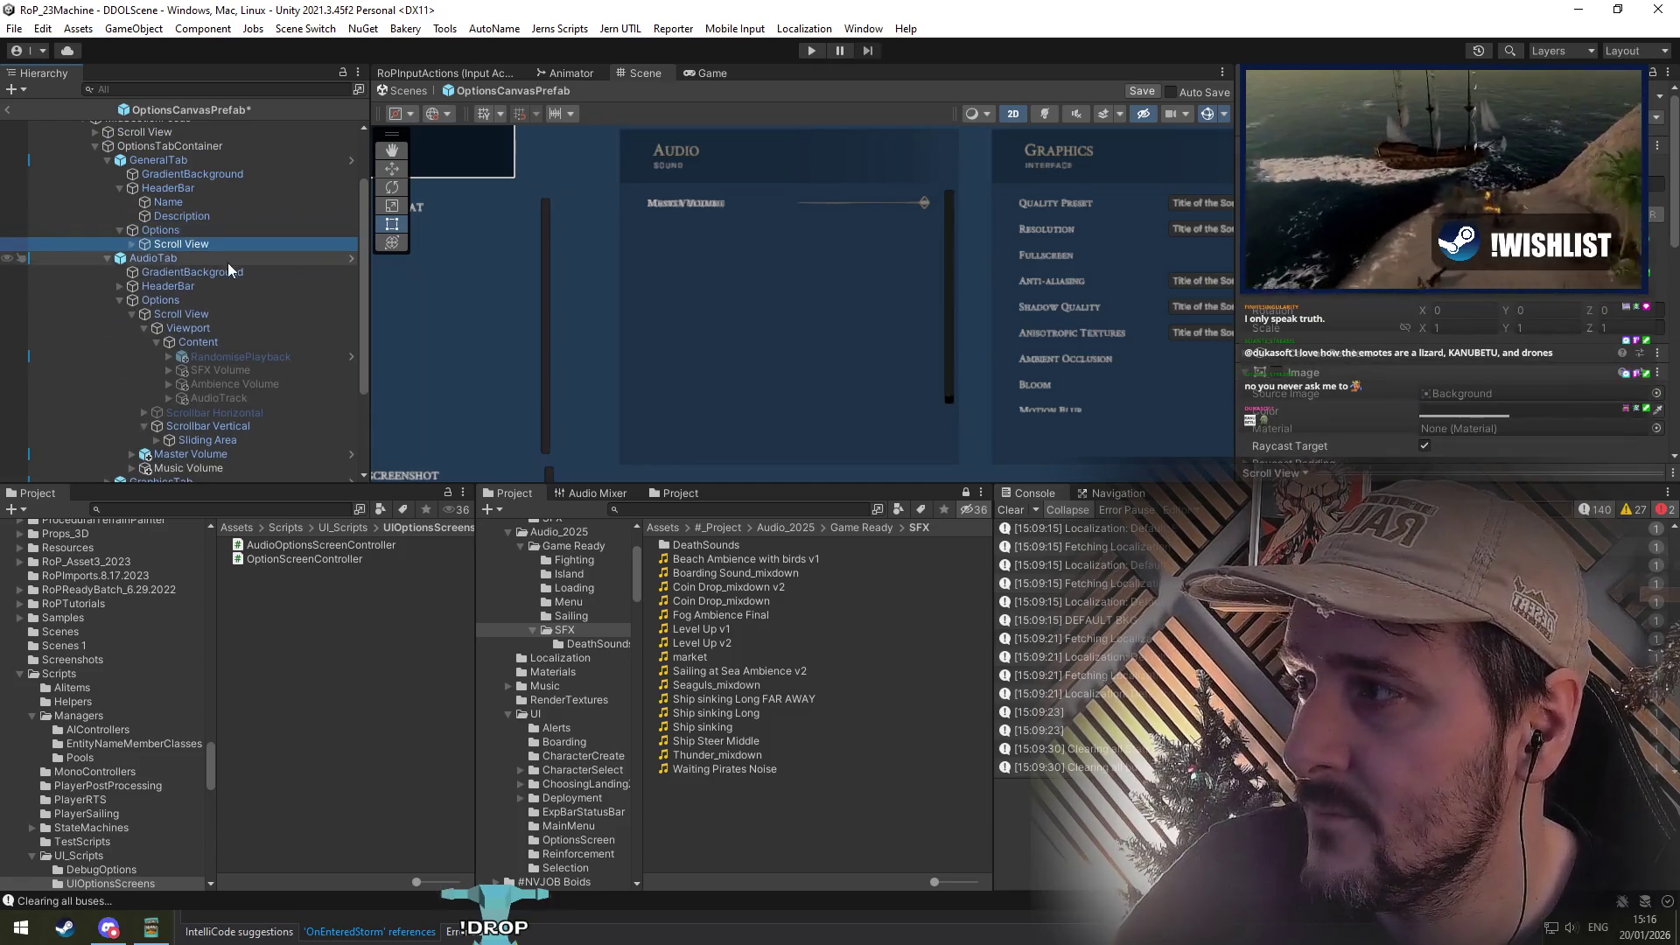
# Step: Copy the Vertical Layout Group component from the General tab's Content object
pyautogui.click(228, 258)
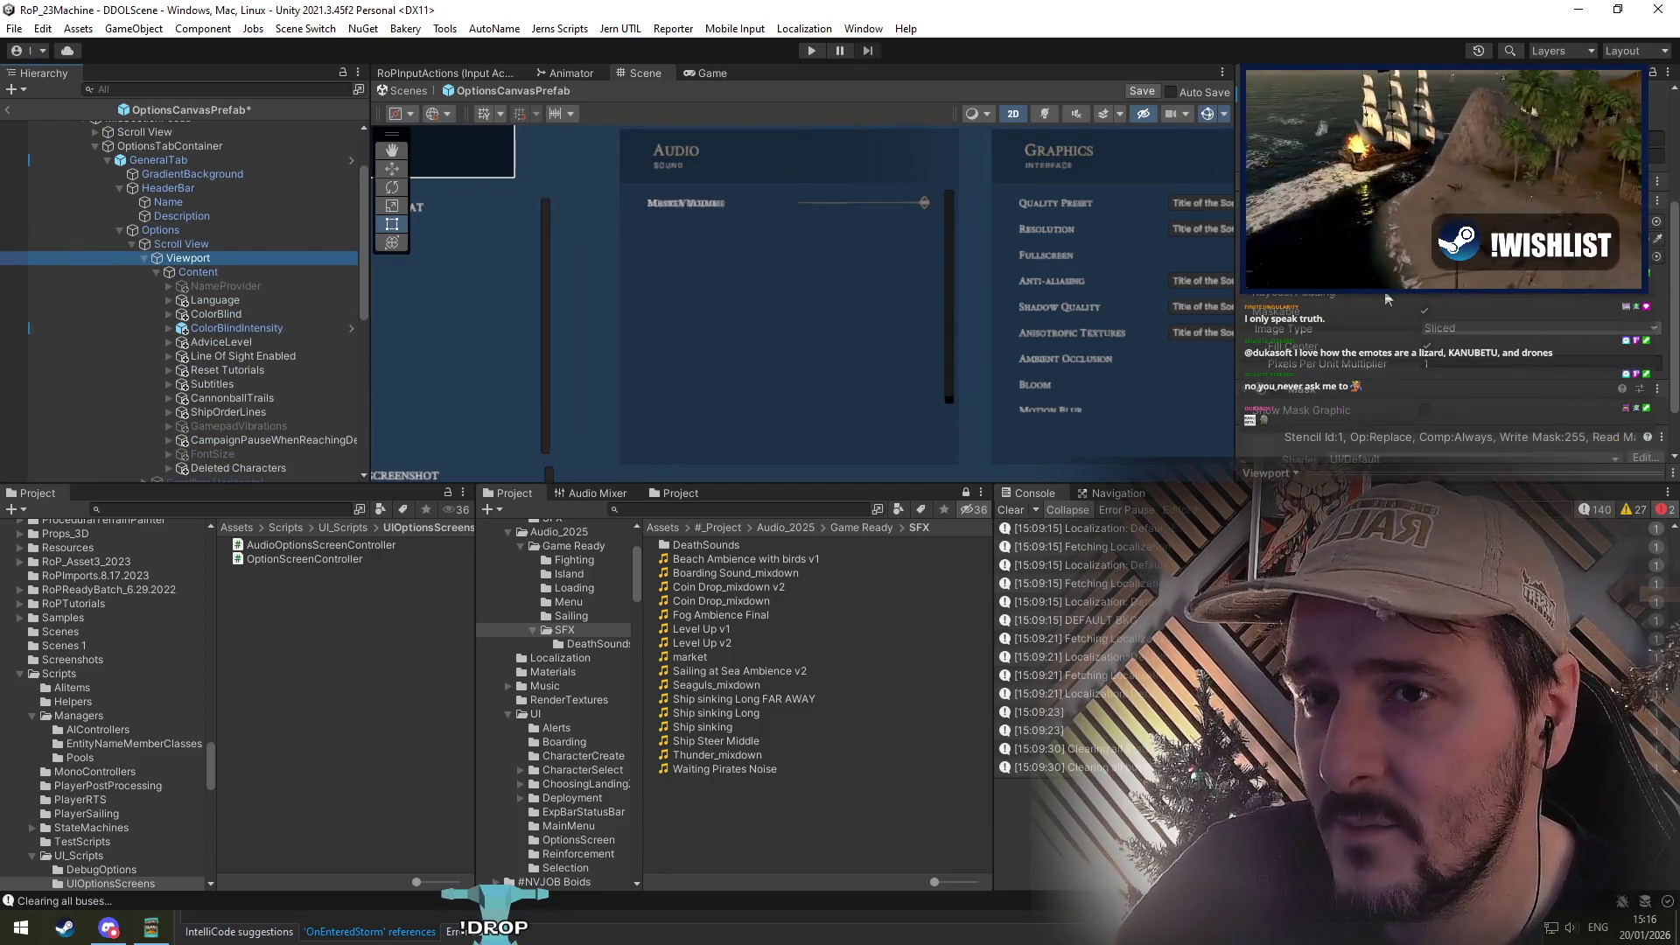
pyautogui.press('Down')
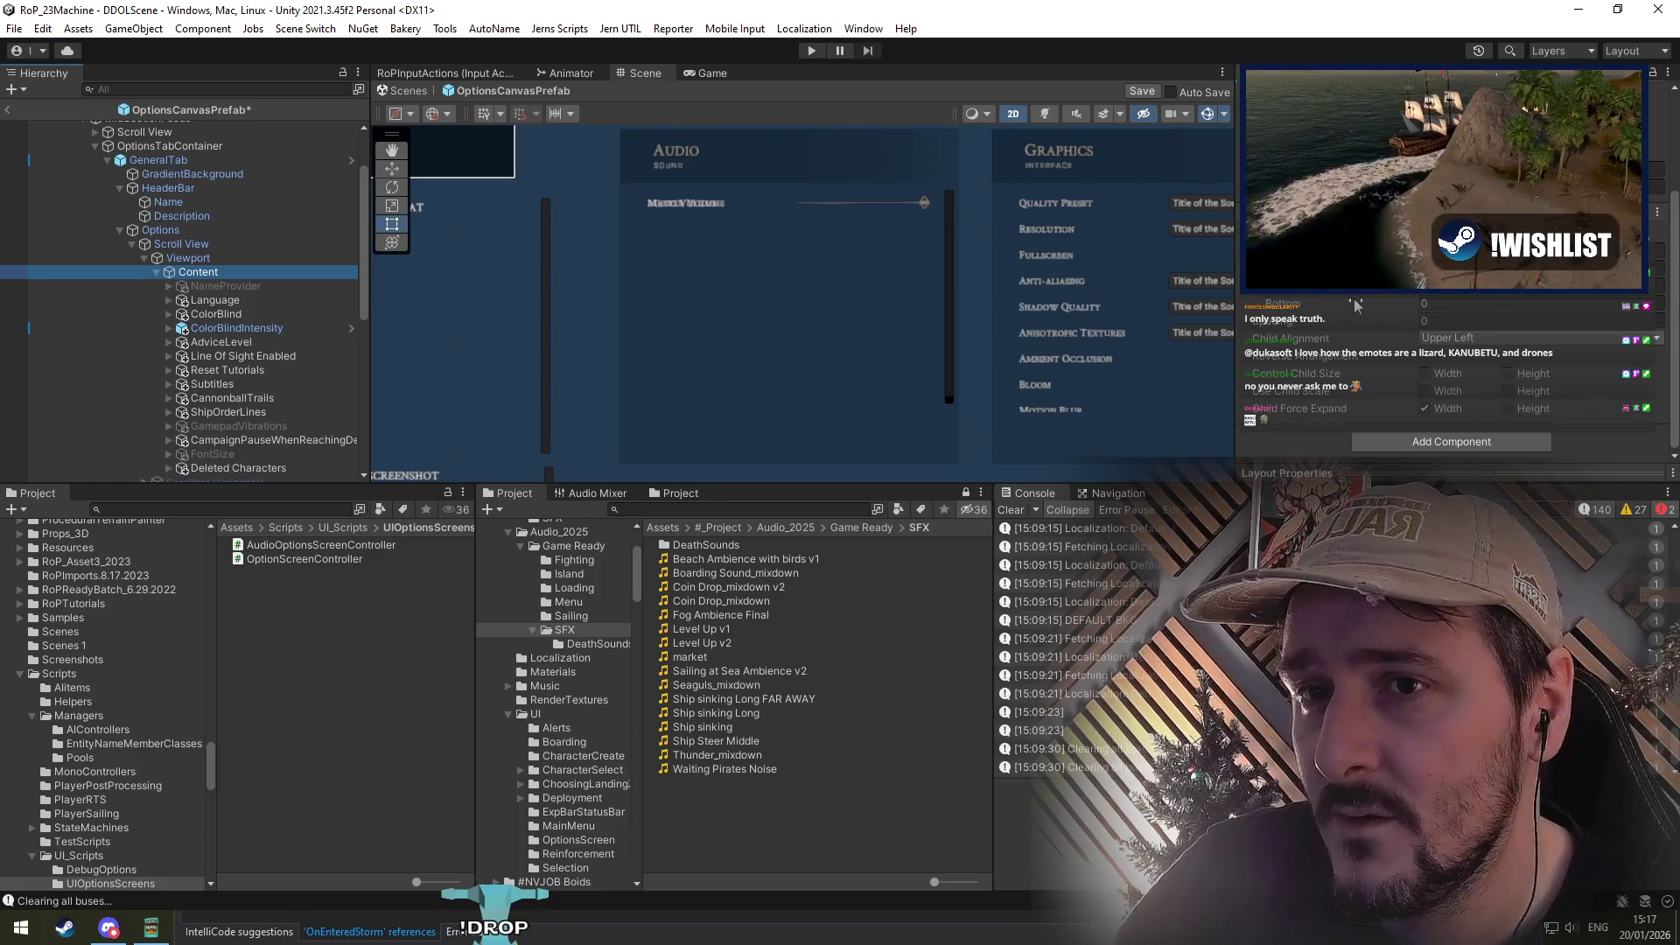
pyautogui.press('Left')
pyautogui.scroll(-3, 219, 368)
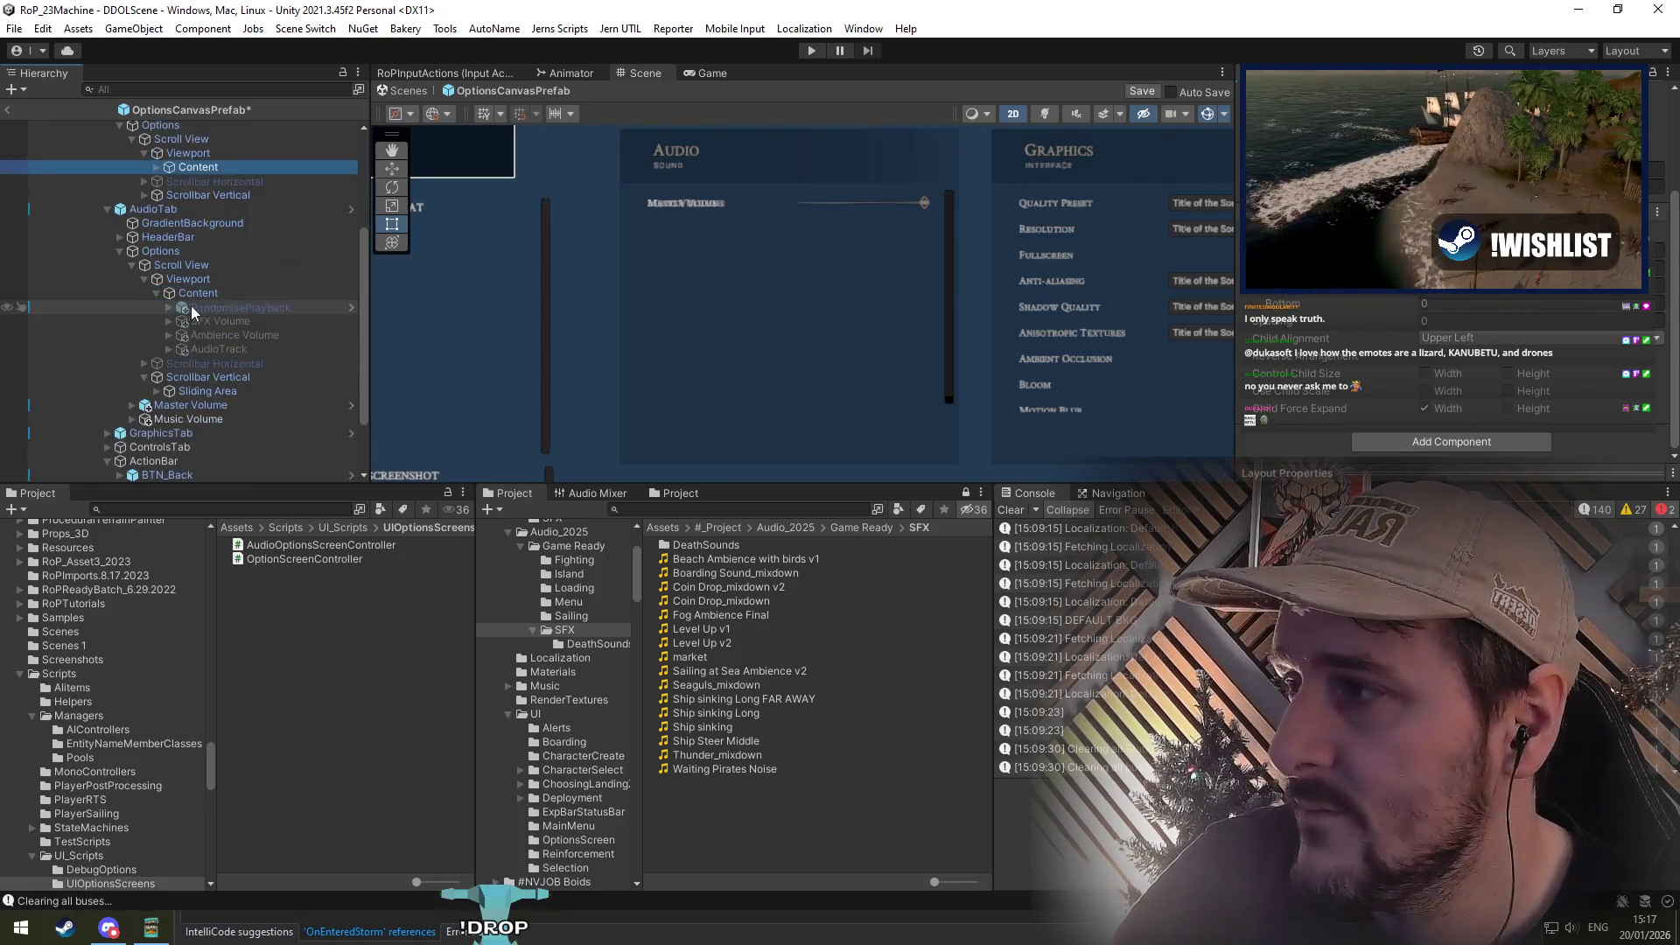
pyautogui.click(217, 406)
pyautogui.scroll(3, 214, 367)
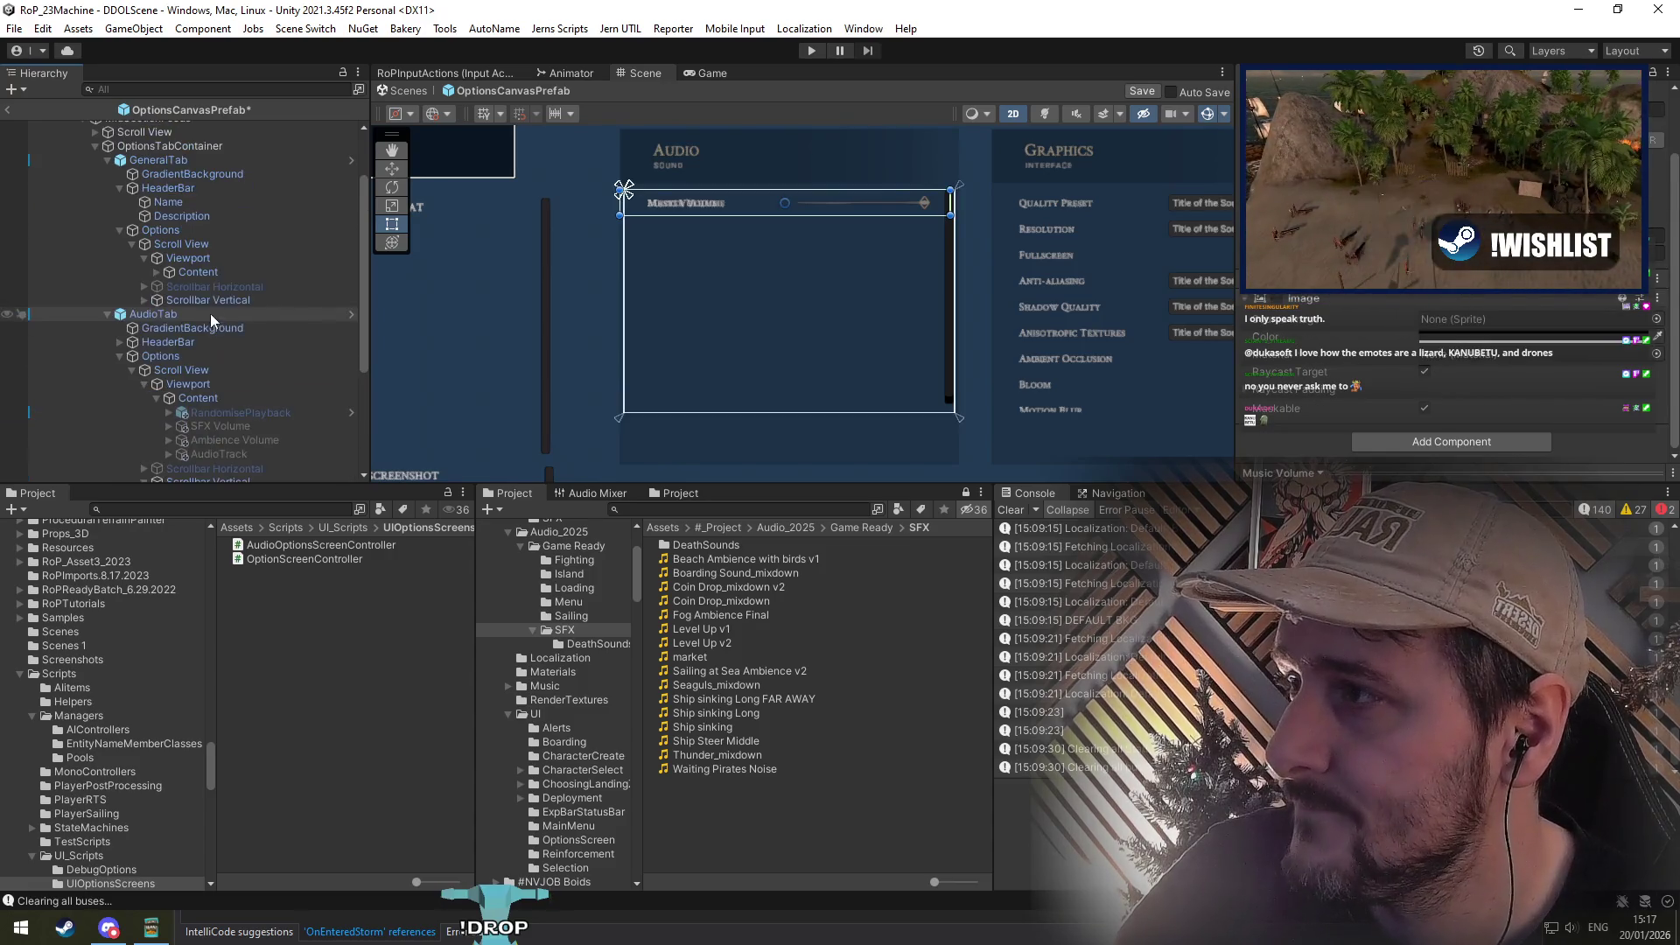
pyautogui.click(201, 272)
pyautogui.click(348, 272)
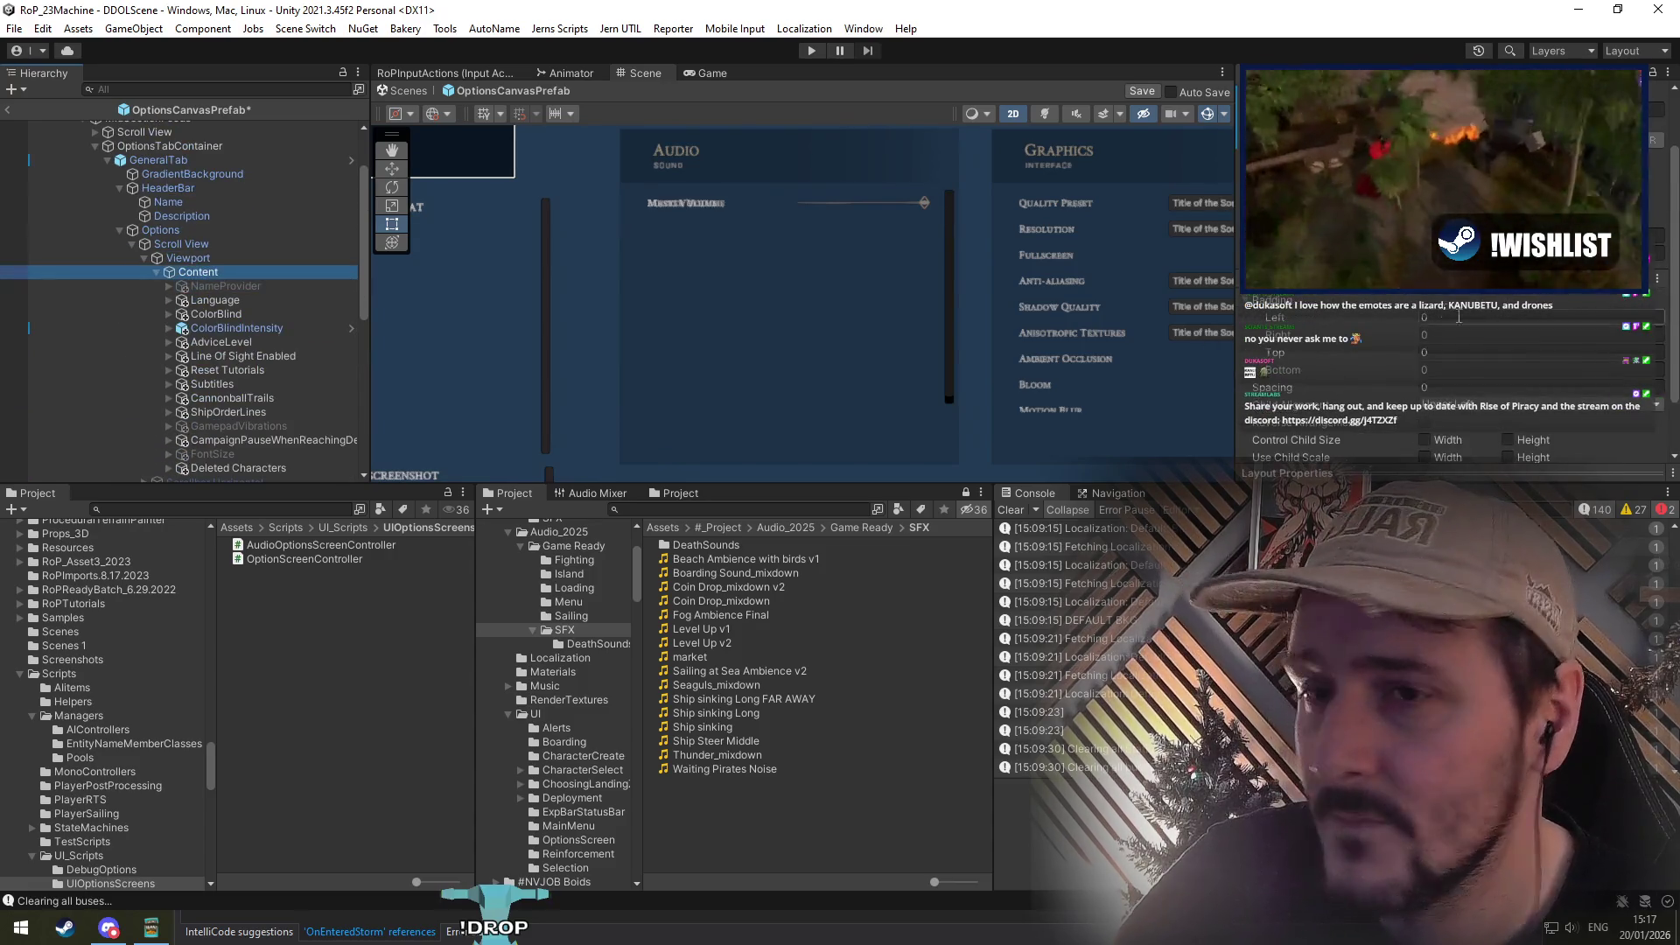
pyautogui.rightClick(1336, 340)
pyautogui.click(1406, 370)
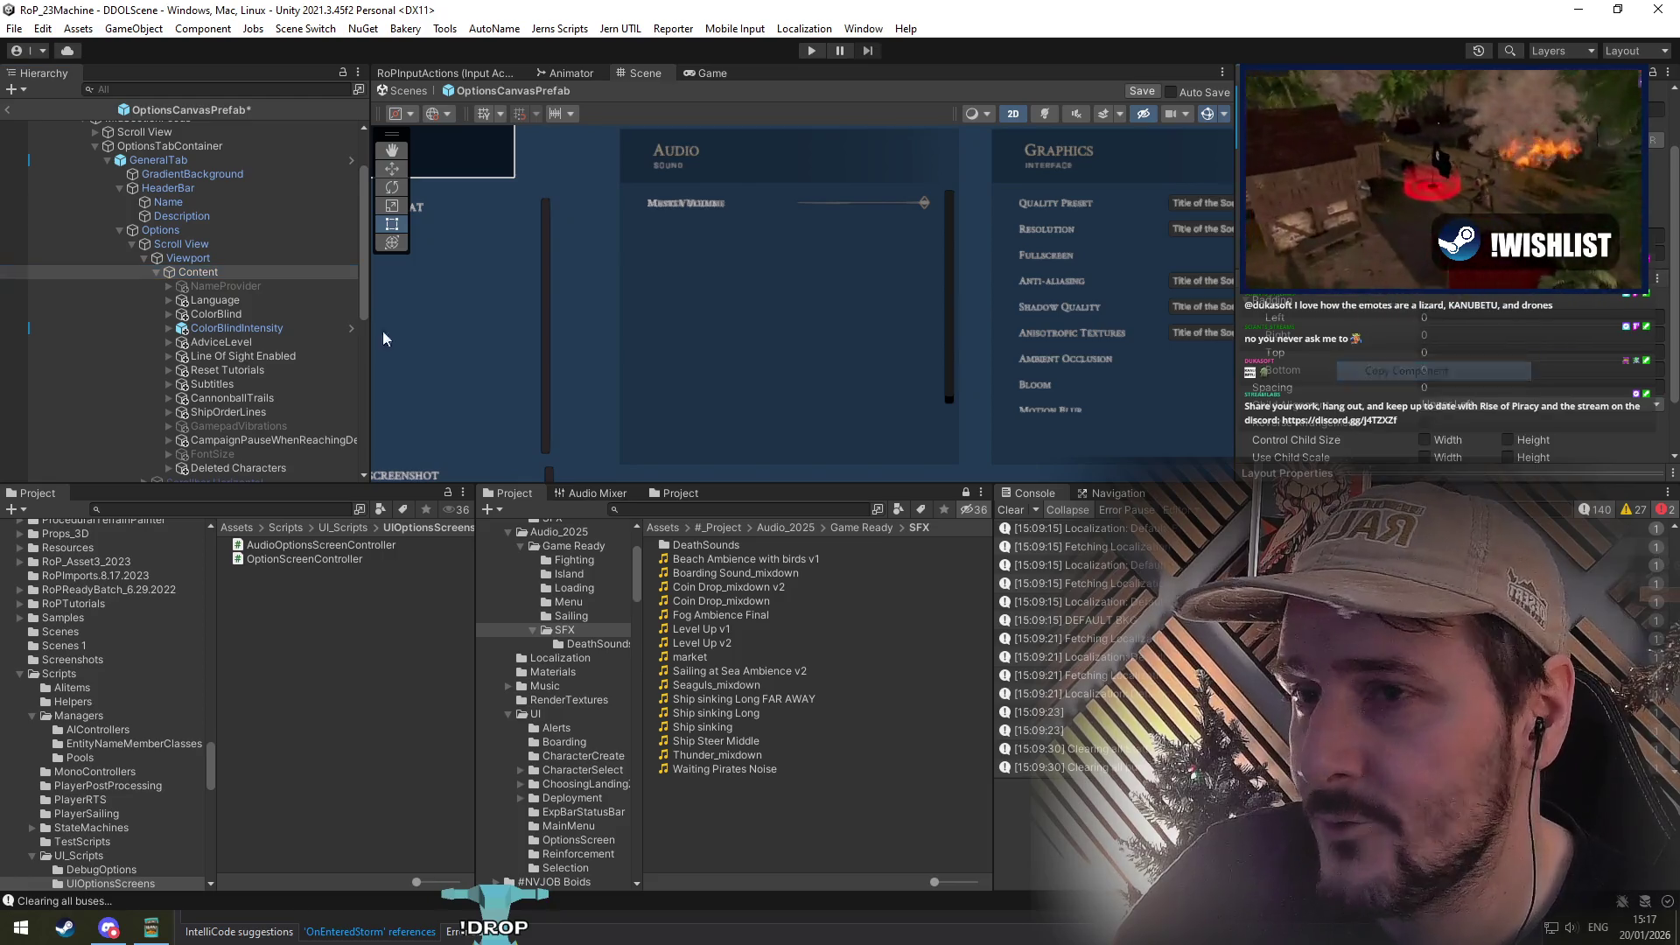
# Step: Deactivate the Audio tab's Scroll View
pyautogui.click(208, 275)
pyautogui.press('Left')
pyautogui.press('Left')
pyautogui.press('Left')
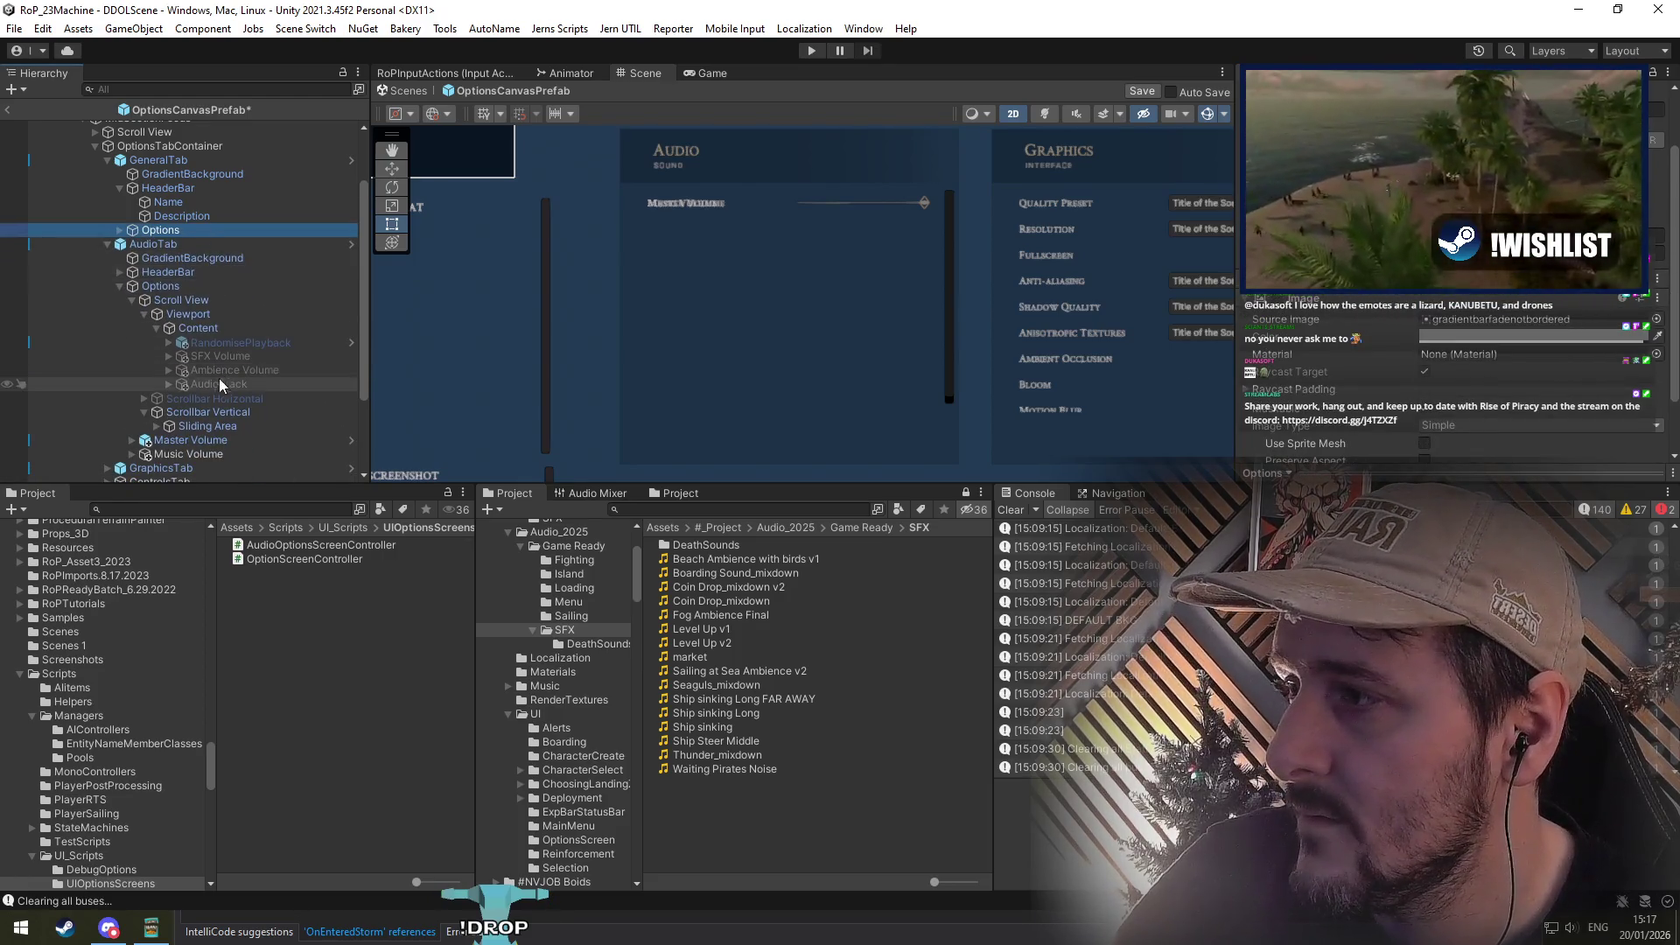
pyautogui.click(197, 424)
pyautogui.press('Left')
pyautogui.press('Left')
pyautogui.press('Left')
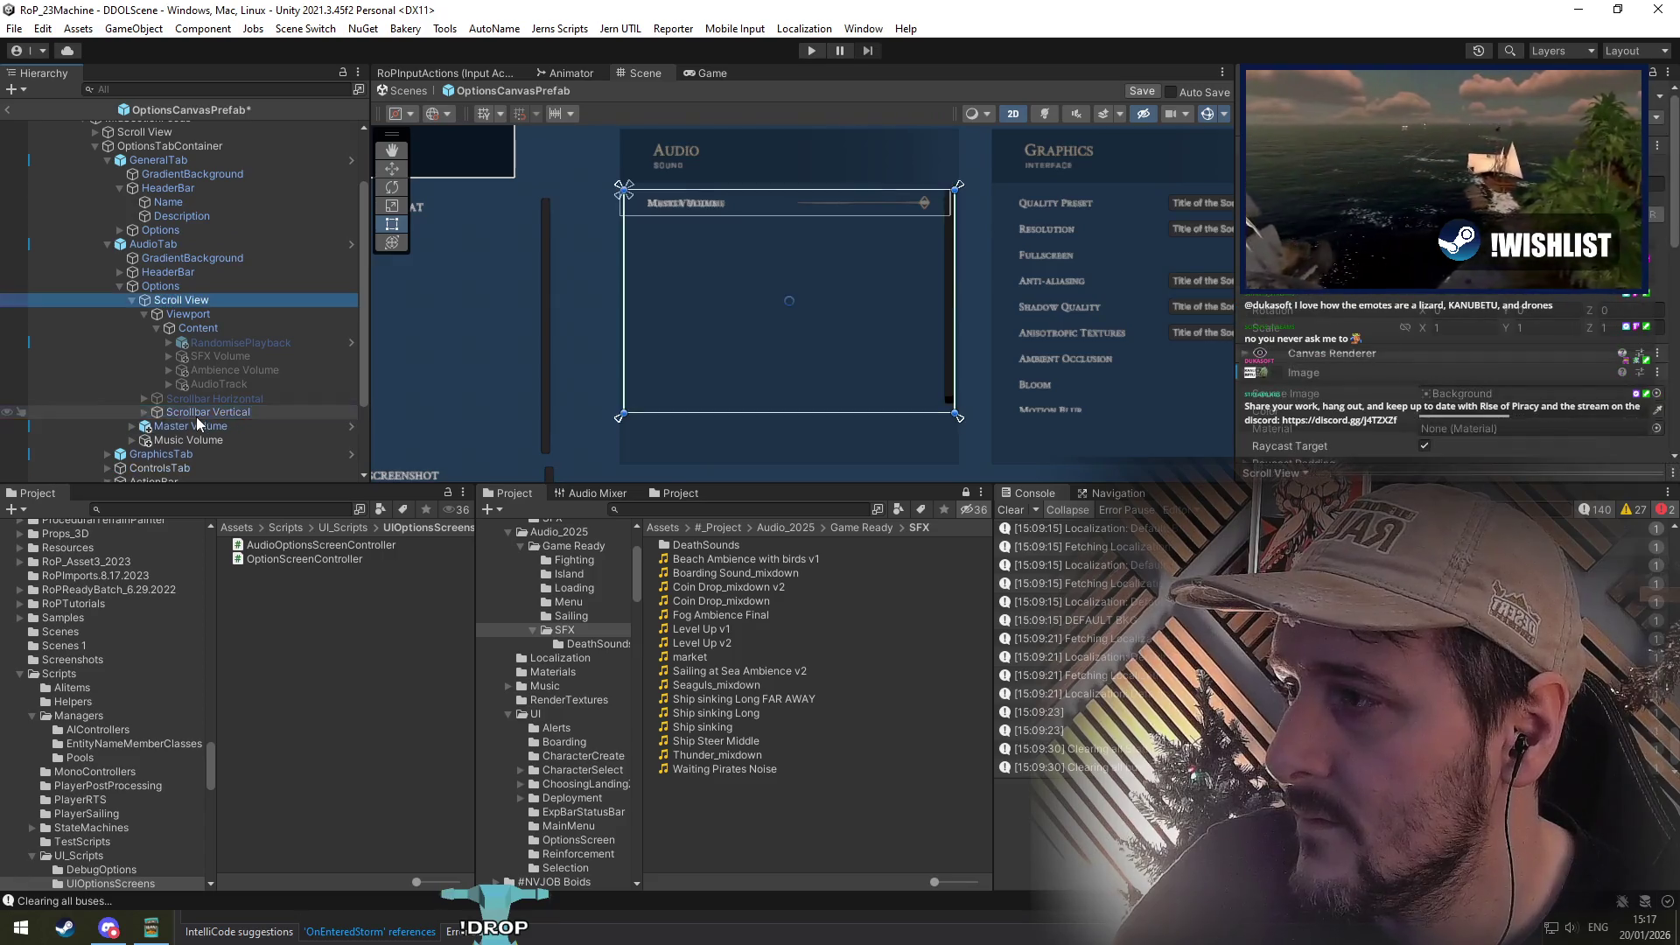
pyautogui.hotkey('alt', 'shift', 'a')
# Step: Paste the copied Vertical Layout Group as a new component on the Audio tab's Options
pyautogui.click(181, 296)
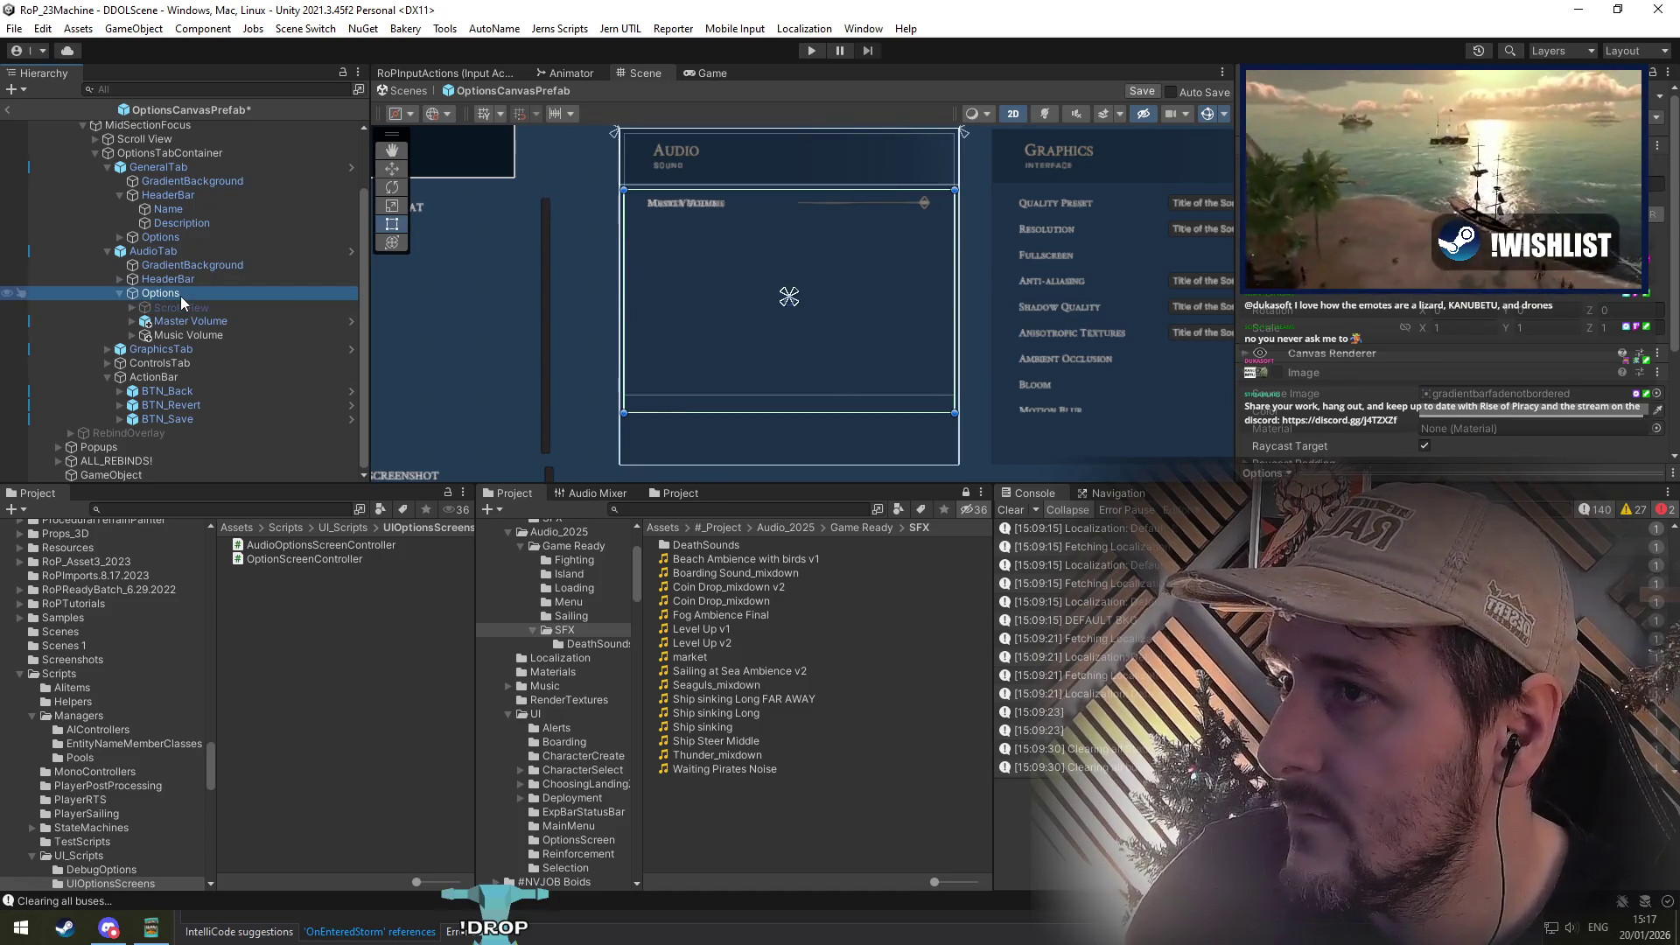
pyautogui.rightClick(180, 295)
pyautogui.rightClick(1324, 376)
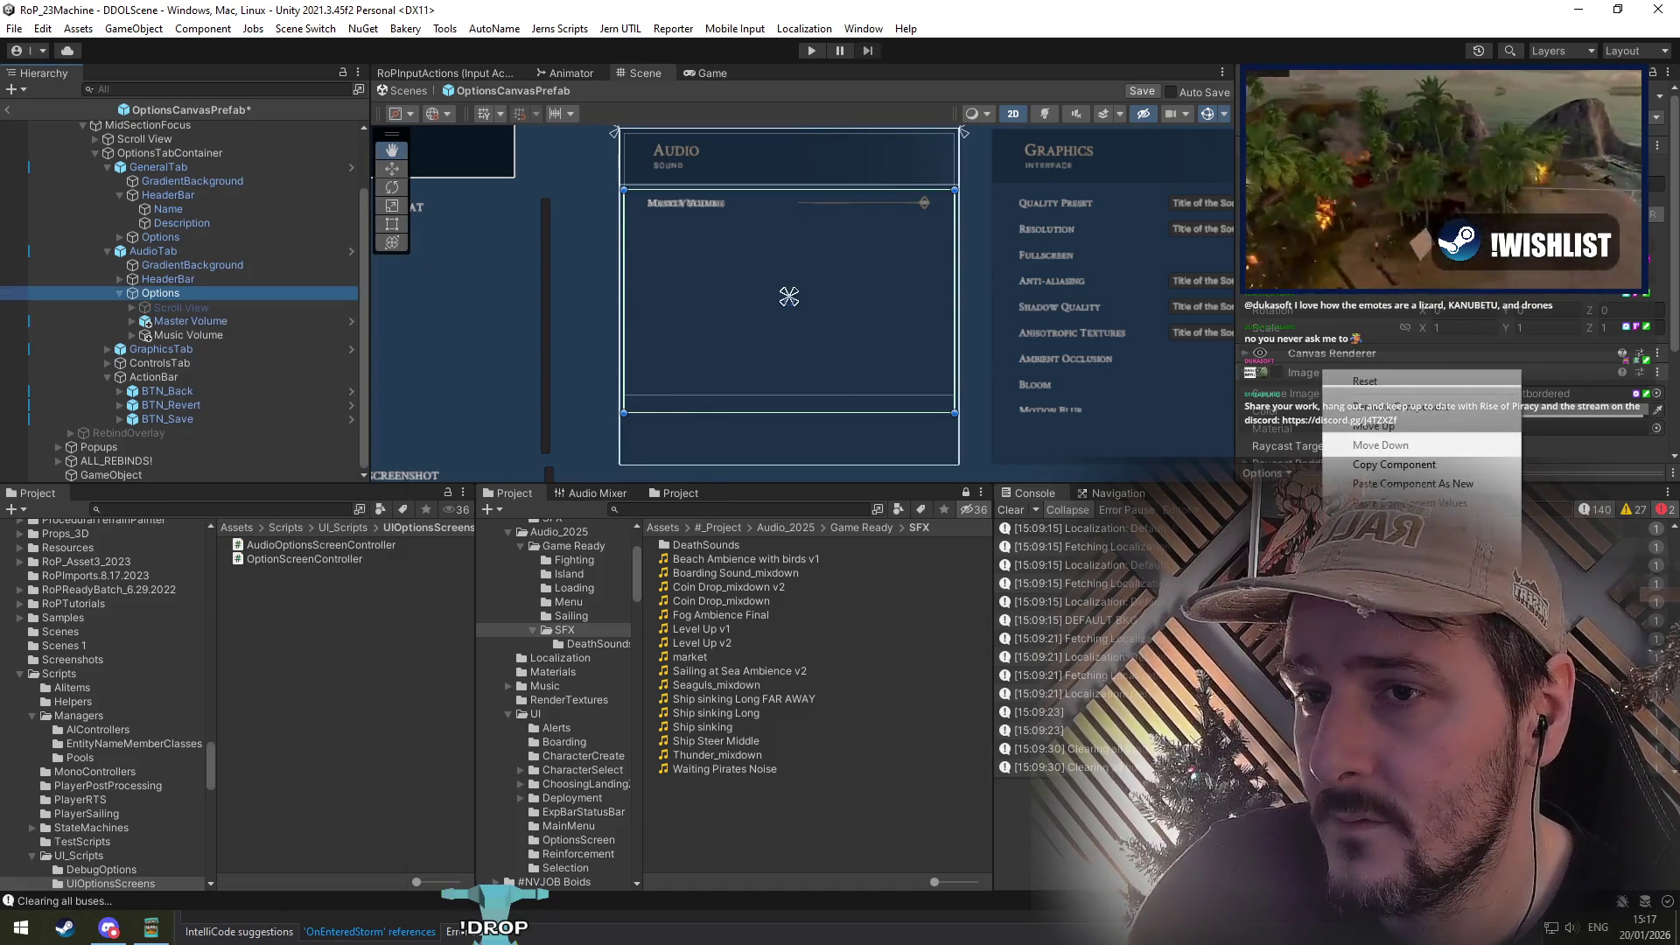
pyautogui.click(1397, 483)
pyautogui.scroll(-5, 1369, 314)
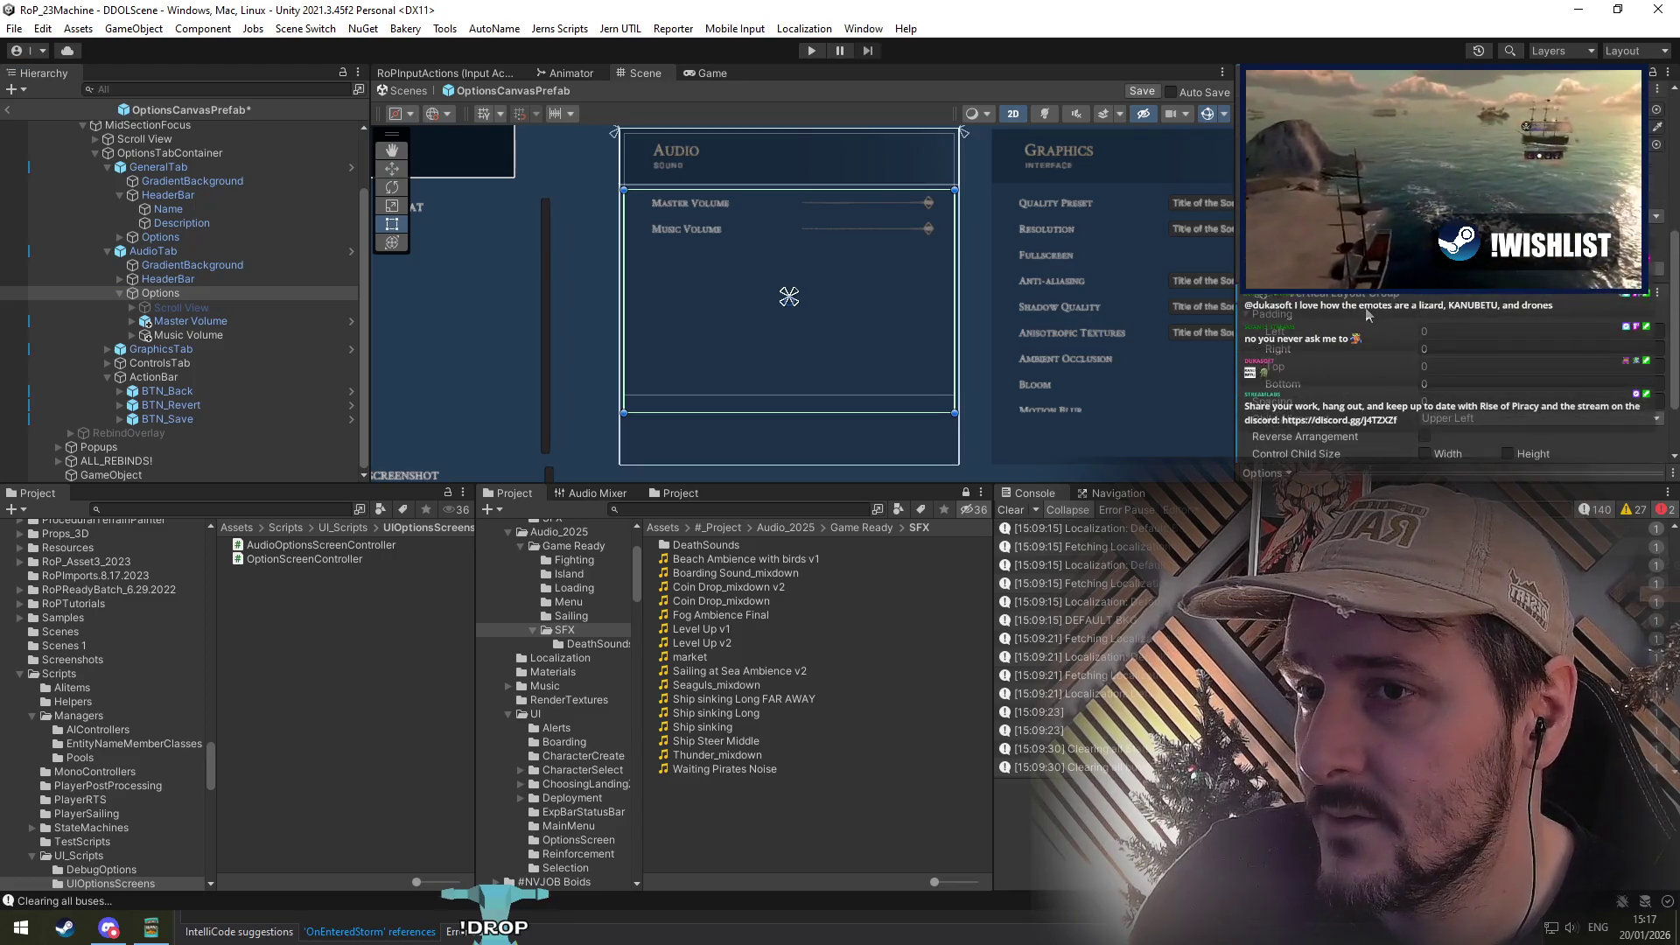
pyautogui.scroll(5, 1329, 324)
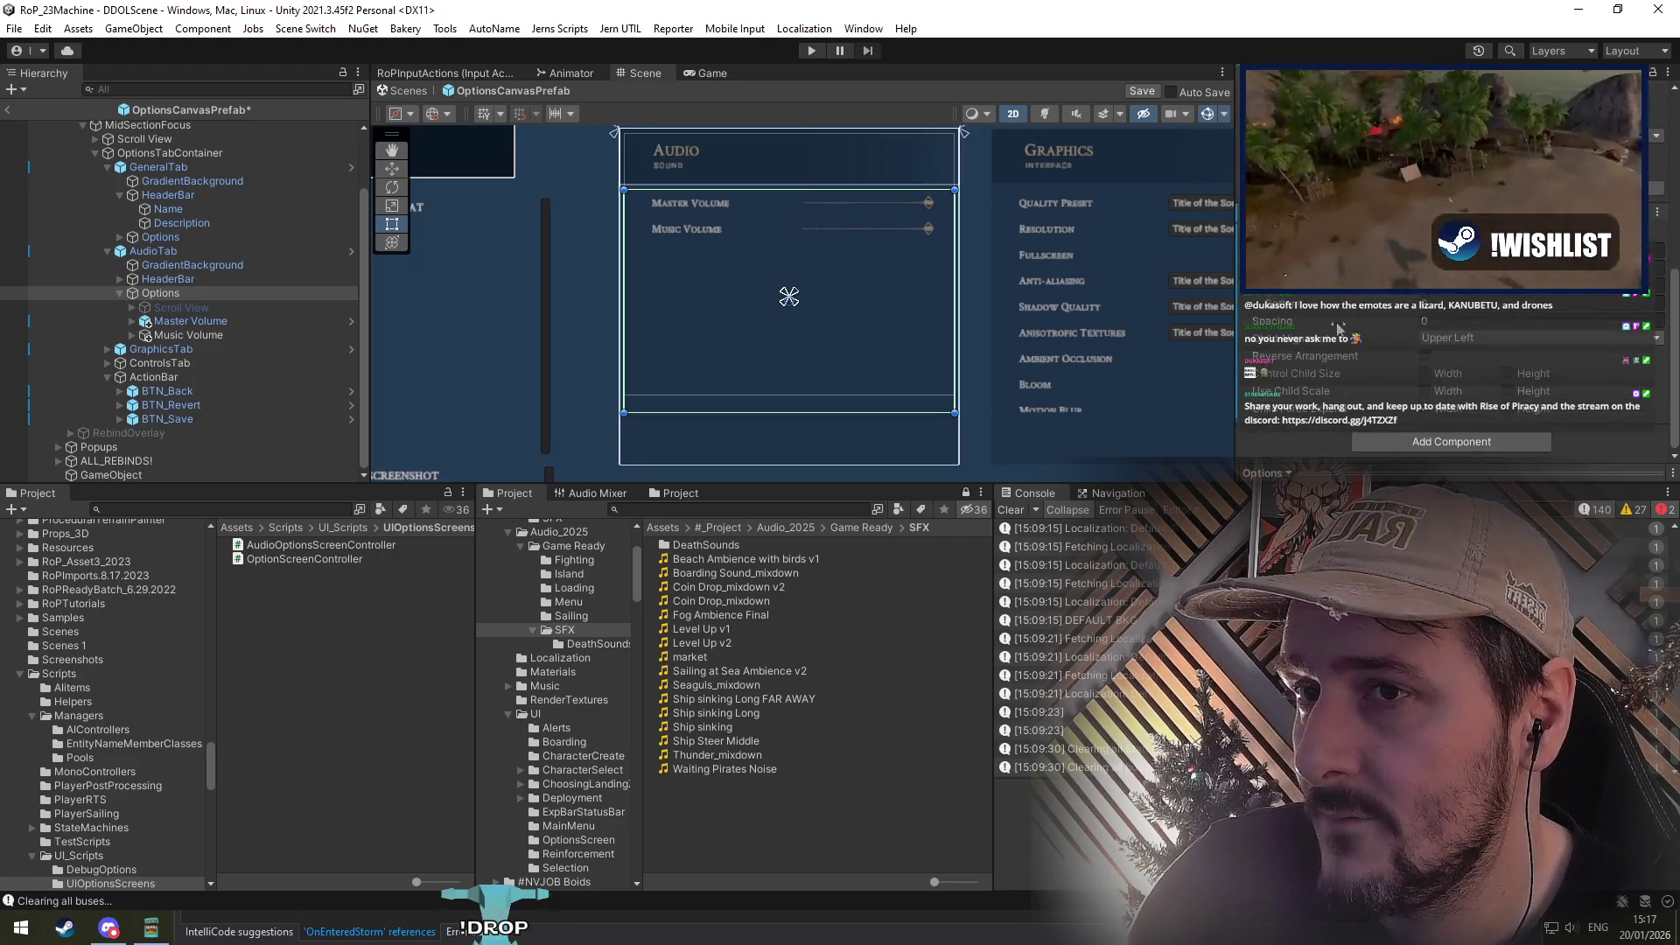
pyautogui.hscroll(2, 757, 235)
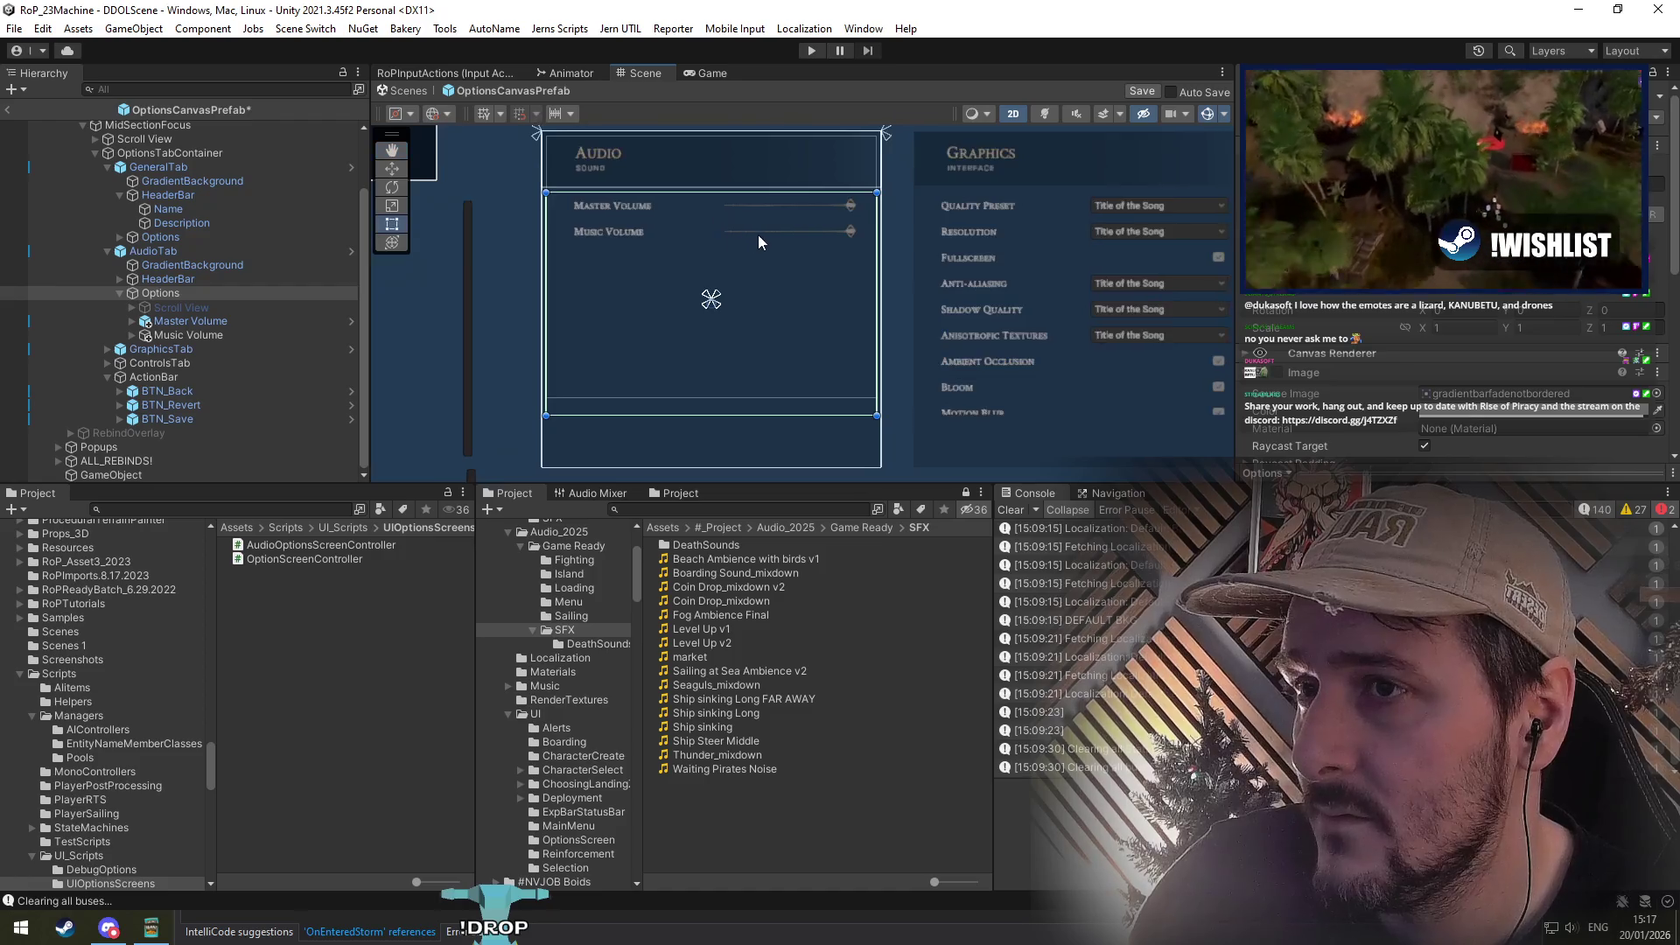
# Step: Save the options prefab and return to DDOLScene
pyautogui.click(171, 166)
pyautogui.press('Left')
pyautogui.press('Left')
pyautogui.press('Left')
pyautogui.hotkey('ctrl', 's')
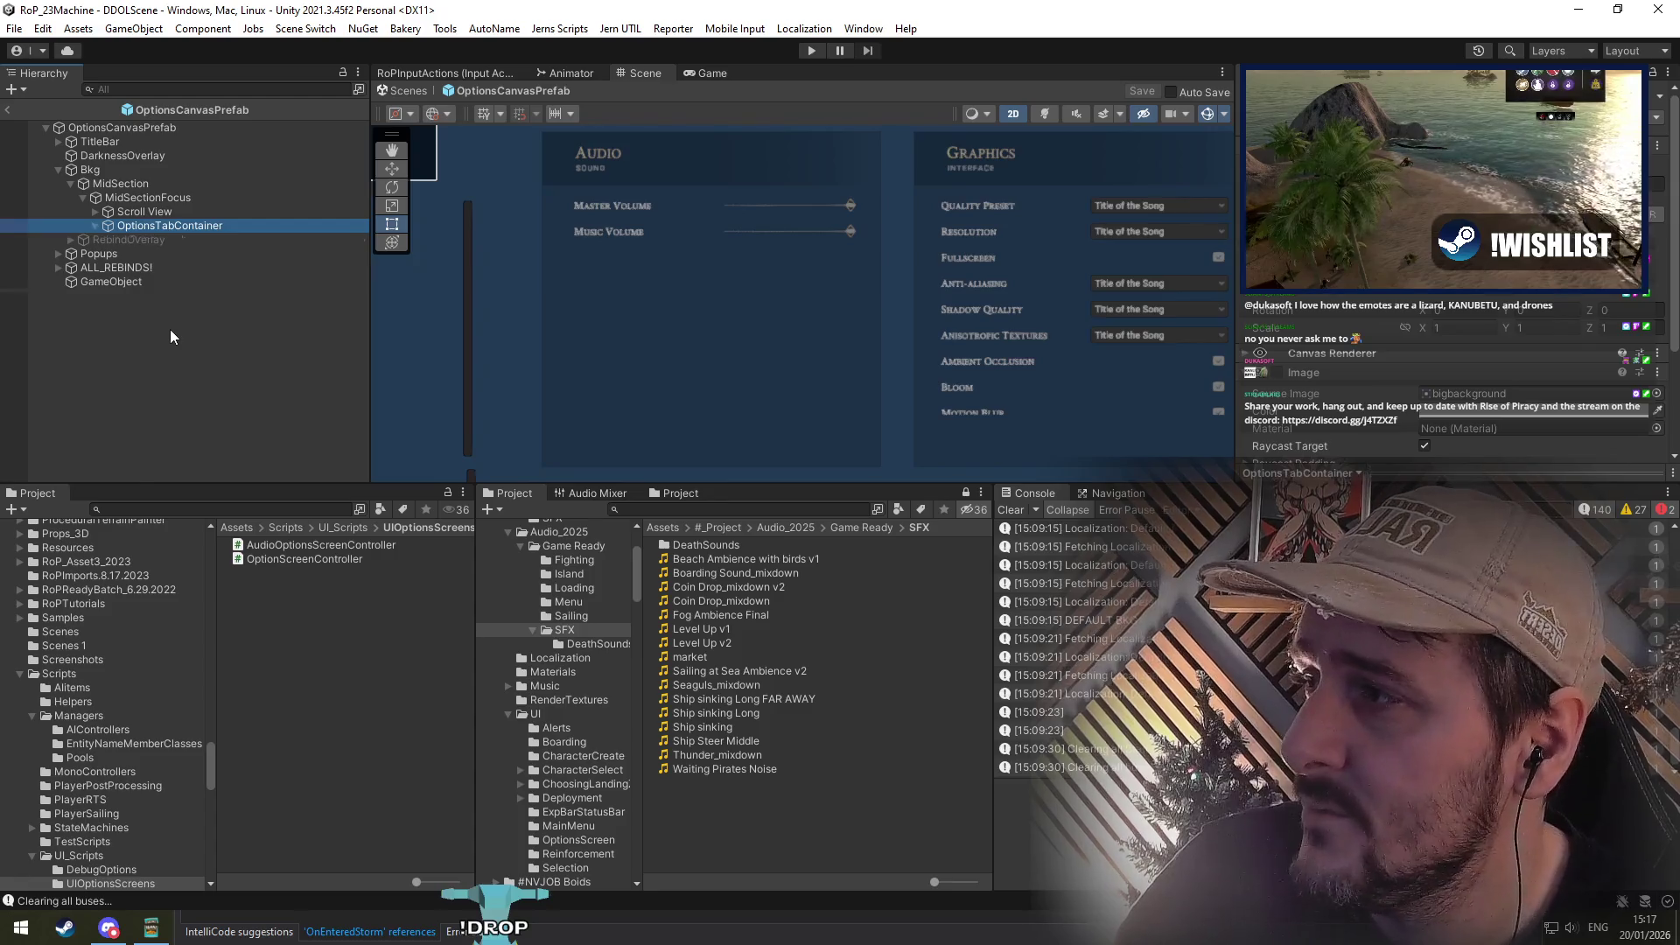
pyautogui.press('Right')
pyautogui.press('Right')
pyautogui.press('Left')
pyautogui.press('Left')
pyautogui.press('Left')
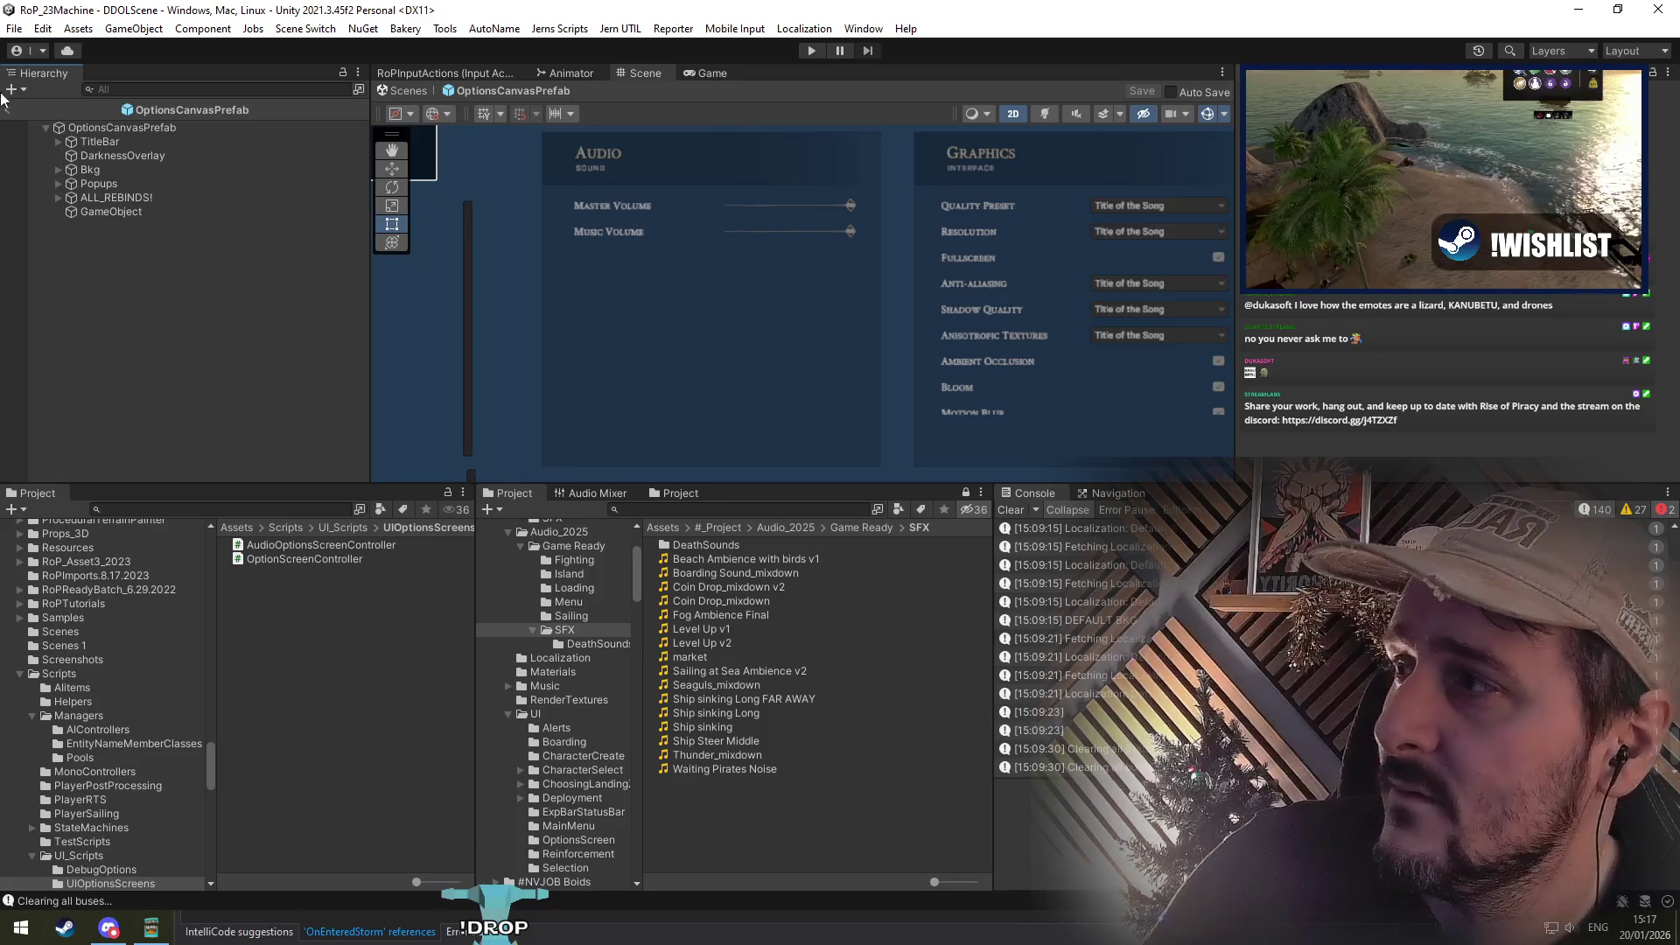
pyautogui.click(7, 109)
# Step: Play the game, open Options, cycle through General, Audio, Graphics and Controls, then go Back
pyautogui.hotkey('ctrl', 'p')
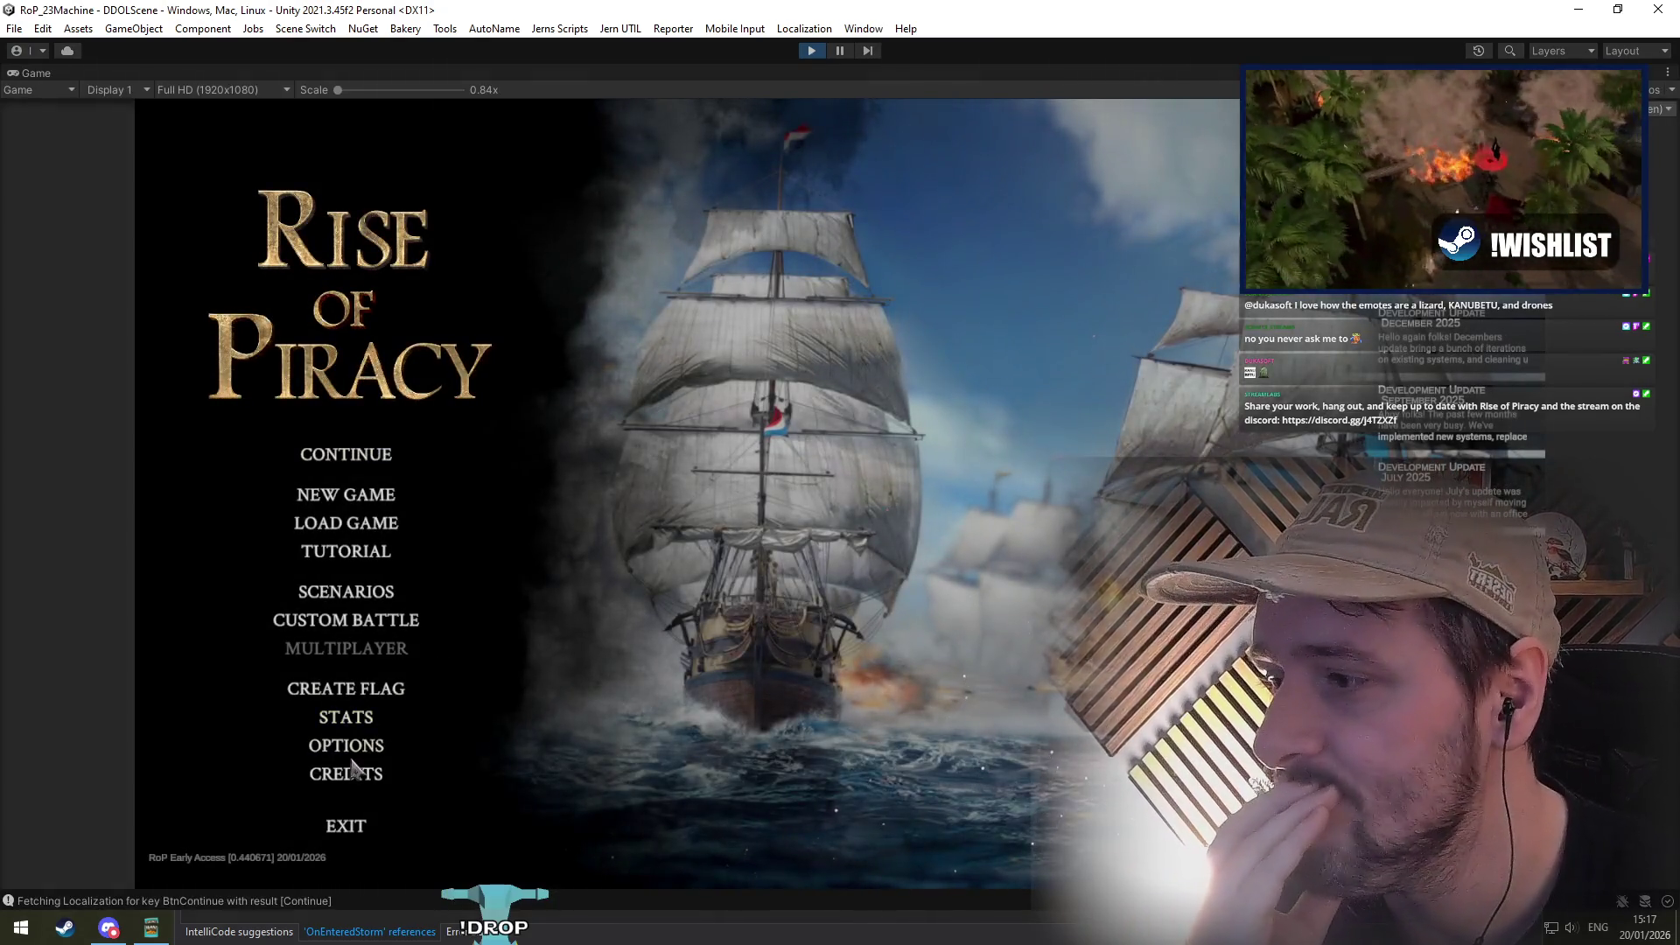
pyautogui.click(354, 748)
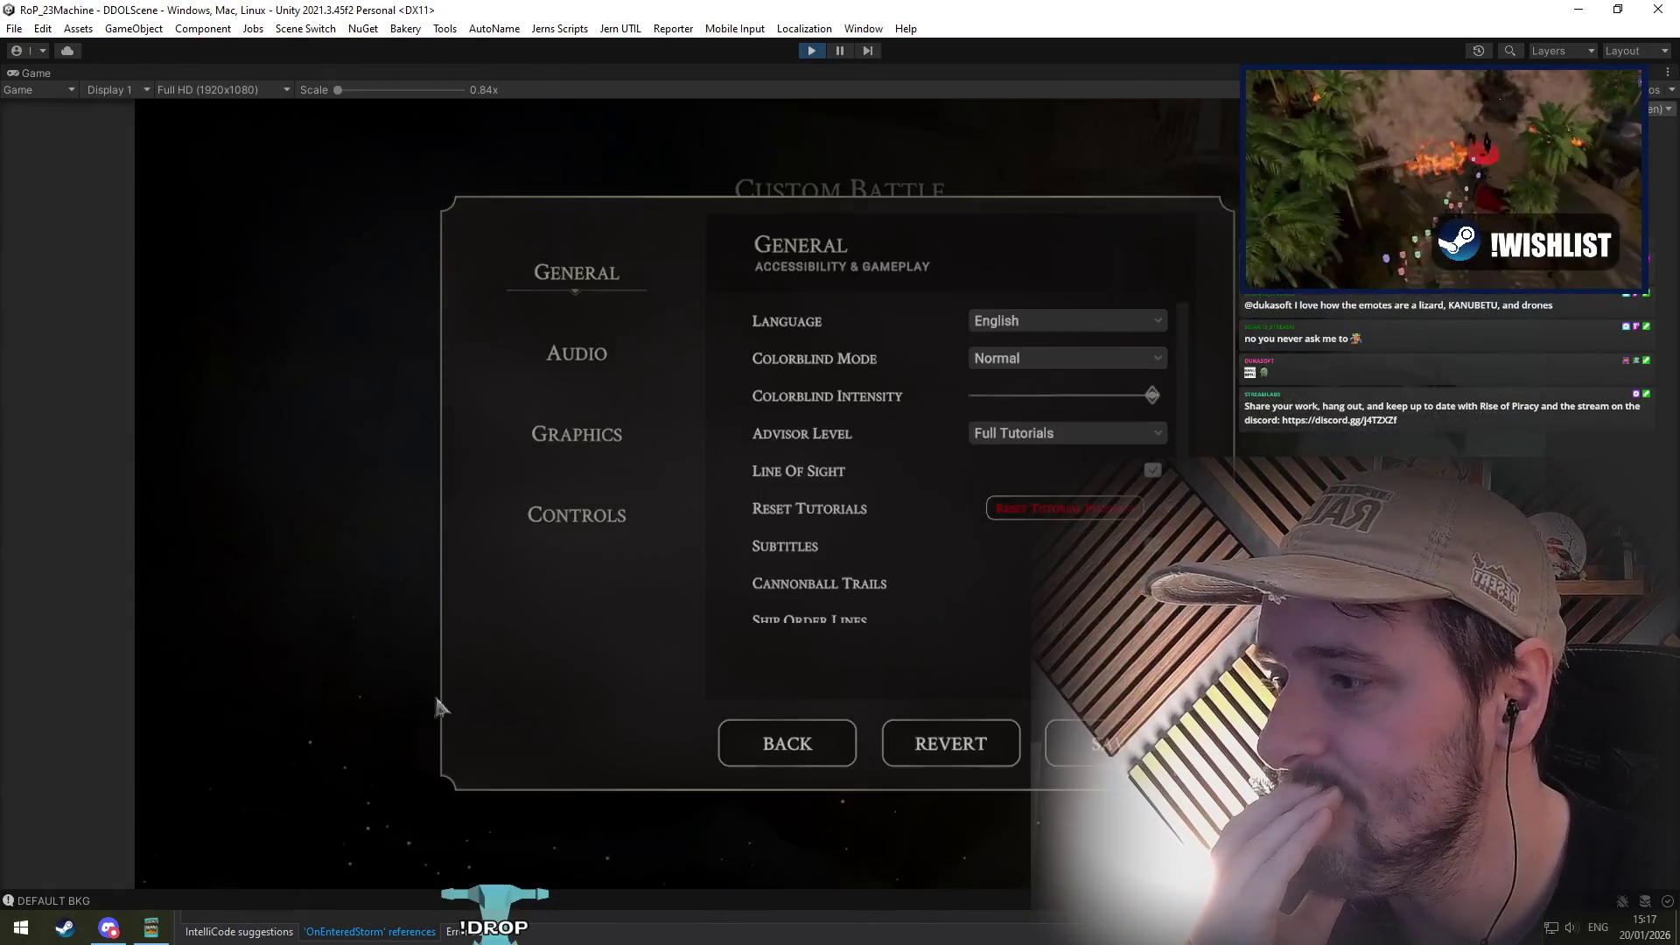
pyautogui.click(602, 440)
pyautogui.click(589, 356)
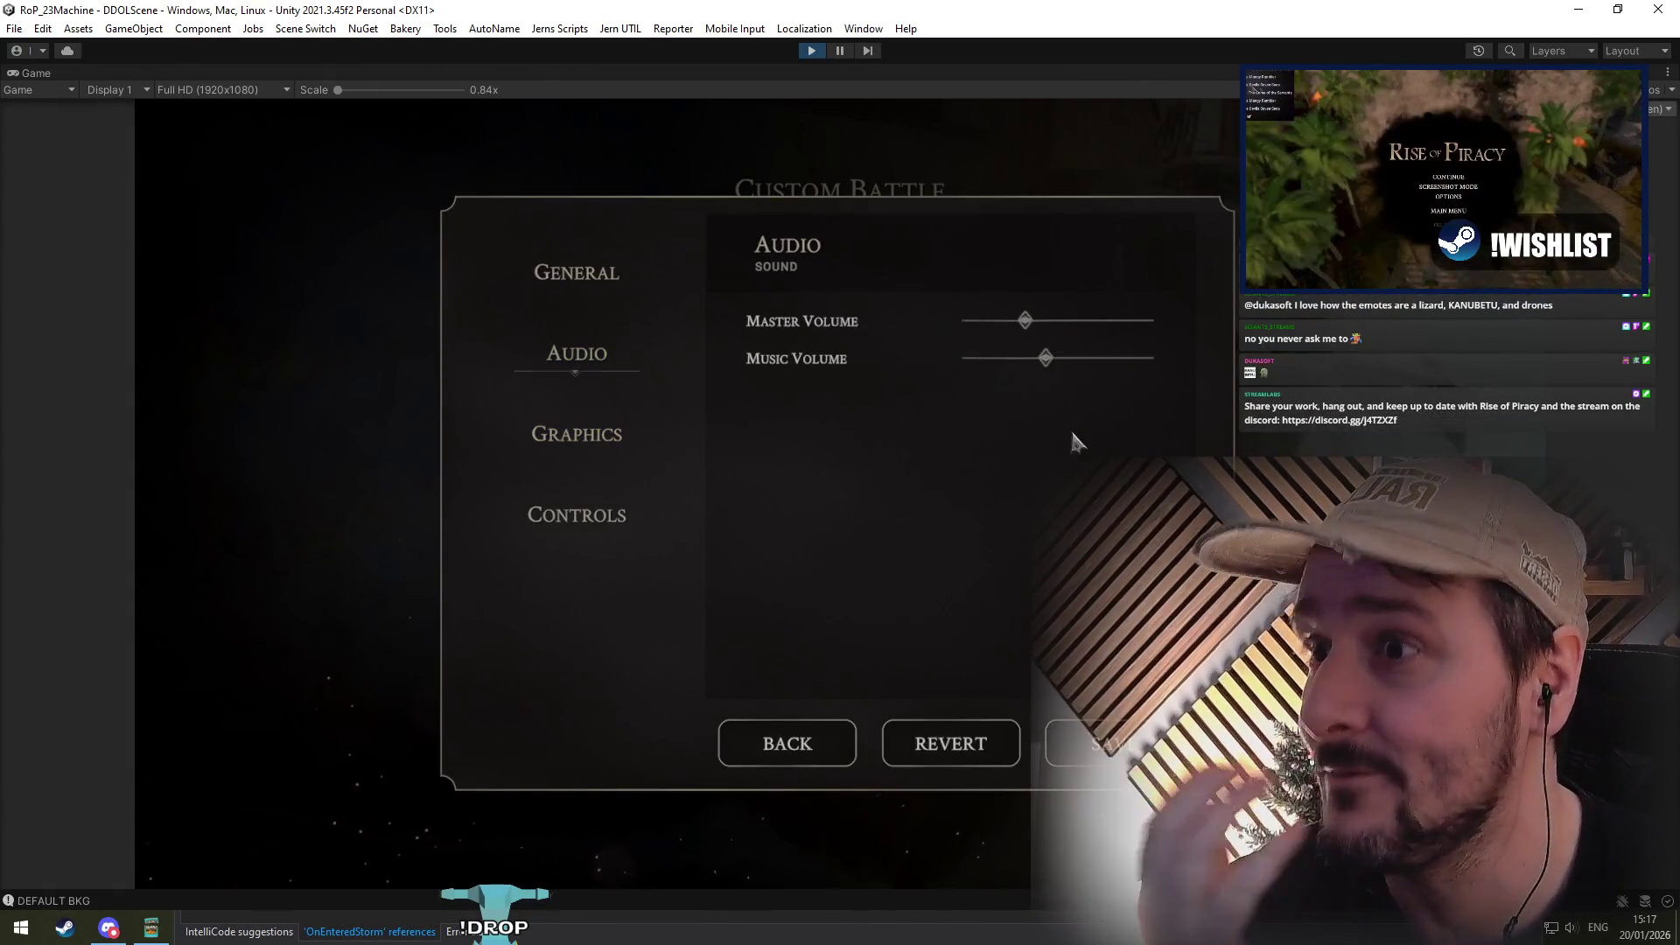
pyautogui.click(589, 441)
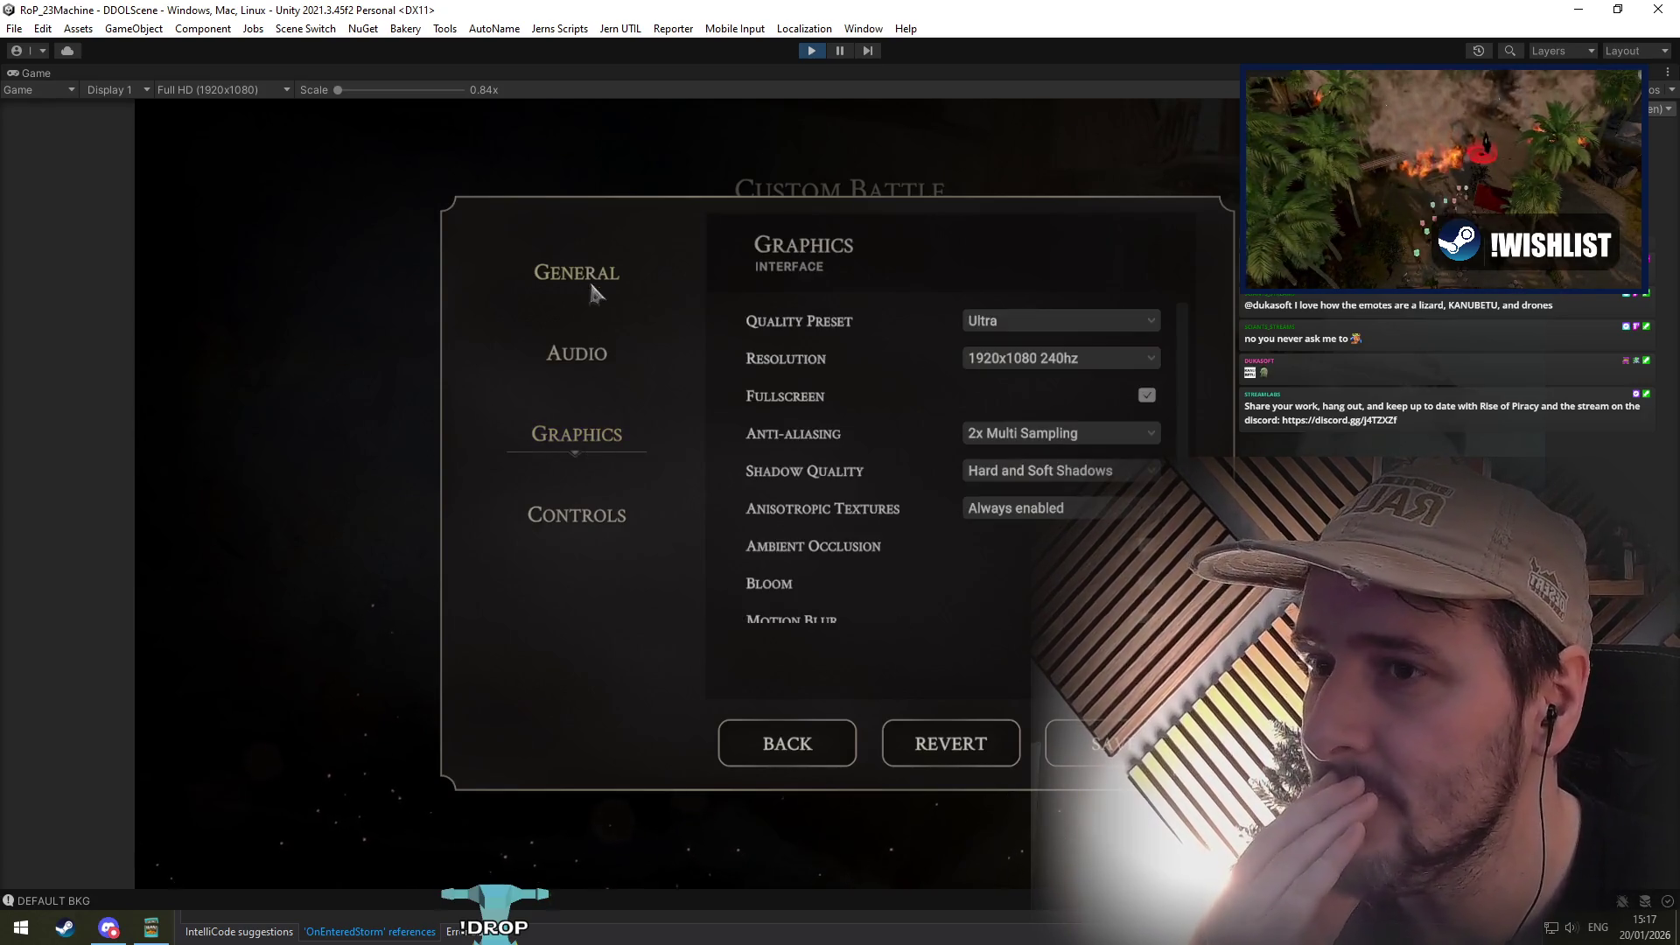
pyautogui.click(586, 280)
pyautogui.click(598, 442)
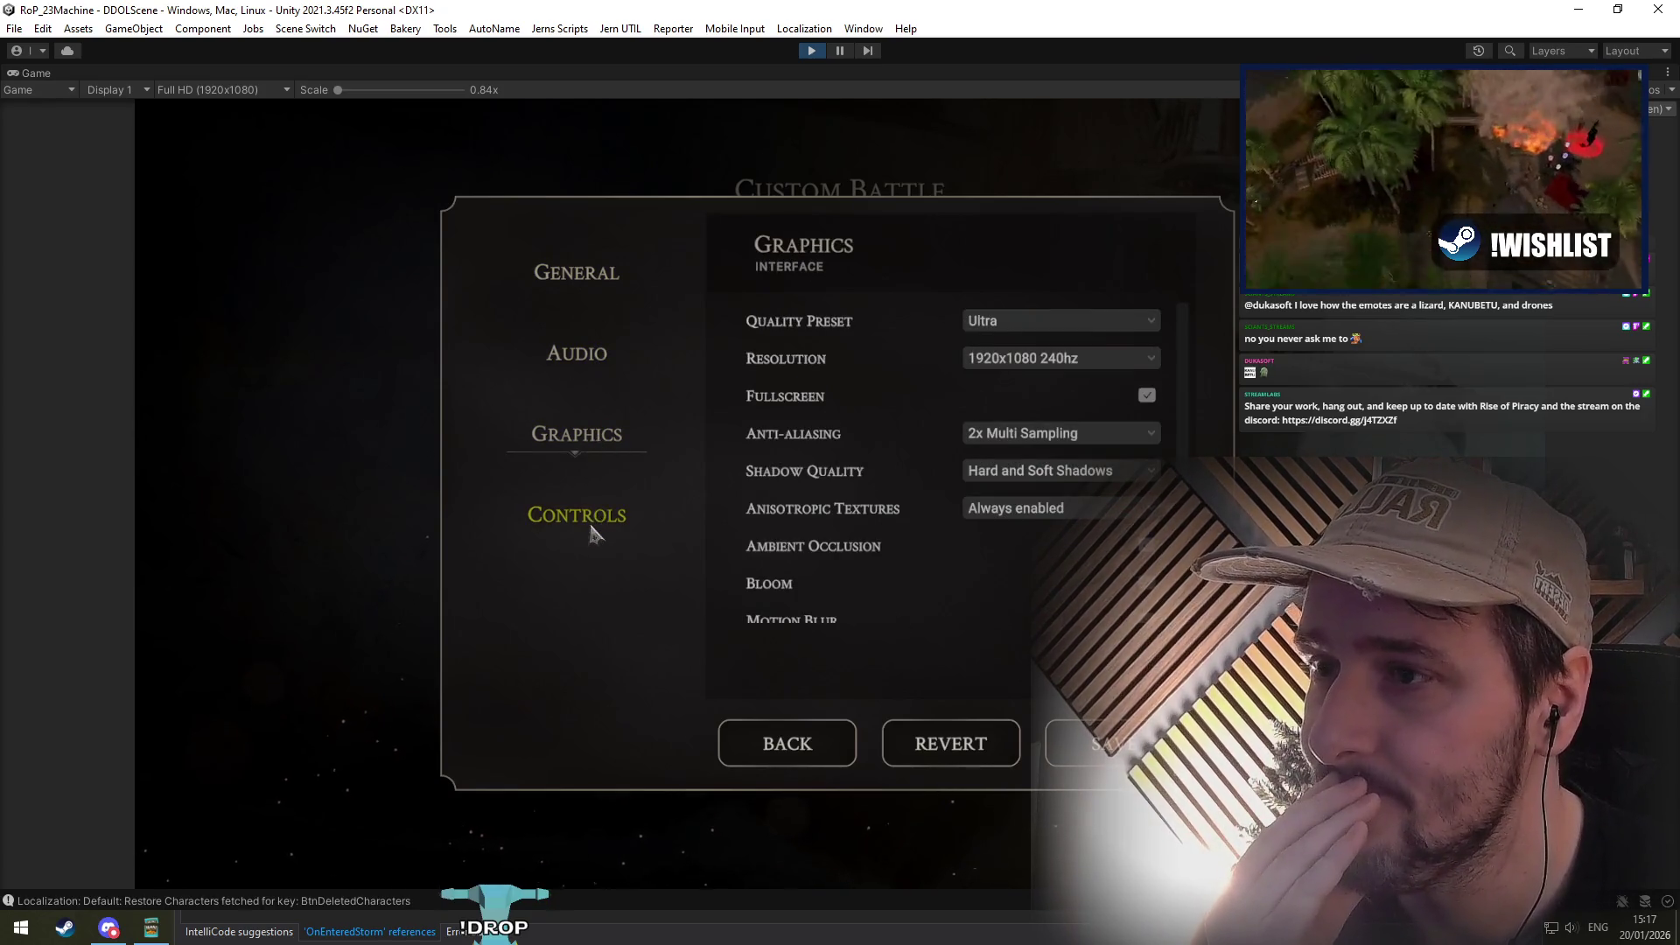
pyautogui.click(583, 525)
pyautogui.click(577, 437)
pyautogui.click(579, 363)
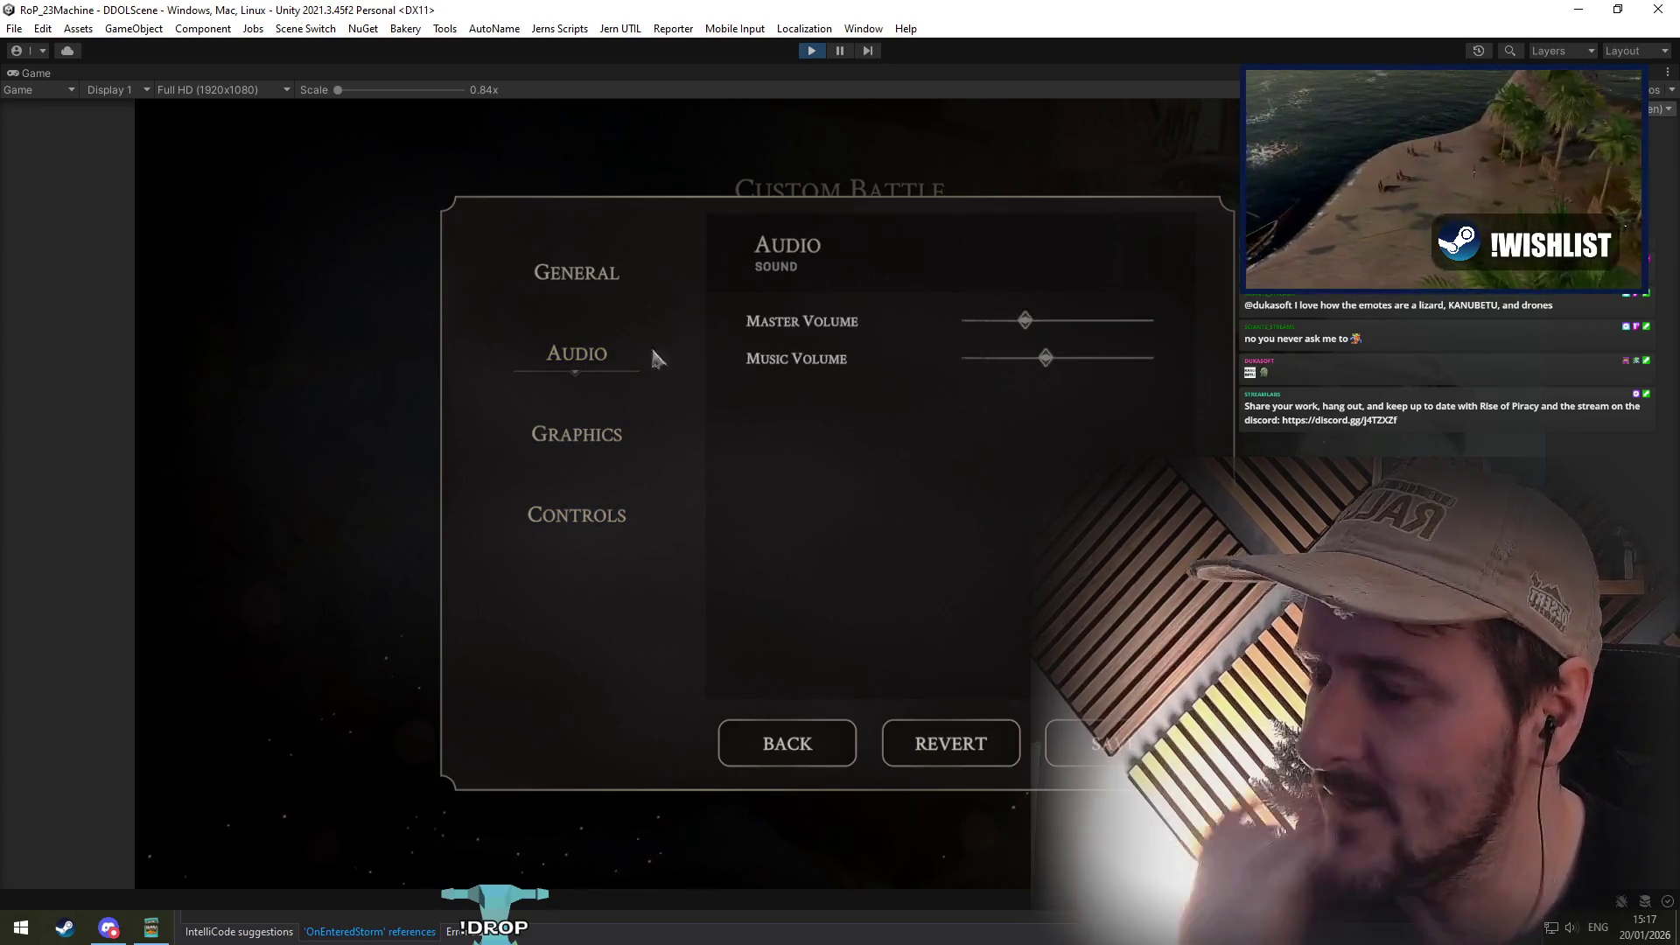
pyautogui.click(803, 736)
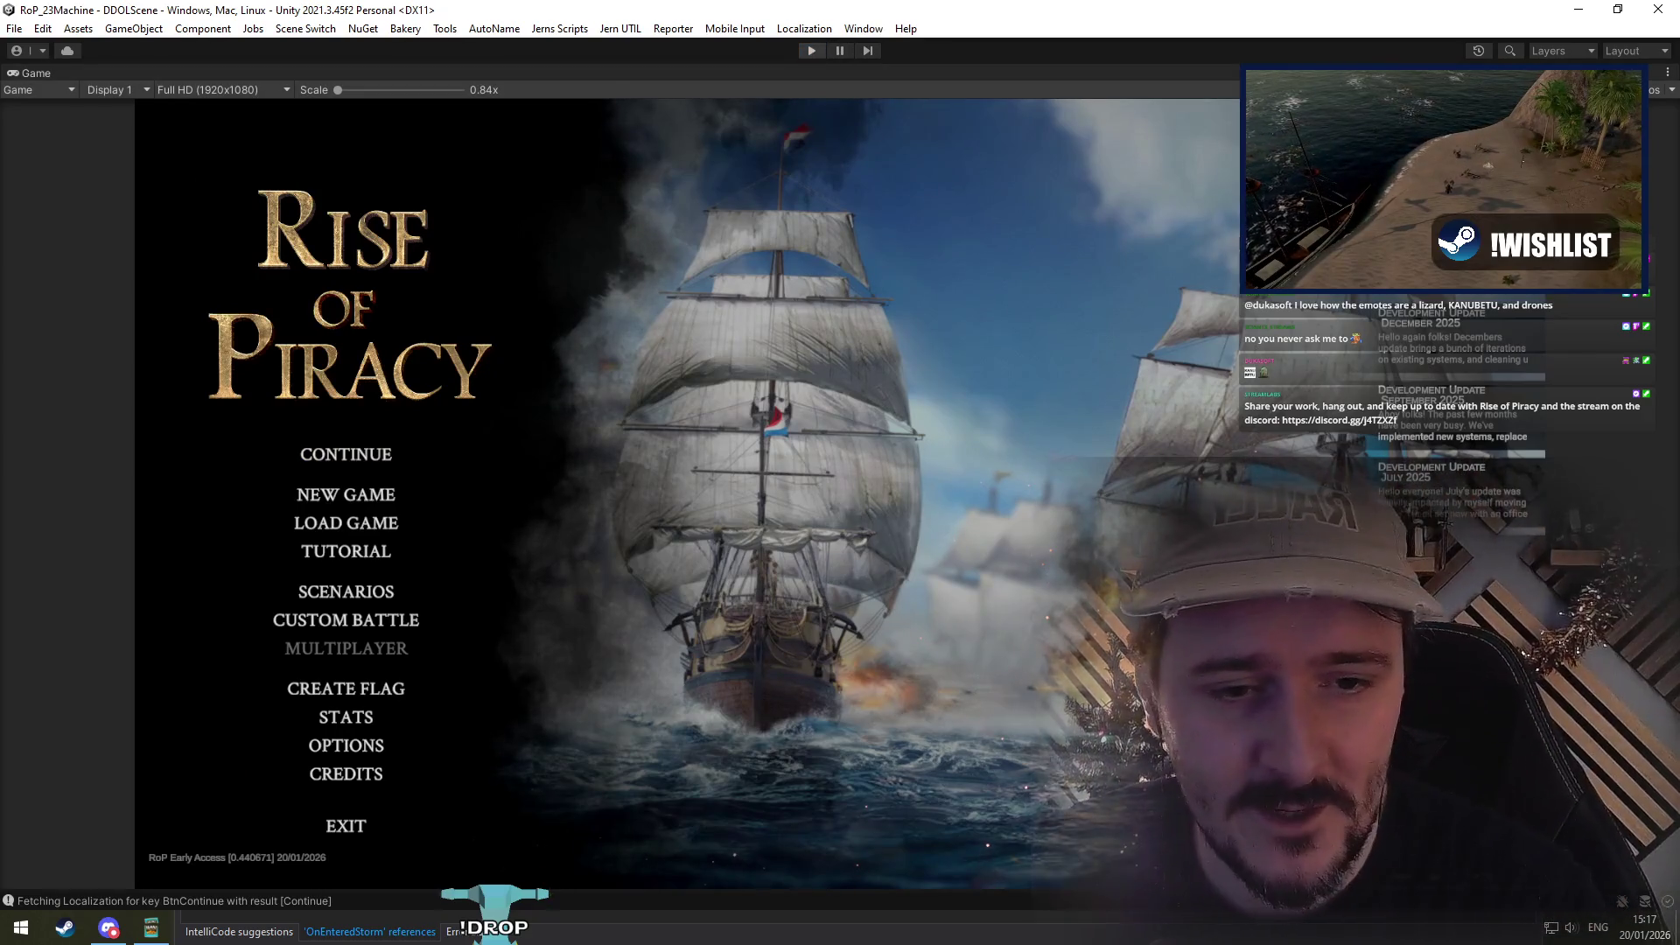
pyautogui.hotkey('alt', 'Tab')
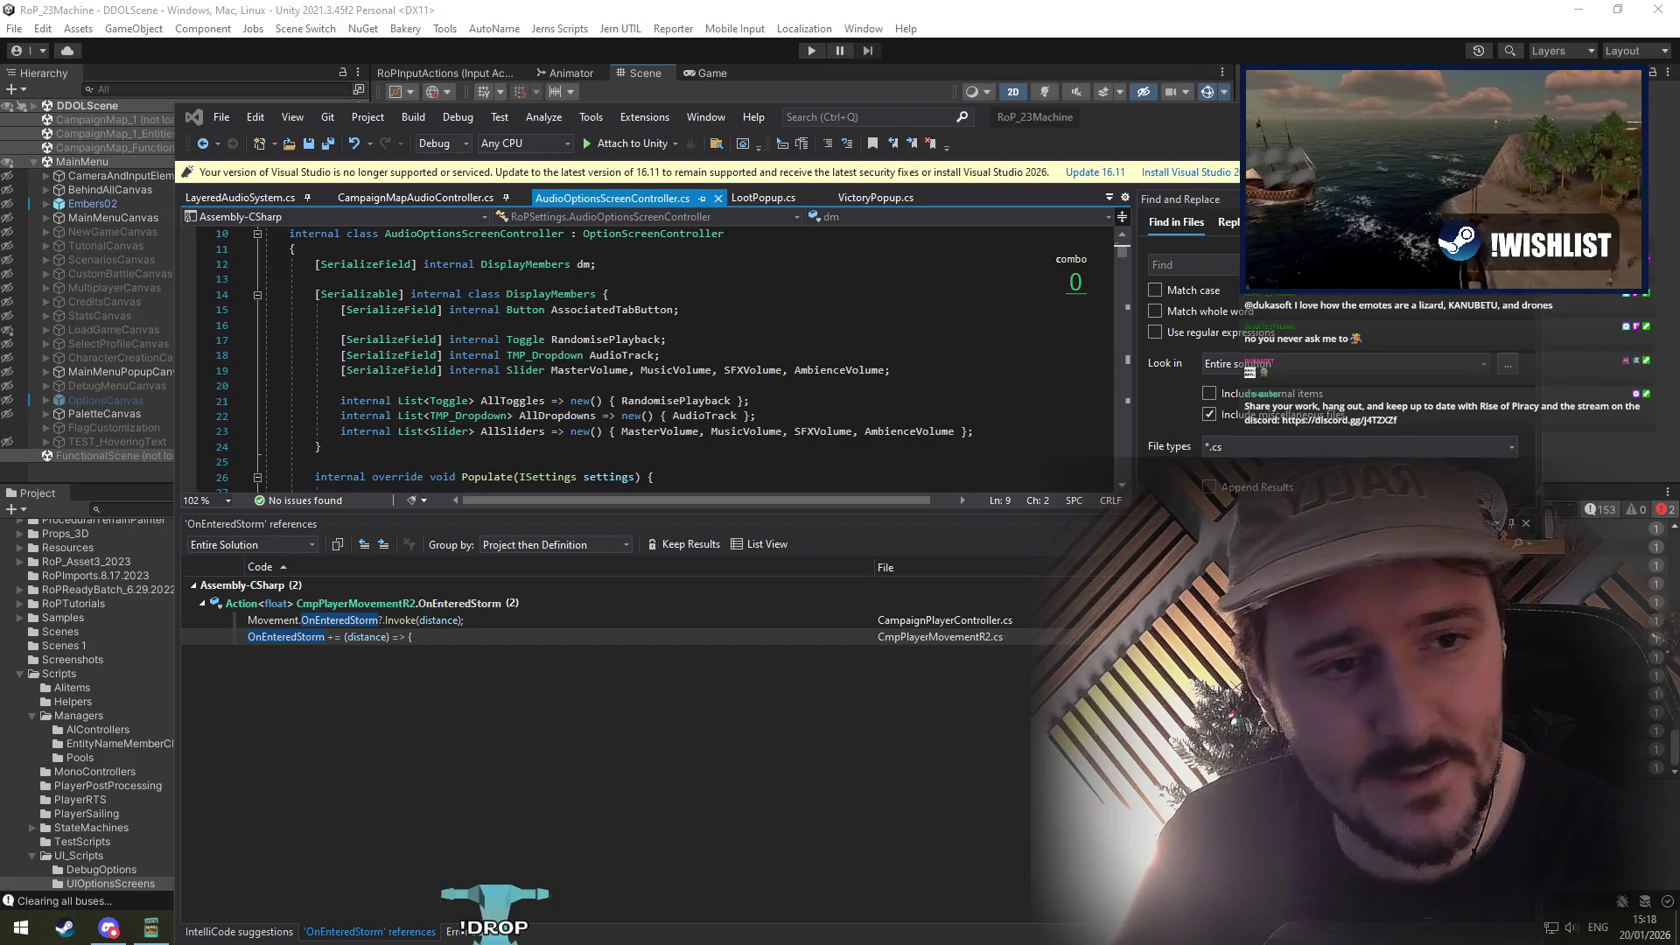
# Step: Place the cursor on empty line 20 of AudioOptionsScreenController.cs
pyautogui.click(679, 388)
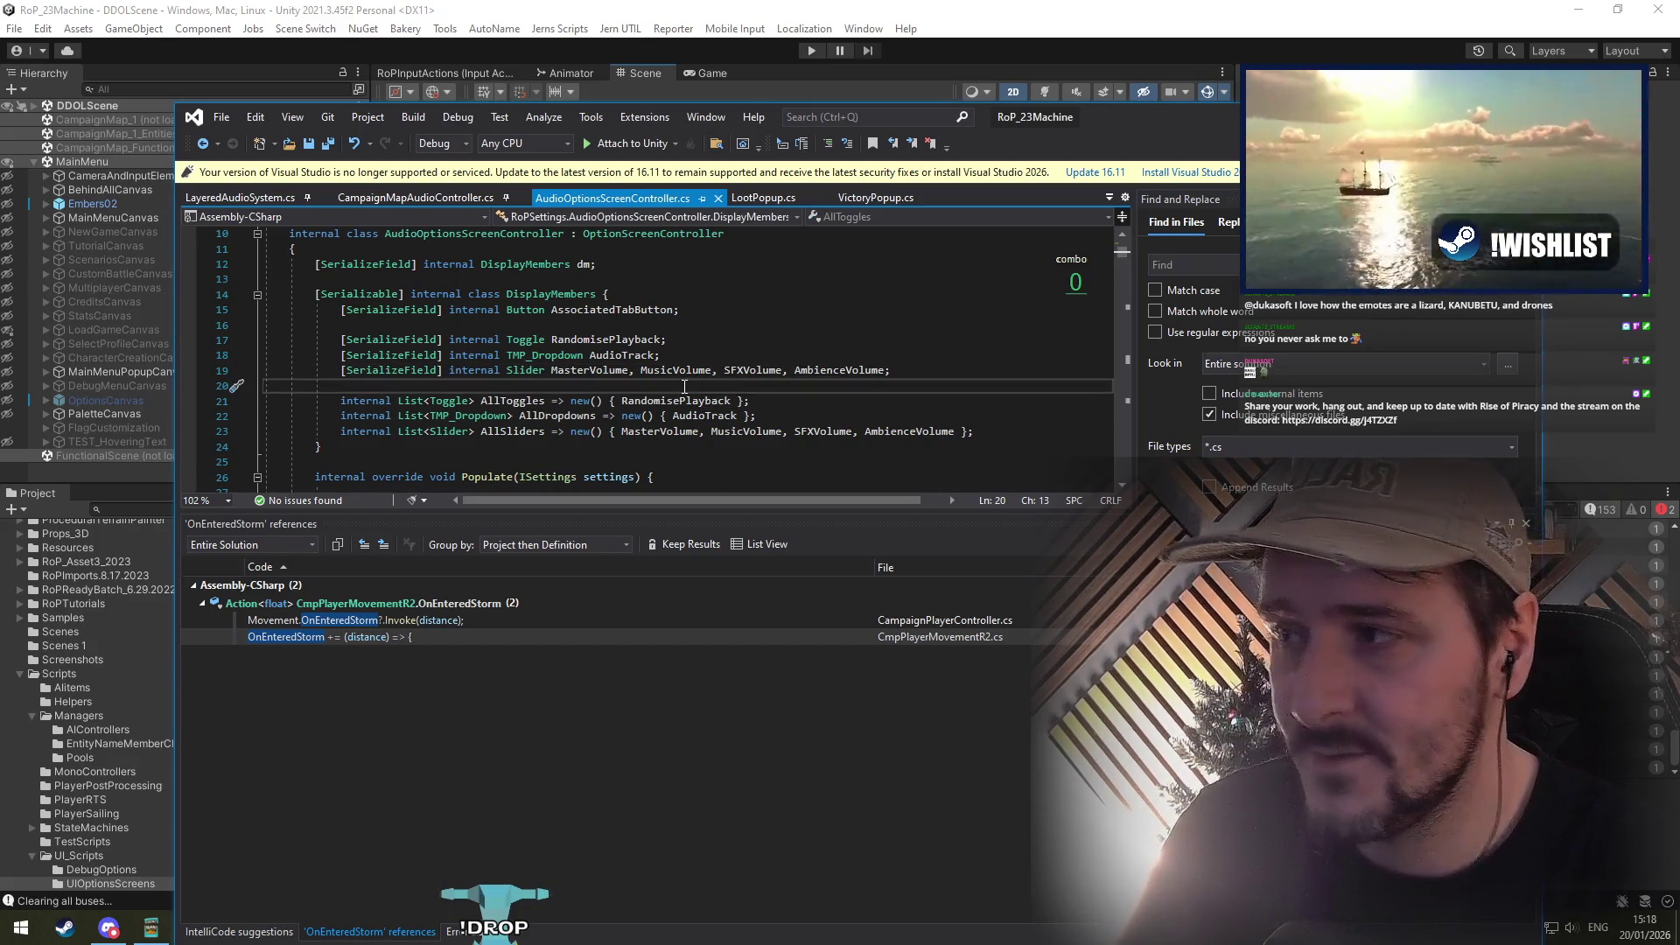
# Step: Search for 'threaten' and open its references in LeaderInteractionFactory and CmpCaptST_Landing
pyautogui.hotkey('ctrl', 't')
pyautogui.write('threat')
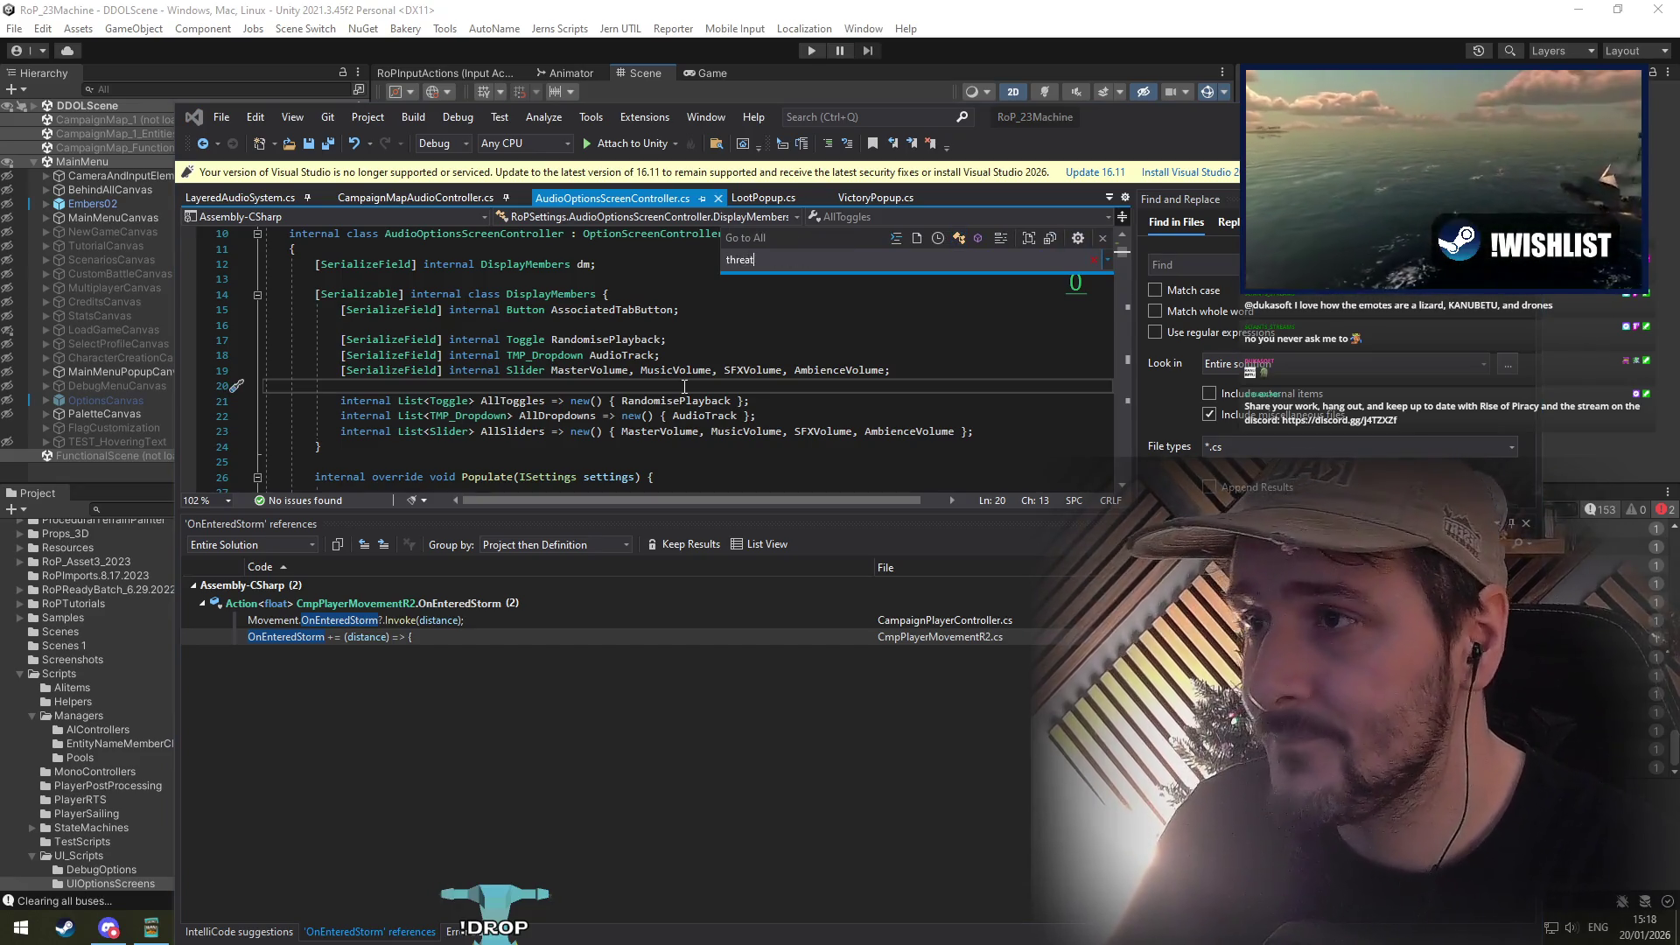
pyautogui.write('en')
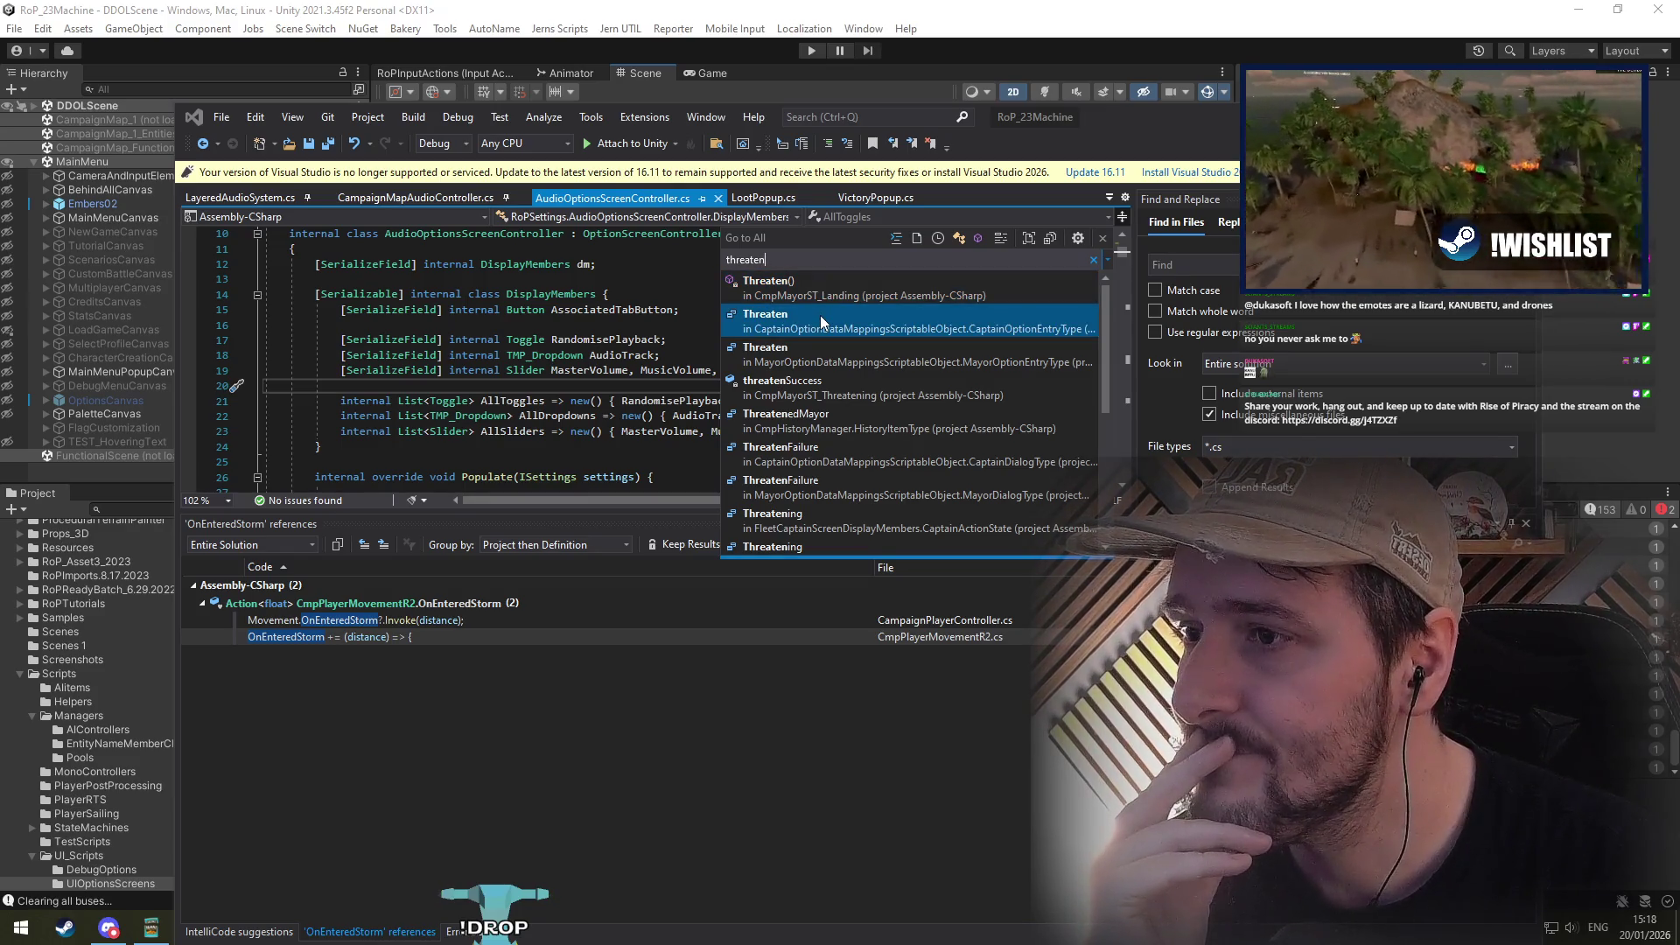
pyautogui.click(828, 327)
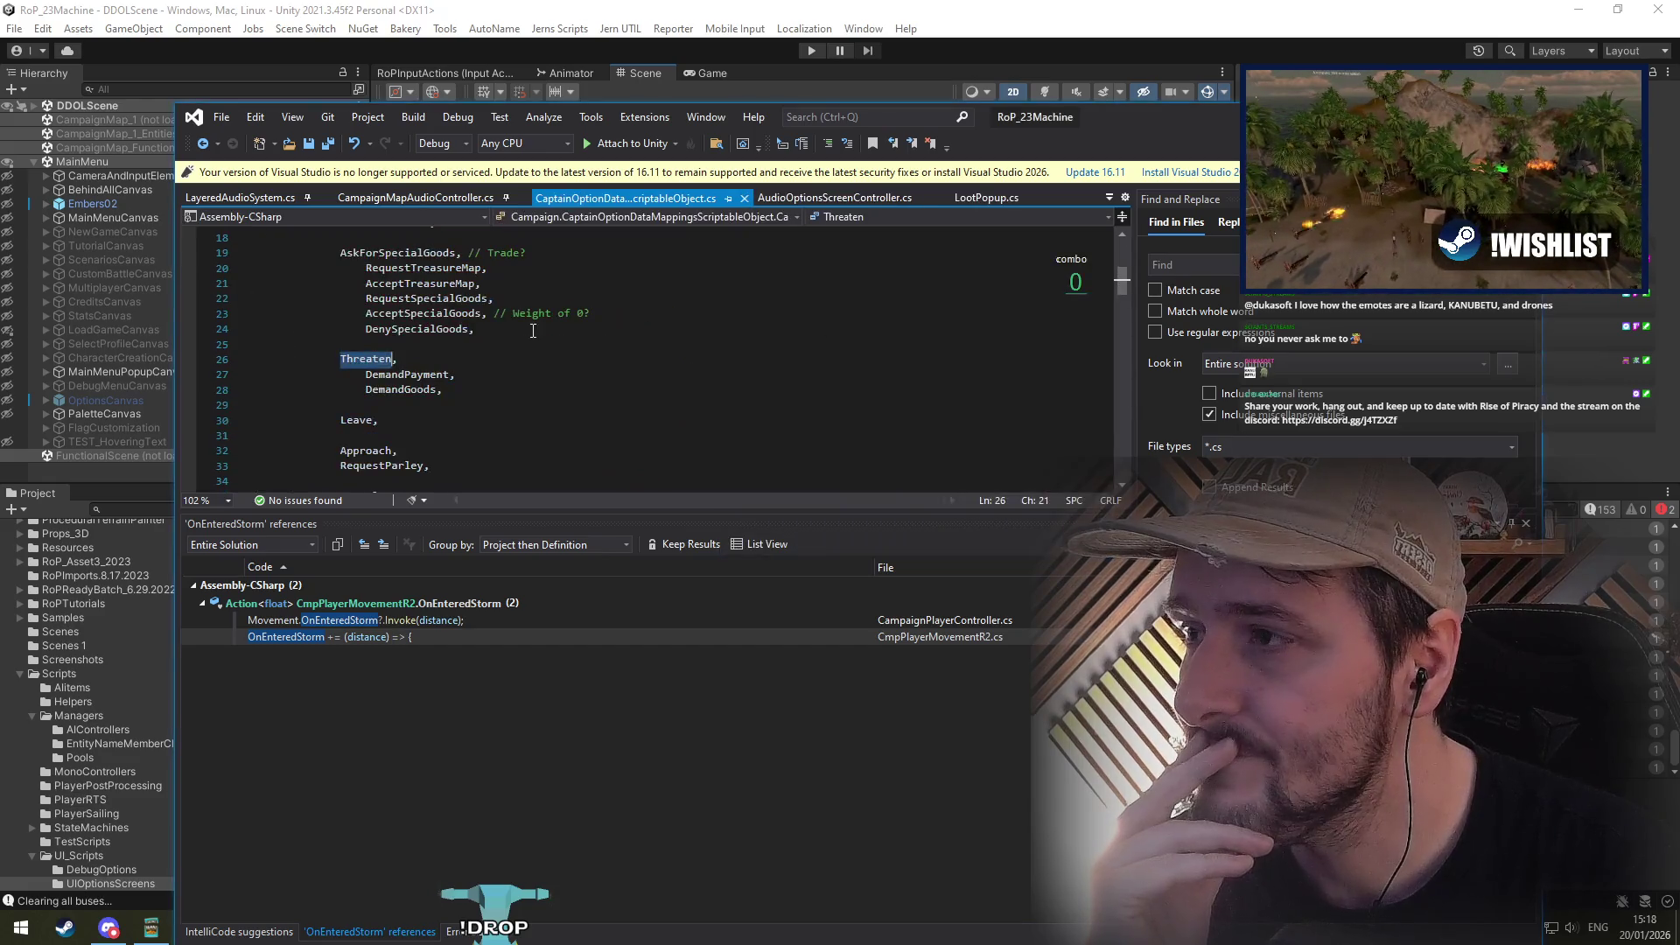
pyautogui.rightClick(367, 369)
pyautogui.click(448, 532)
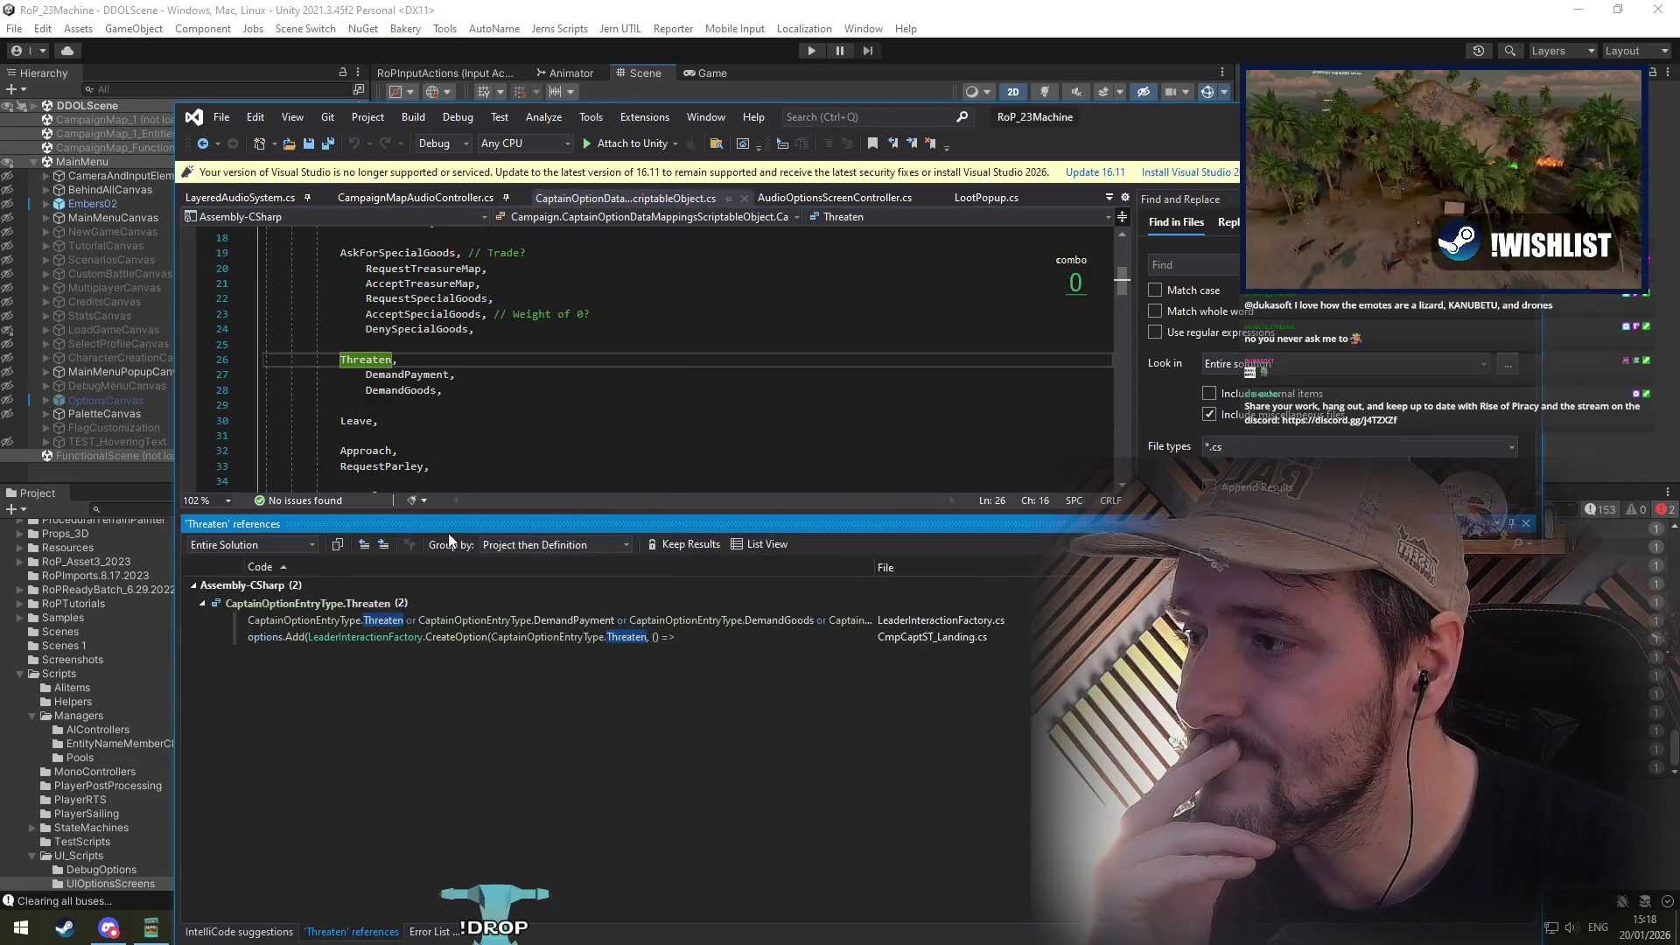
pyautogui.doubleClick(417, 617)
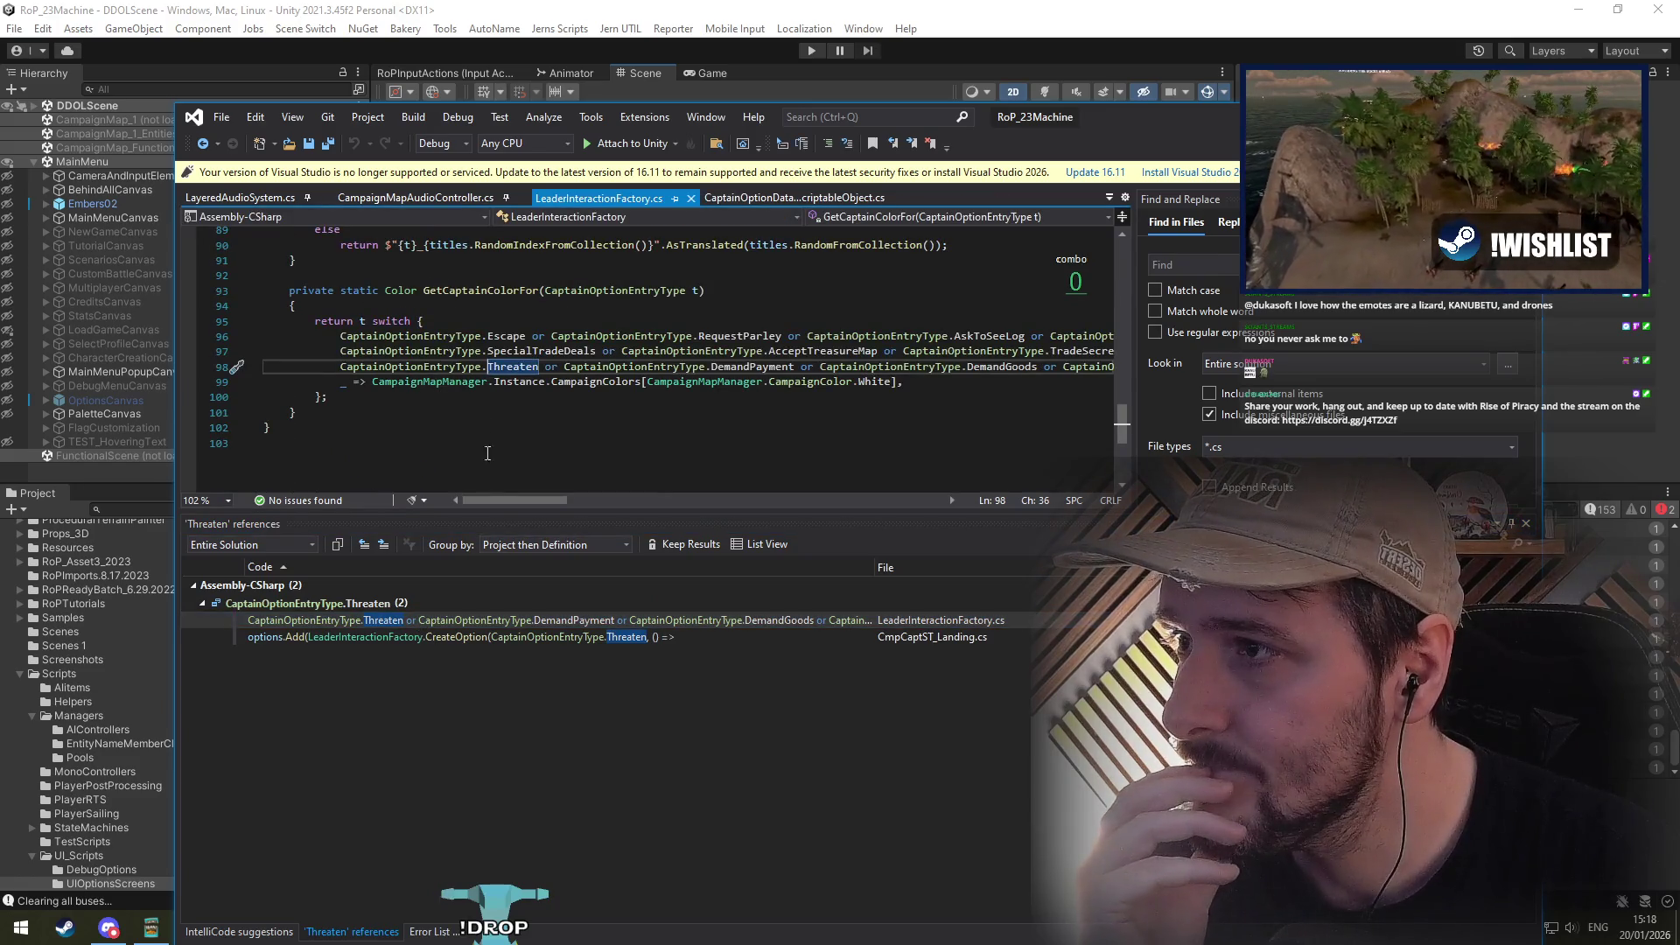
pyautogui.doubleClick(503, 637)
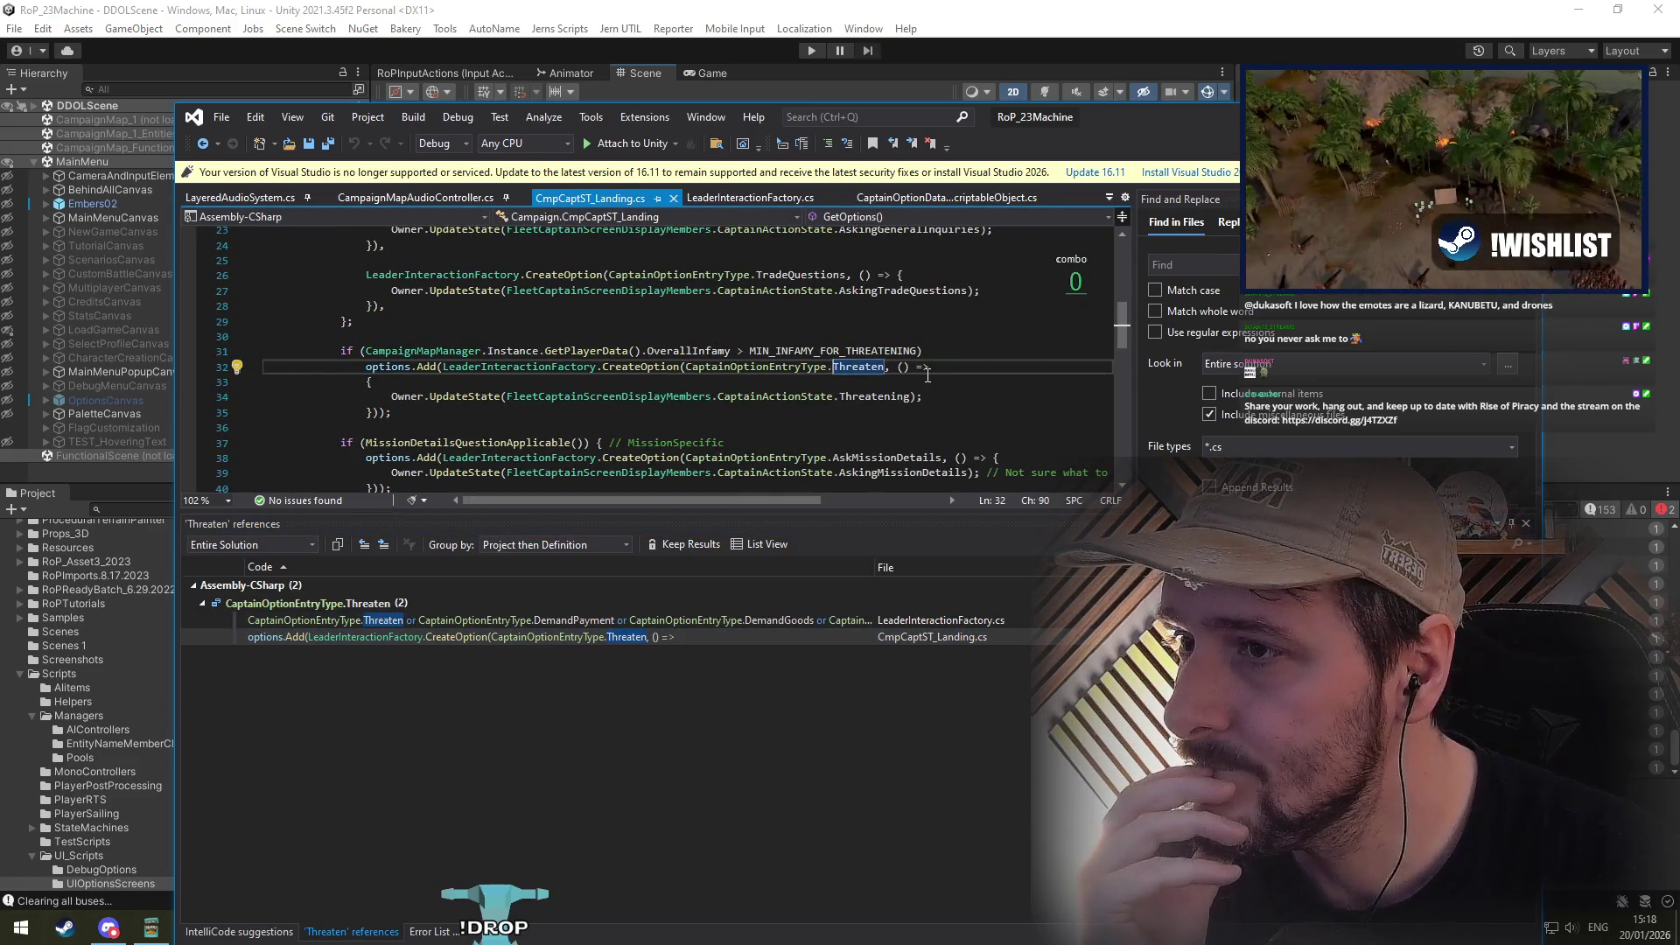
# Step: Follow Threatening through its references to the CmpCaptST_Threatening class, maximising Visual Studio
pyautogui.click(874, 399)
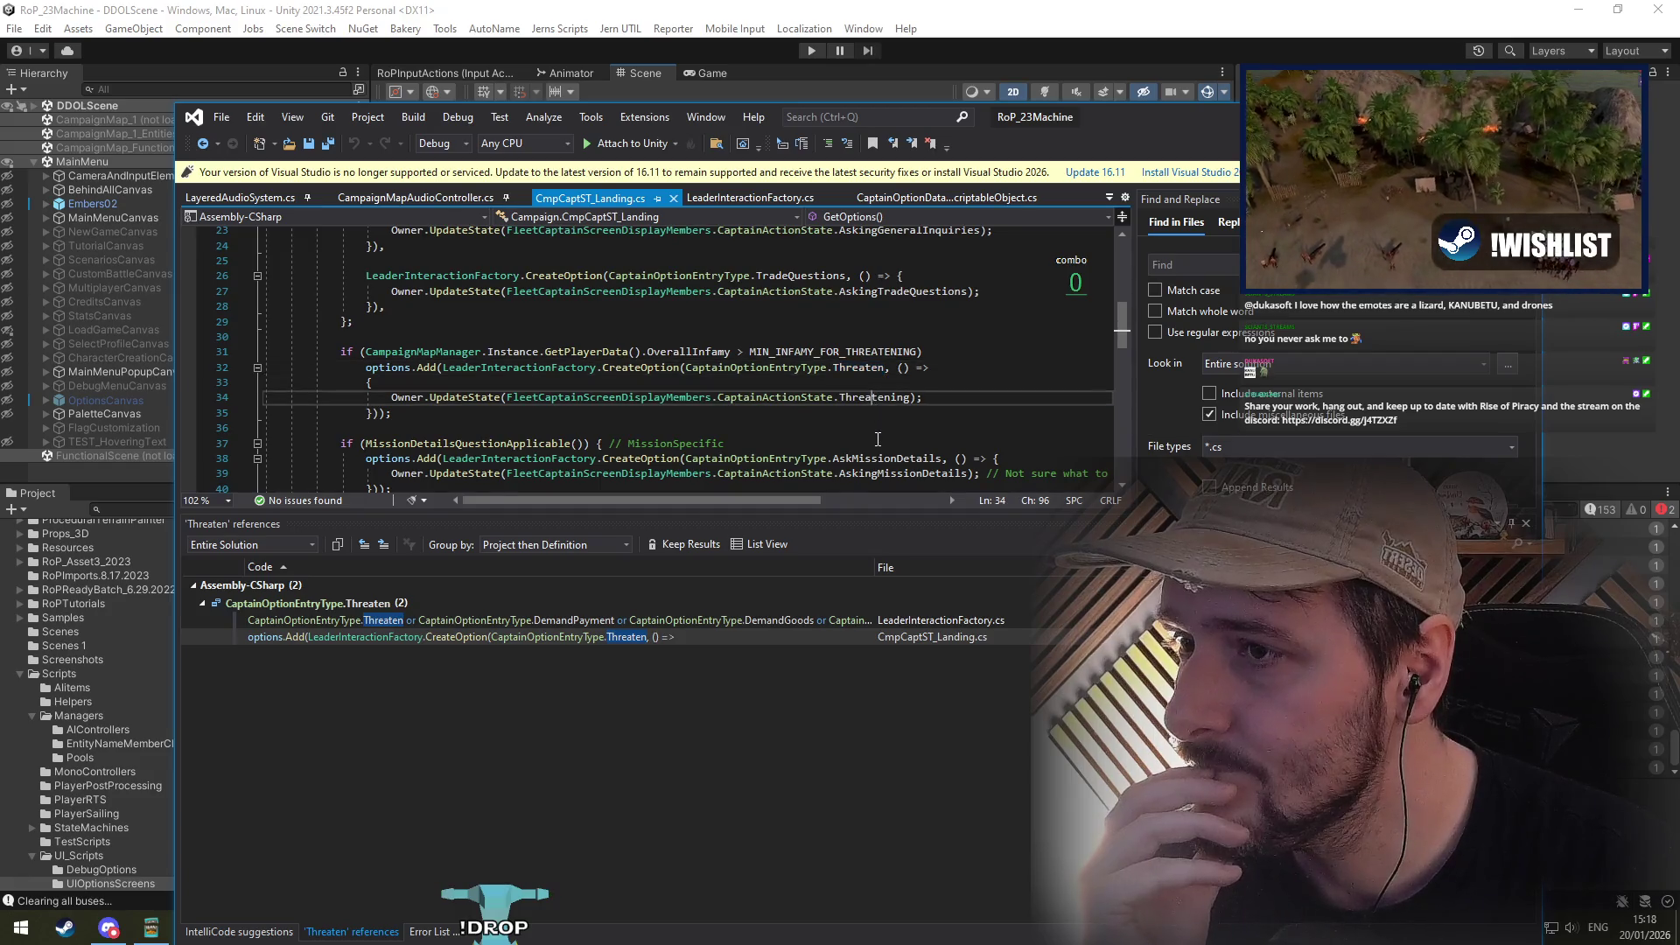
pyautogui.press('F12')
pyautogui.rightClick(373, 360)
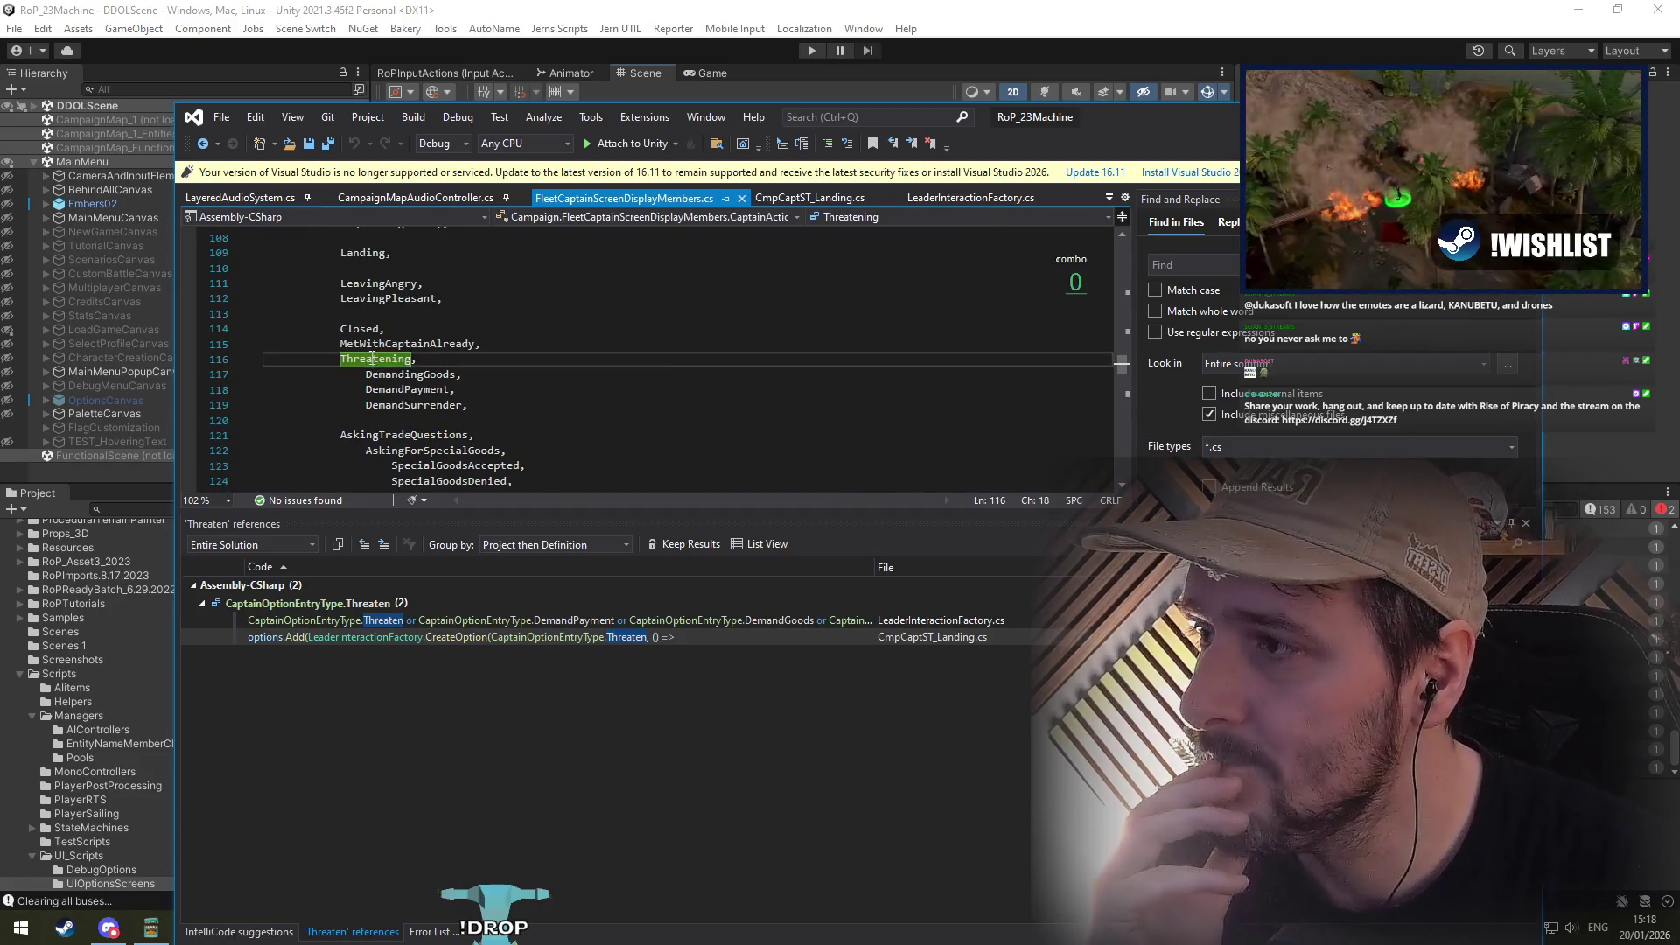
pyautogui.click(464, 536)
pyautogui.doubleClick(391, 621)
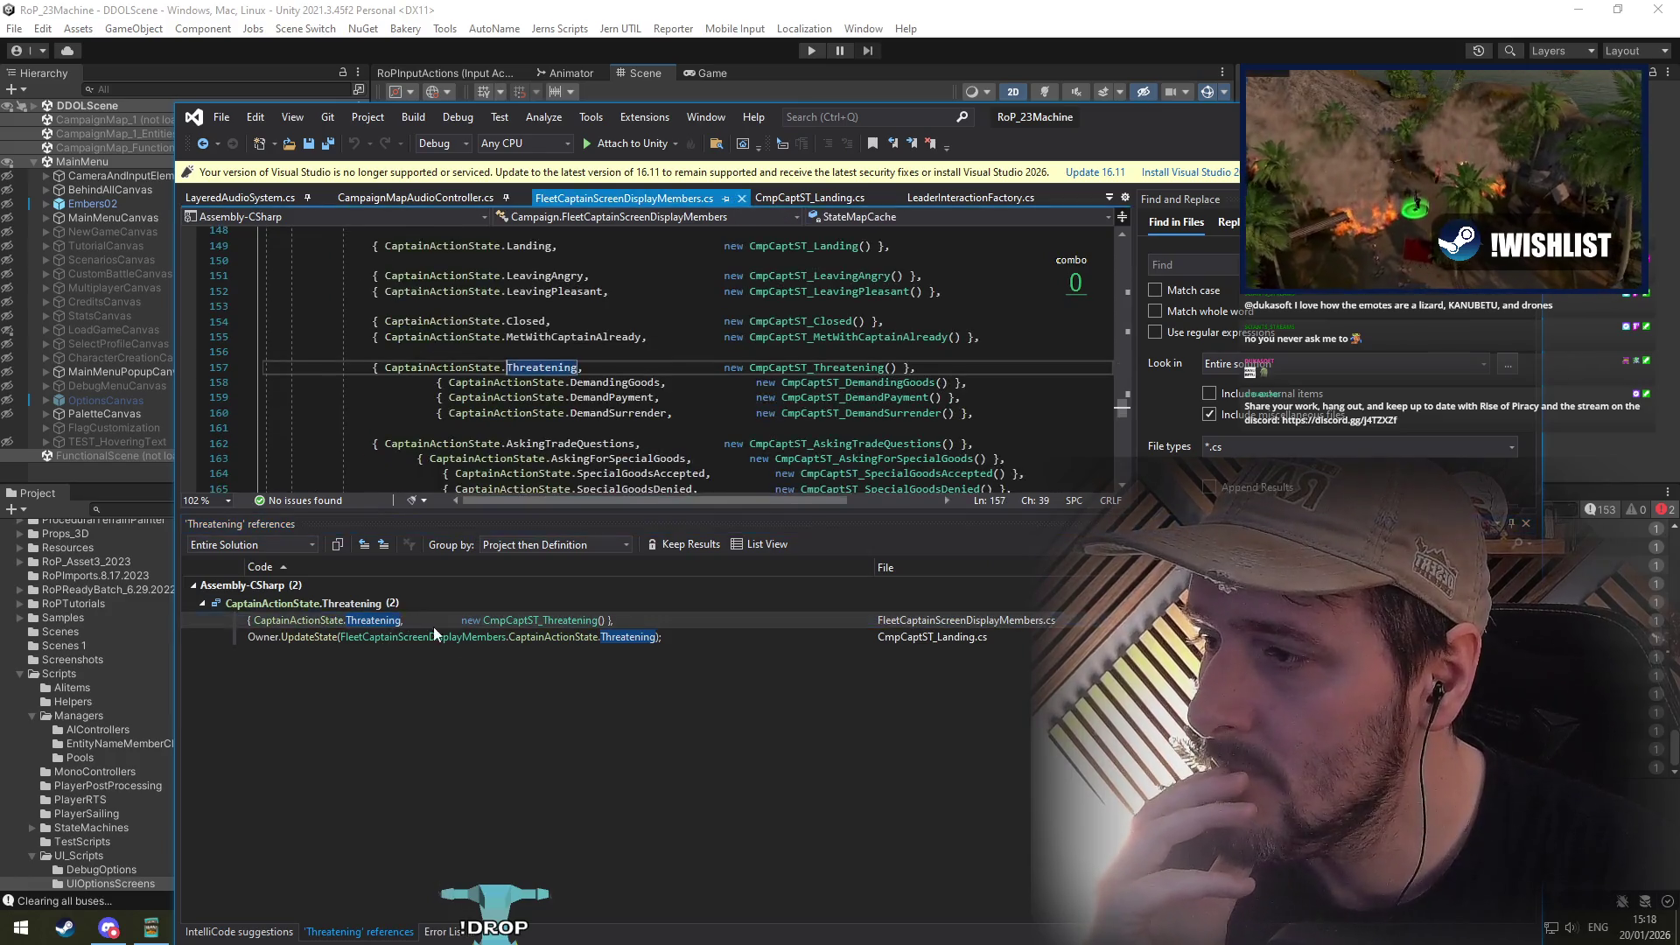
pyautogui.click(837, 372)
pyautogui.press('F12')
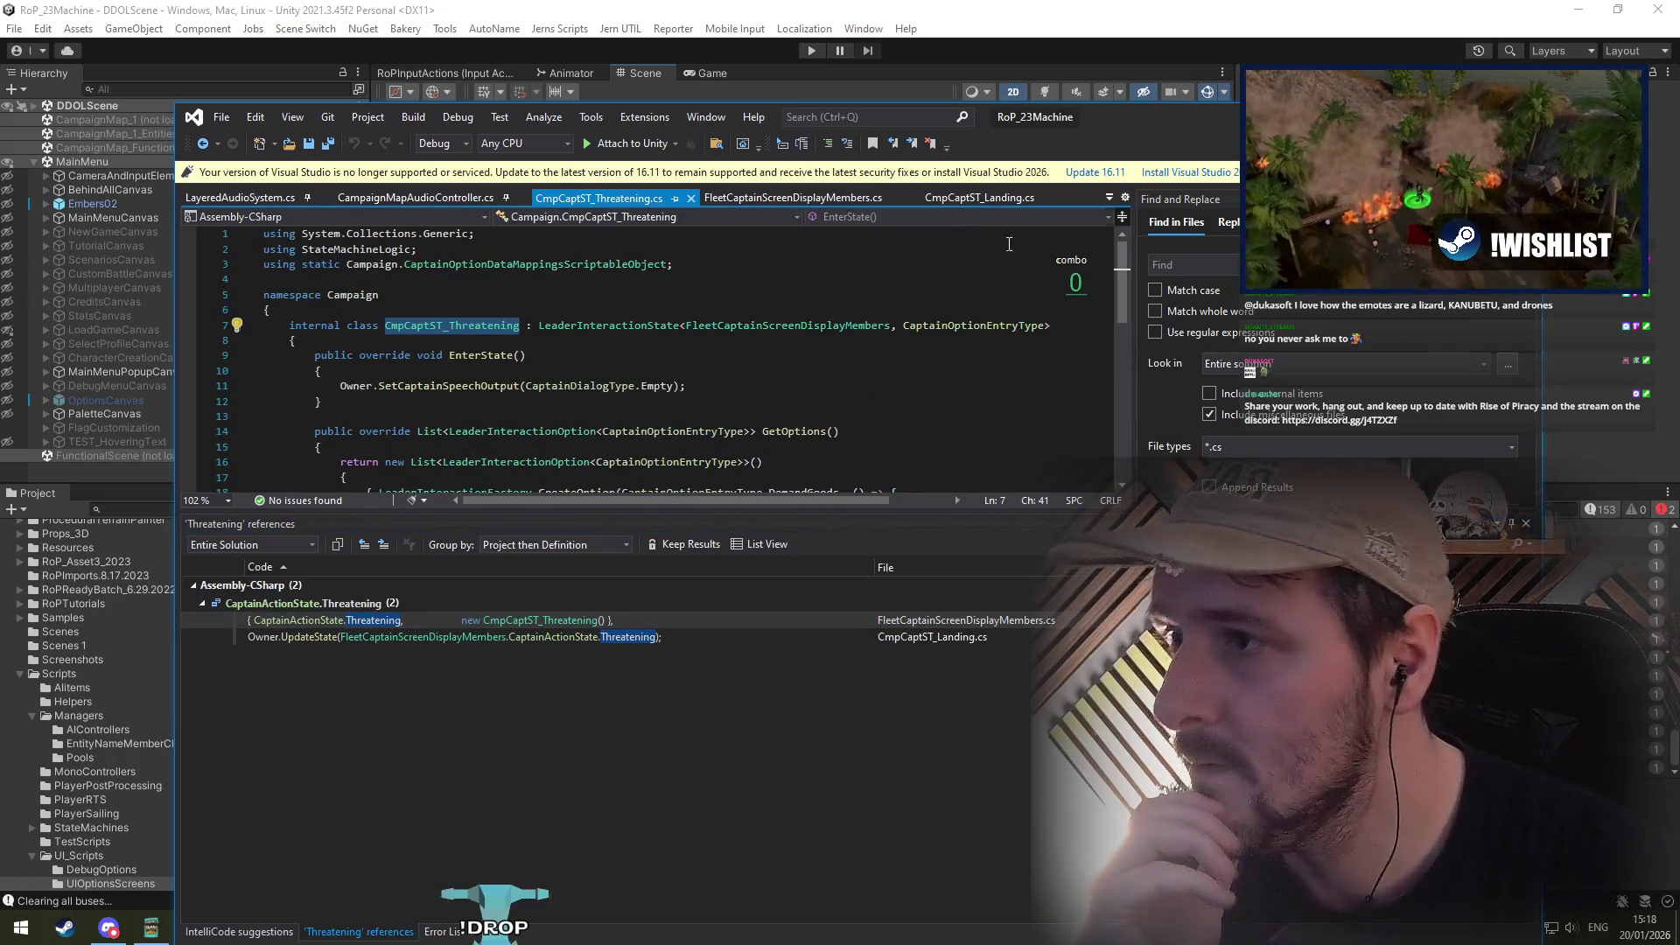
pyautogui.doubleClick(1083, 115)
pyautogui.scroll(-3, 775, 321)
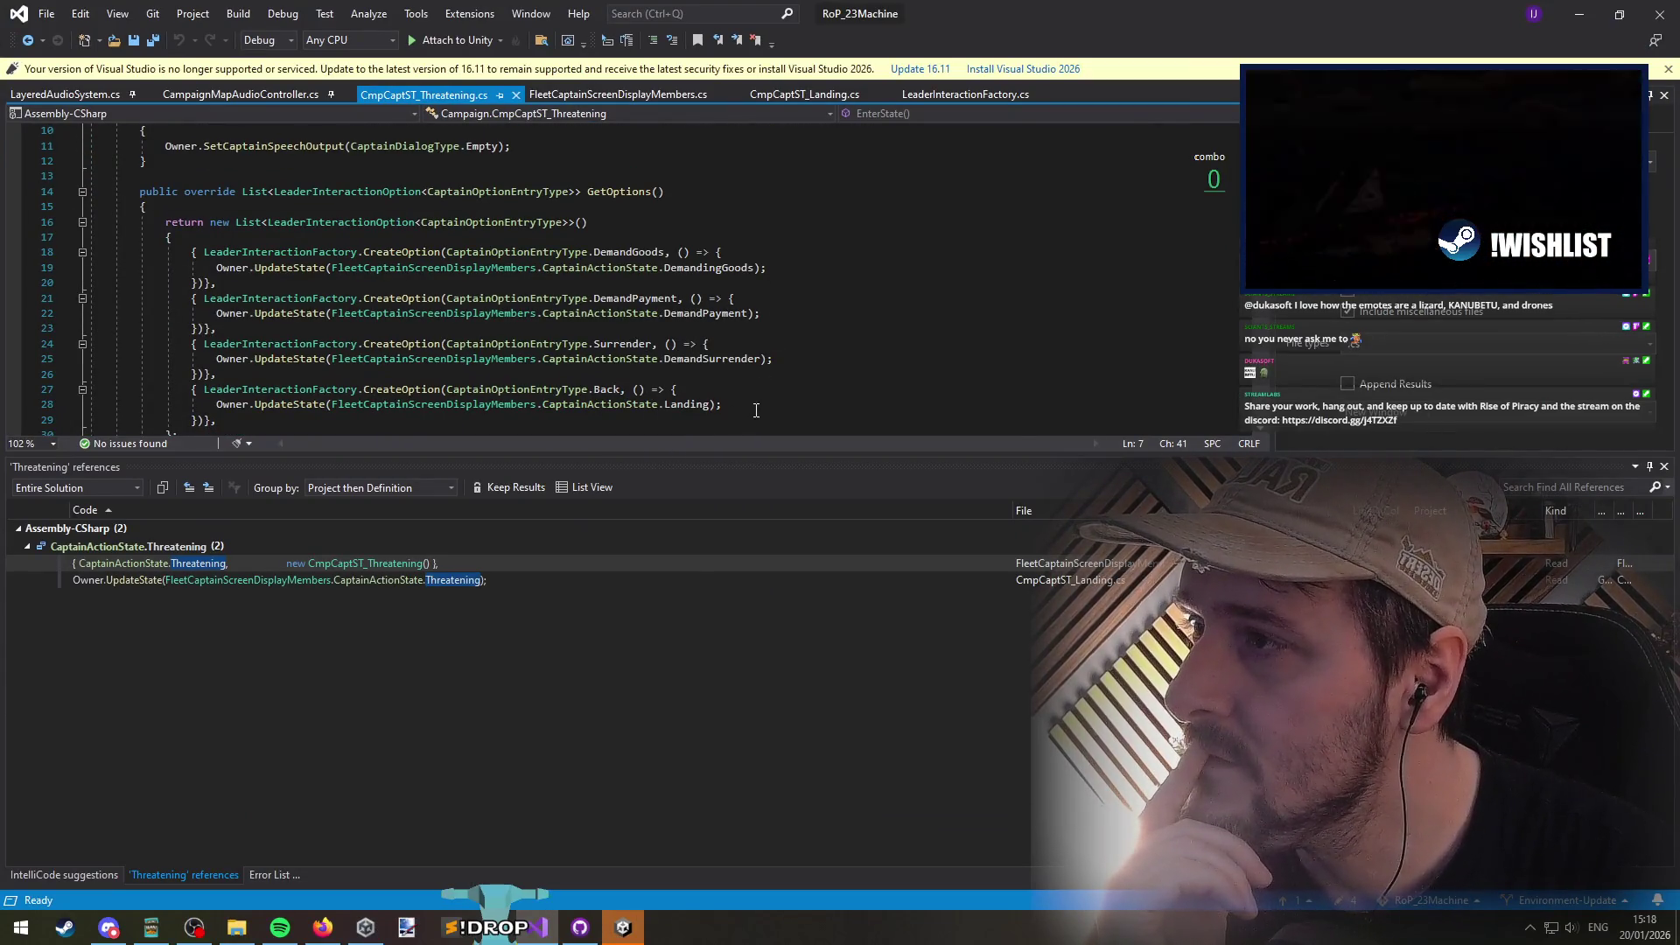
pyautogui.scroll(3, 773, 393)
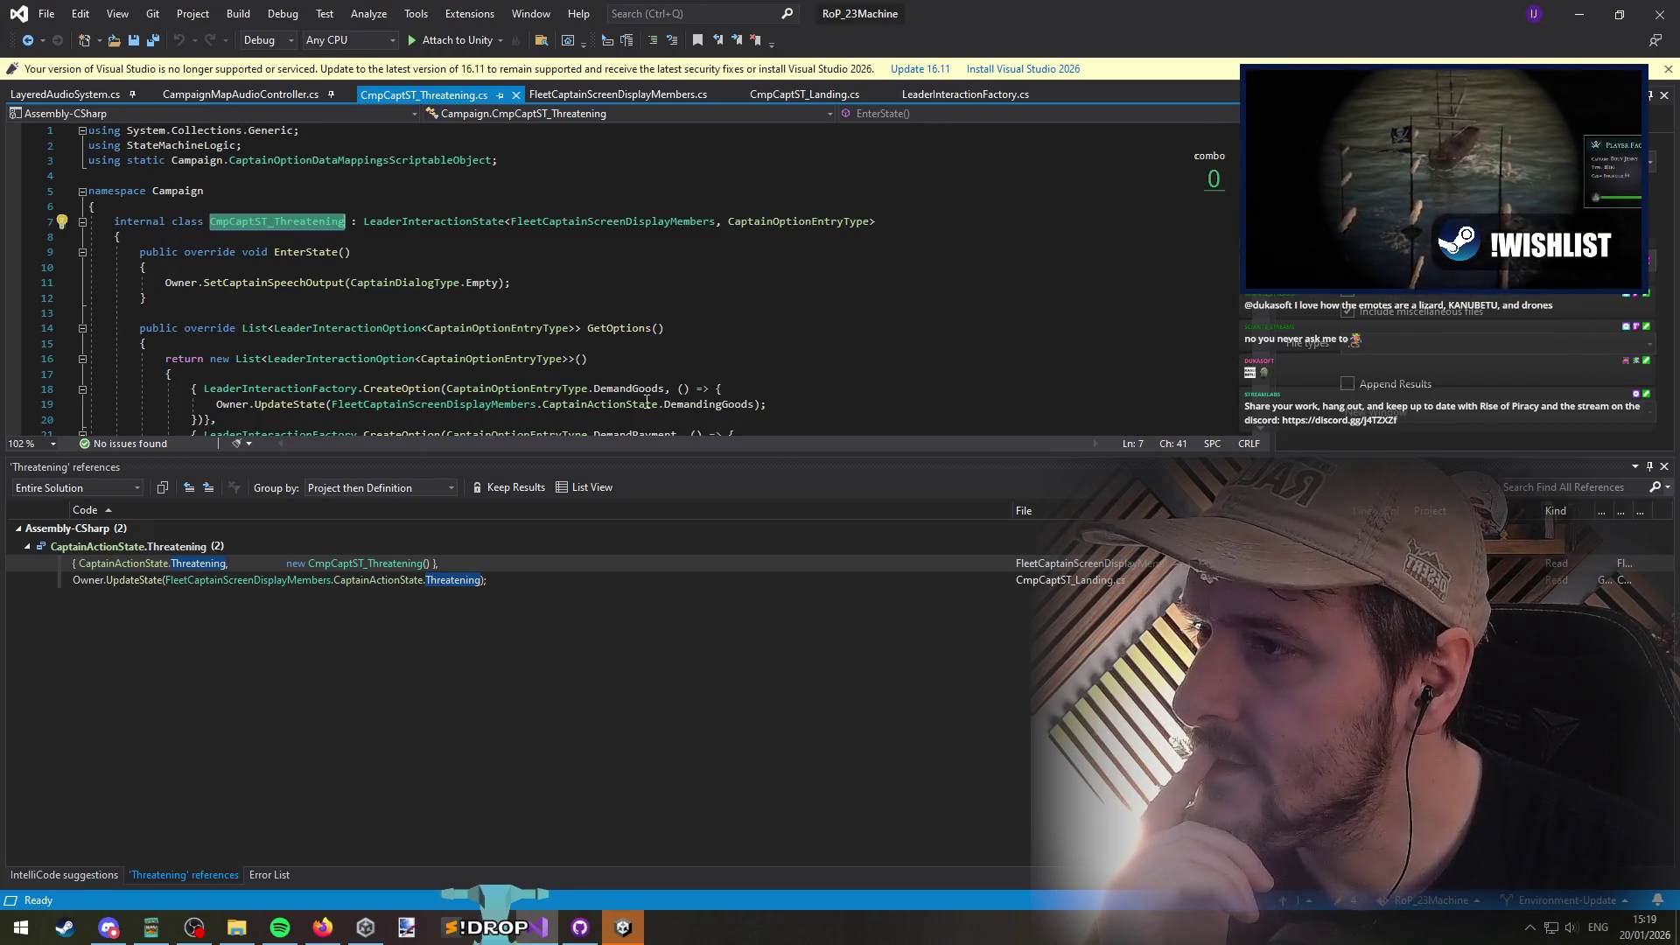
pyautogui.scroll(-4, 647, 400)
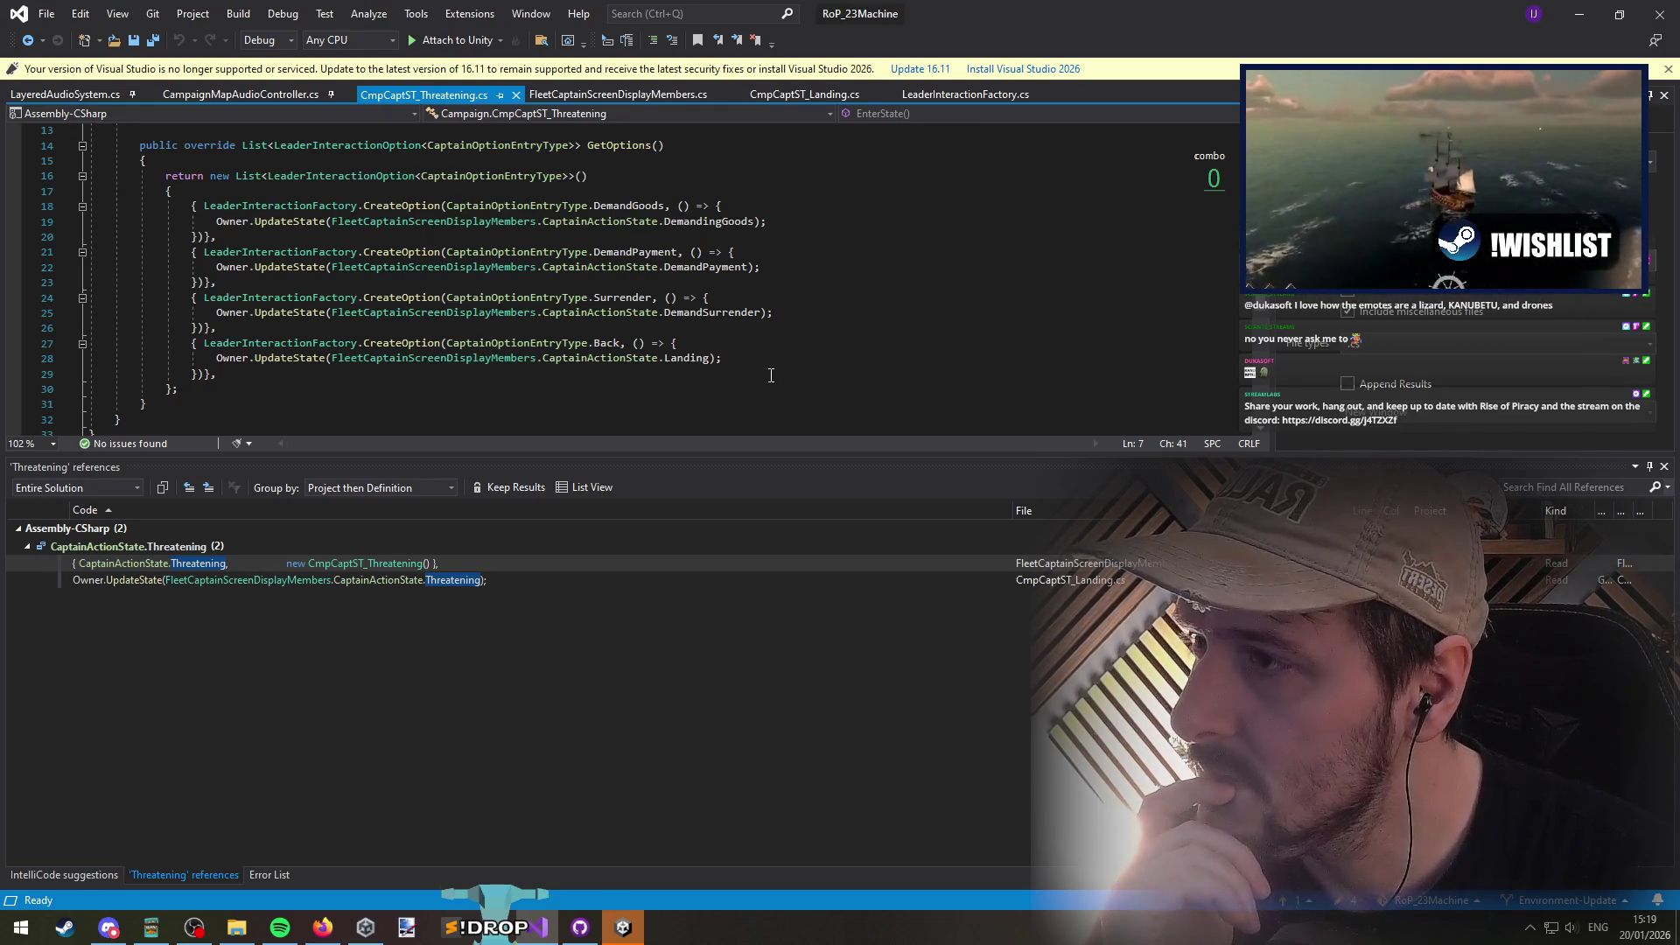
pyautogui.scroll(1, 771, 375)
pyautogui.scroll(3, 823, 374)
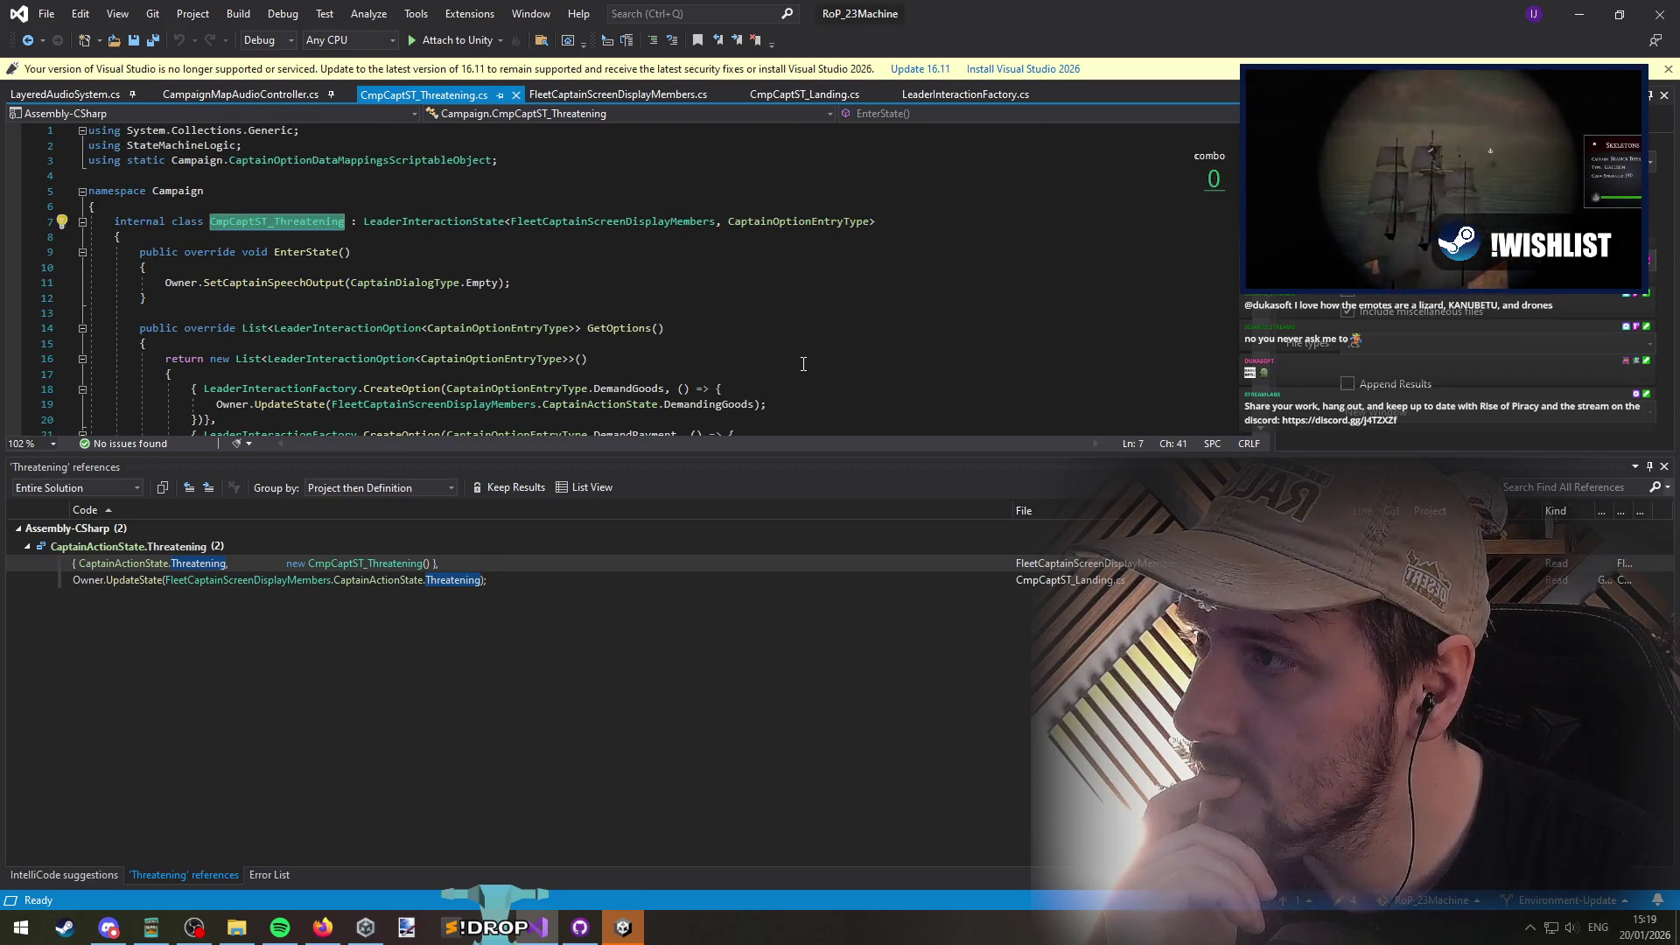
pyautogui.scroll(-3, 809, 342)
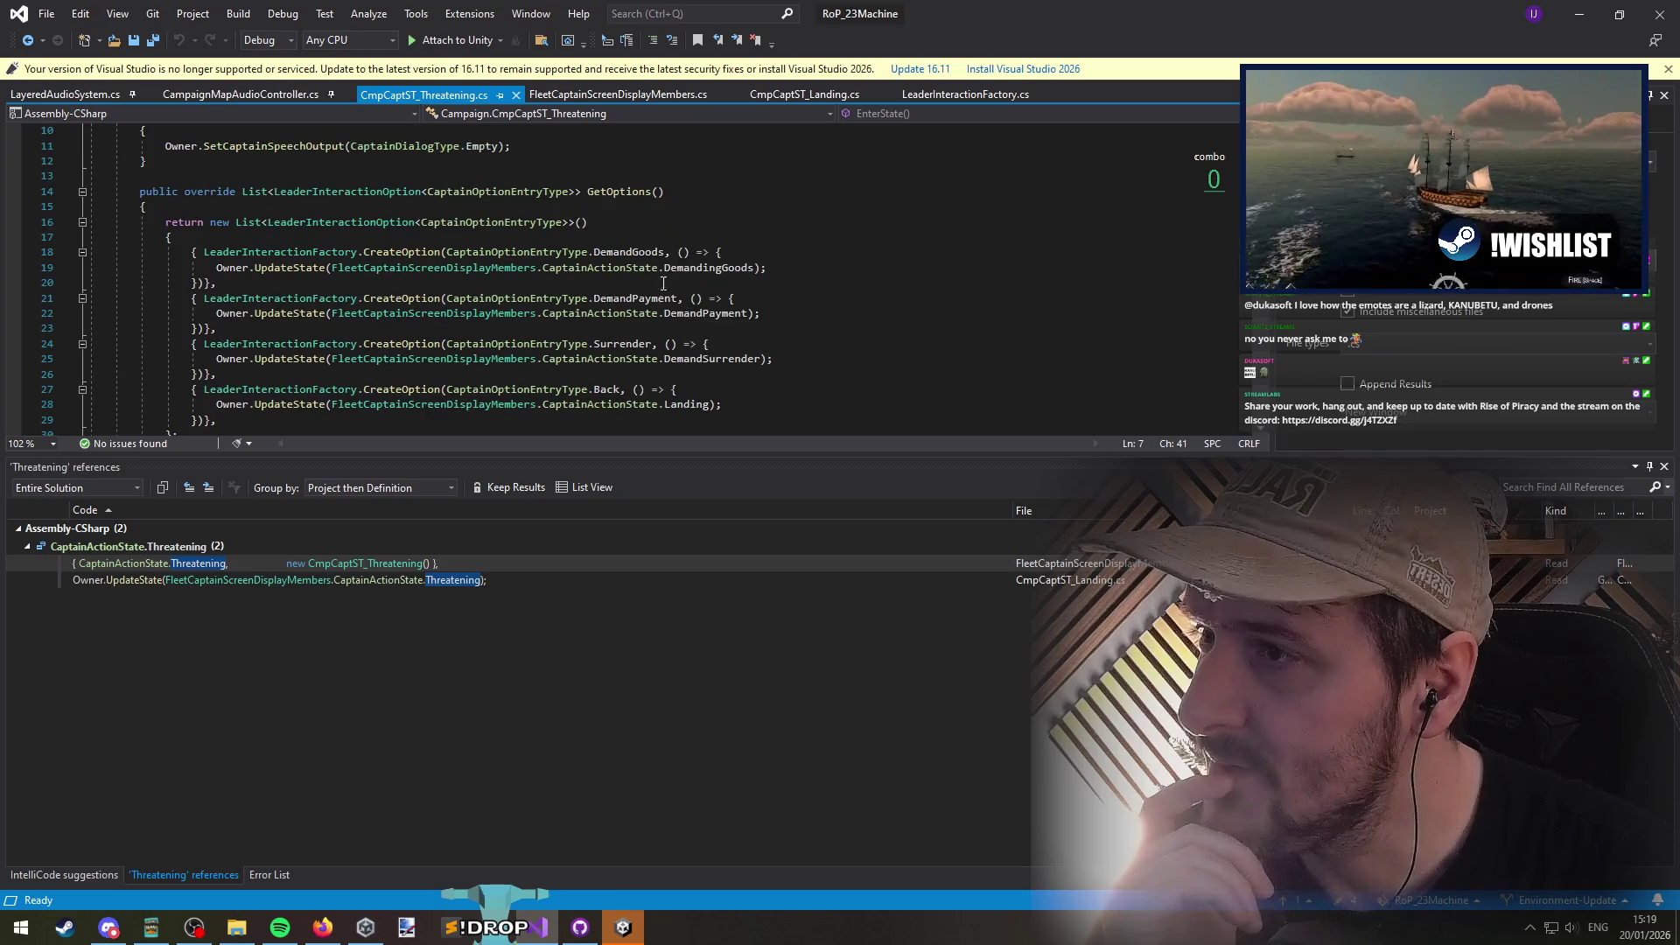
pyautogui.click(700, 264)
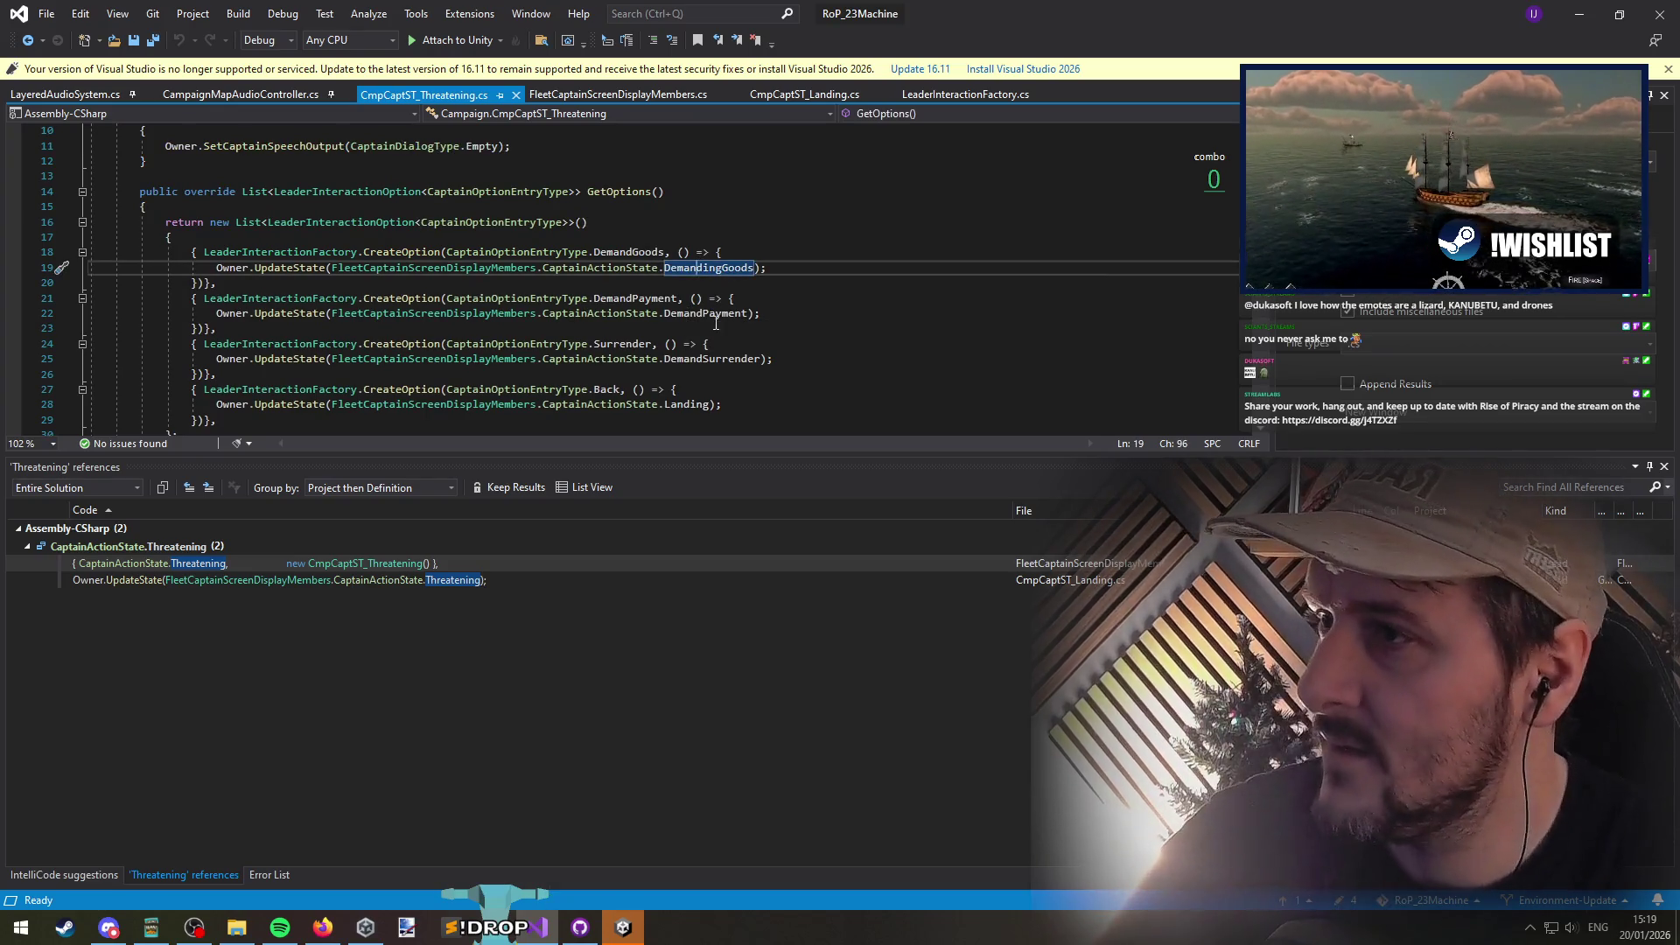
pyautogui.click(710, 317)
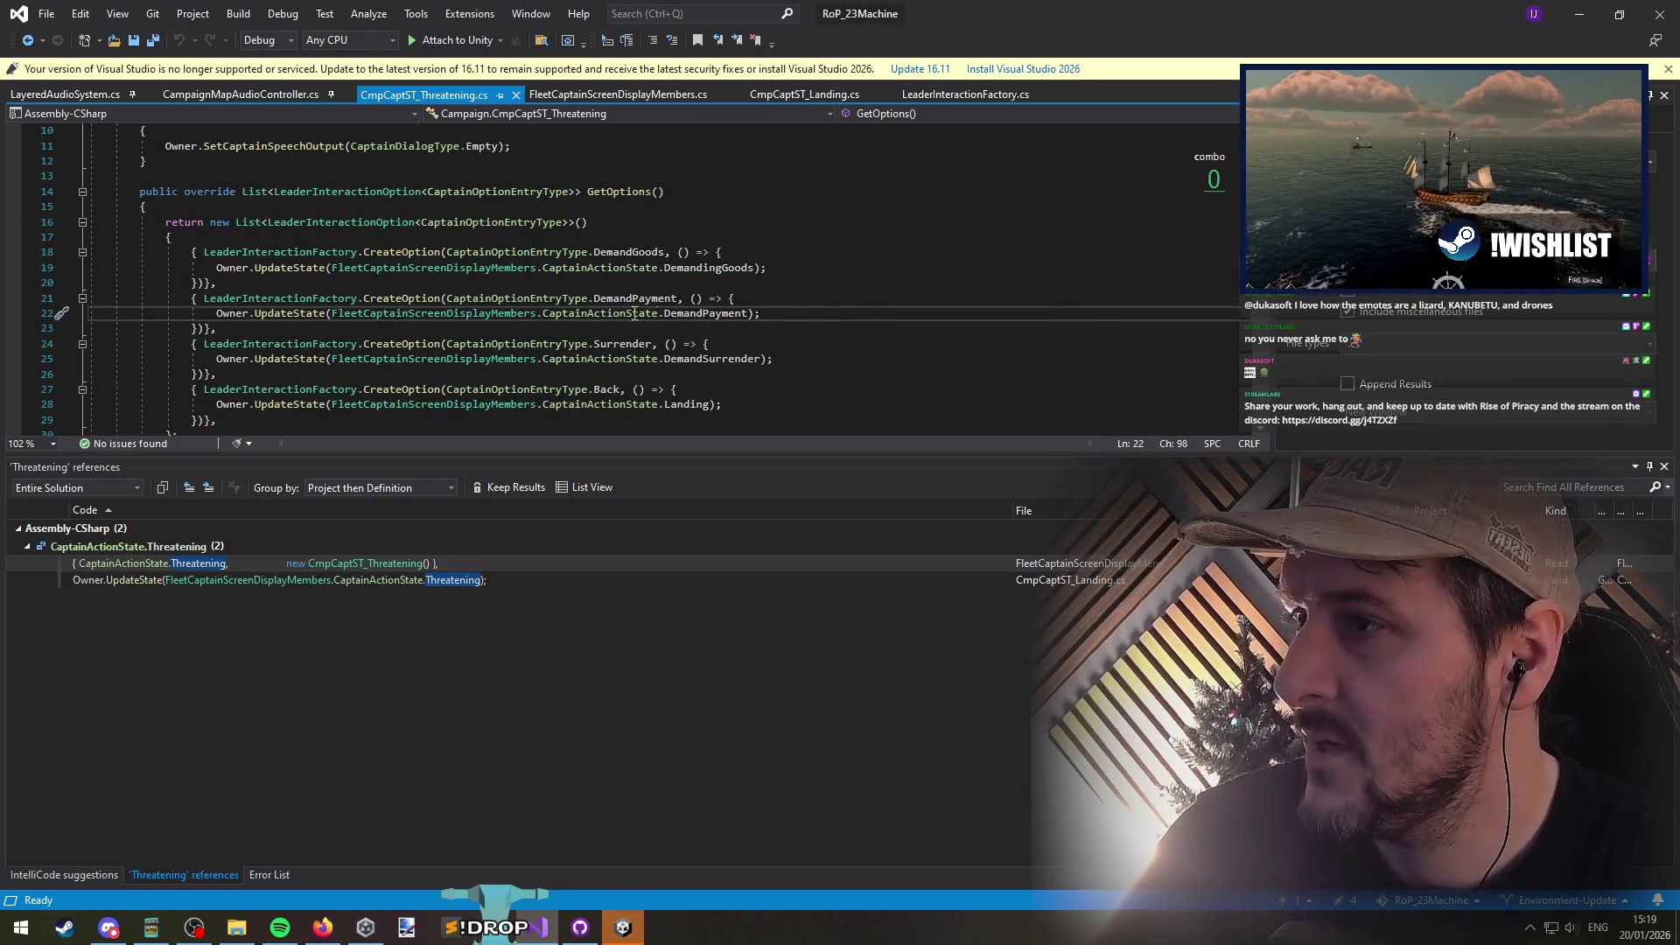
# Step: Open the DemandPayment script, add a "Red" Todo.Add note about Captain Threaten strength comparison, and save
pyautogui.hotkey('shift', 'F12')
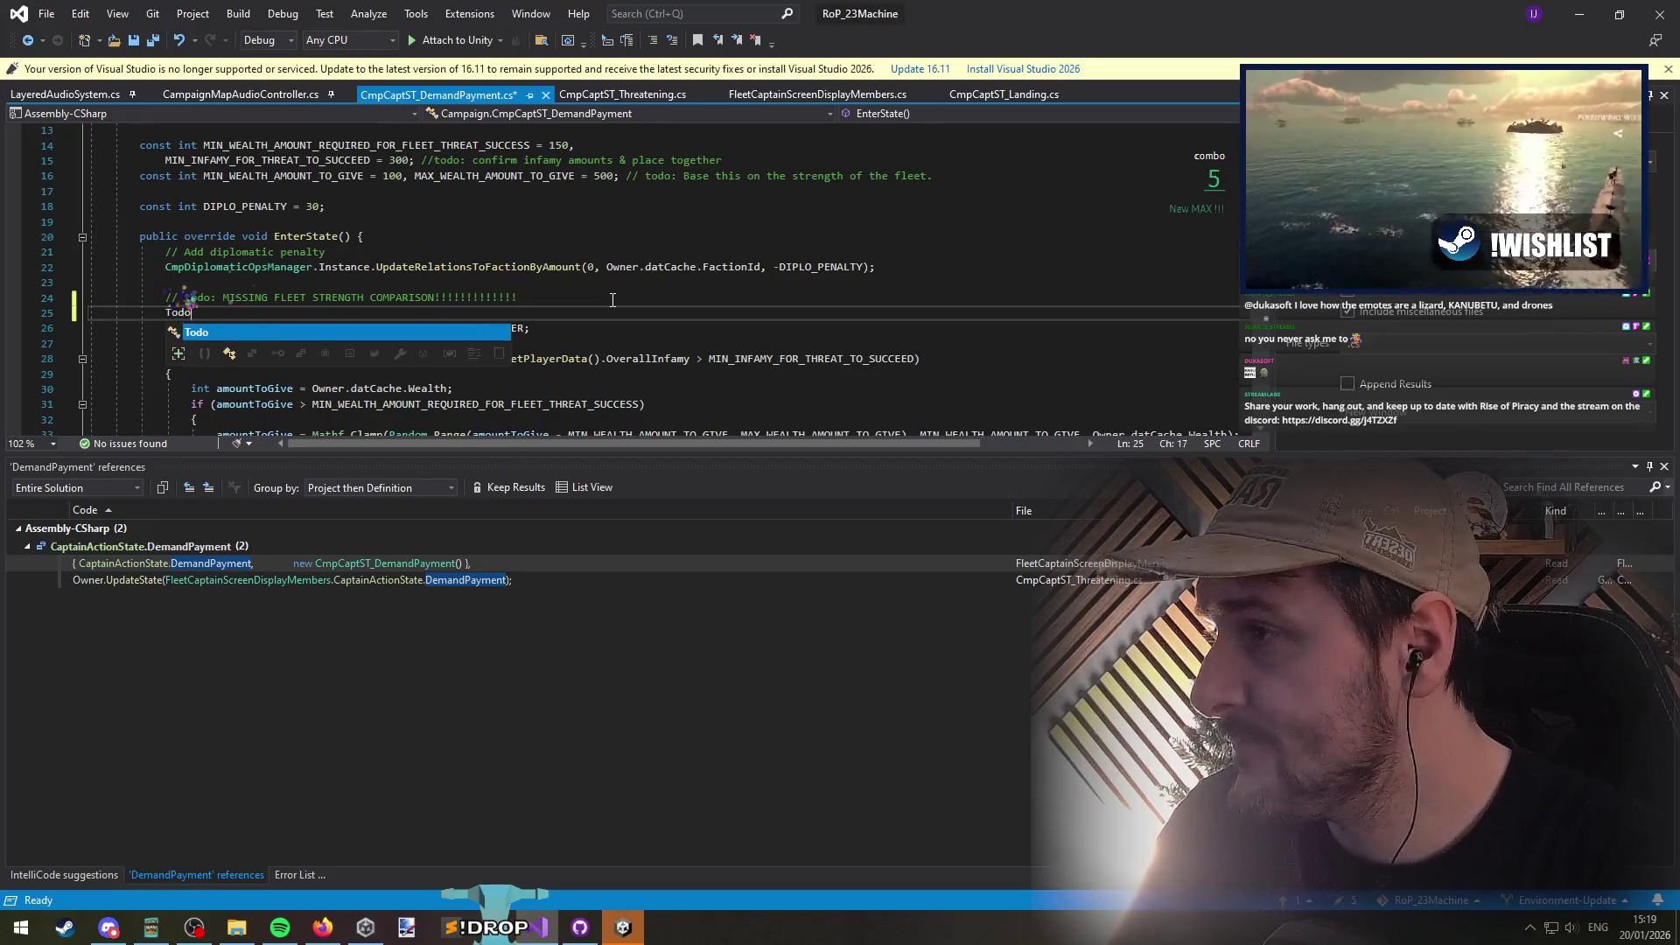
pyautogui.write('Todo.Add9')
pyautogui.write('"R')
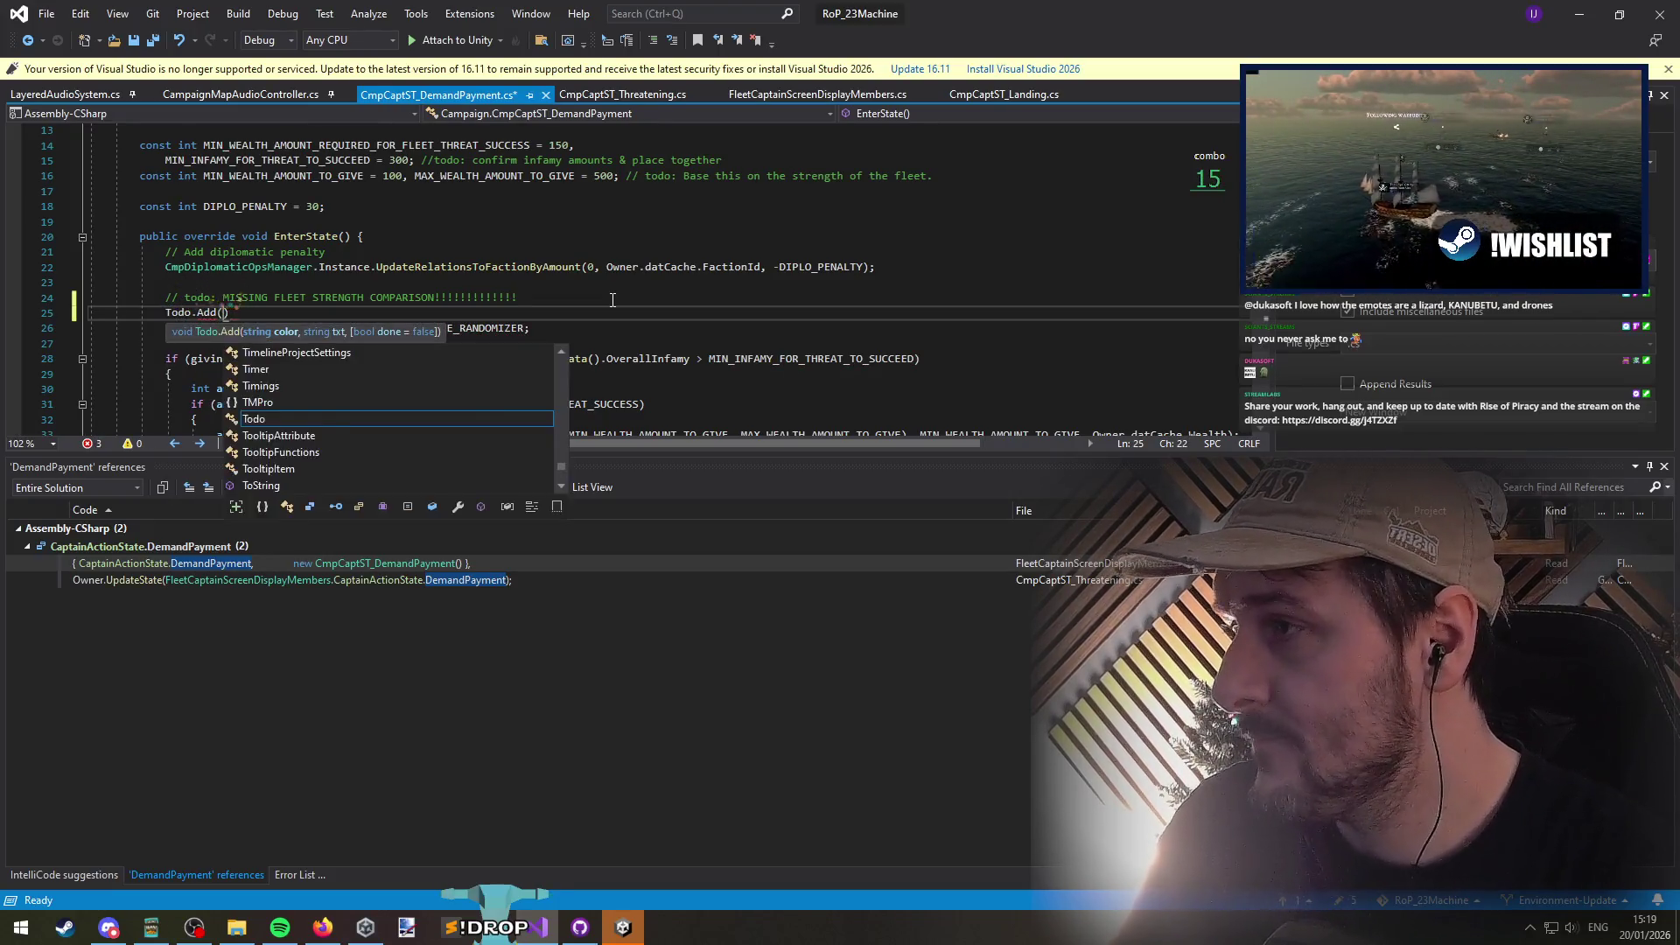
pyautogui.write('ed", "Ste')
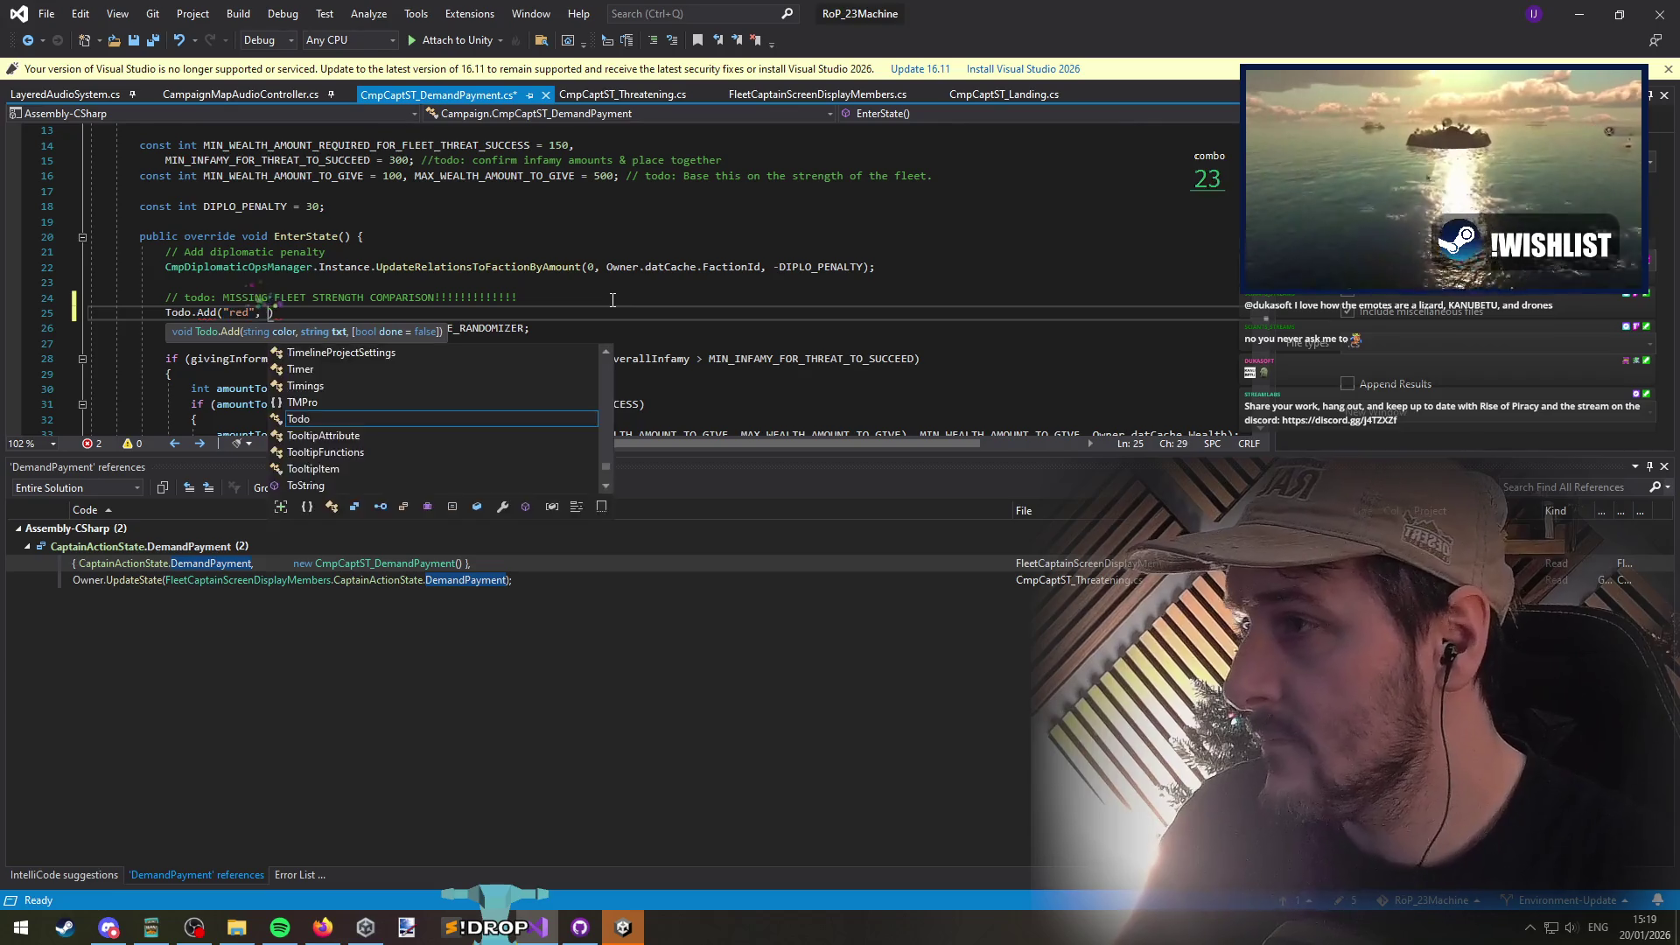
pyautogui.write('ngth Flete')
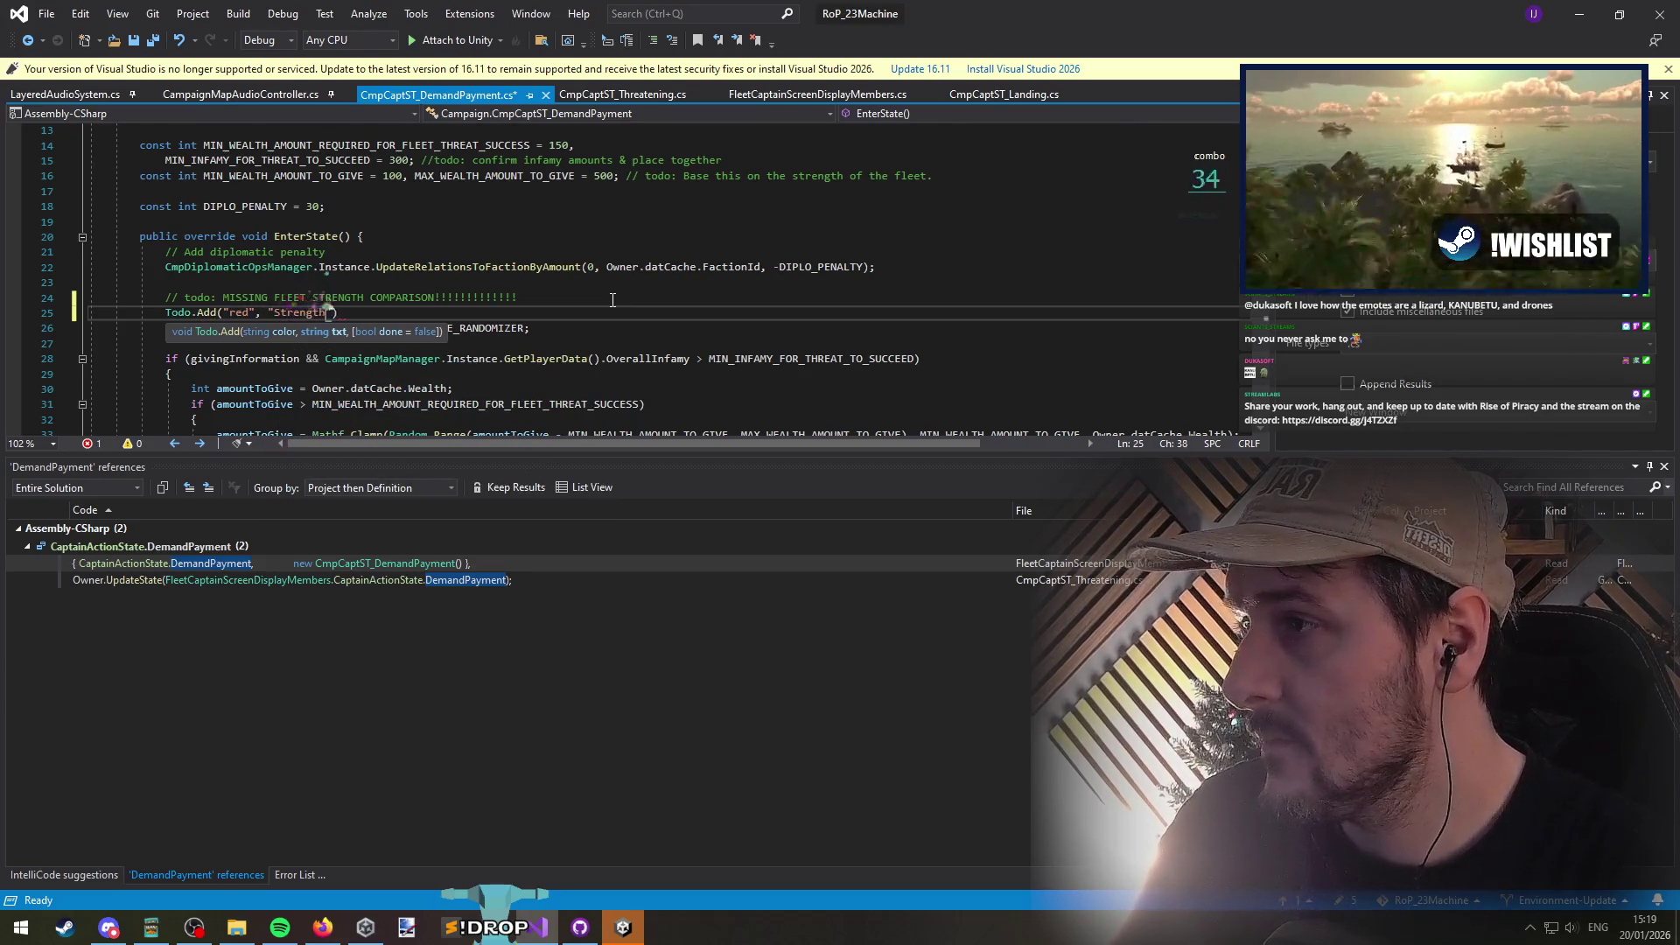
pyautogui.press('BackSpace')
pyautogui.press('BackSpace')
pyautogui.press('BackSpace')
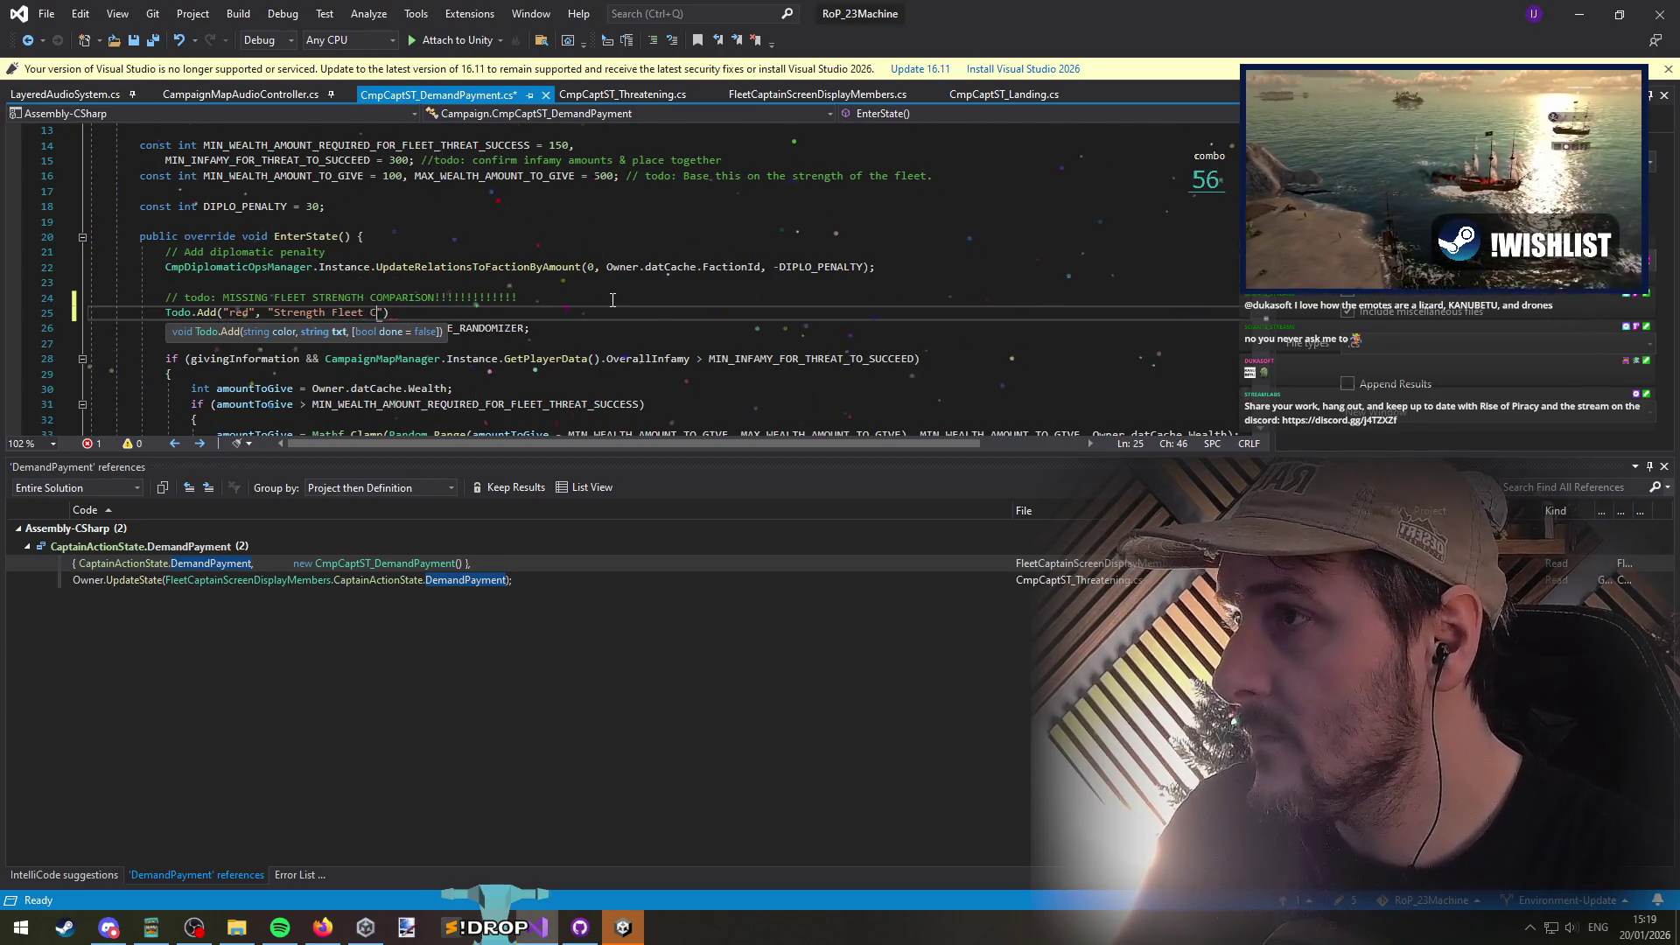
pyautogui.write('omparison')
pyautogui.write(' for Camp')
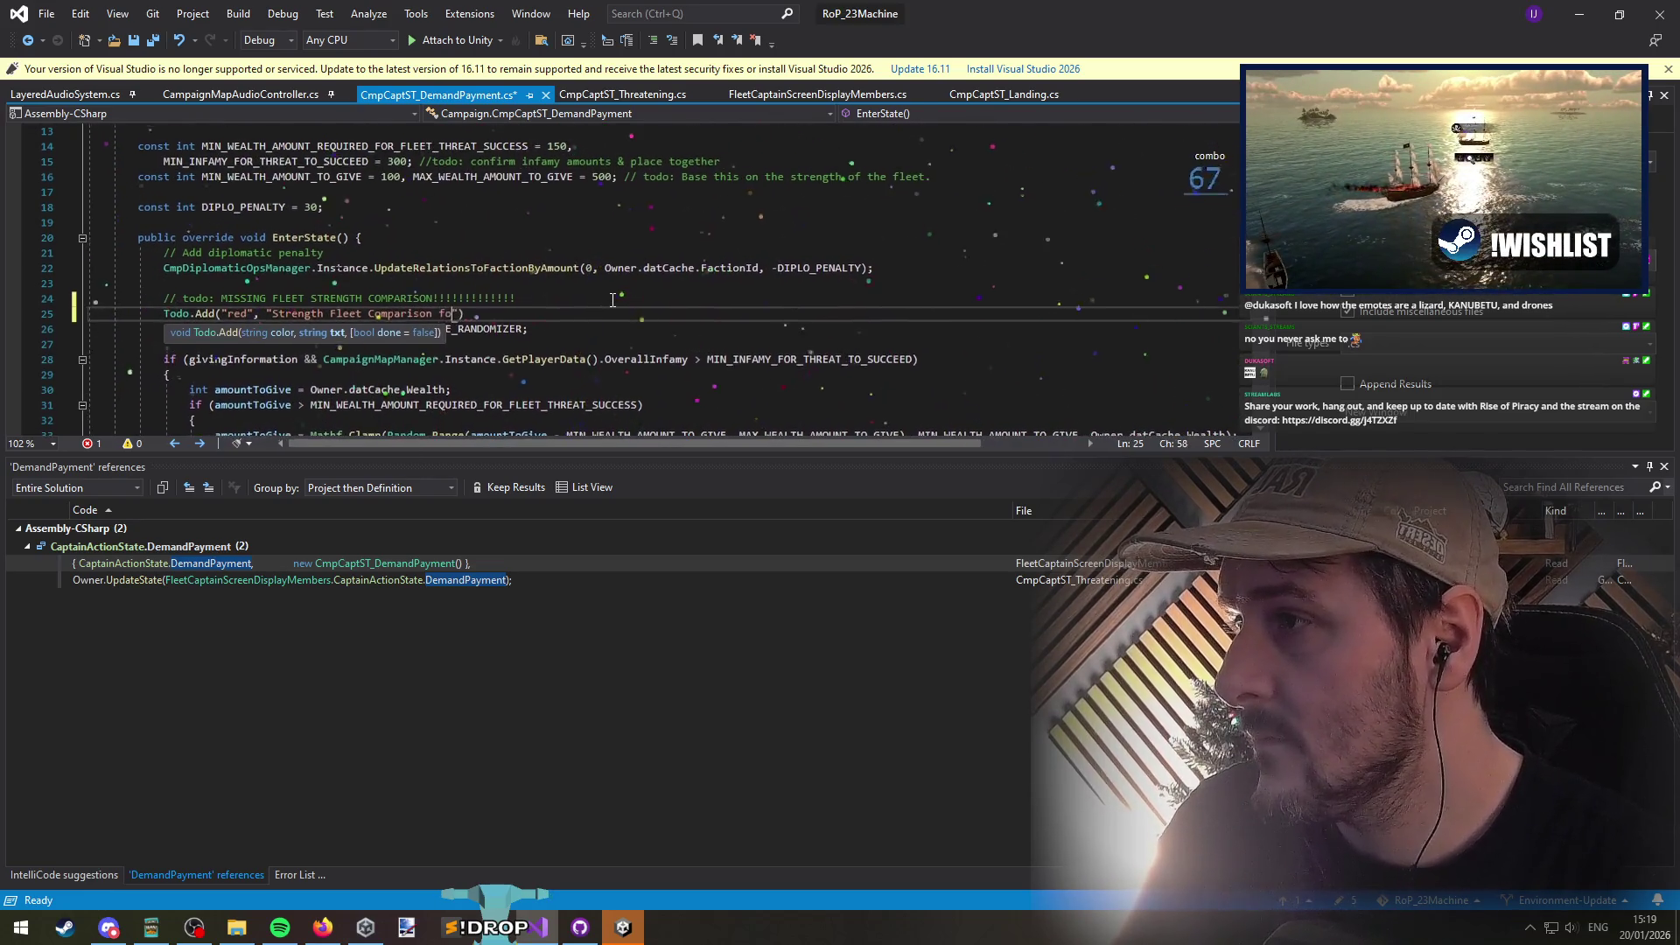
pyautogui.press('BackSpace')
pyautogui.press('BackSpace')
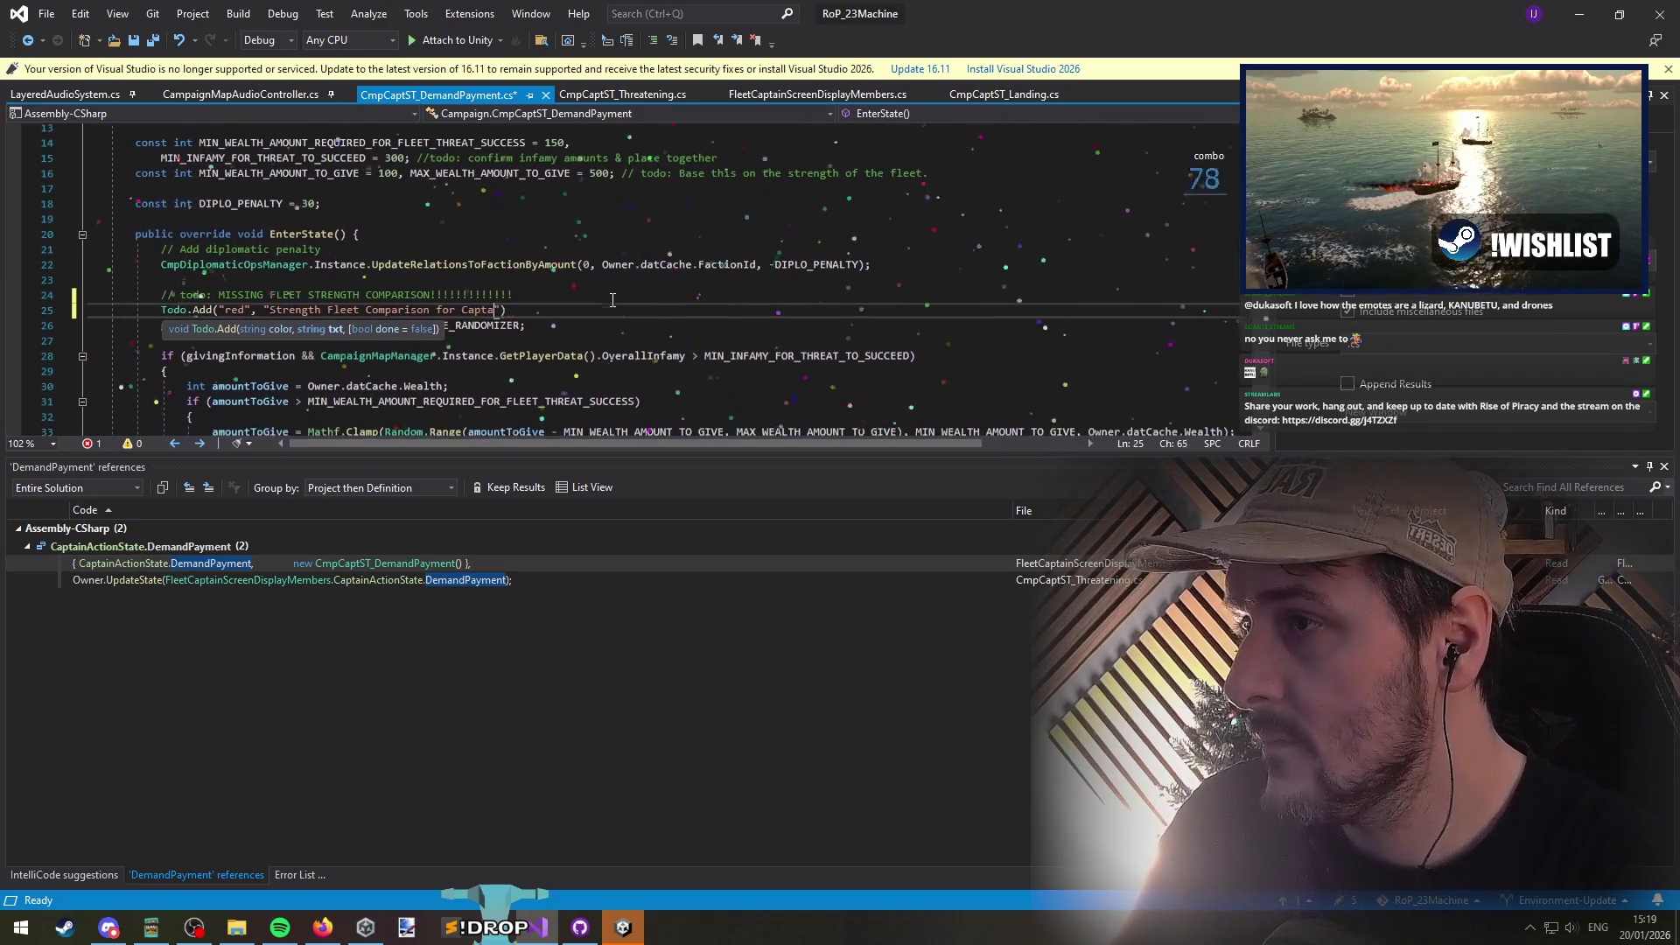
pyautogui.write('ptain Threaten");')
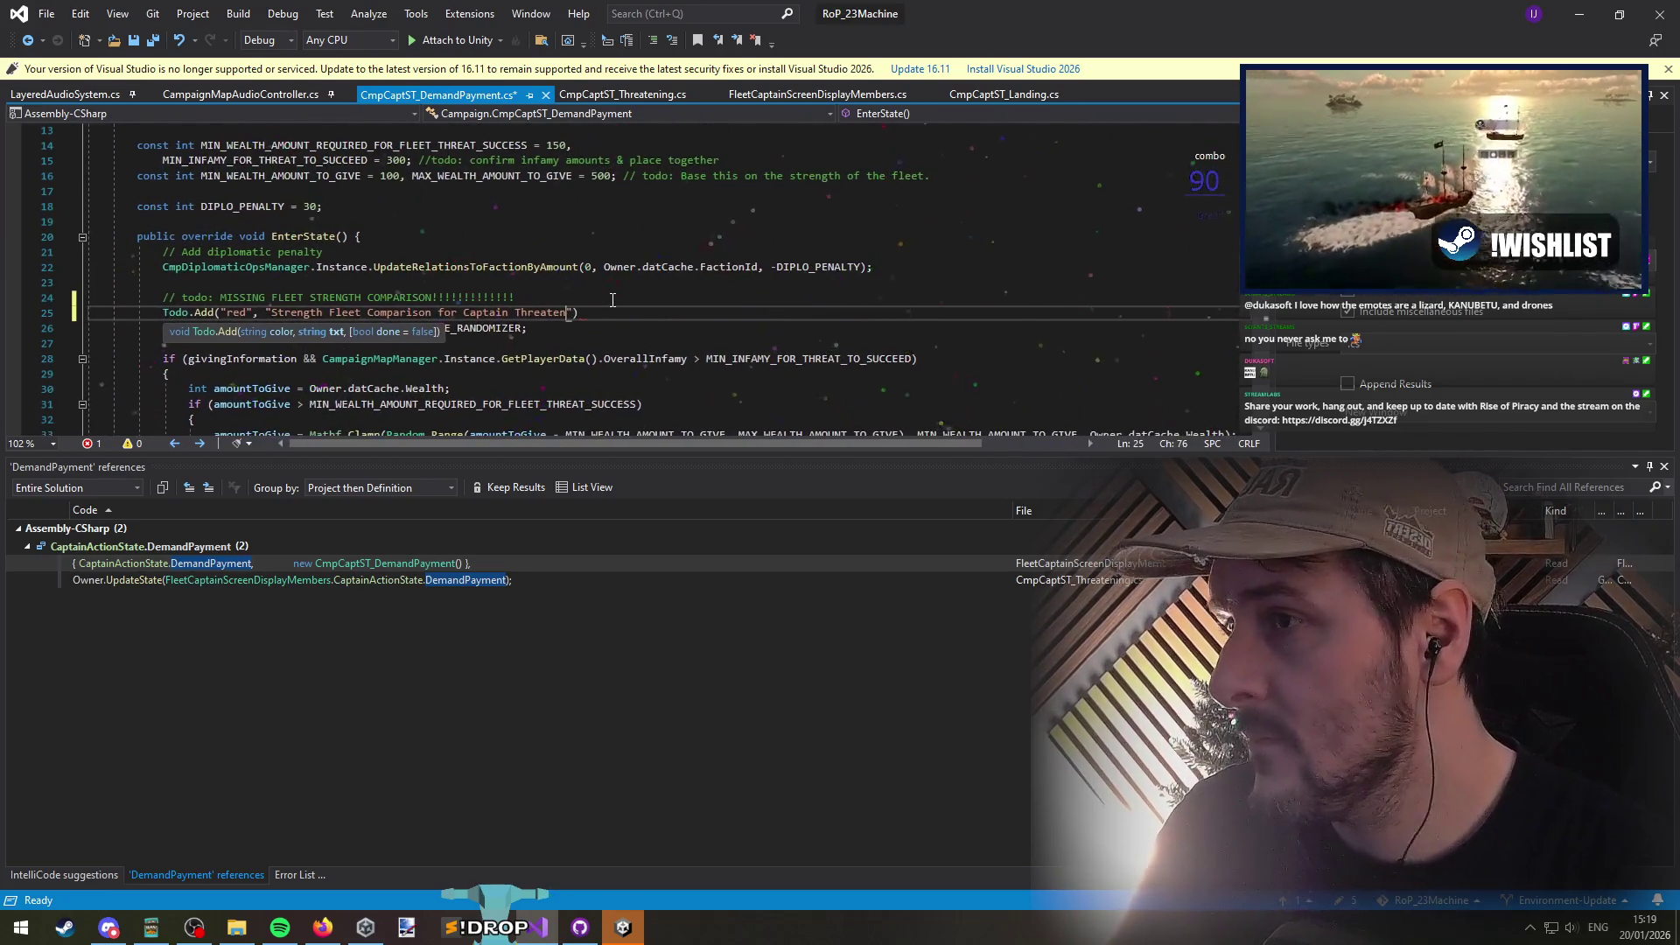
pyautogui.hotkey('ctrl', 's')
# Step: Scroll to the payment-success block in EnterState and place the cursor after the wealth deduction
pyautogui.scroll(-3, 618, 266)
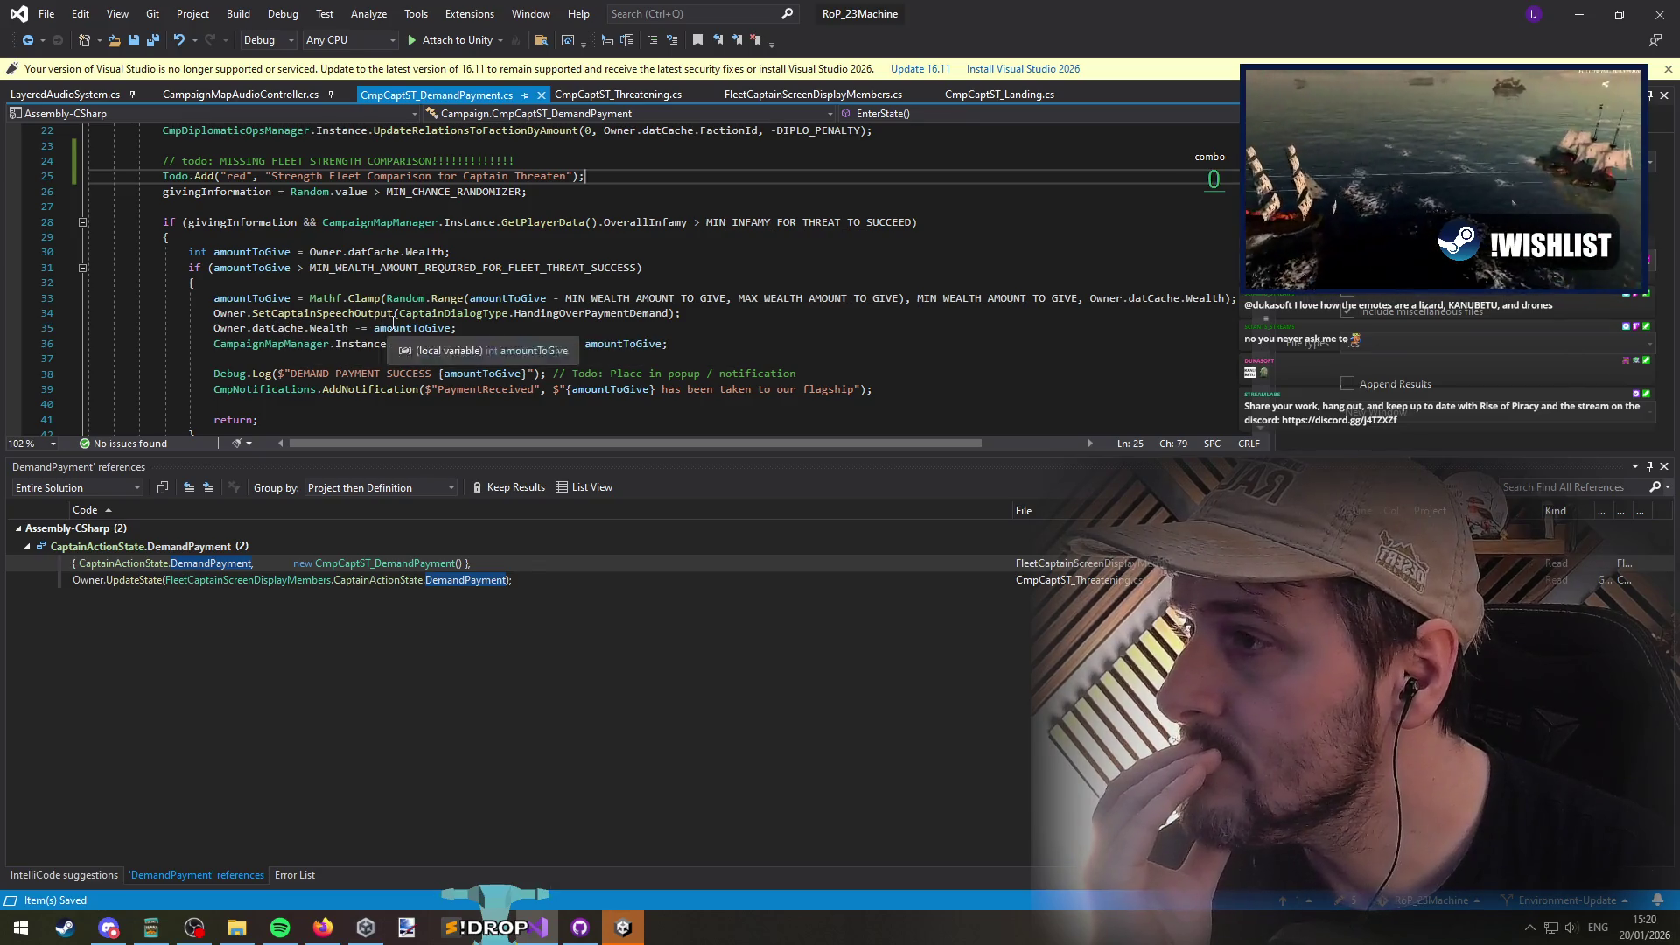
pyautogui.scroll(-2, 742, 366)
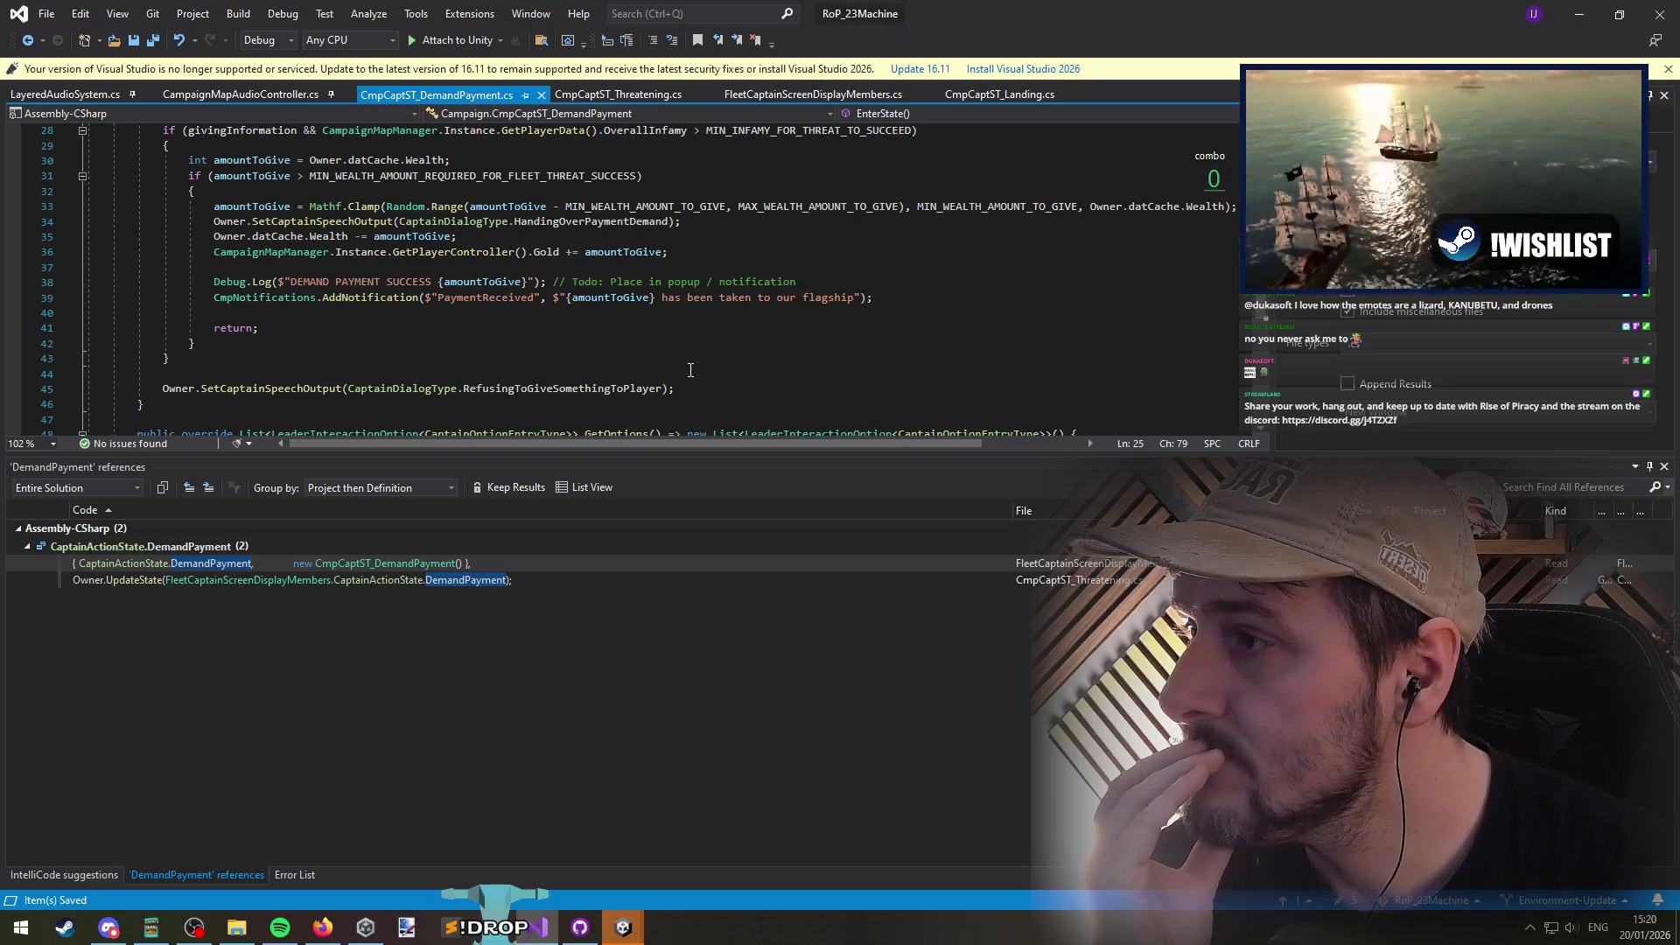
pyautogui.scroll(-3, 690, 370)
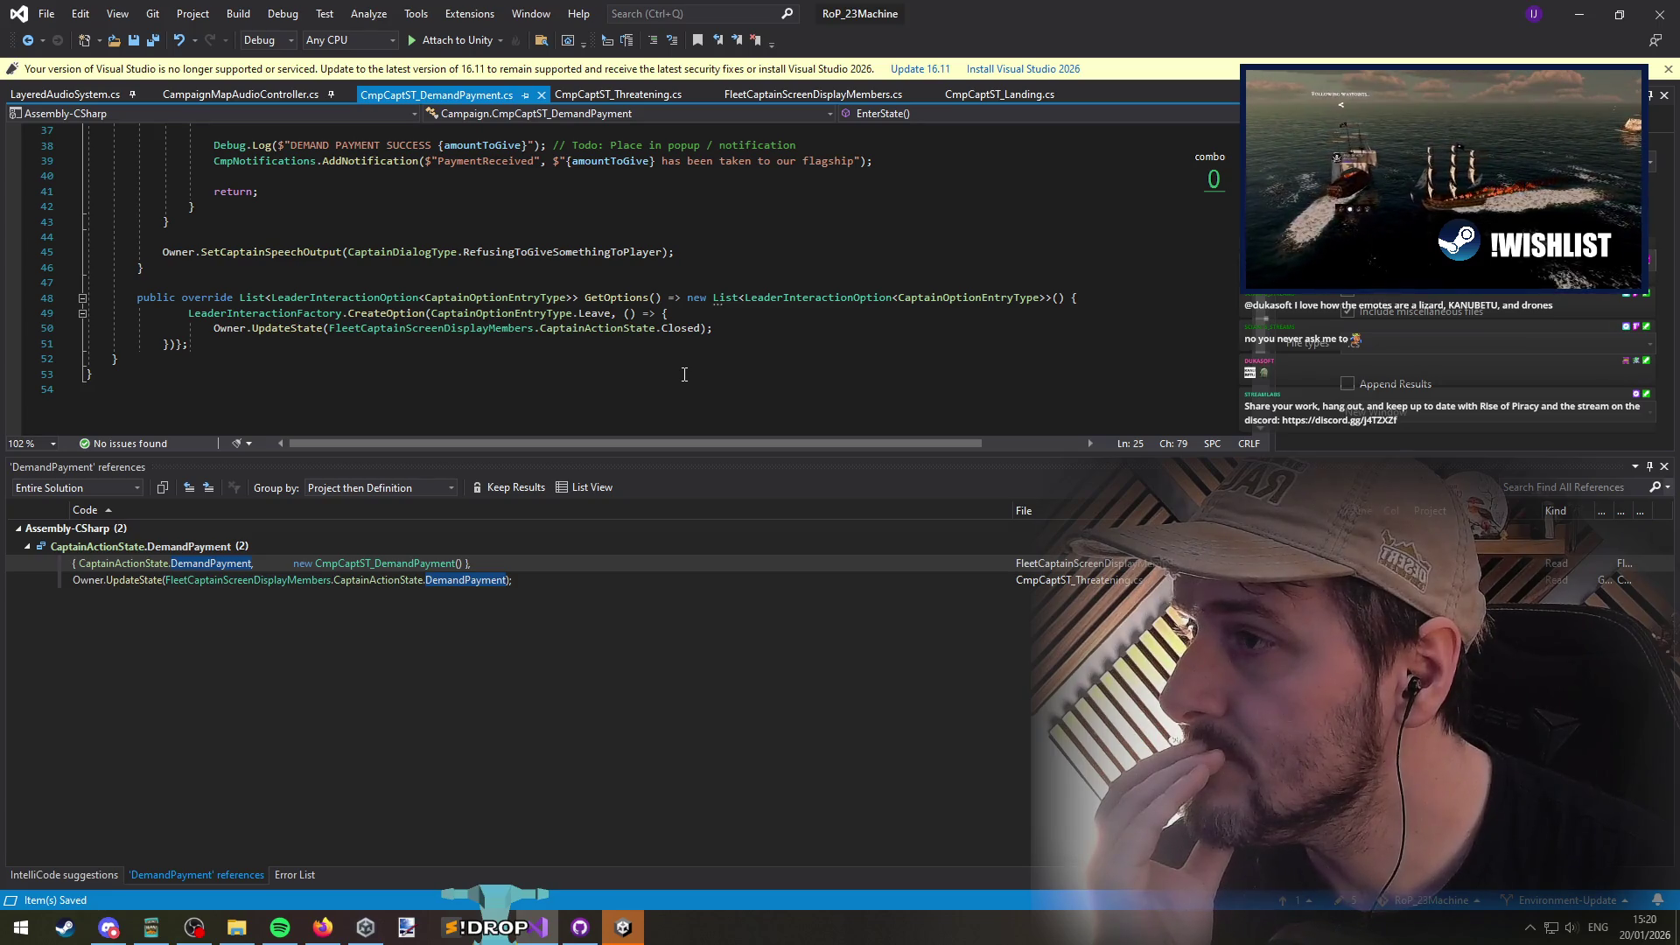
pyautogui.scroll(5, 684, 374)
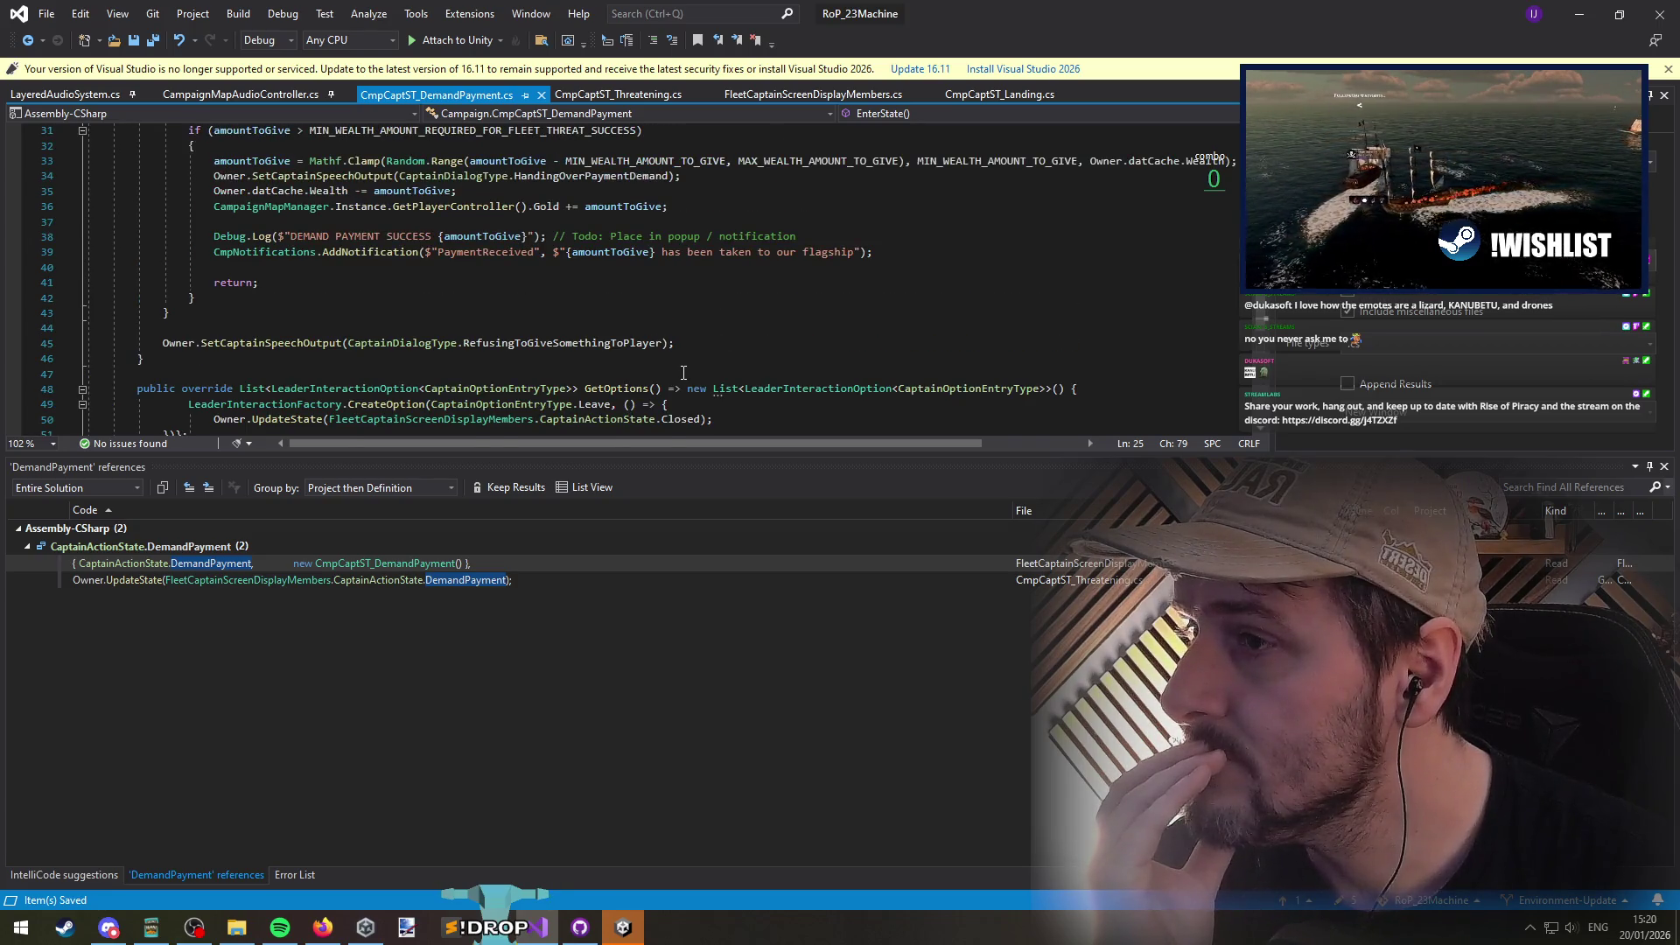
pyautogui.click(350, 404)
pyautogui.scroll(-1, 353, 410)
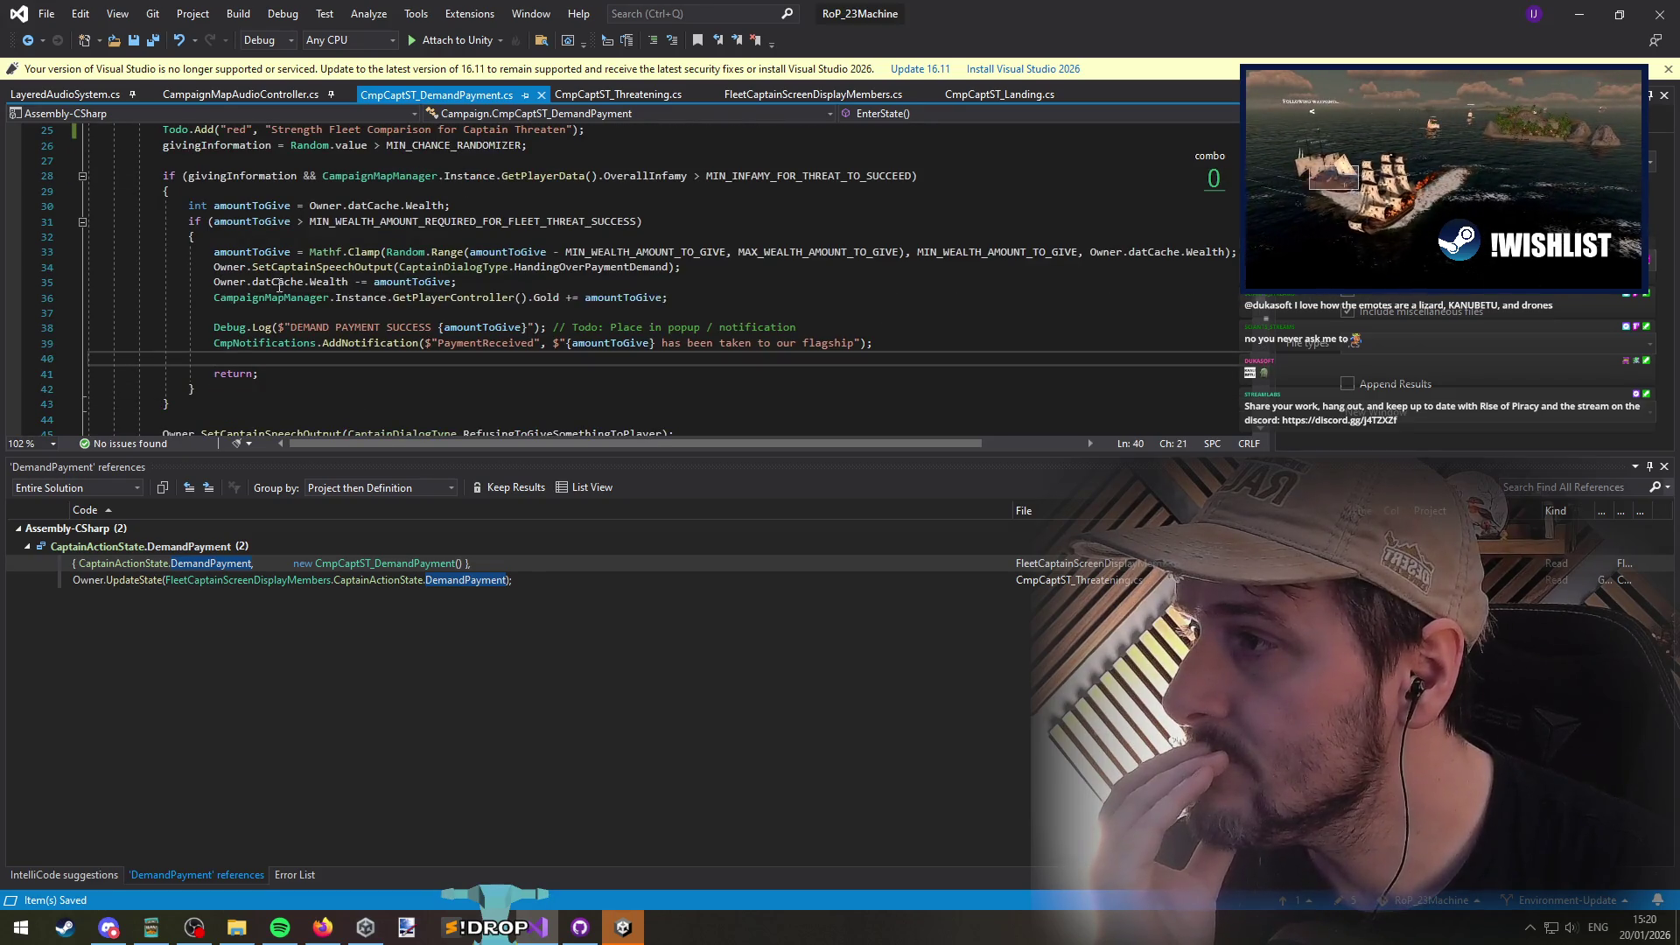
pyautogui.click(497, 286)
# Step: Start an Owner. line after the wealth deduction, then discard it
pyautogui.press('Return')
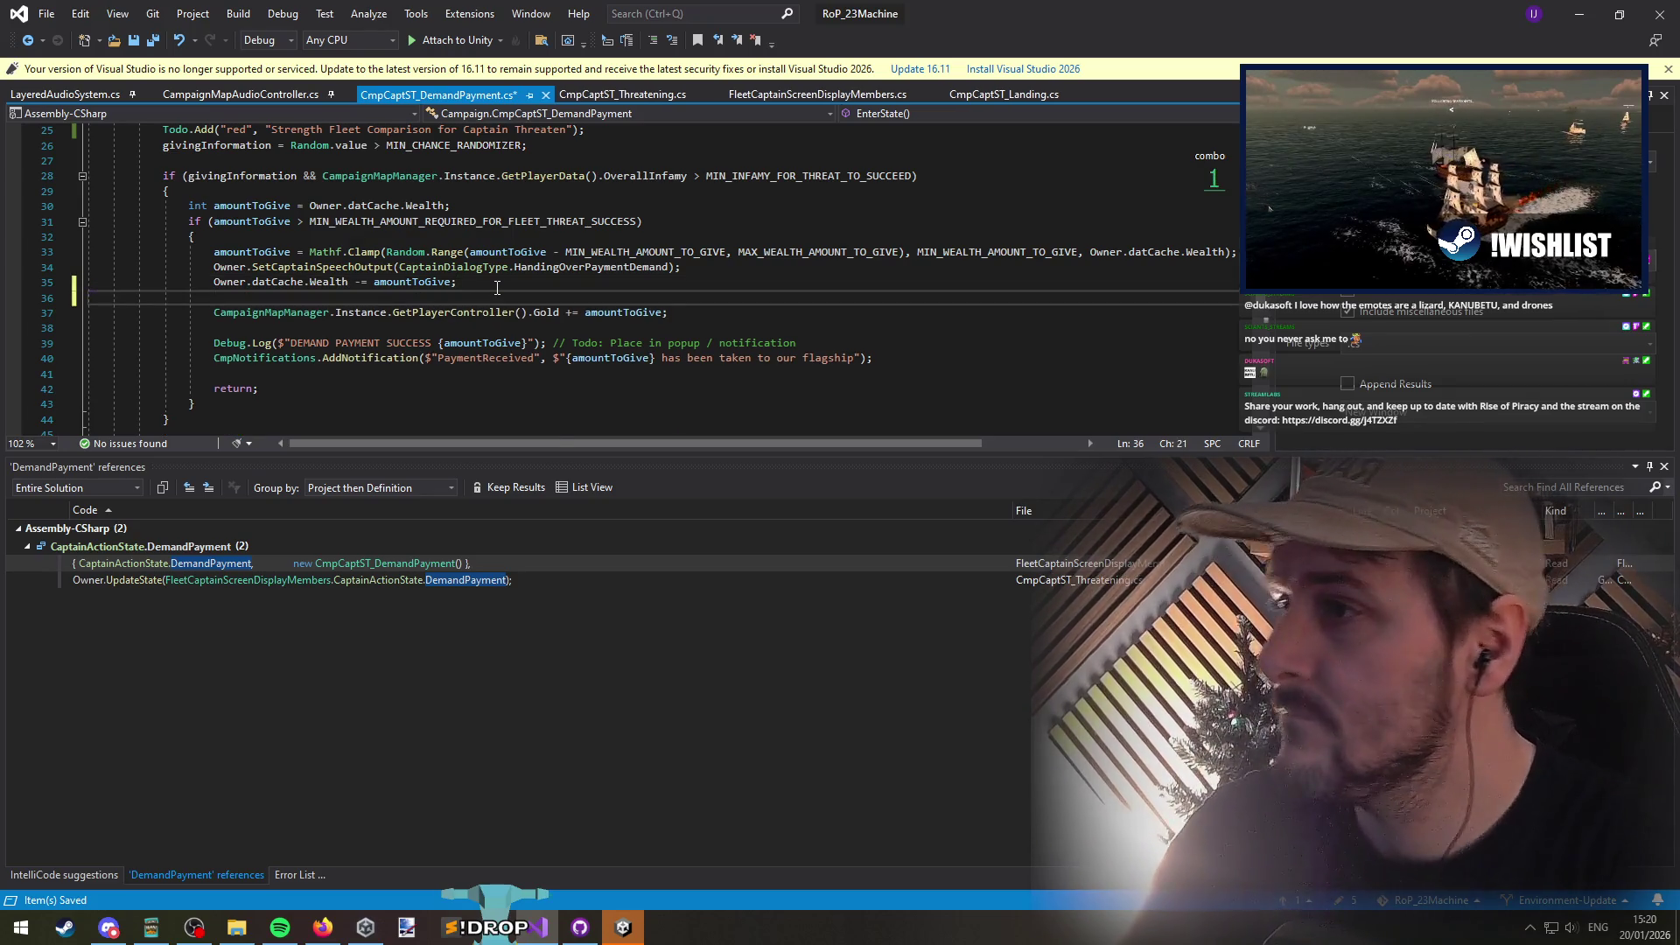
pyautogui.write('Owner.')
pyautogui.press('Escape')
pyautogui.press('Up')
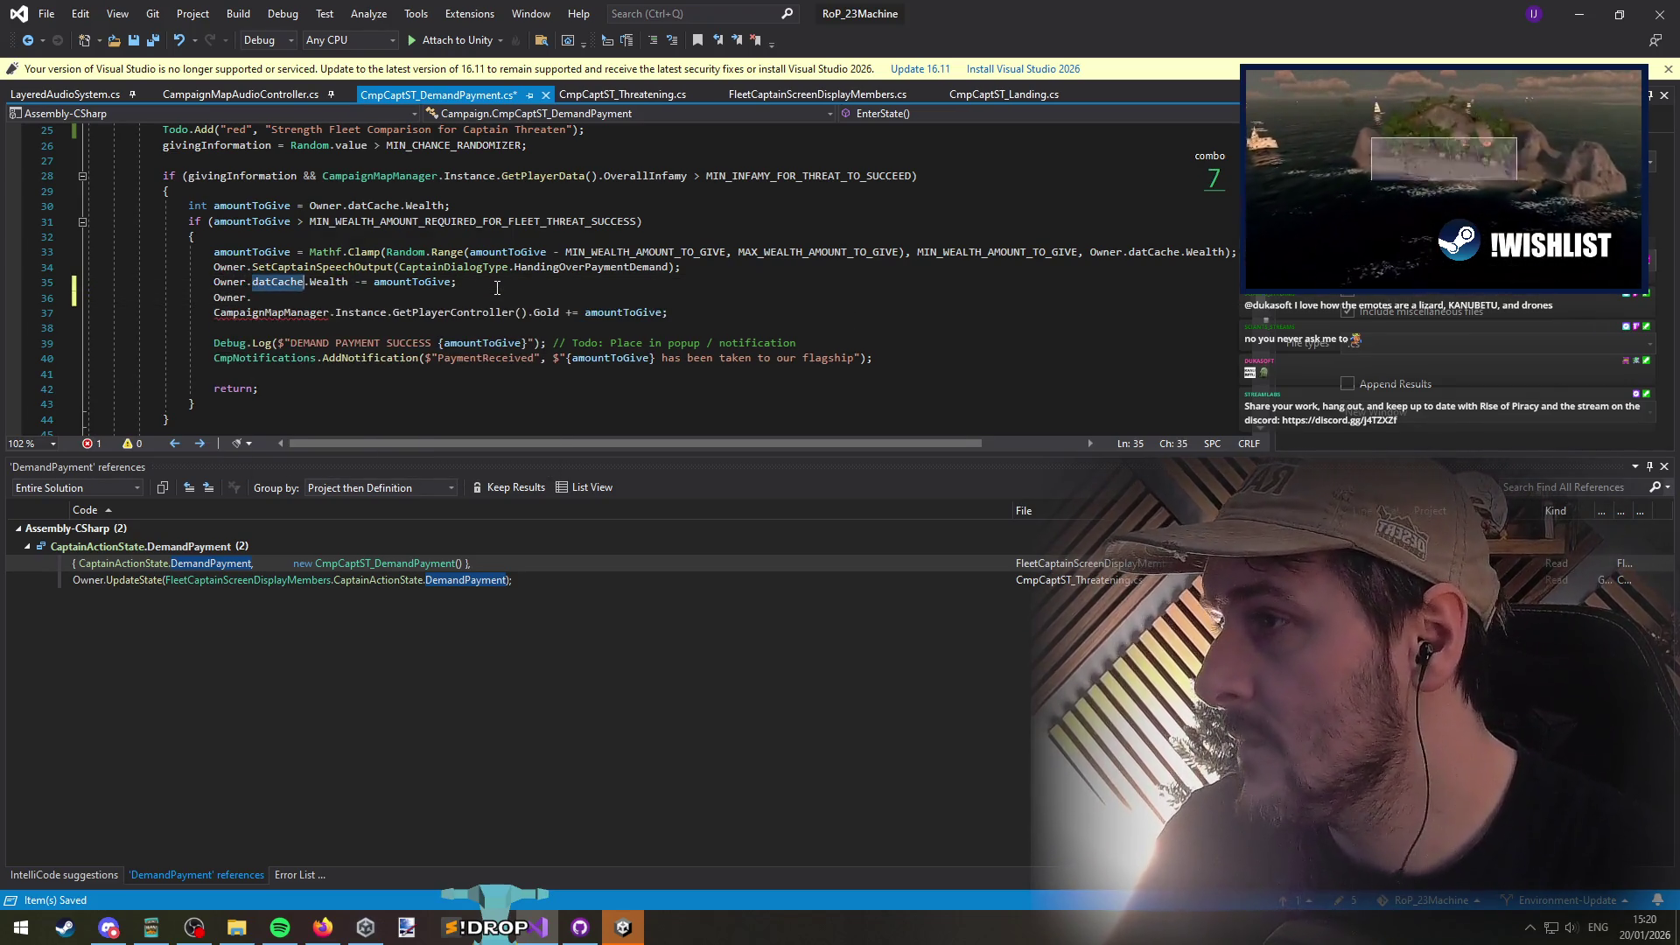
pyautogui.hotkey('ctrl', 'Right')
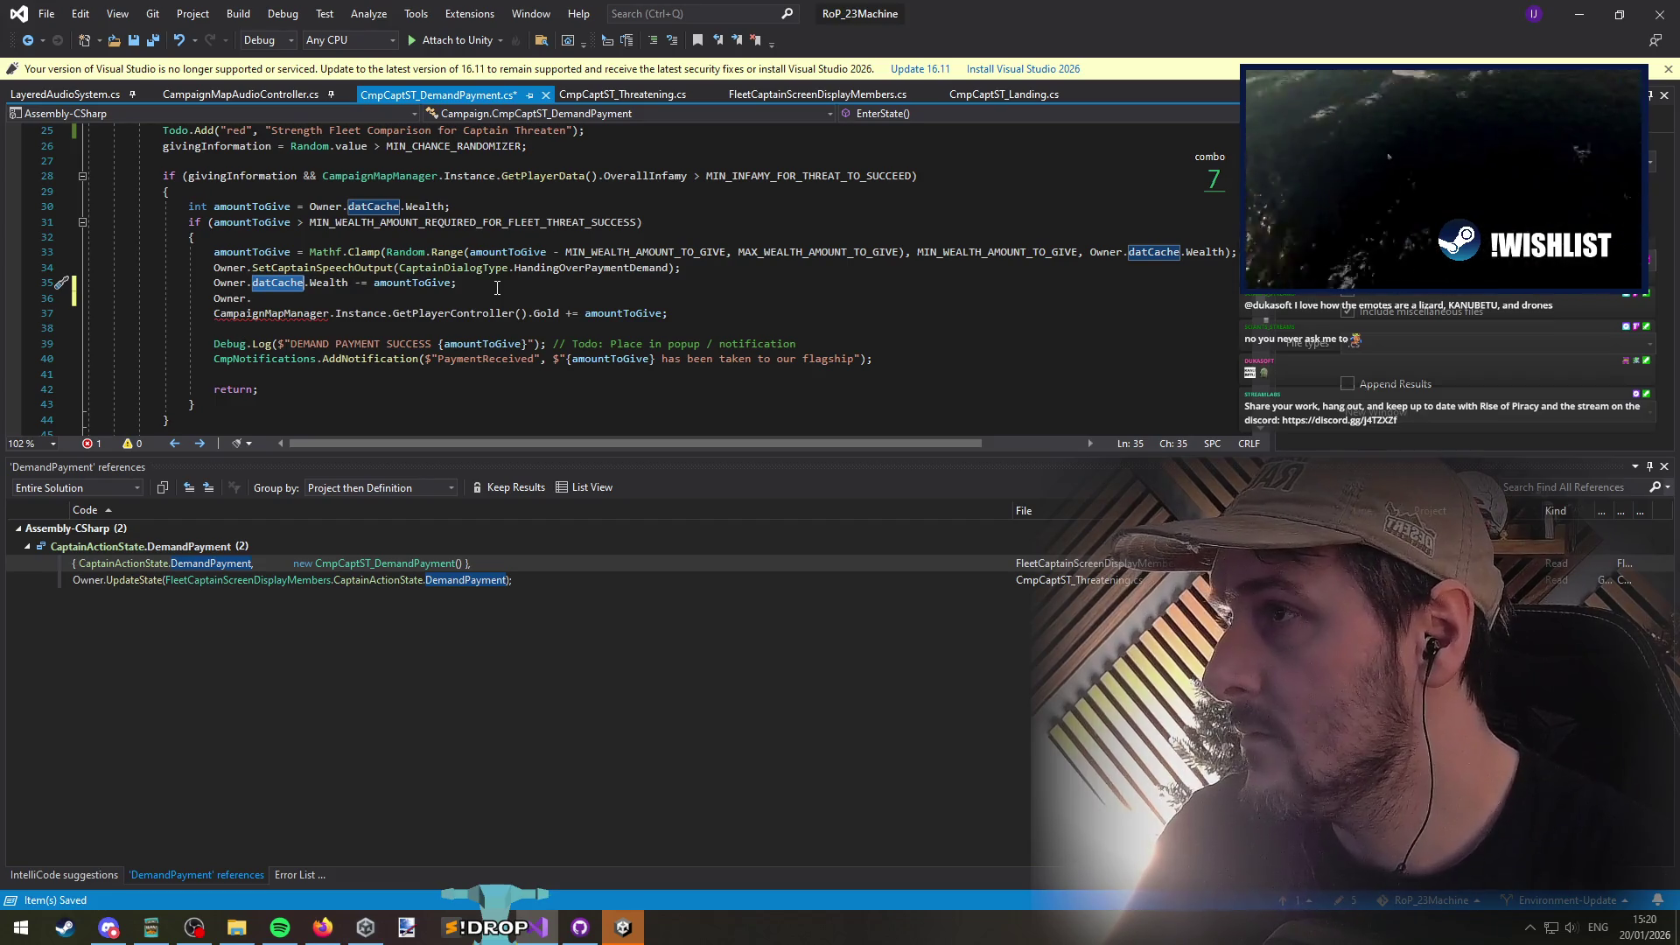
pyautogui.press('Down')
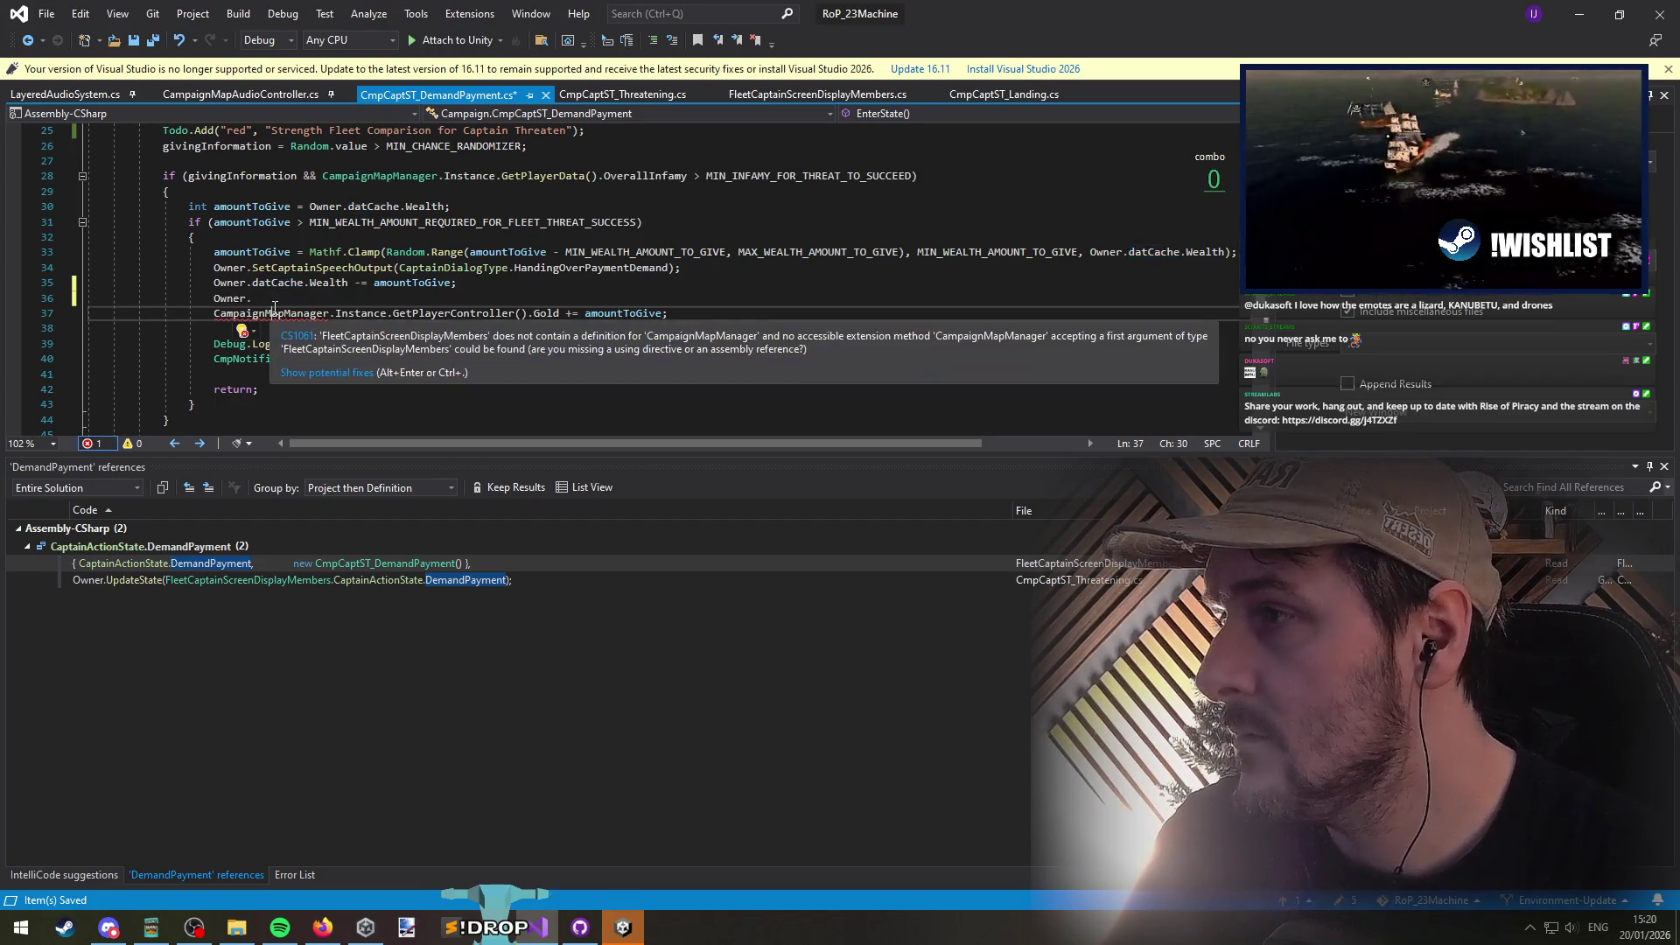
pyautogui.press('BackSpace')
pyautogui.press('BackSpace')
pyautogui.press('BackSpace')
# Step: Duplicate the Gold reward line and change its field to Renown
pyautogui.press('Down')
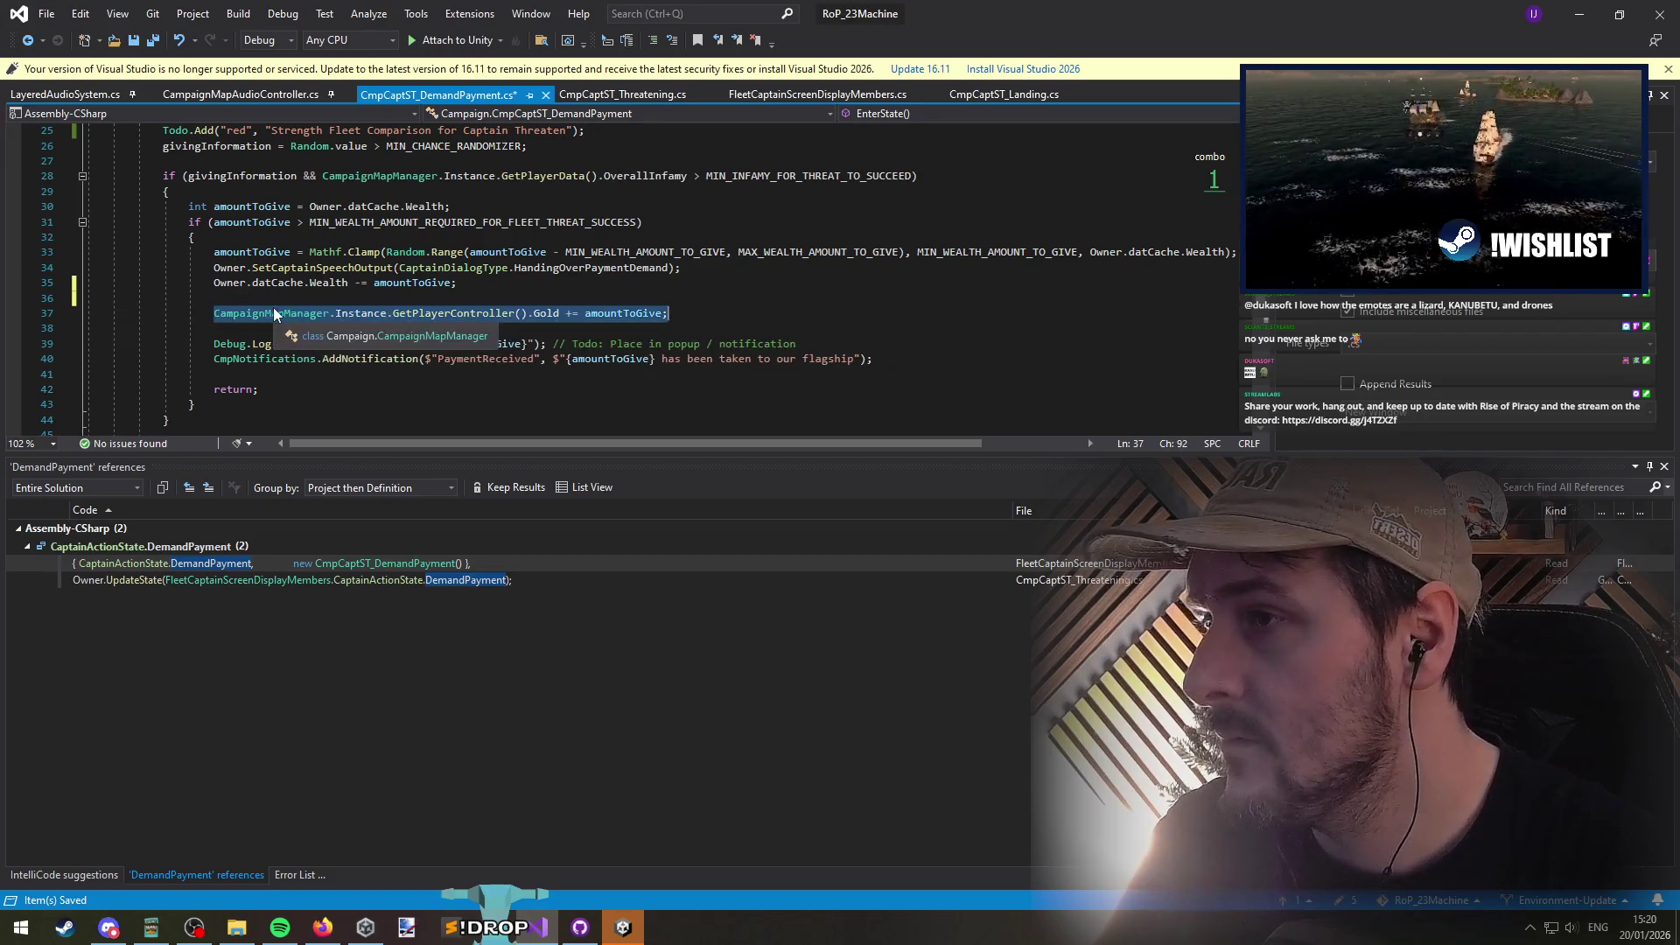
pyautogui.hotkey('ctrl', 'd')
pyautogui.press('End')
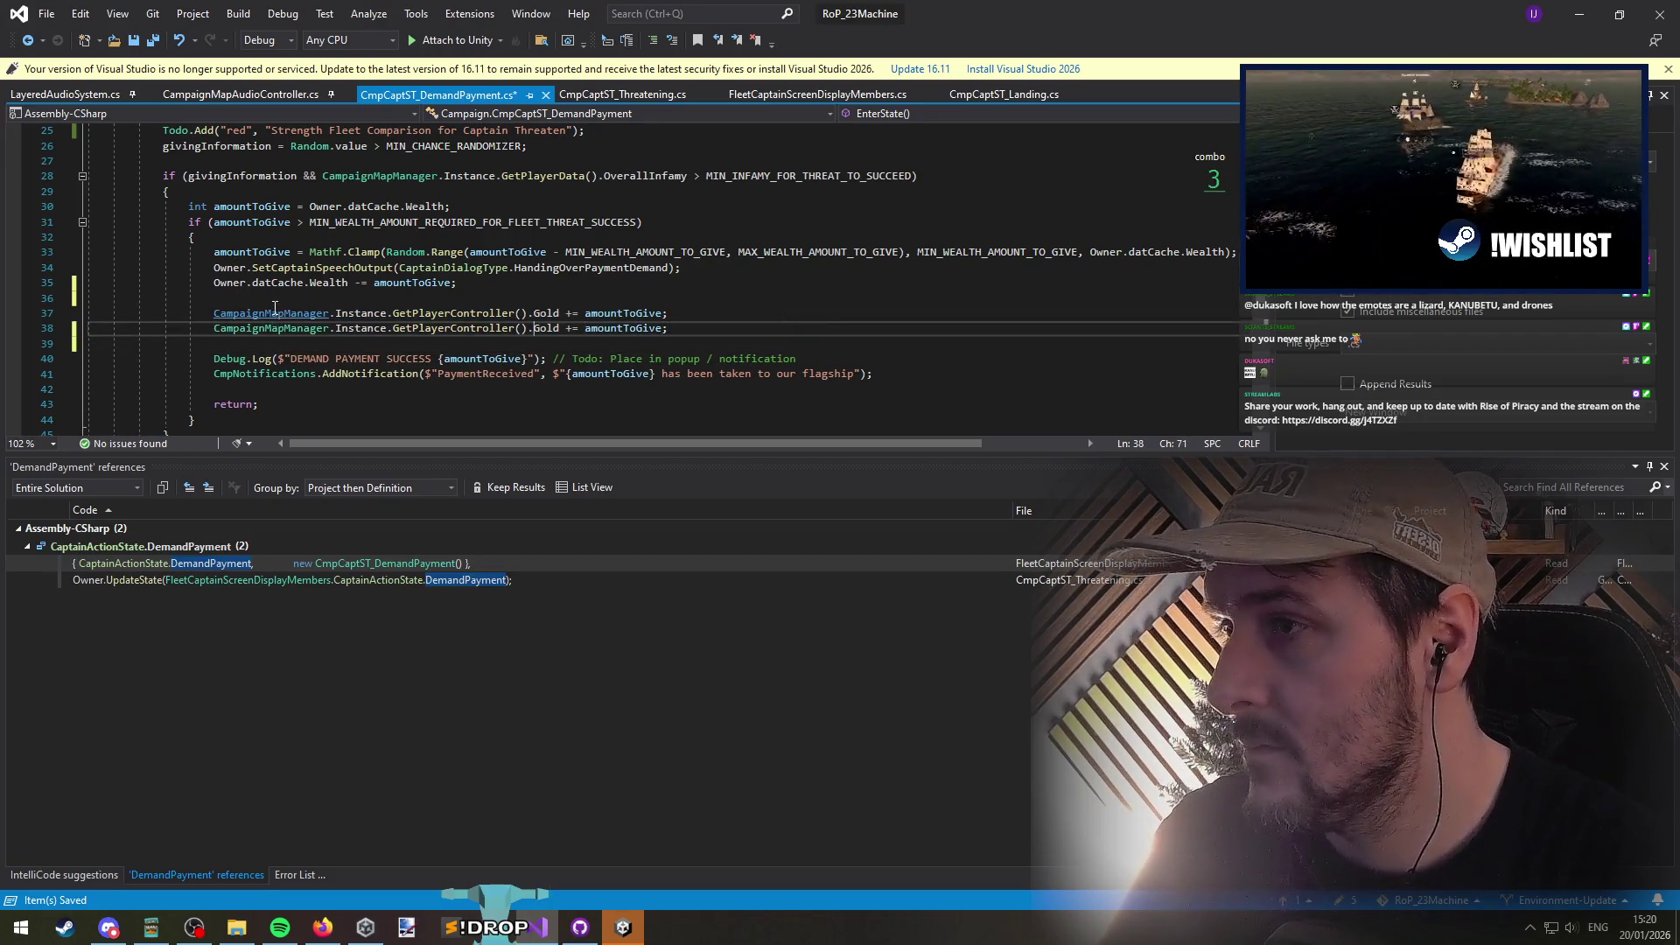
pyautogui.press('Delete')
pyautogui.press('Delete')
pyautogui.press('Delete')
pyautogui.write('Renown')
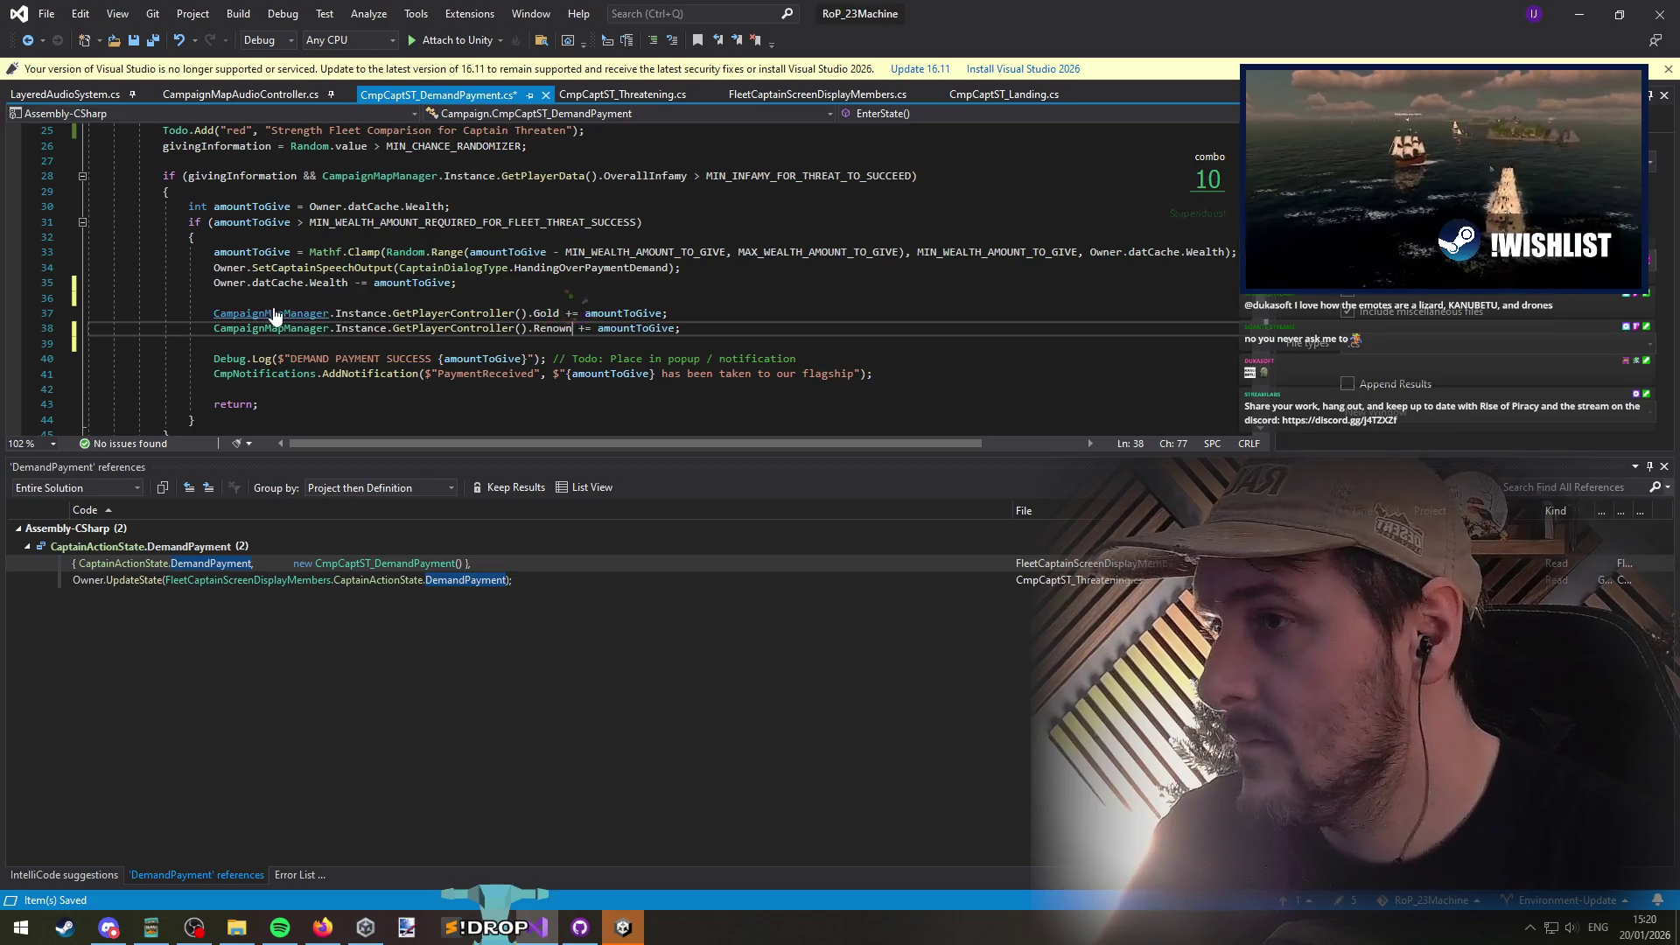
pyautogui.hotkey('ctrl', 'Right')
pyautogui.hotkey('ctrl', 'Right')
pyautogui.hotkey('ctrl', 'shift', 'Right')
# Step: Set the renown amount to ExperienceGainAmountsScriptableObject.RenownGainAmounts.THREATEN_SUCCESS
pyautogui.write('Bala')
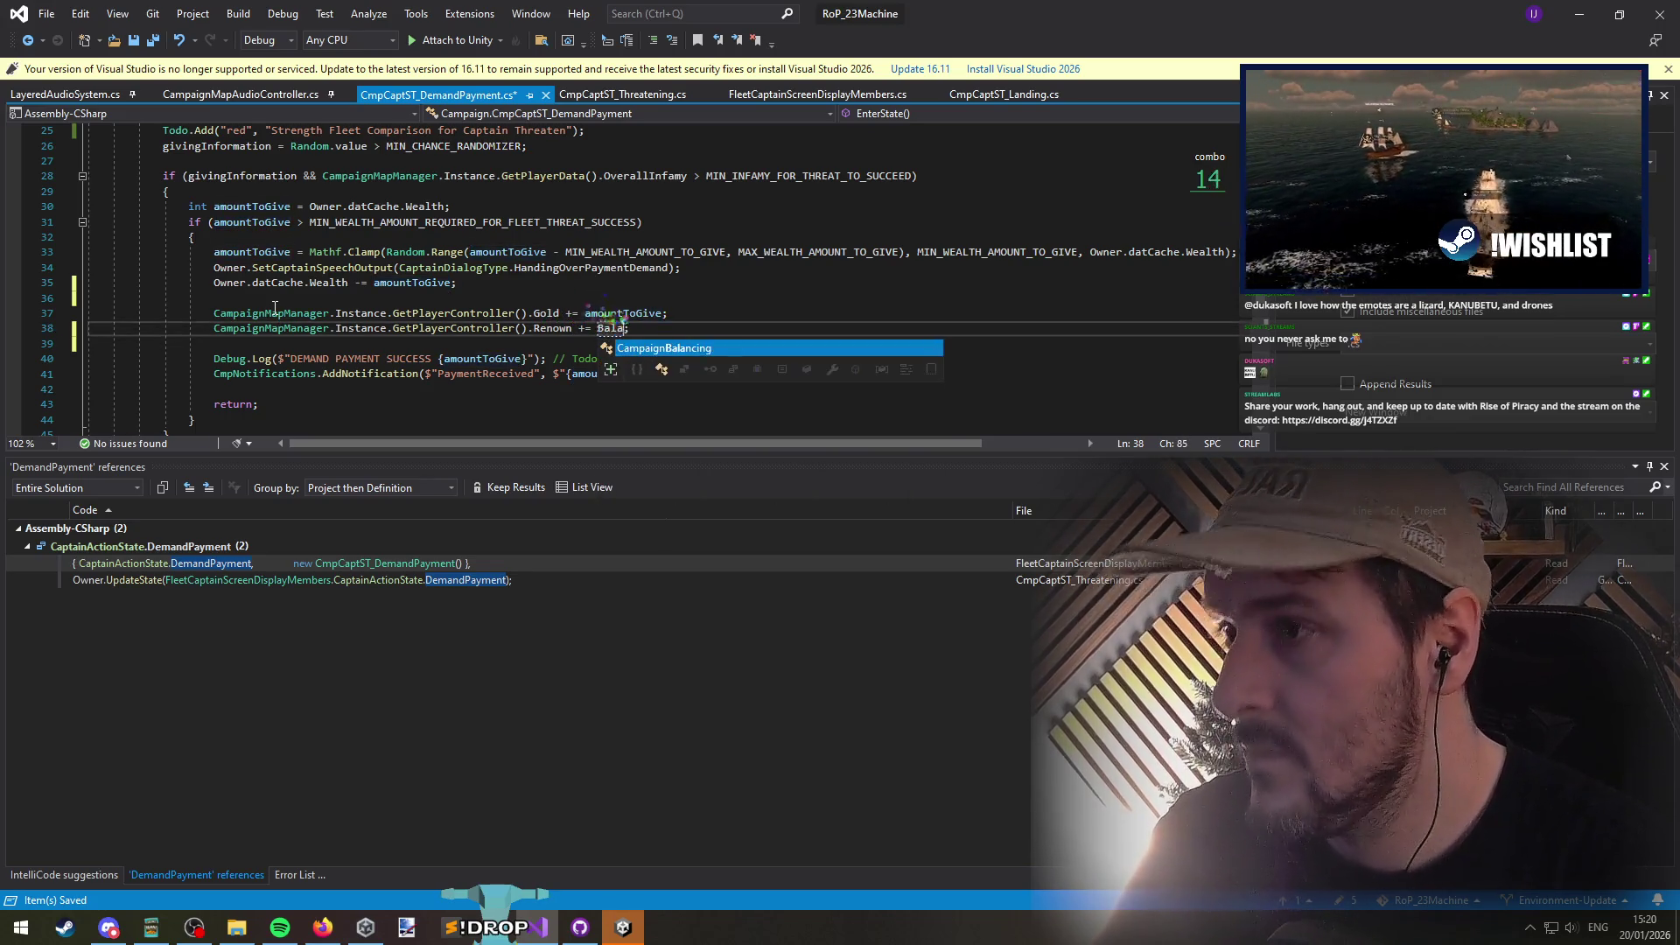
pyautogui.press('Tab')
pyautogui.write('.')
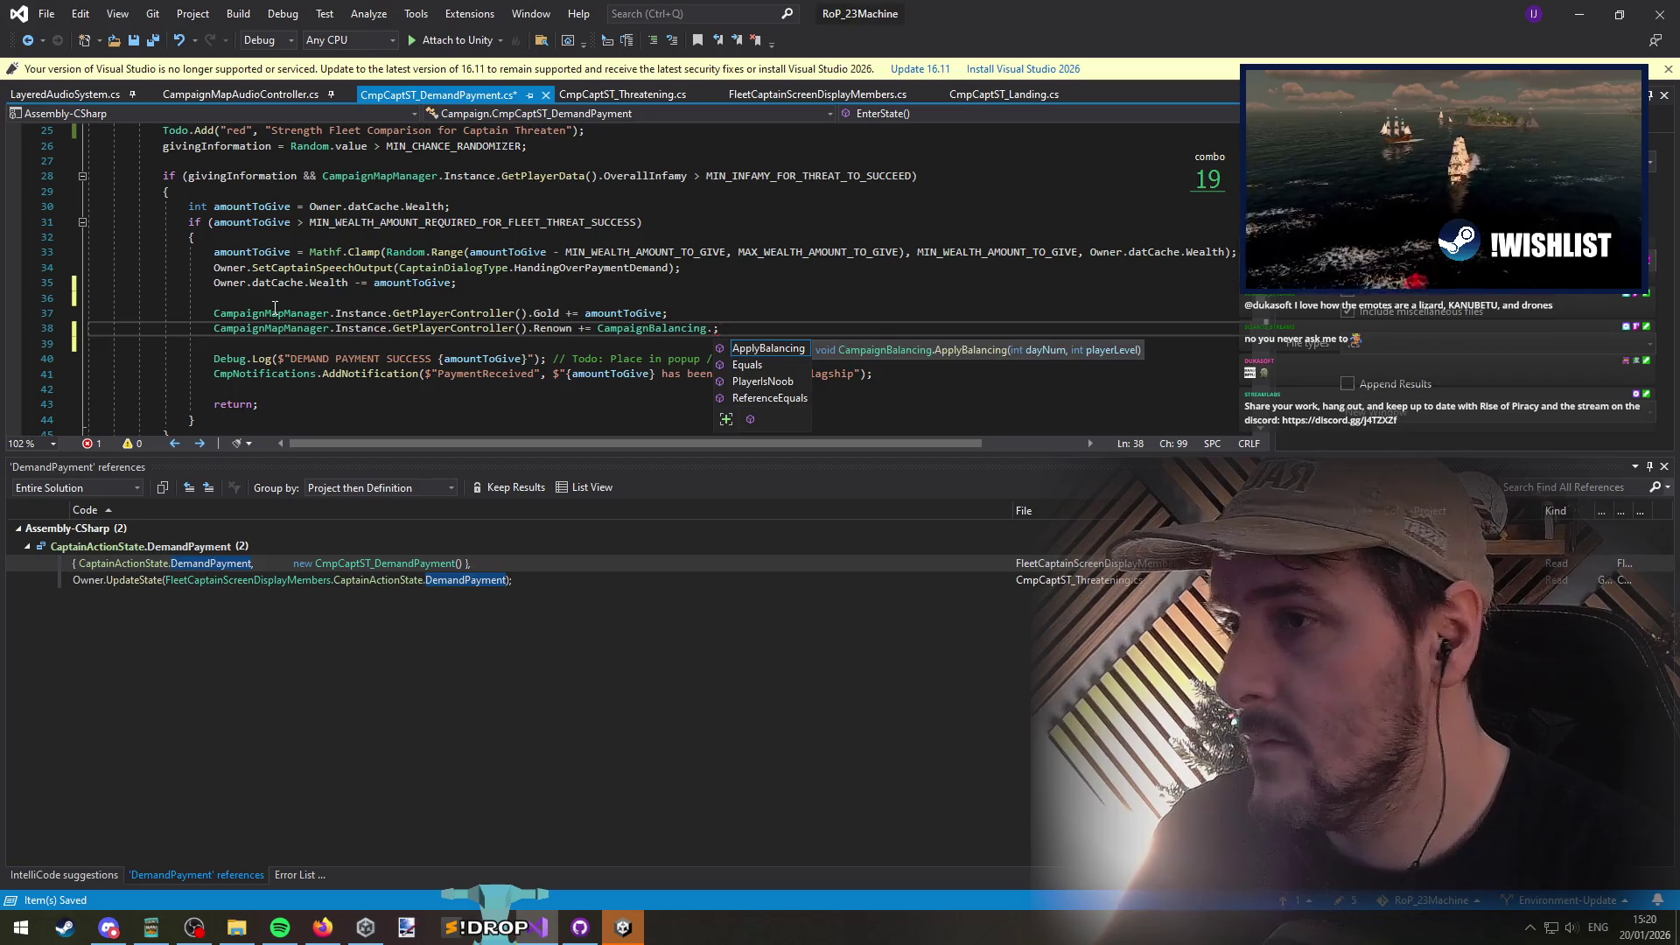
pyautogui.hotkey('ctrl', 'BackSpace')
pyautogui.hotkey('ctrl', 'BackSpace')
pyautogui.write('ExpA')
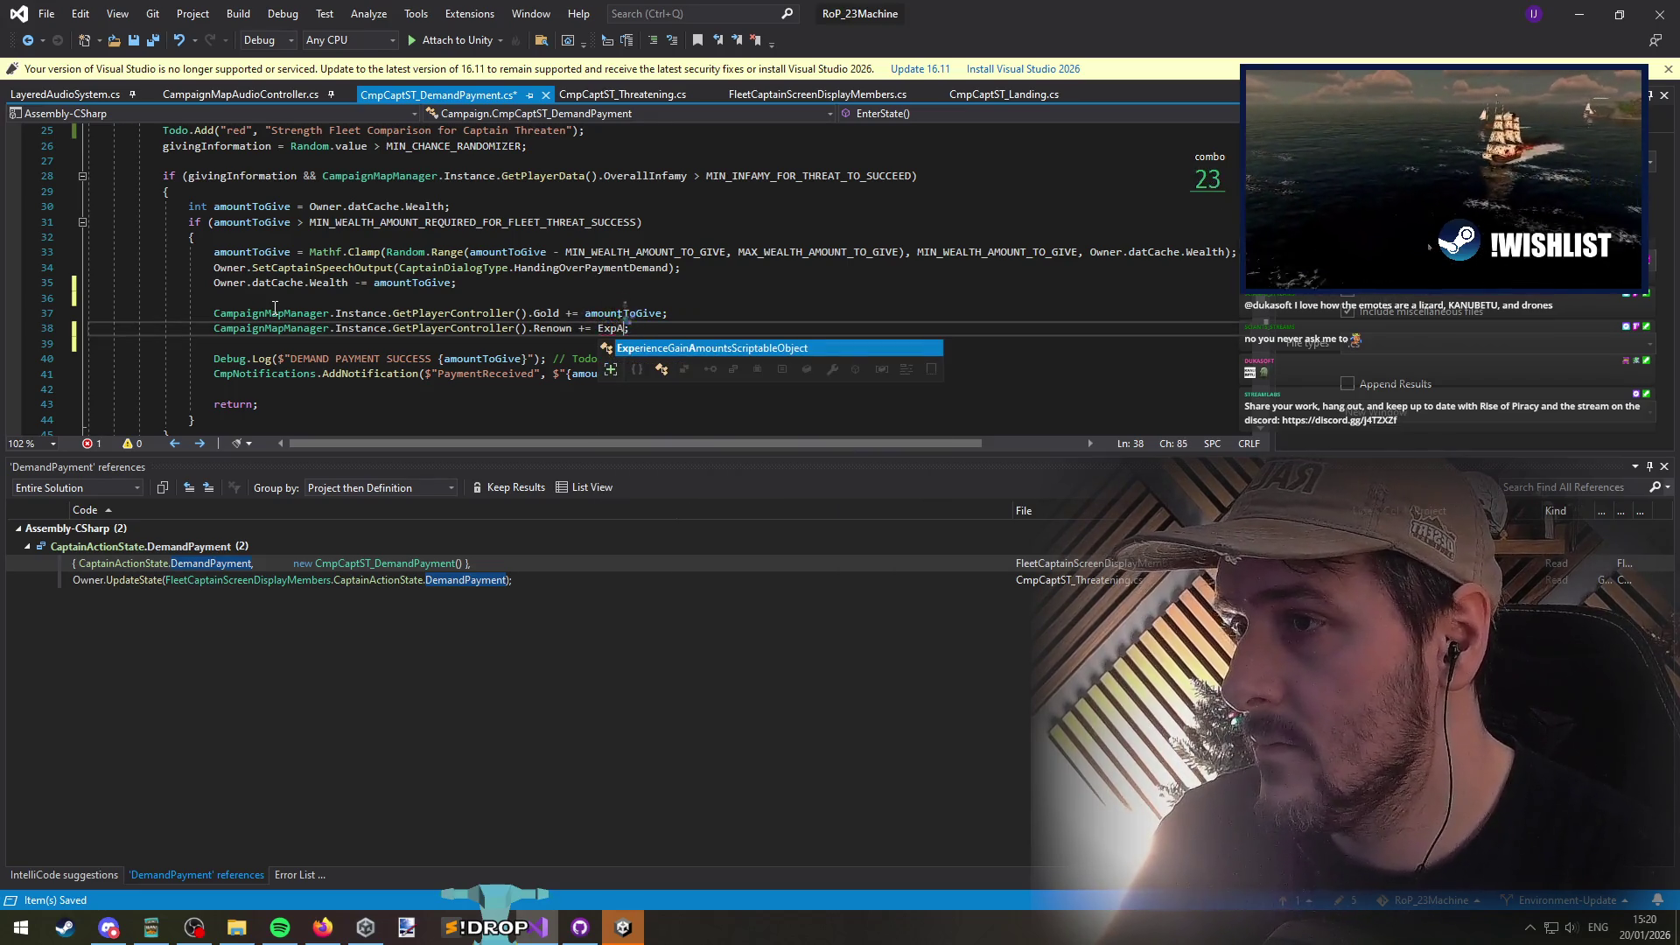
pyautogui.press('Tab')
pyautogui.write('.Reno')
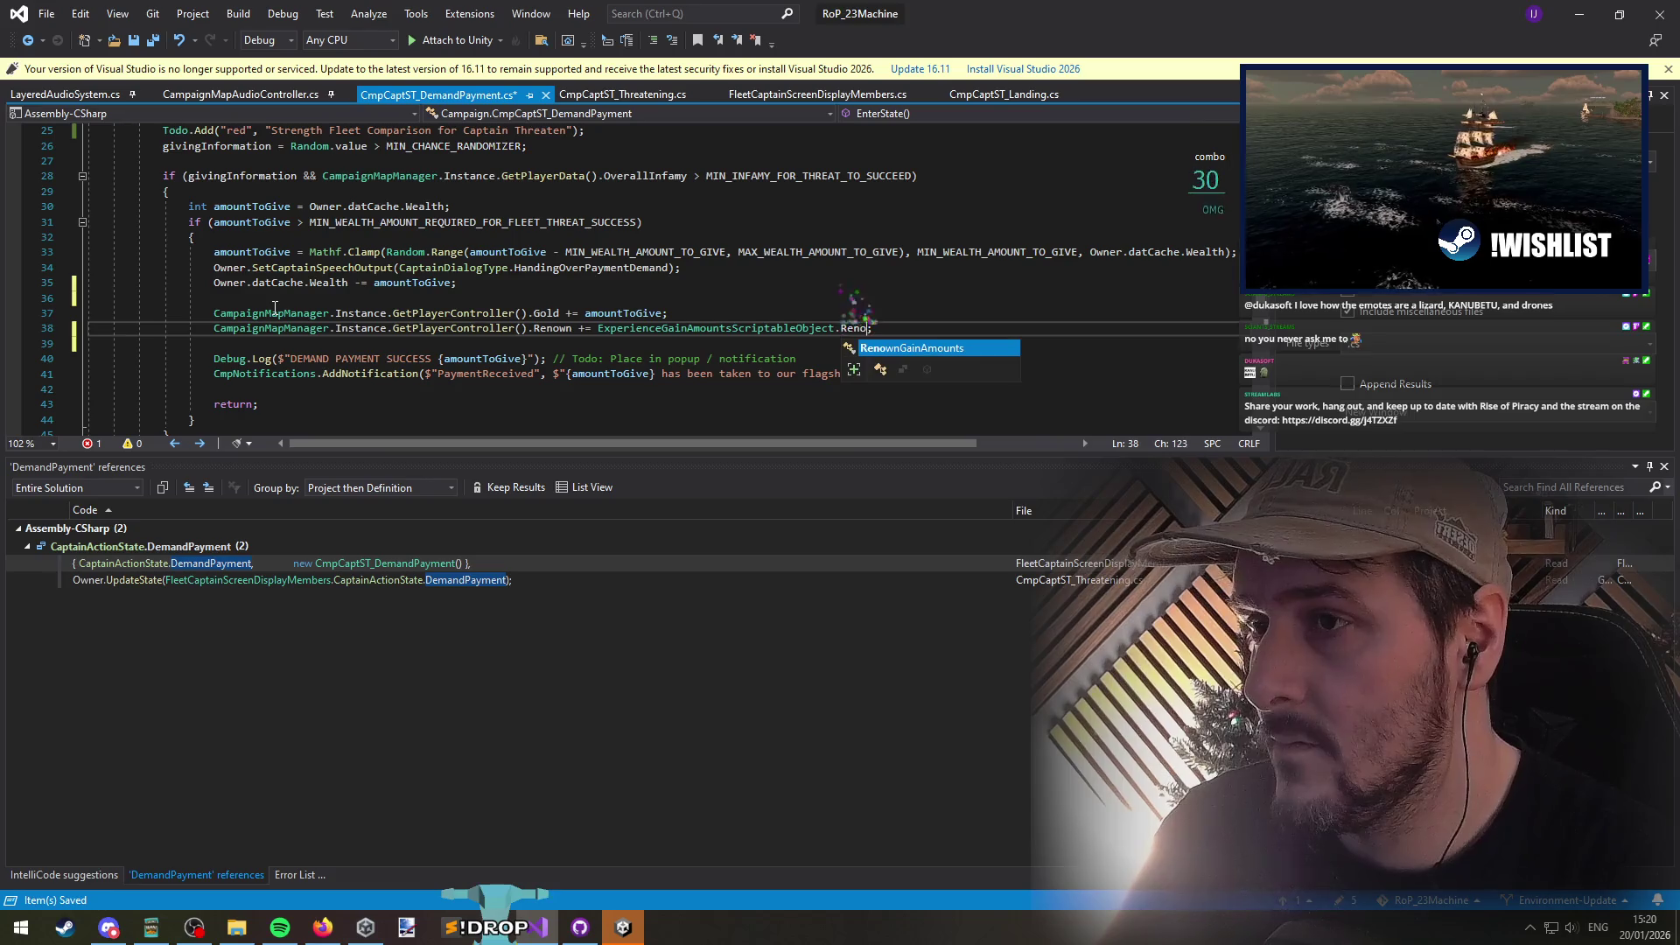
pyautogui.press('Tab')
pyautogui.write('.THREATEN_SUCCESS')
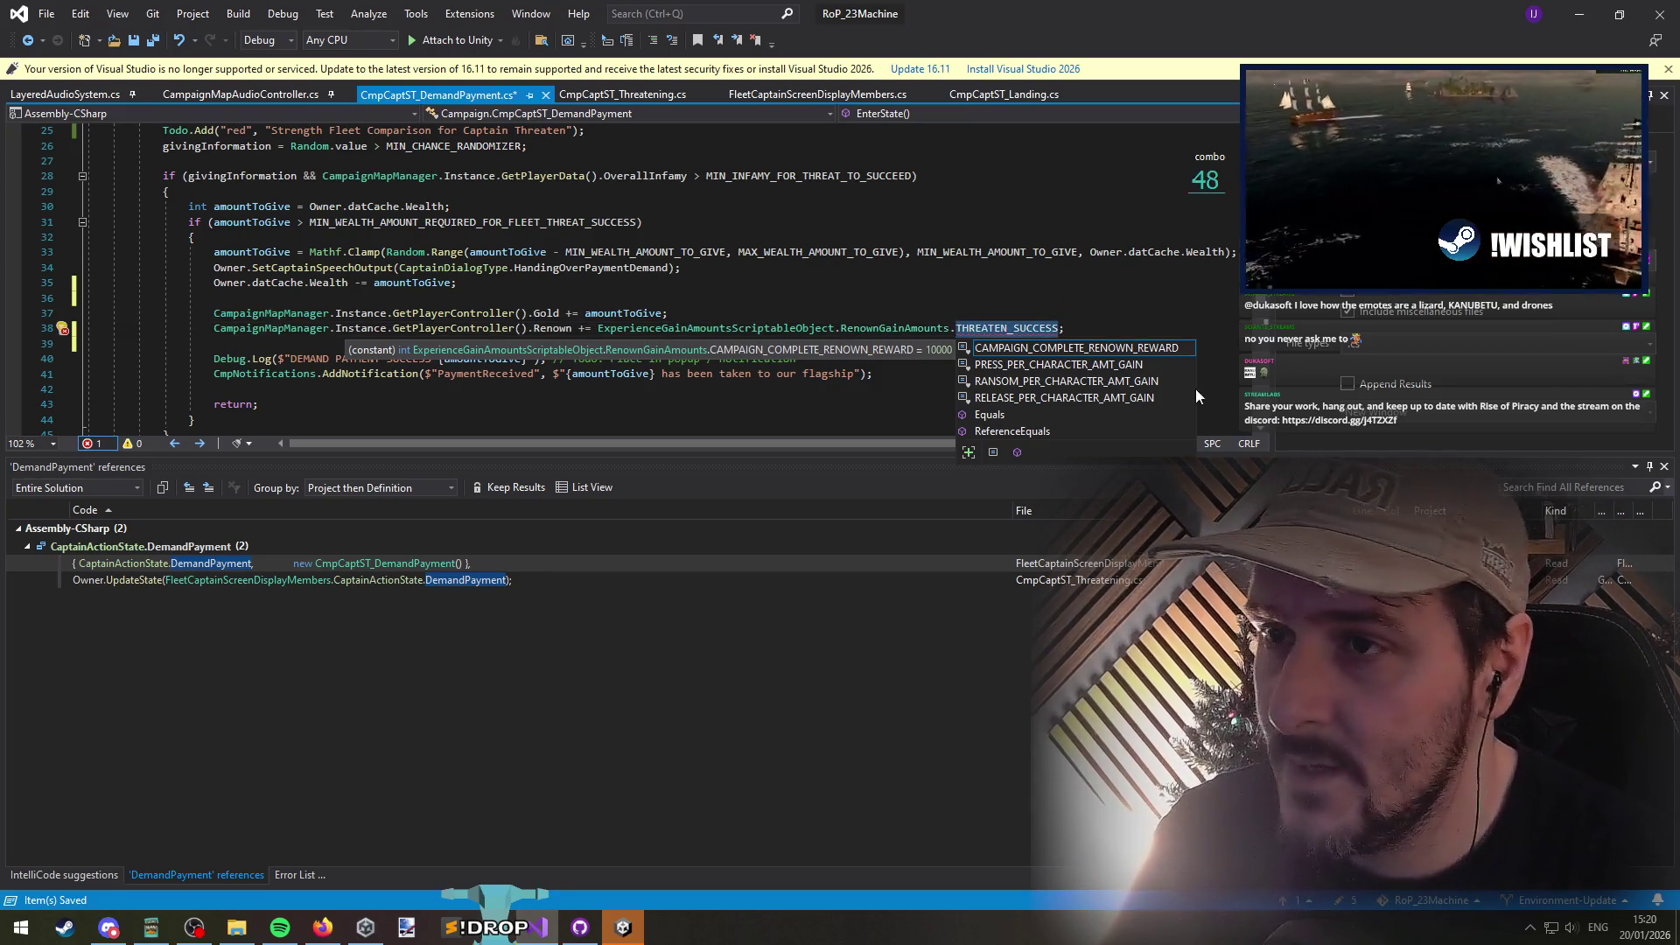
# Step: Add THREATEN_SUCCESS = 100 to RenownGainAmounts and save the constants file
pyautogui.press('Escape')
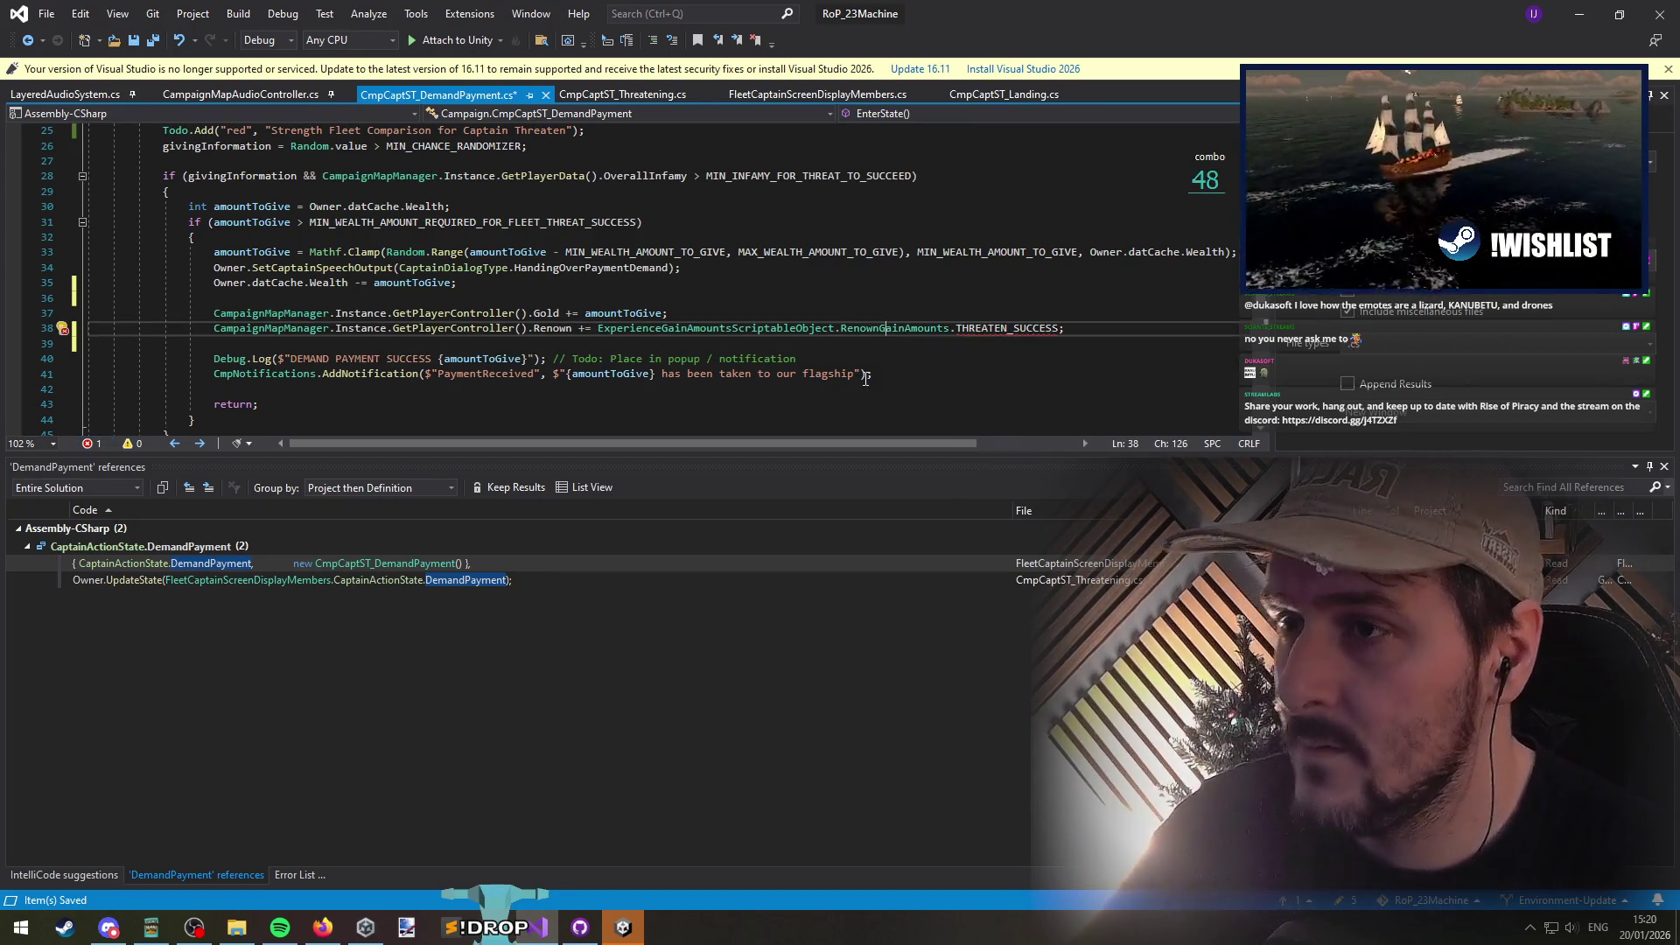
pyautogui.keyDown('ctrl'); pyautogui.click(894, 329); pyautogui.keyUp('ctrl')
pyautogui.click(457, 346)
pyautogui.press('Left')
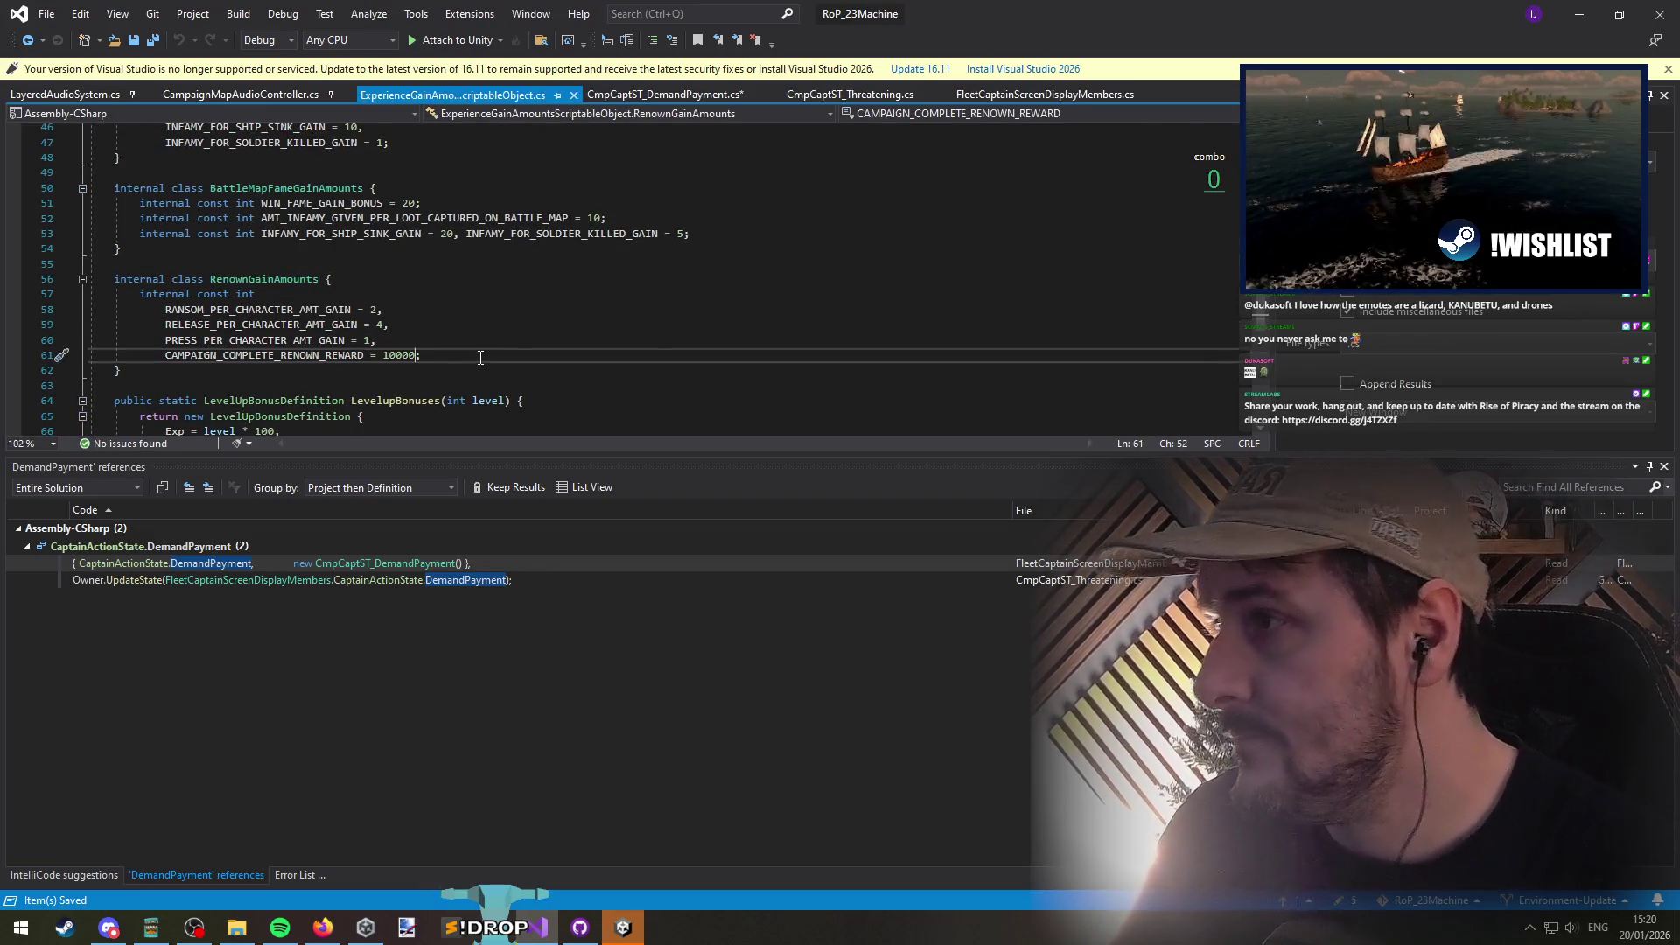
pyautogui.write(',')
pyautogui.press('Return')
pyautogui.write('THREATEN_SUCCESS = ')
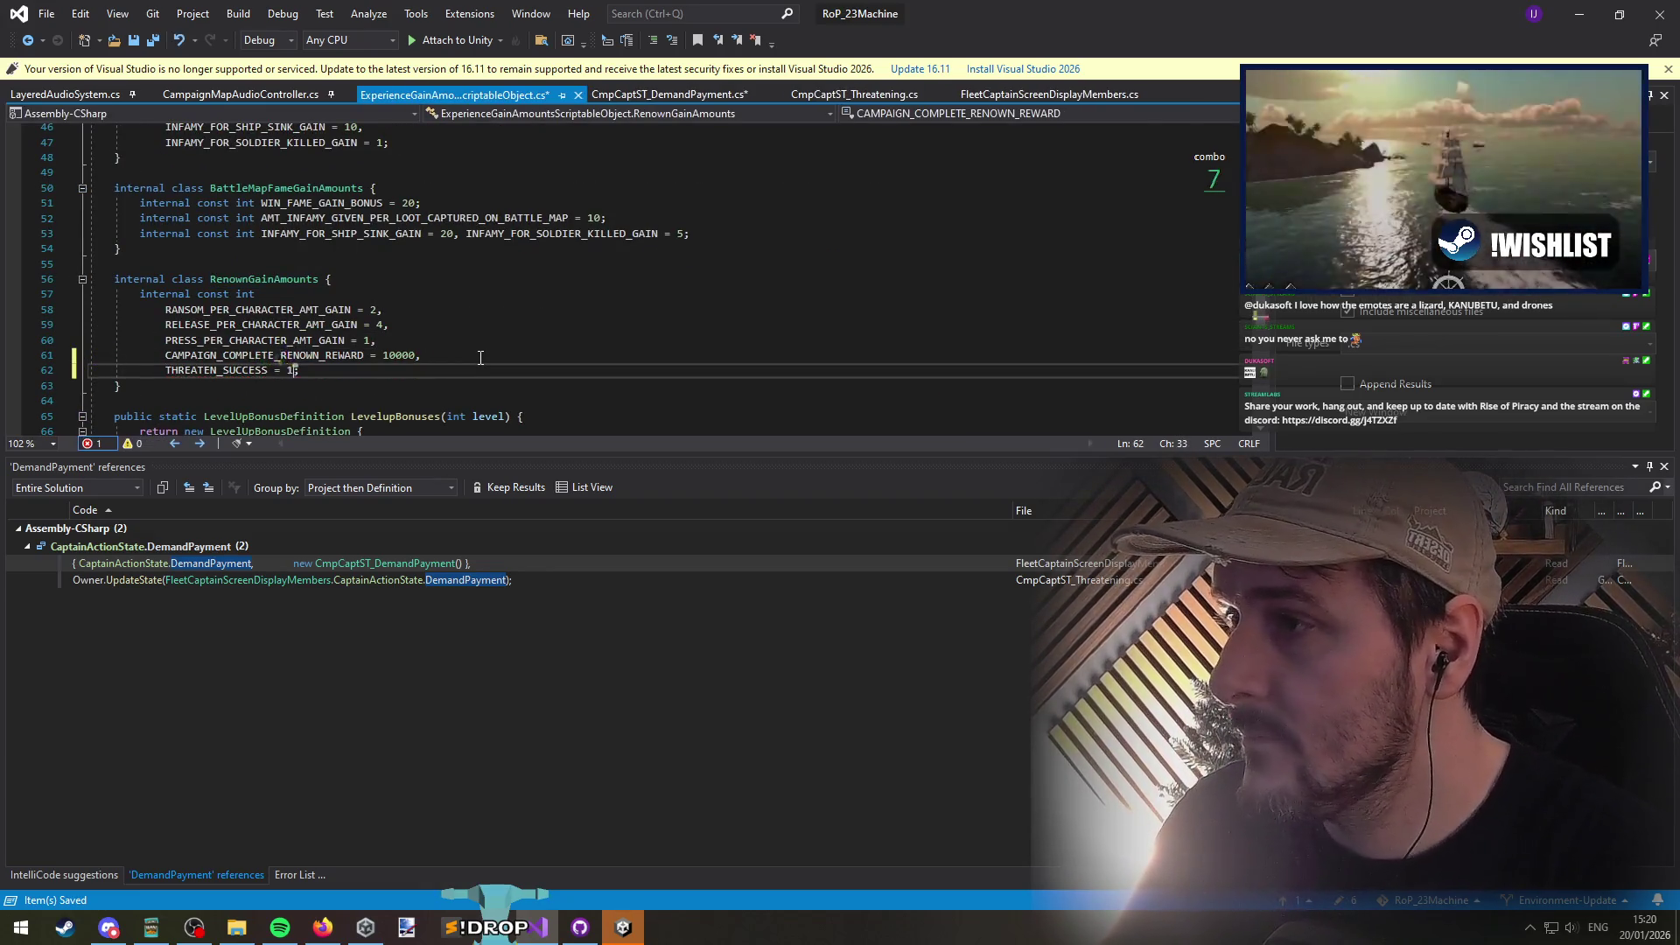
pyautogui.write('100')
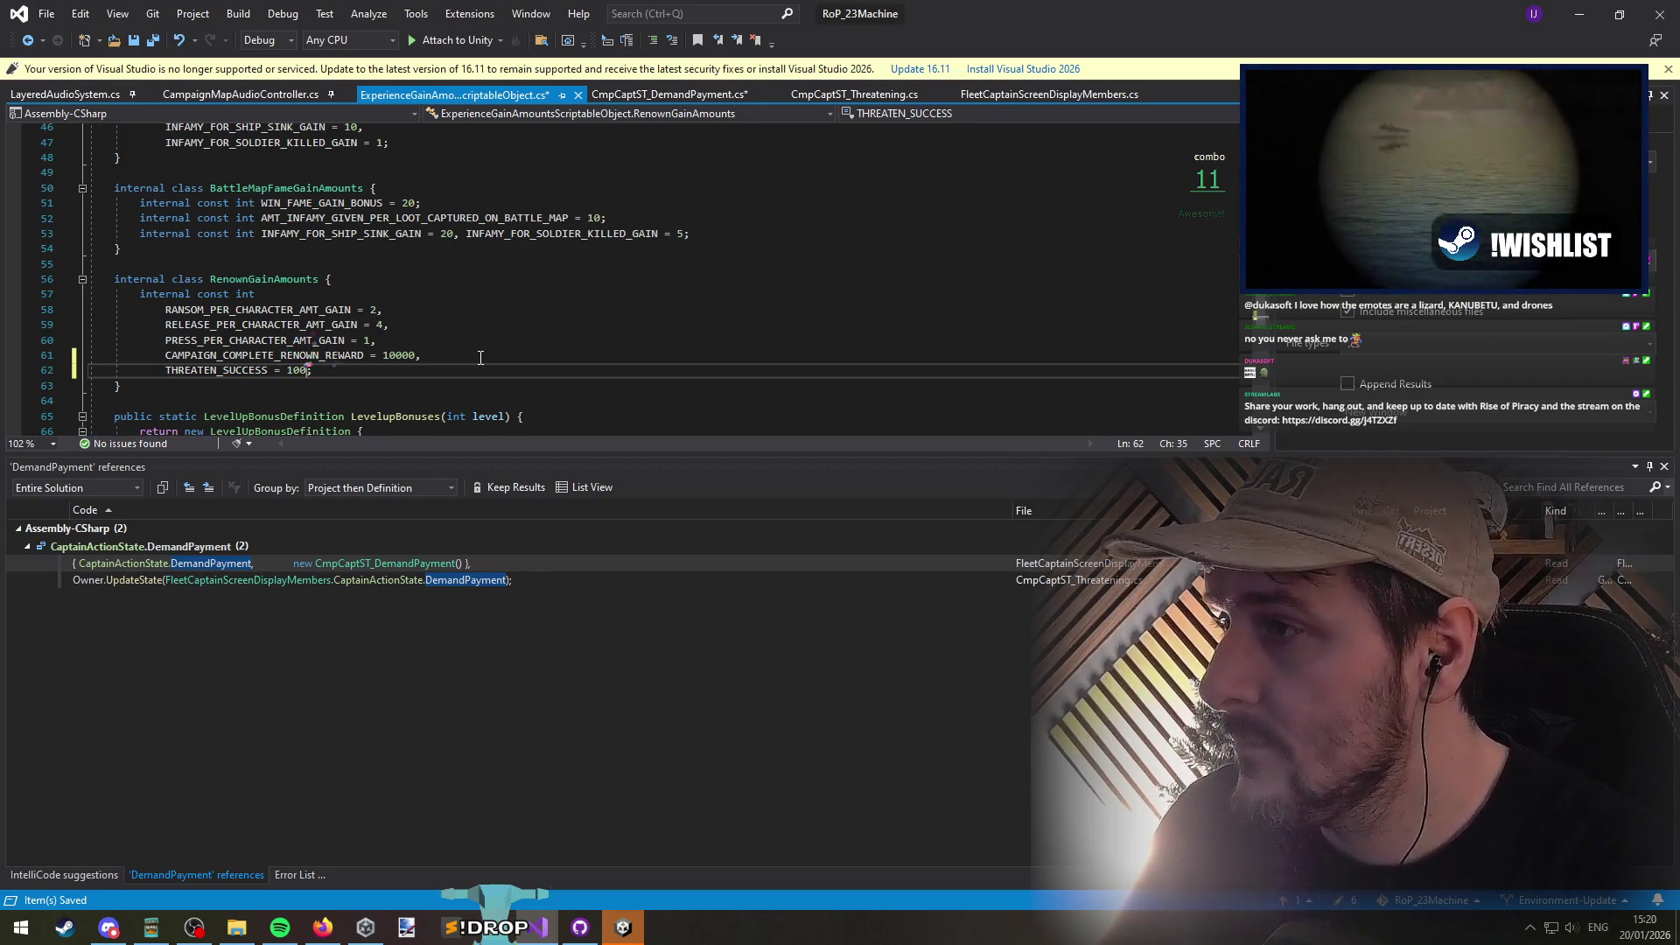
pyautogui.hotkey('ctrl', 's')
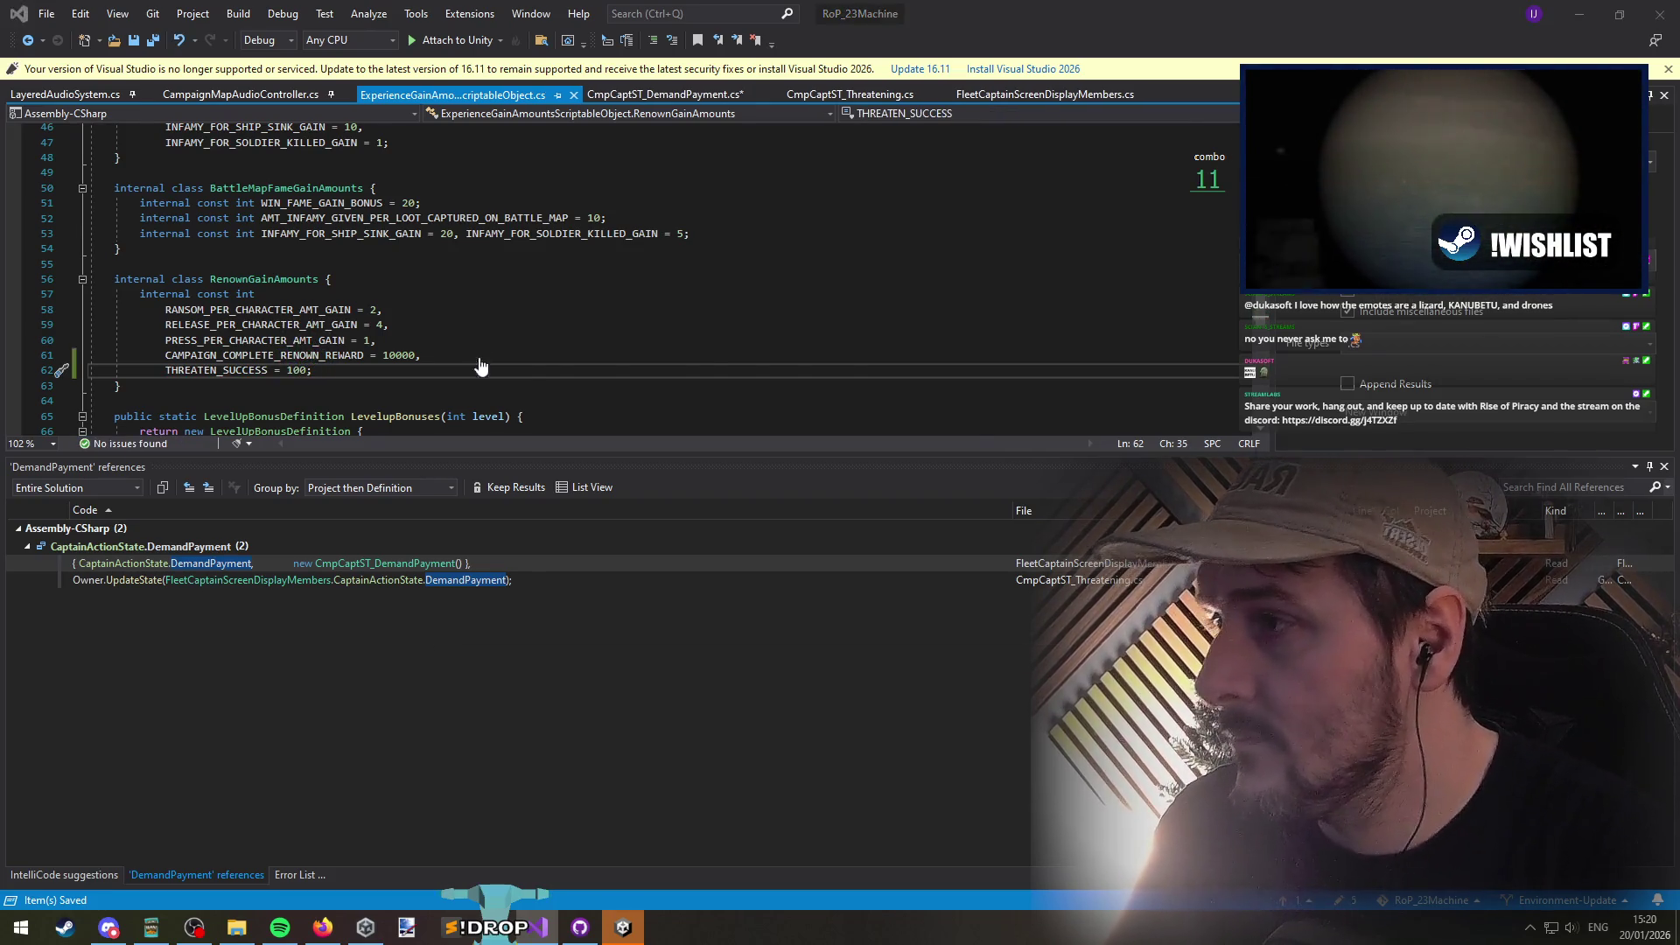
pyautogui.hotkey('ctrl', '-')
pyautogui.click(561, 305)
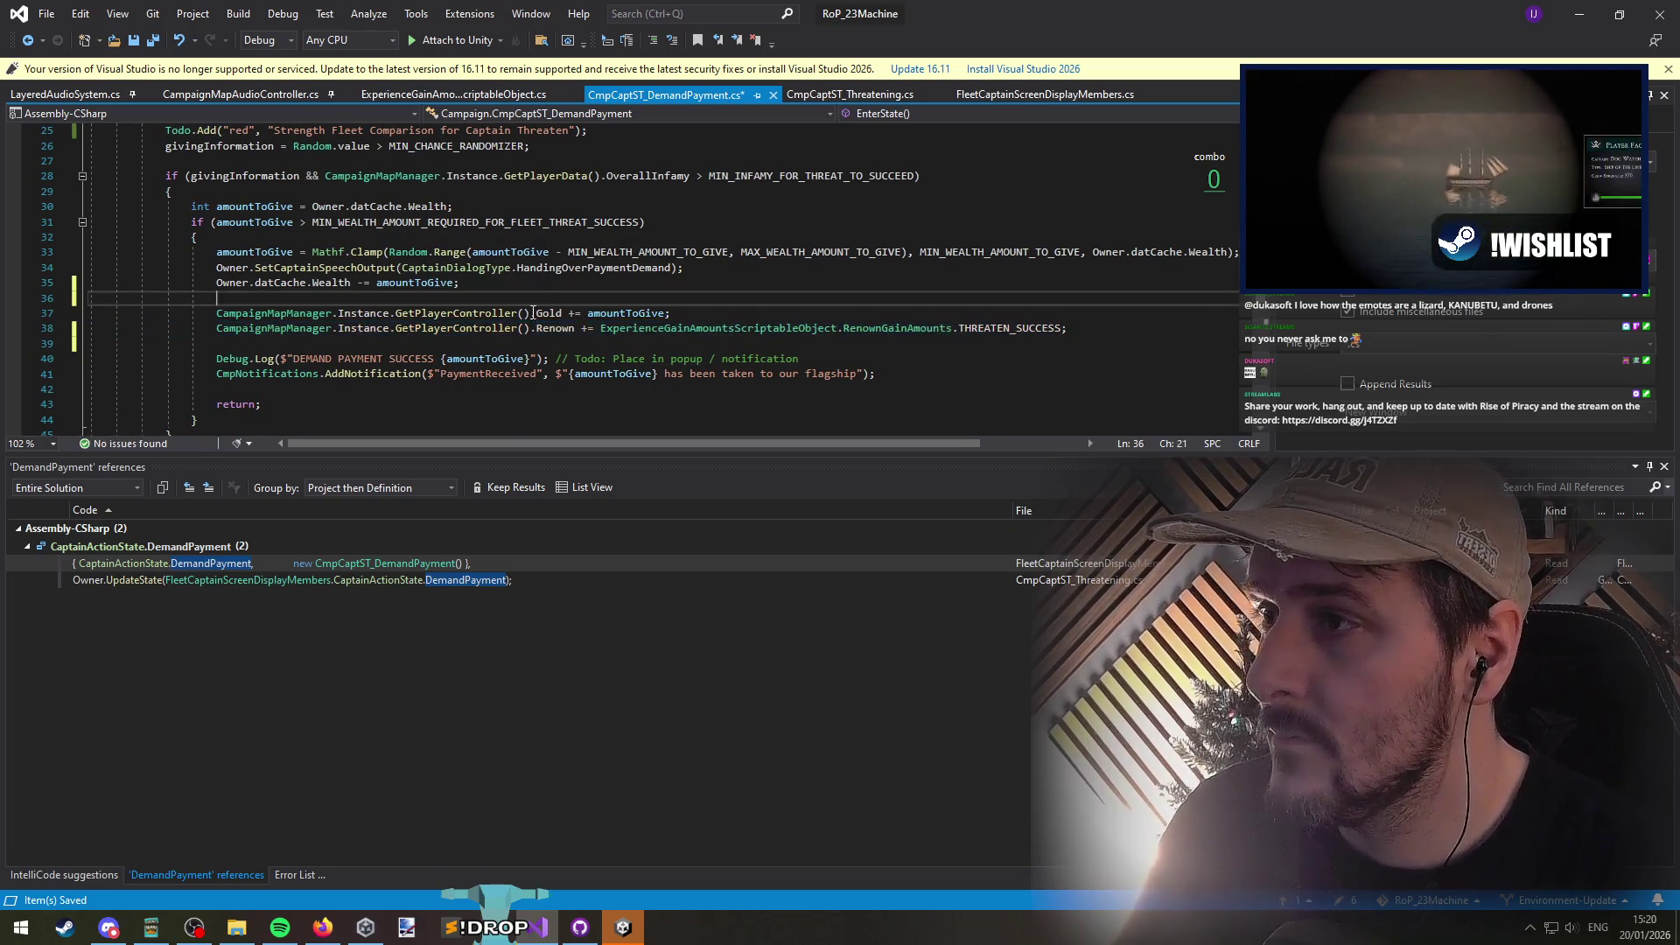
# Step: Save DemandPayment and reopen the CmpCaptST_DemandPayment class through a 'demand' type search
pyautogui.rightClick(562, 313)
pyautogui.scroll(4, 569, 311)
pyautogui.hotkey('ctrl', 's')
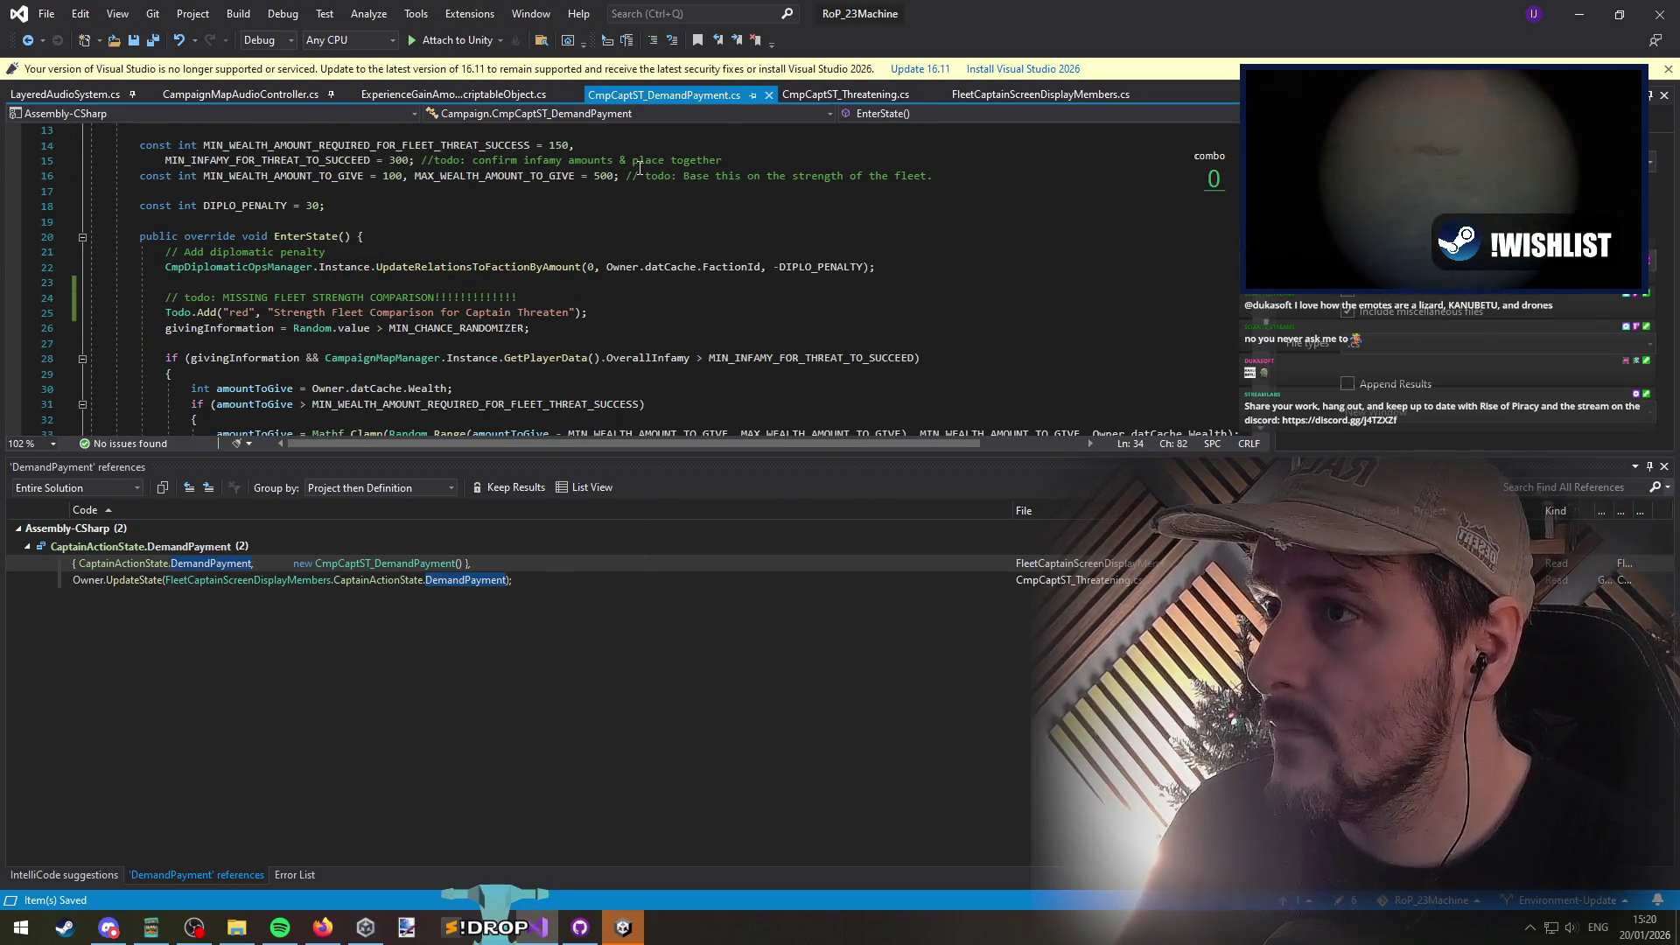
pyautogui.hotkey('ctrl', 't')
pyautogui.write('demand')
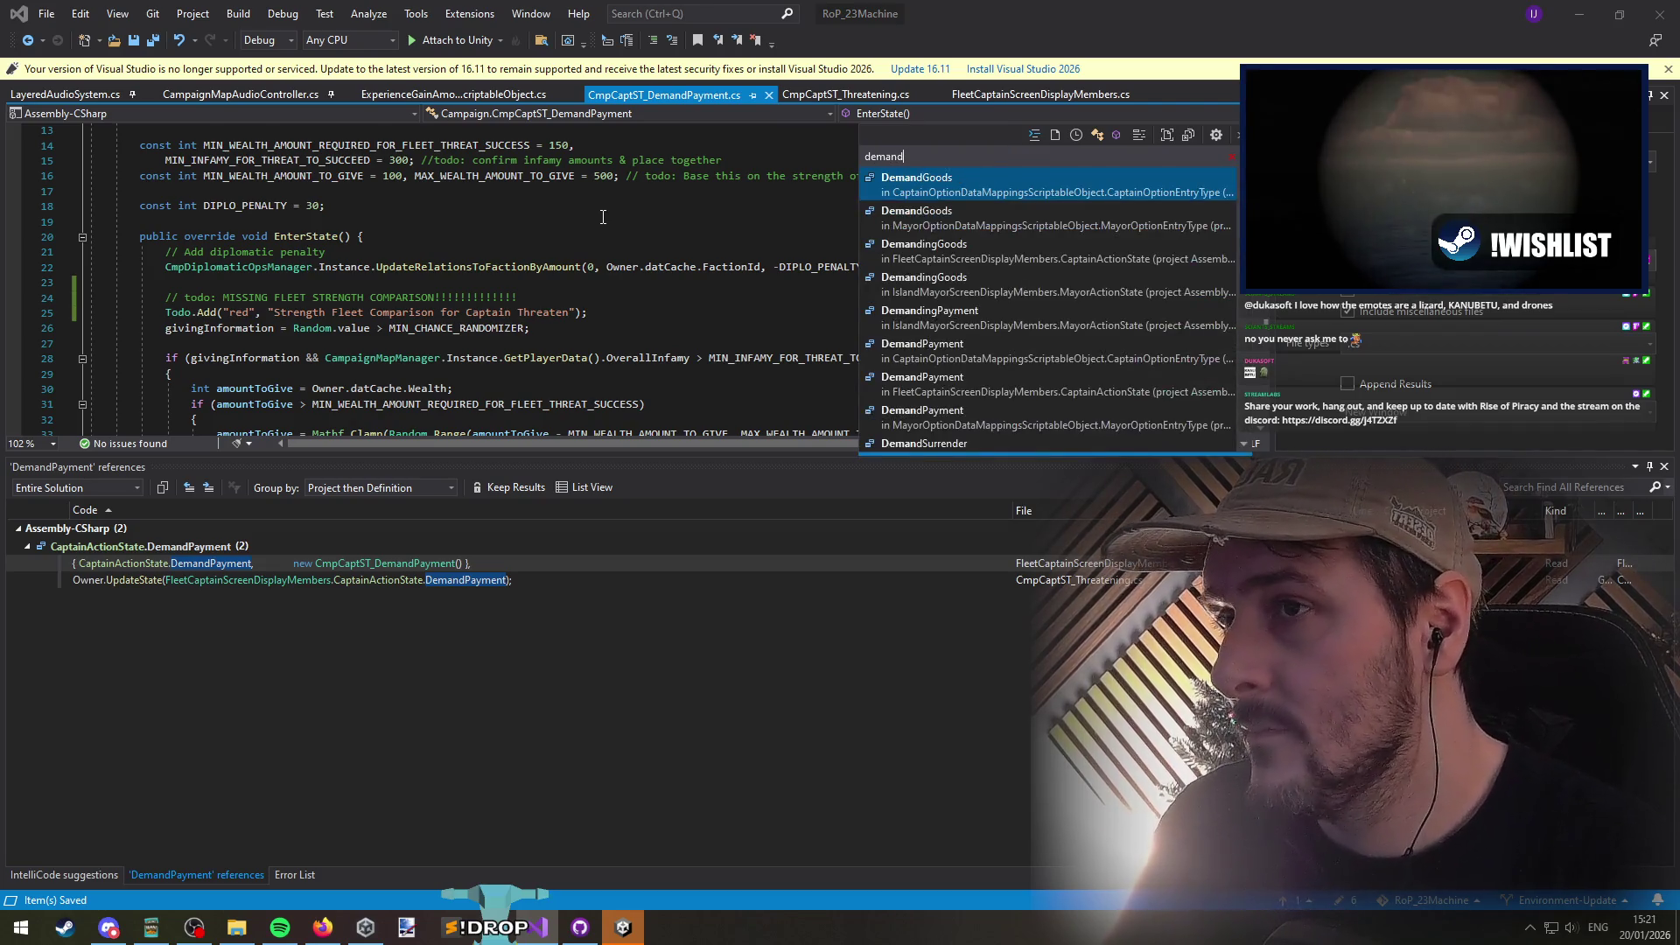
pyautogui.click(669, 267)
pyautogui.hotkey('ctrl', 'Tab')
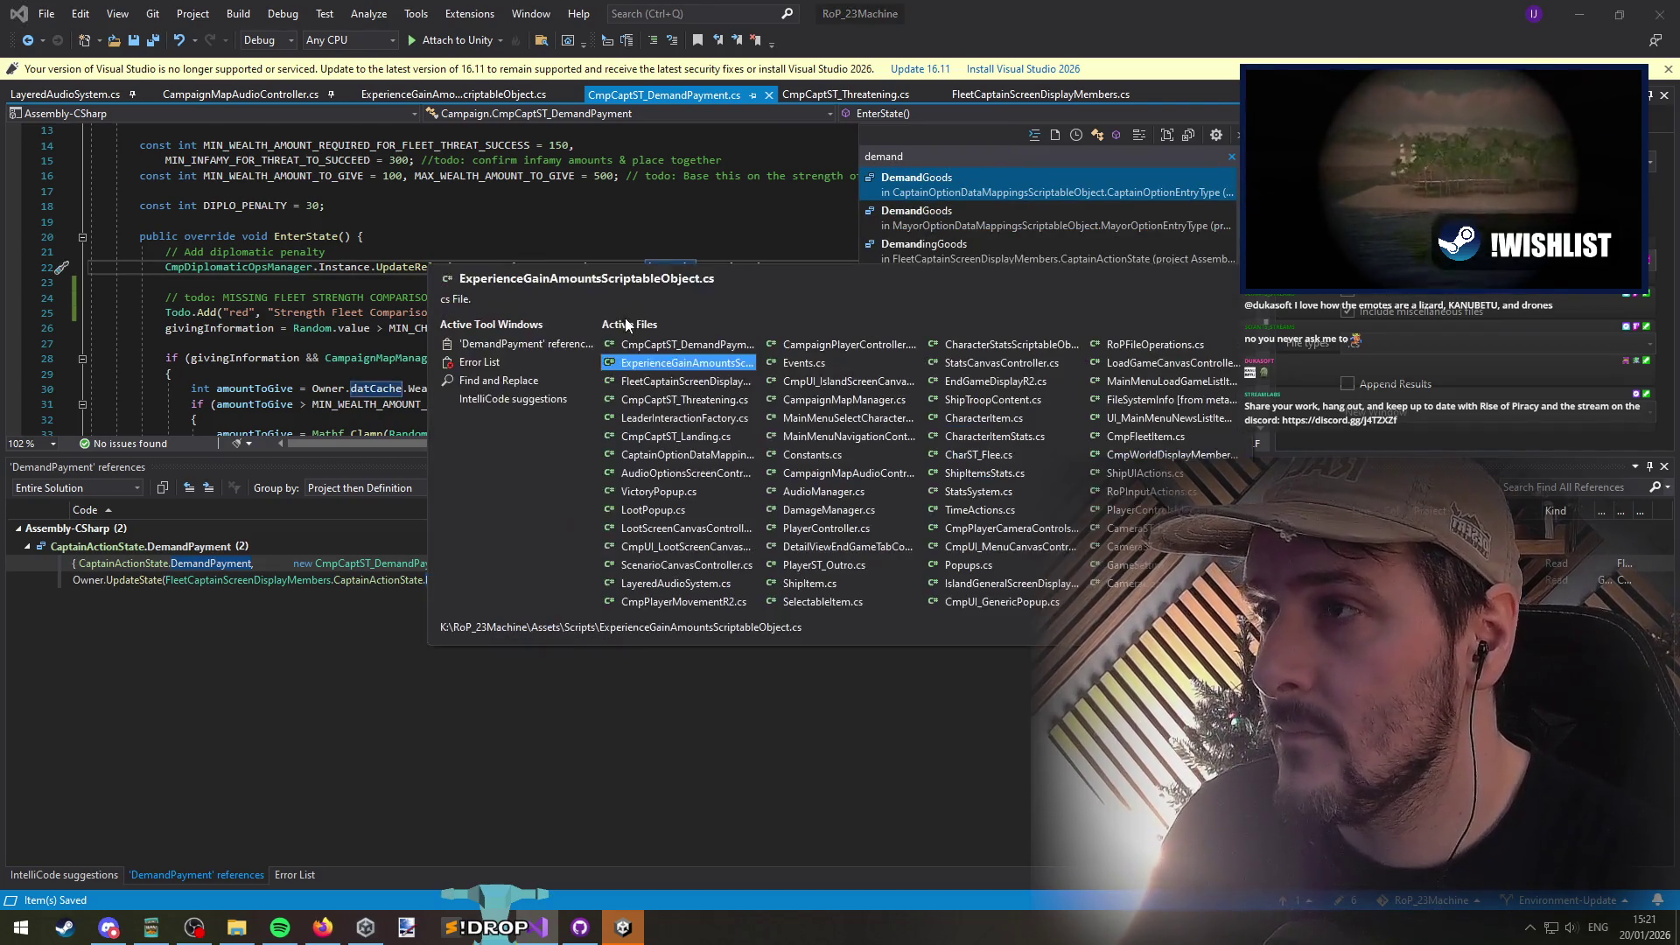
pyautogui.hotkey('ctrl', 'Tab')
pyautogui.press('Escape')
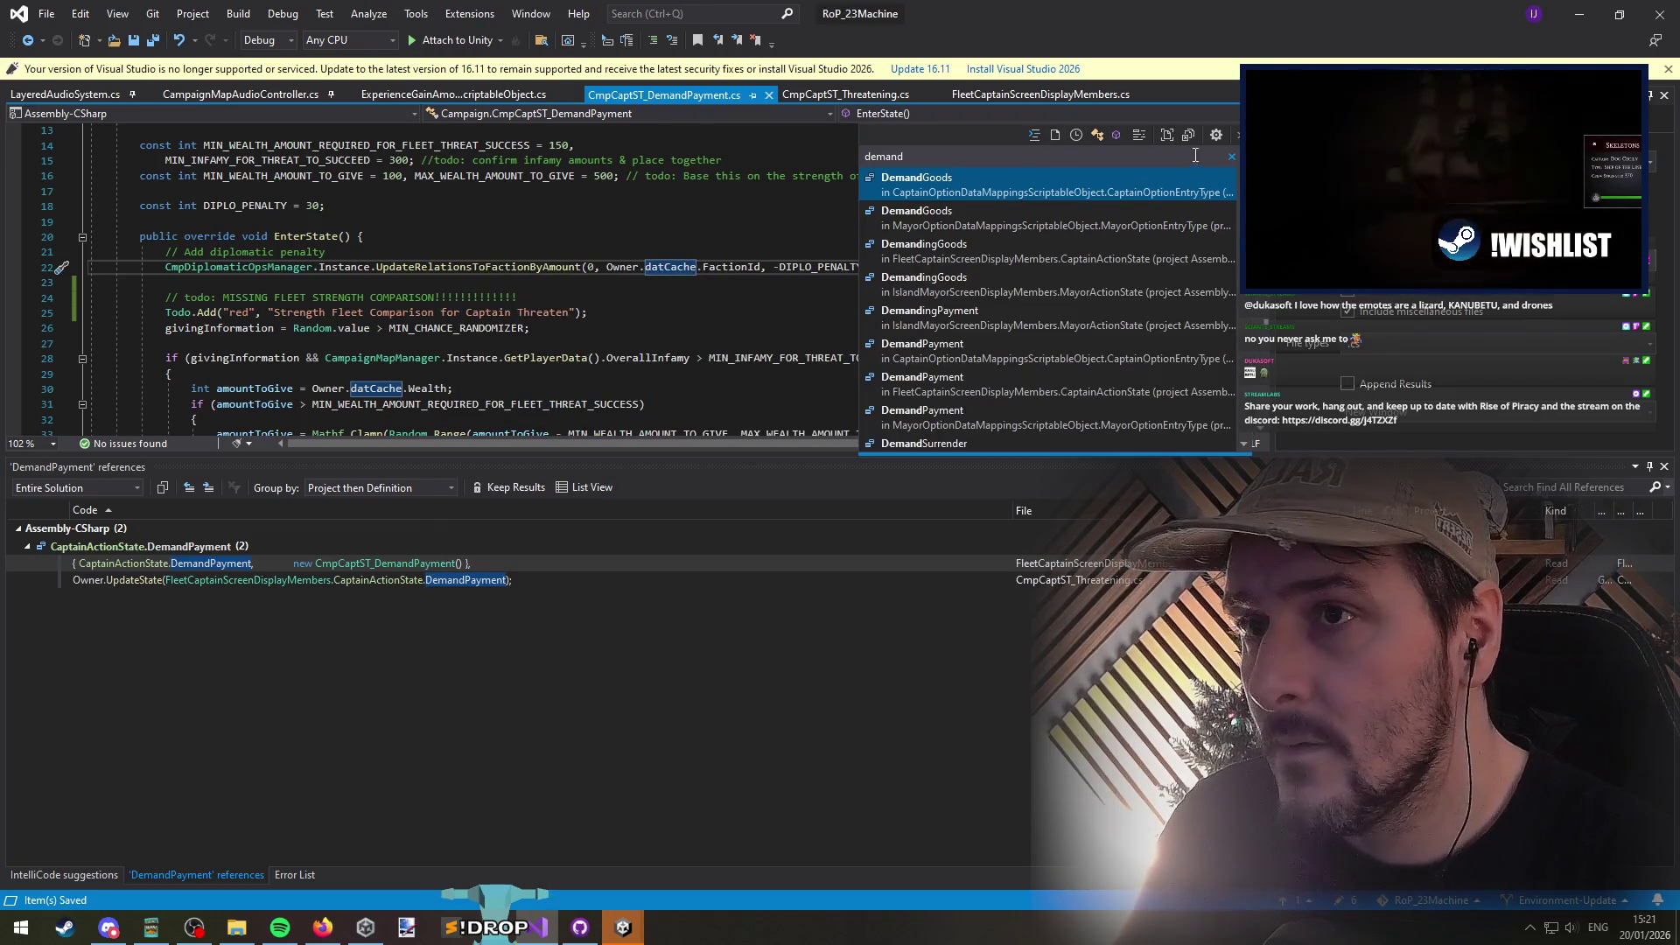
pyautogui.click(1096, 134)
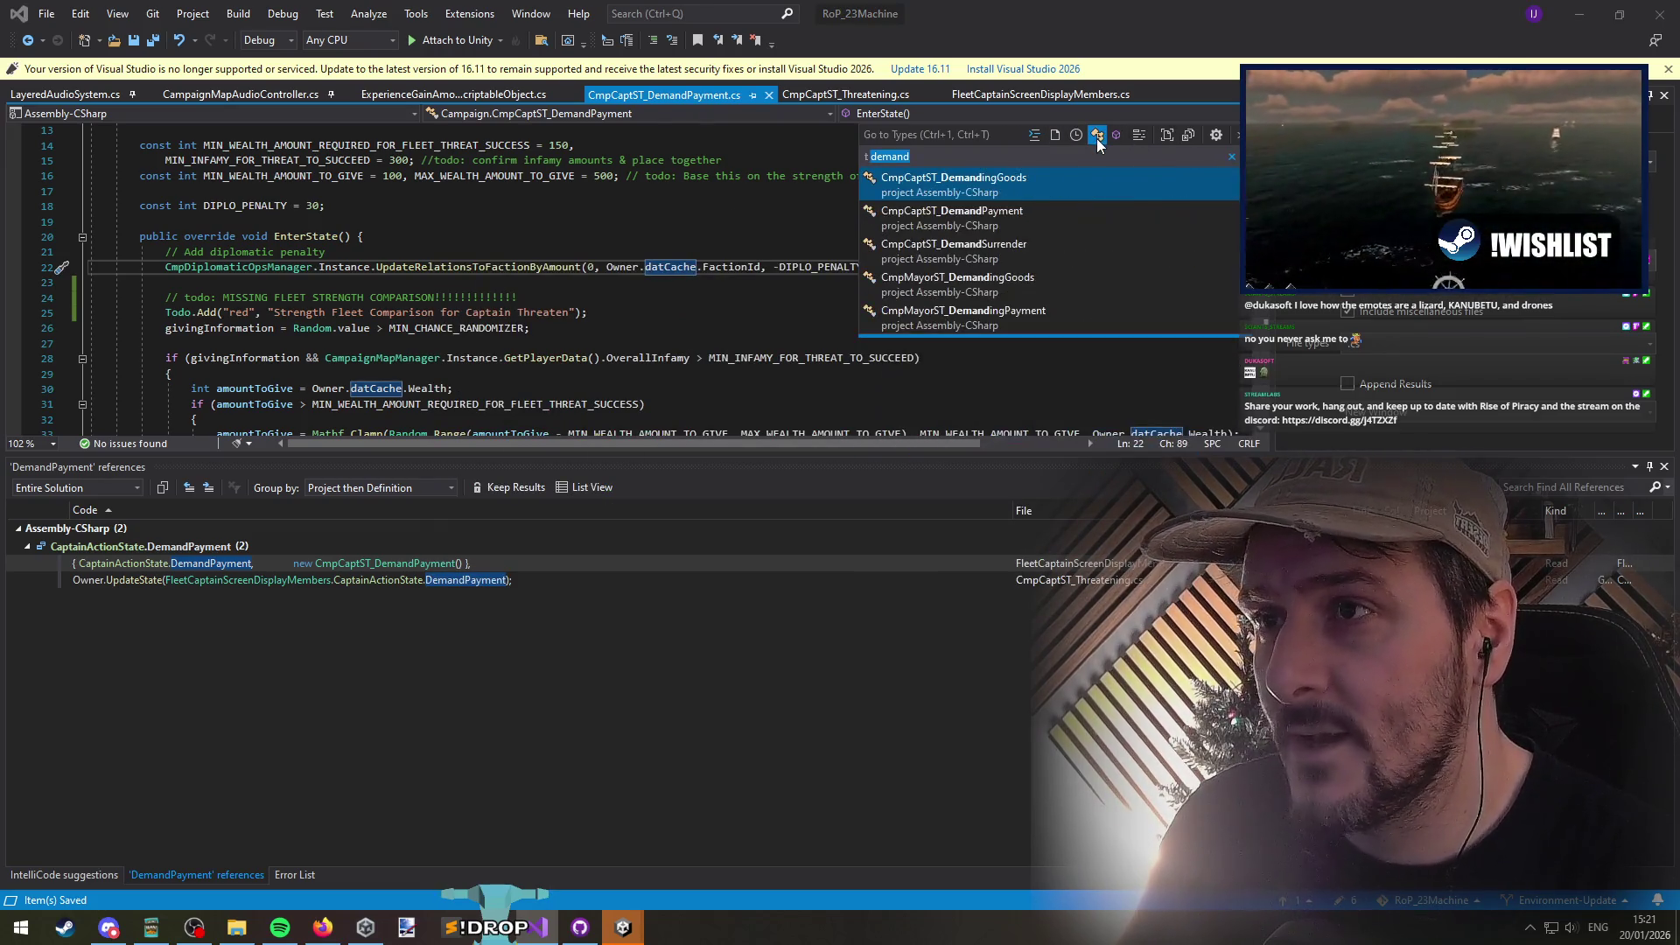
pyautogui.press('Down')
pyautogui.press('Return')
# Step: Select the new renown line in DemandPayment to copy it
pyautogui.click(547, 281)
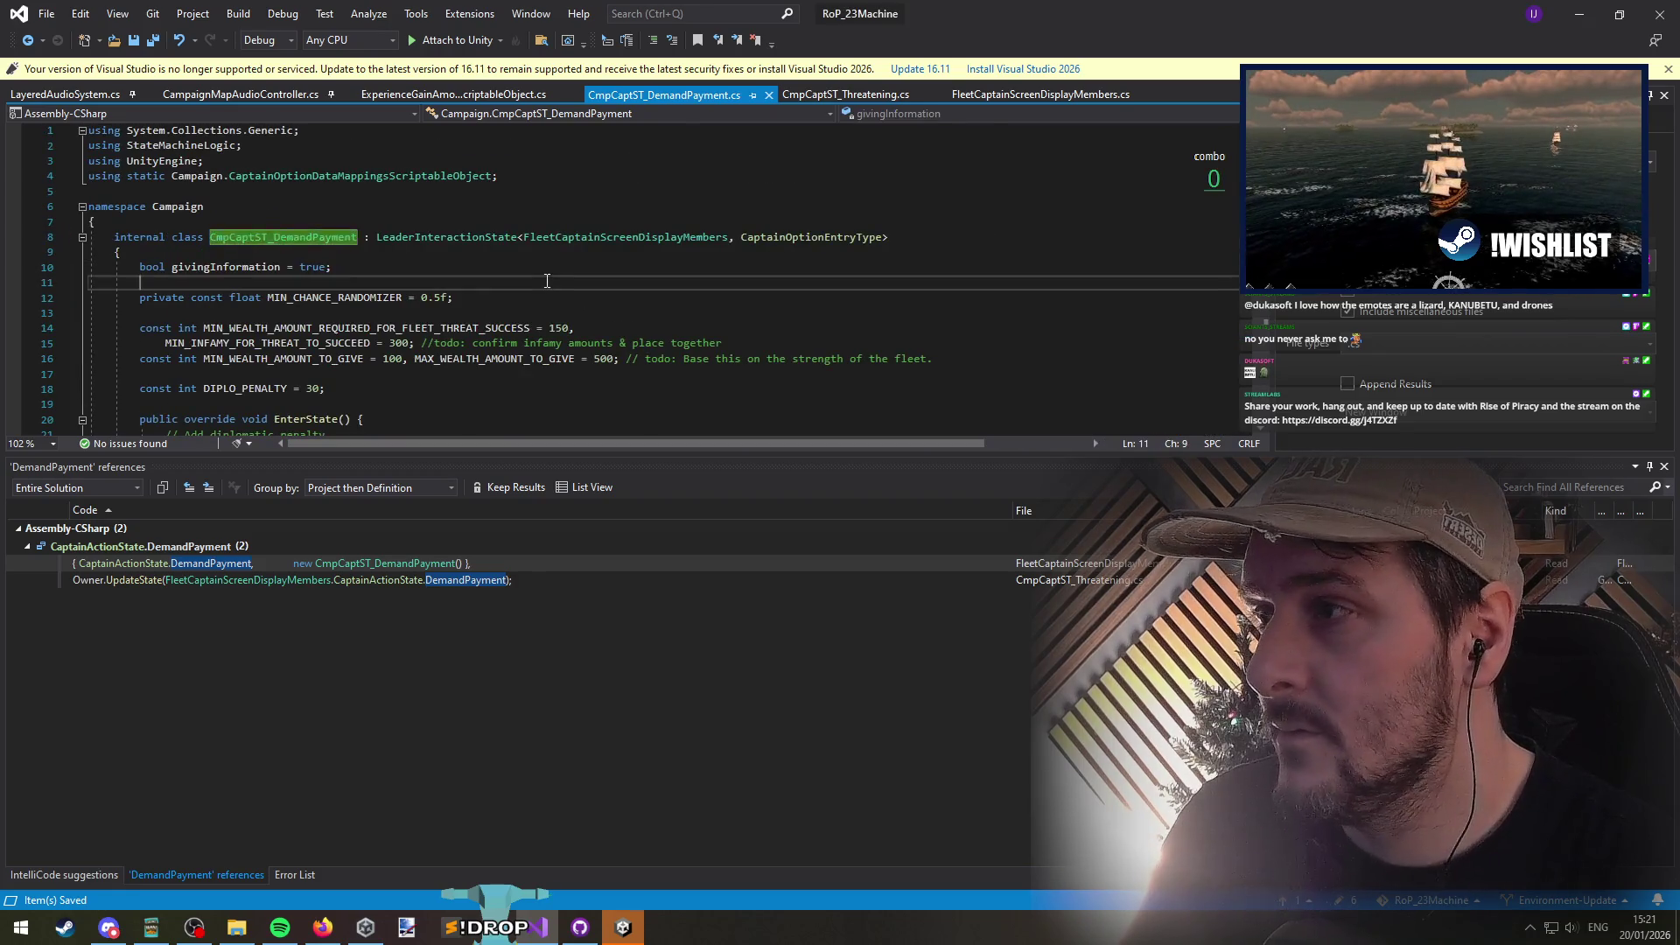
pyautogui.scroll(-8, 546, 281)
pyautogui.click(547, 282)
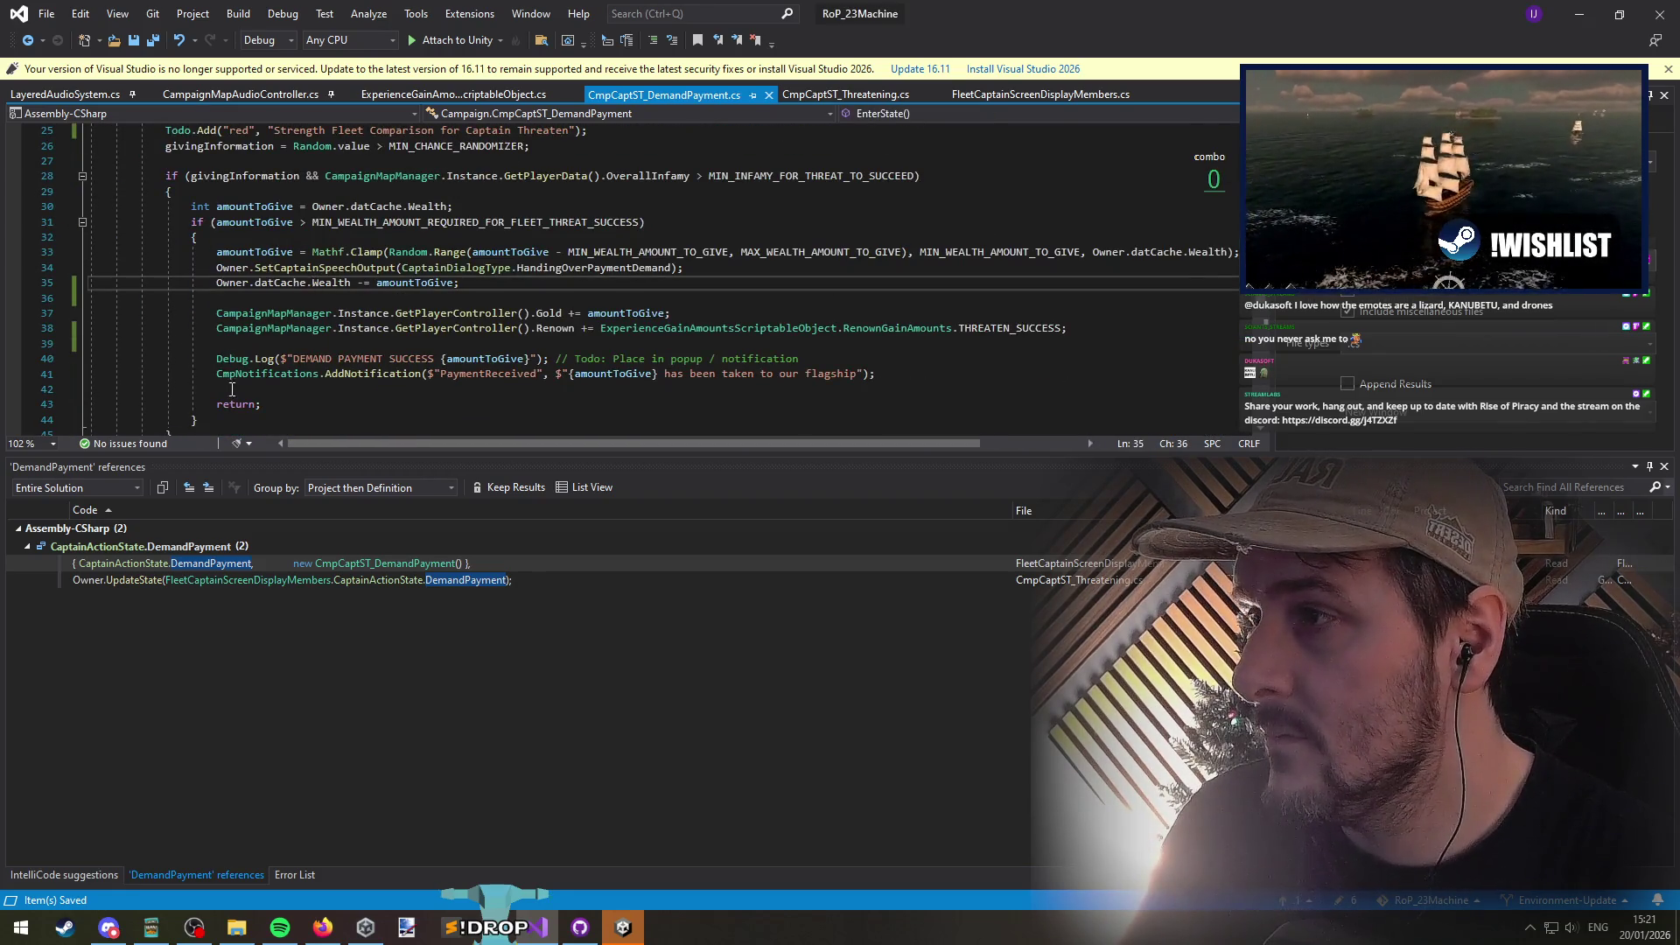
pyautogui.click(347, 344)
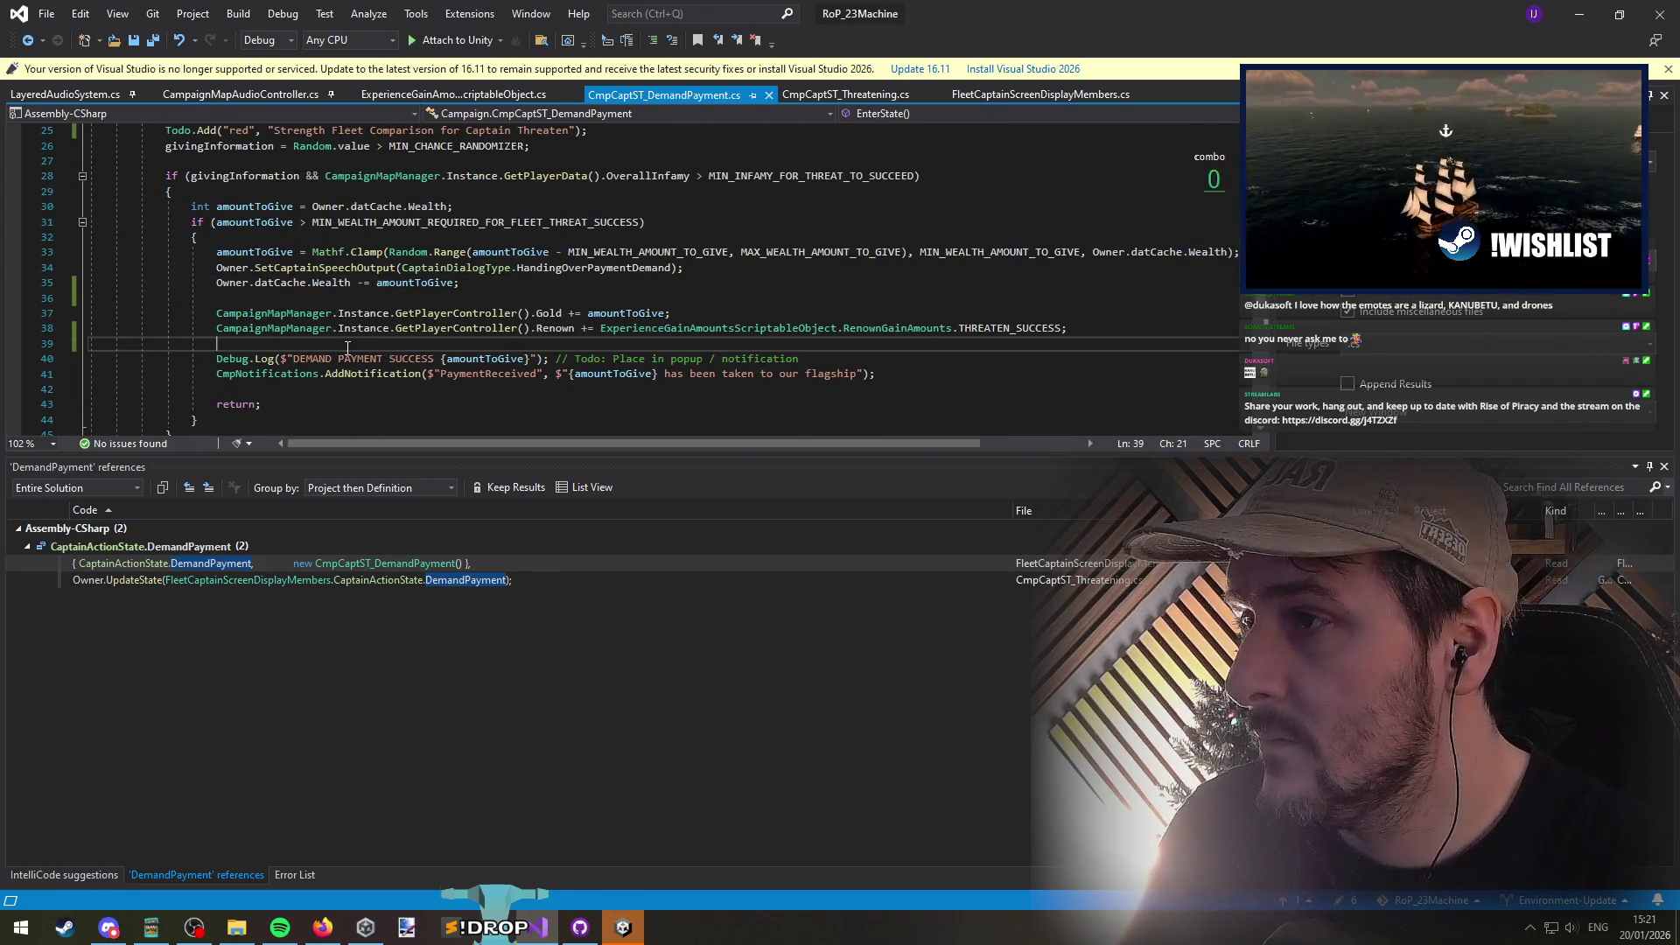
pyautogui.tripleClick(1016, 326)
pyautogui.click(903, 116)
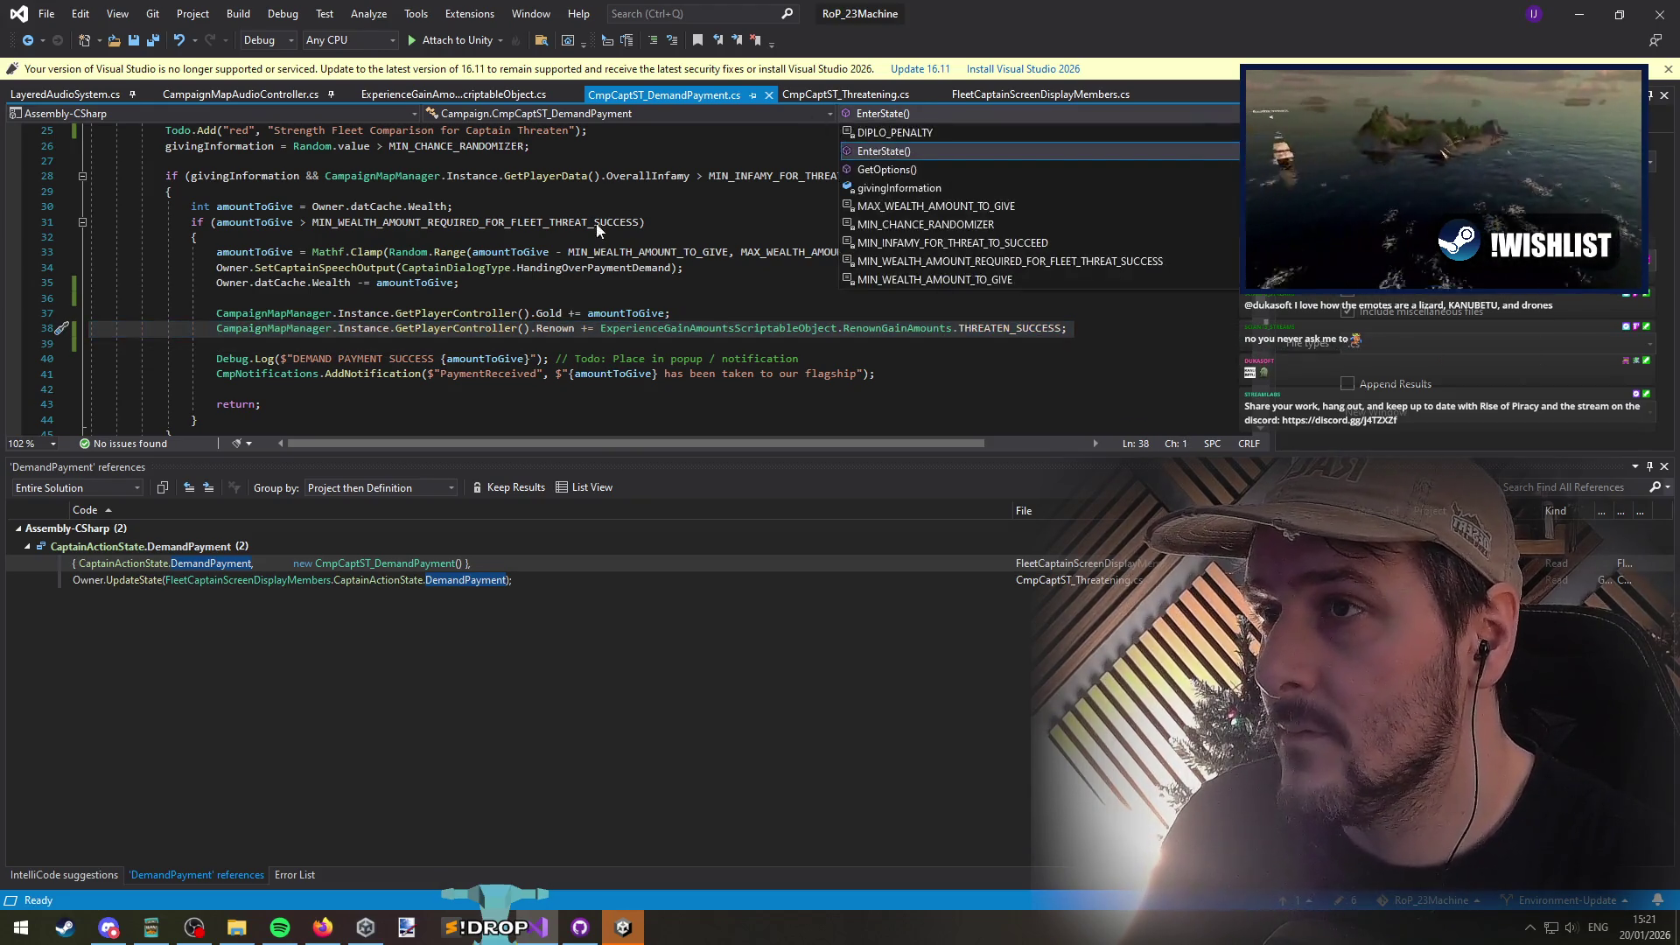
pyautogui.press('Escape')
# Step: Search types for 'threatenemand' and open the CmpCaptST_DemandSurrender script
pyautogui.hotkey('ctrl', 't')
pyautogui.write('t')
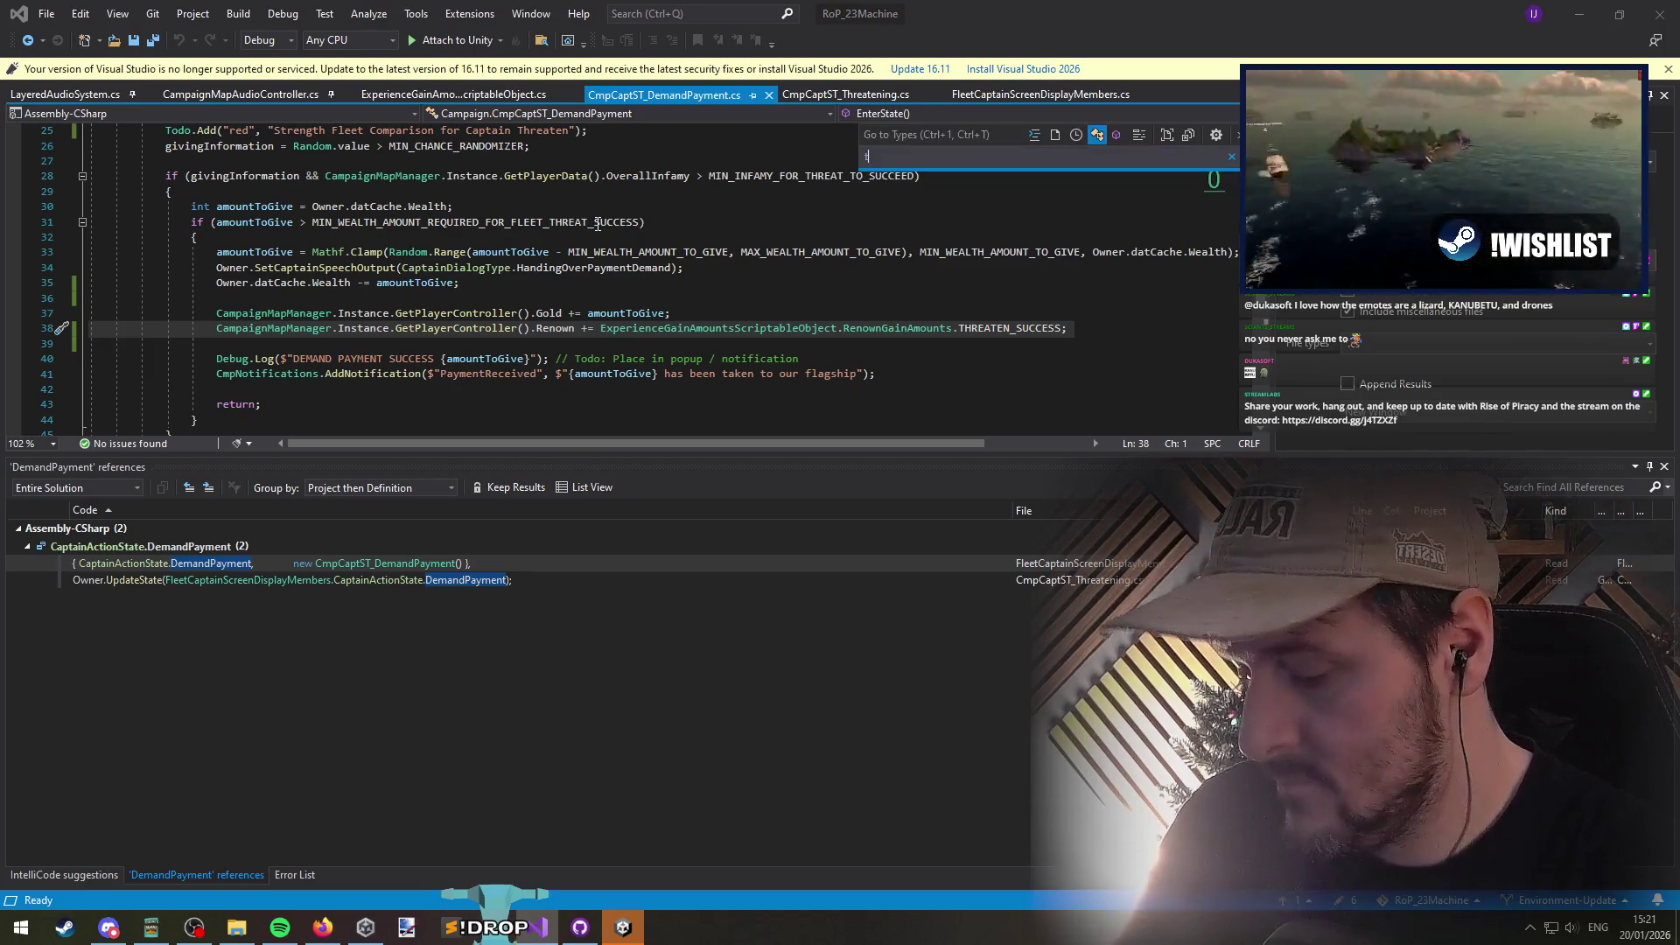
pyautogui.press('BackSpace')
pyautogui.write('threaten')
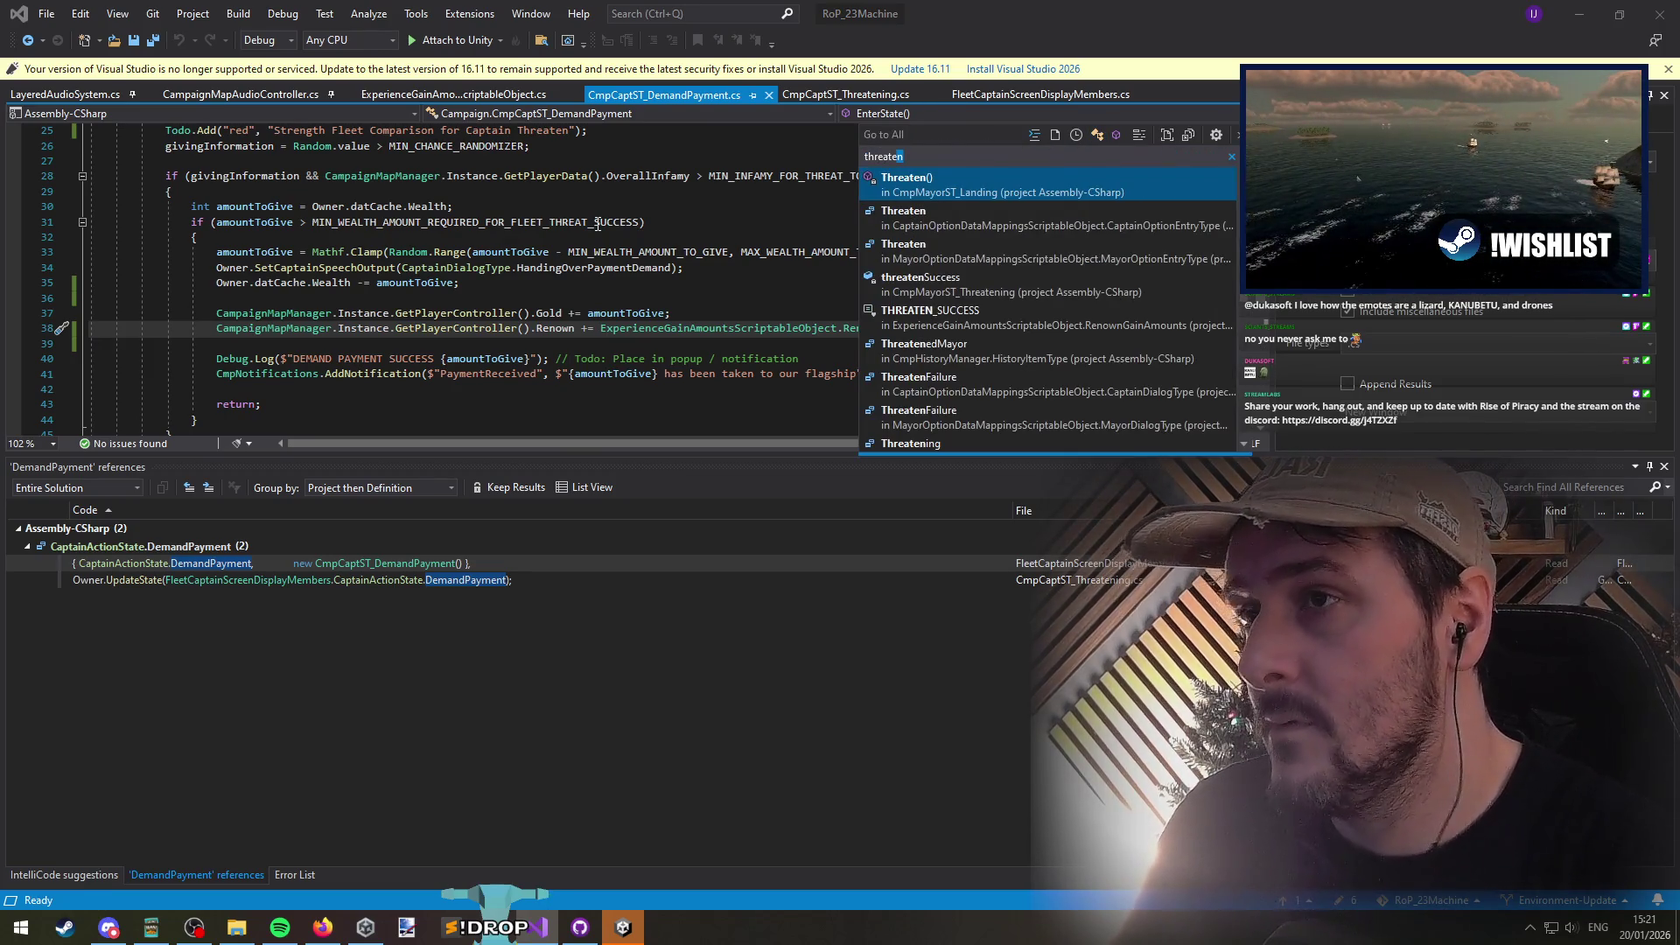
pyautogui.write('demand')
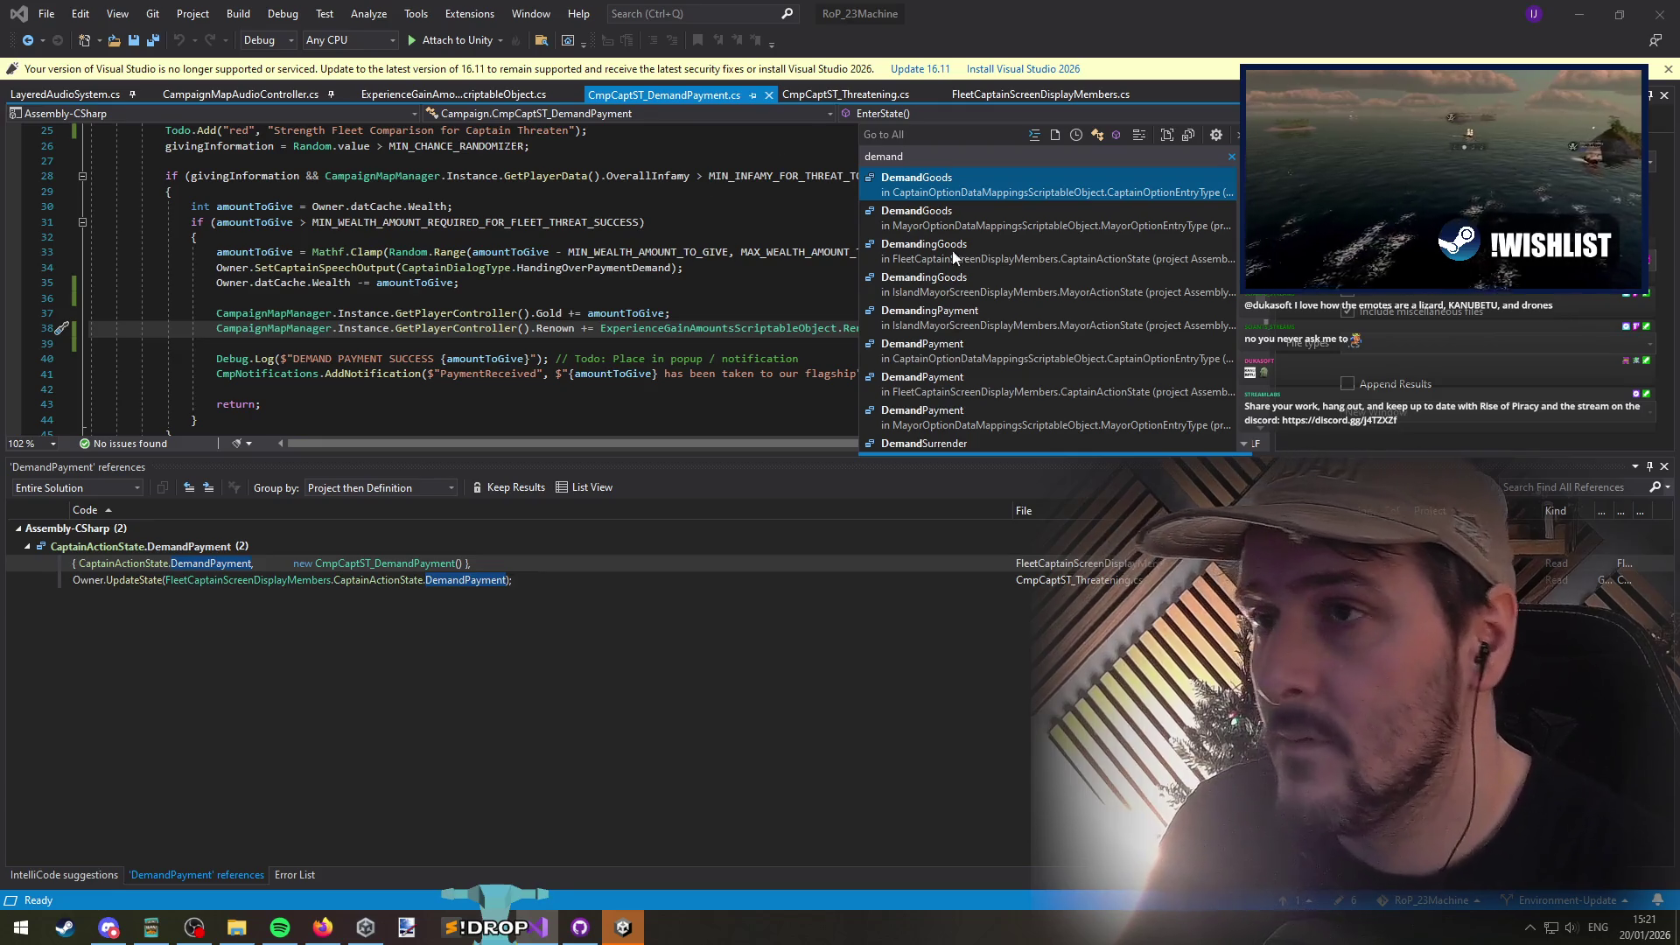
pyautogui.click(1094, 136)
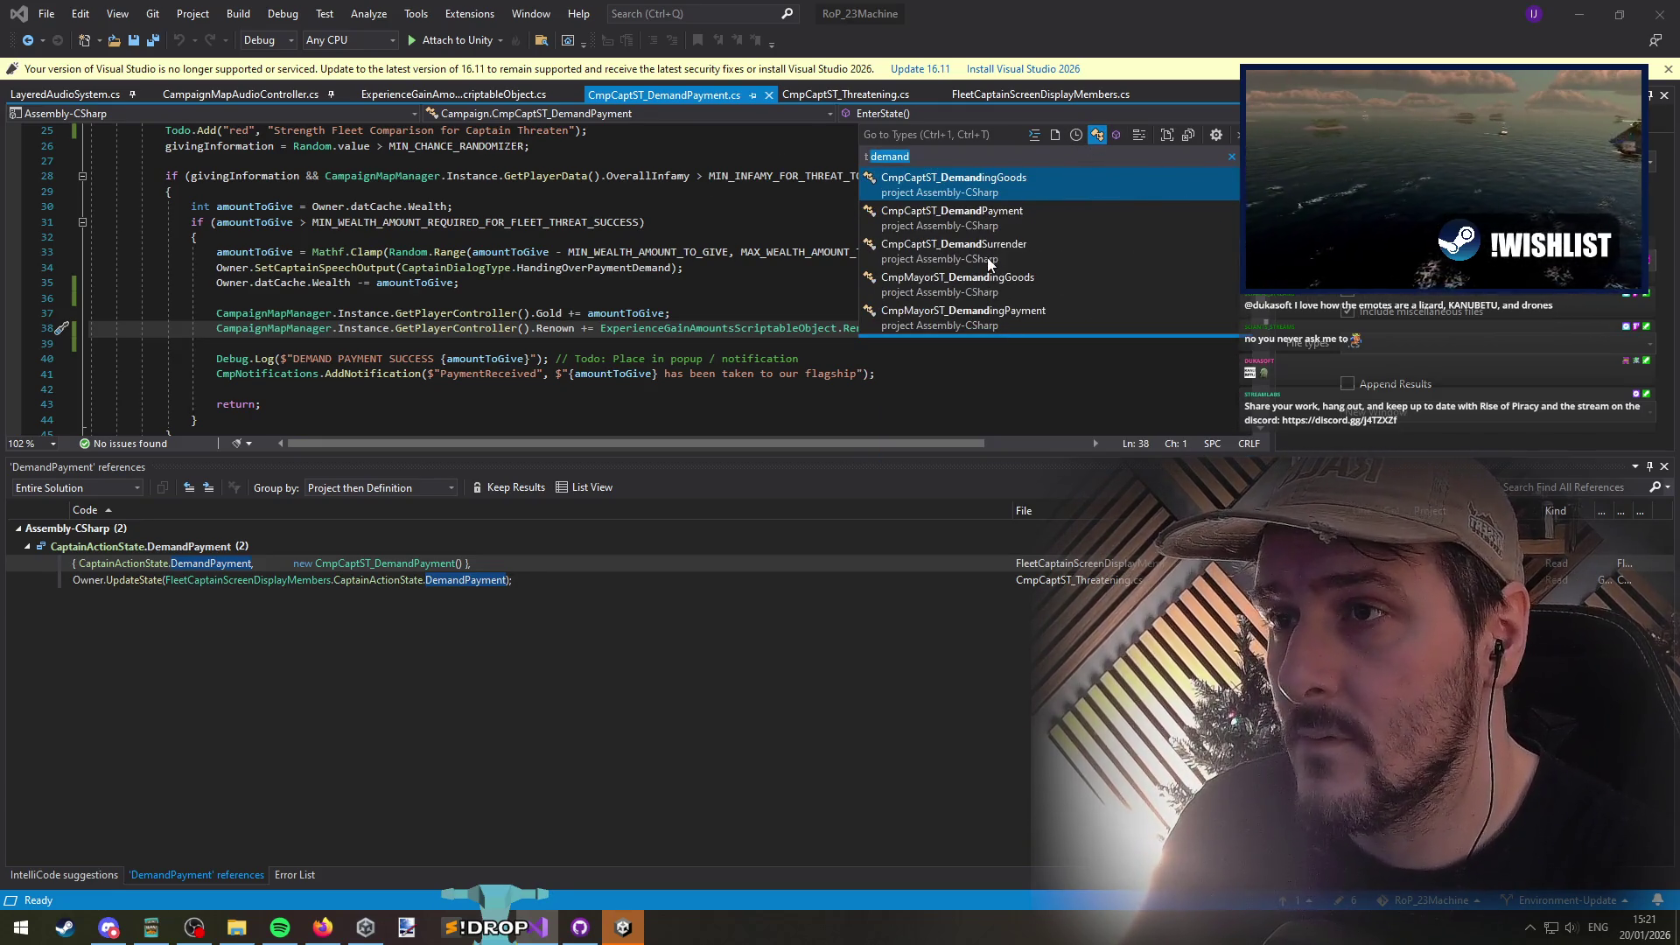
pyautogui.click(986, 254)
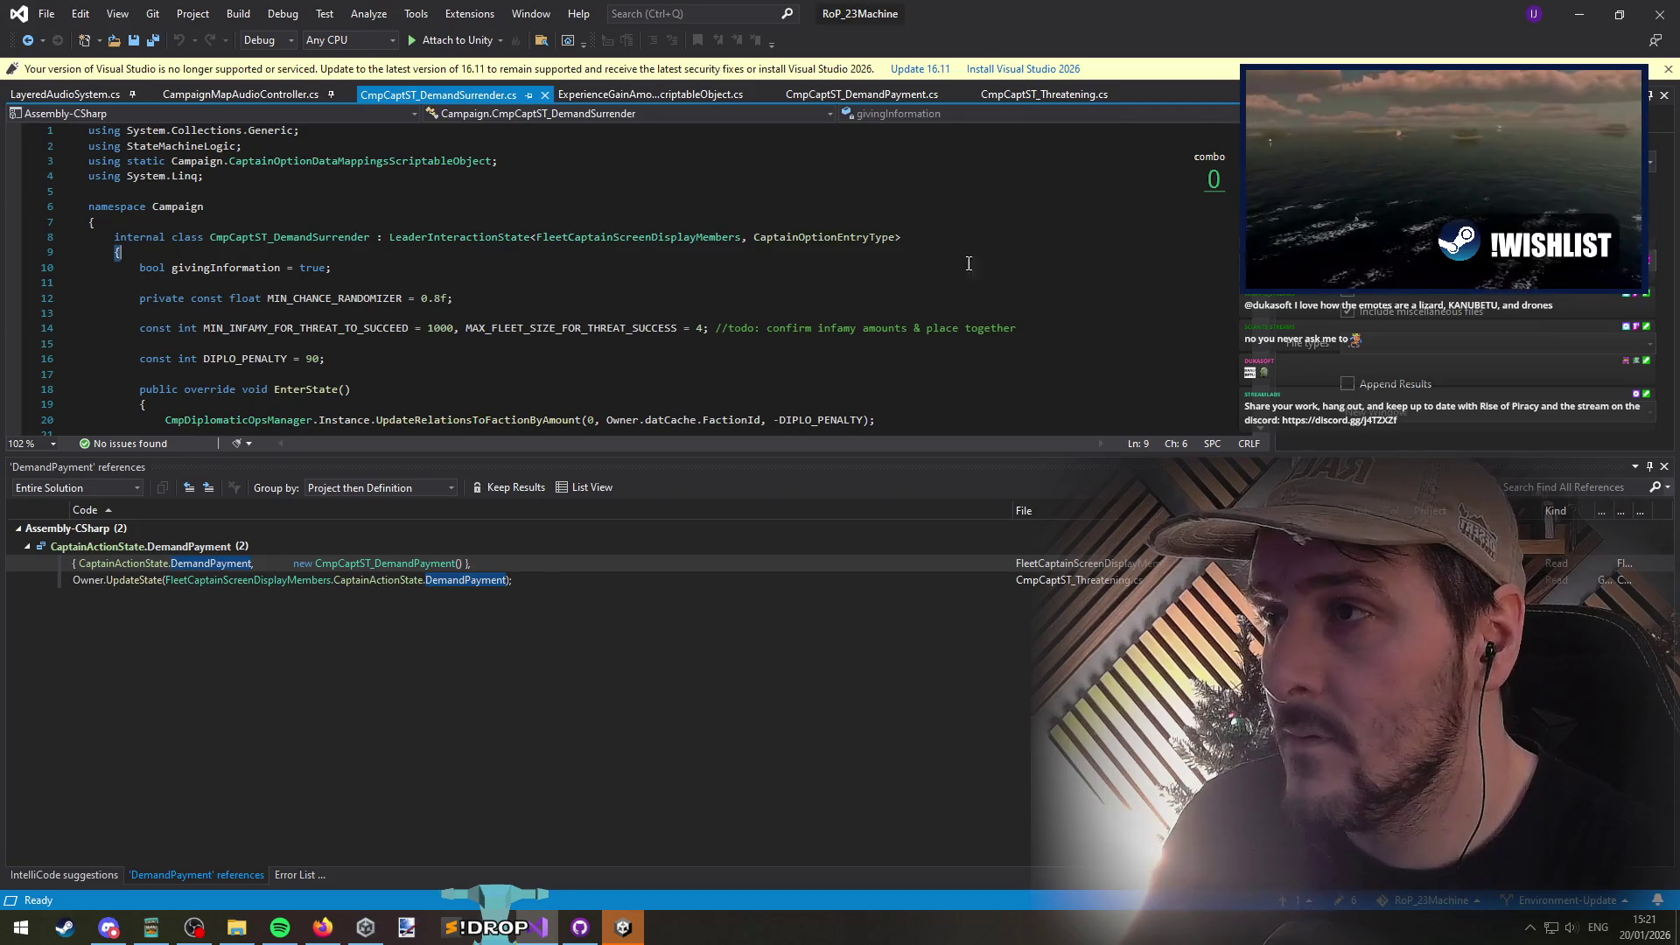
# Step: Inspect SurrenderSuccess to locate the insertion point inside its capture loop
pyautogui.click(286, 237)
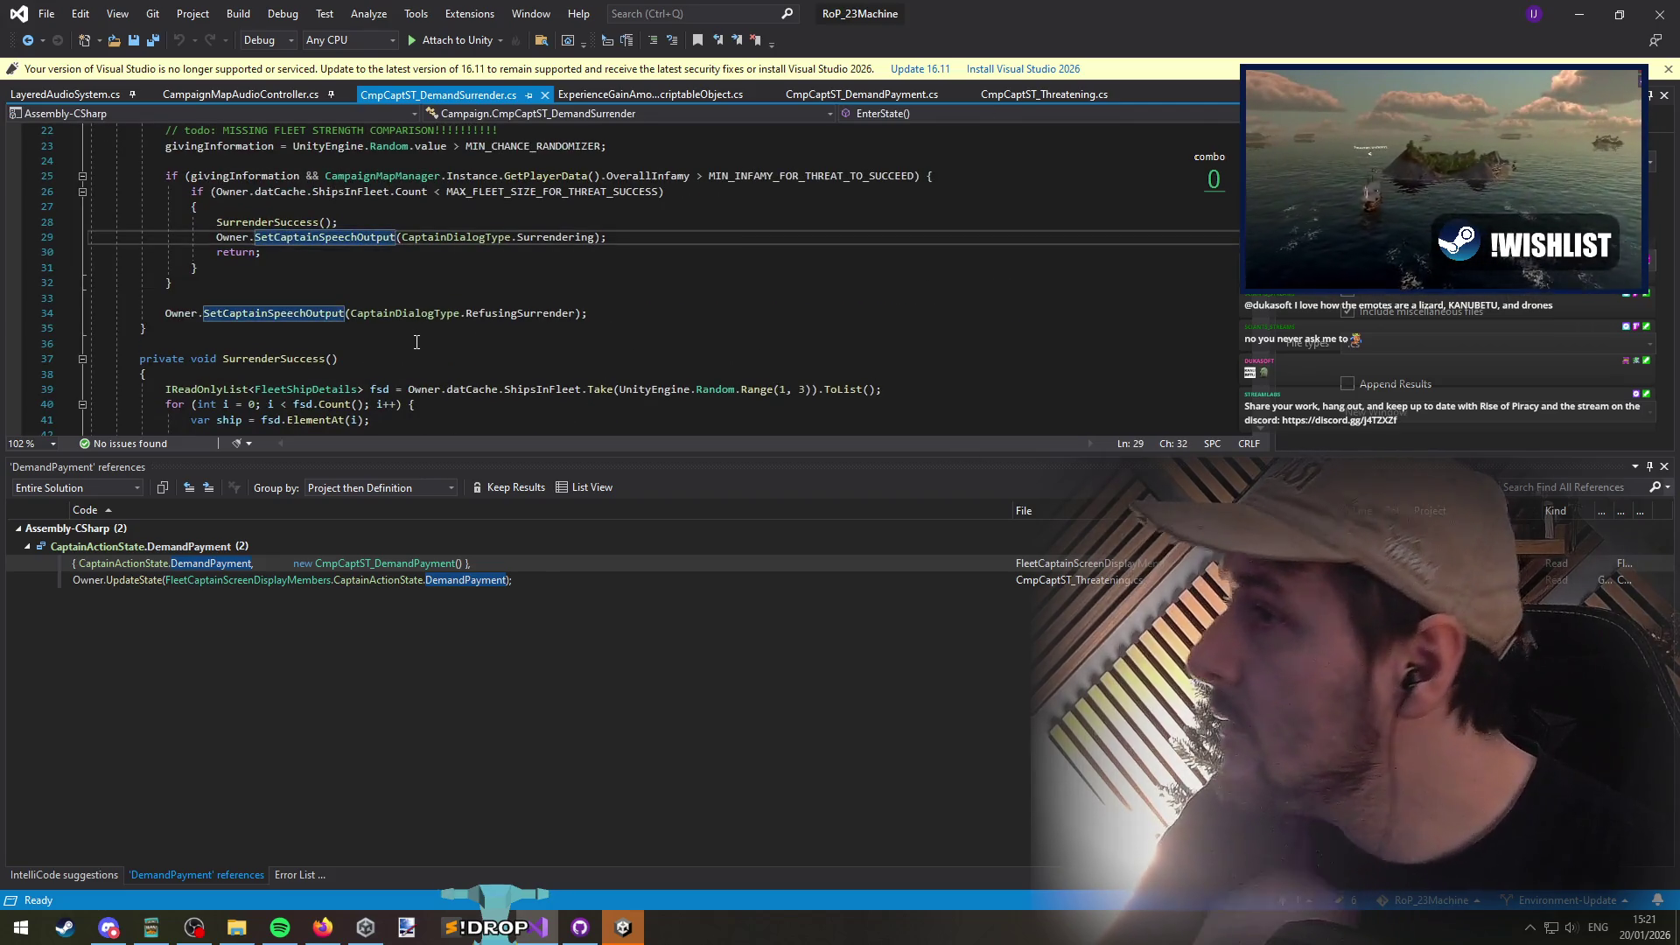
pyautogui.press('Up')
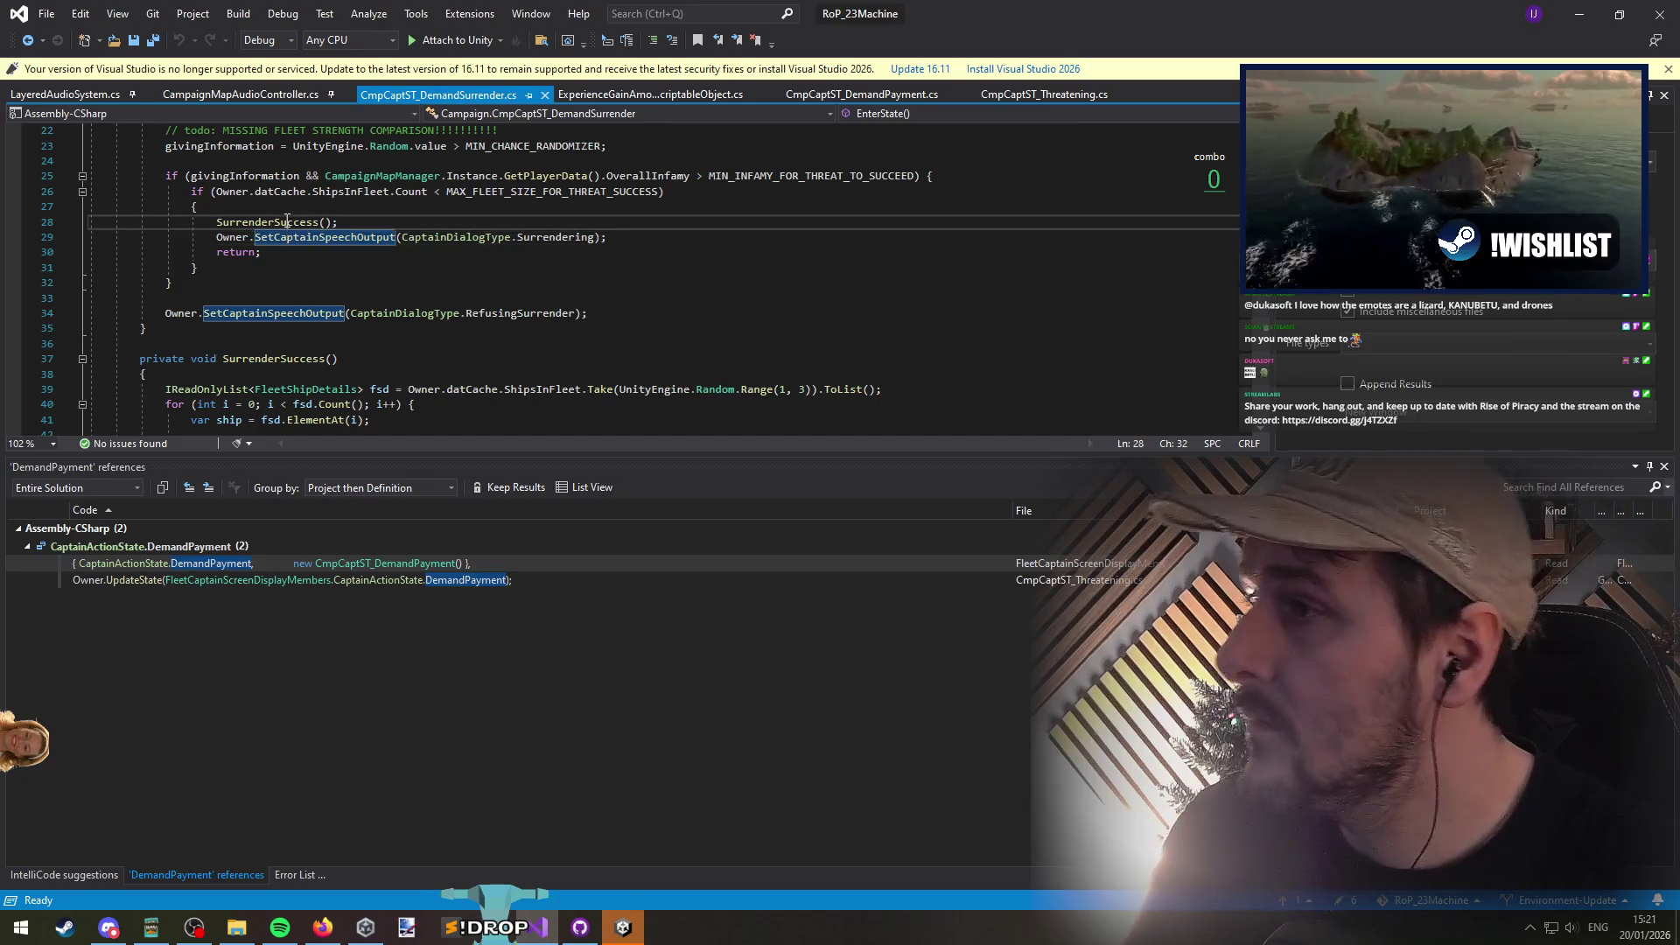
pyautogui.scroll(-1, 707, 325)
pyautogui.scroll(2, 674, 328)
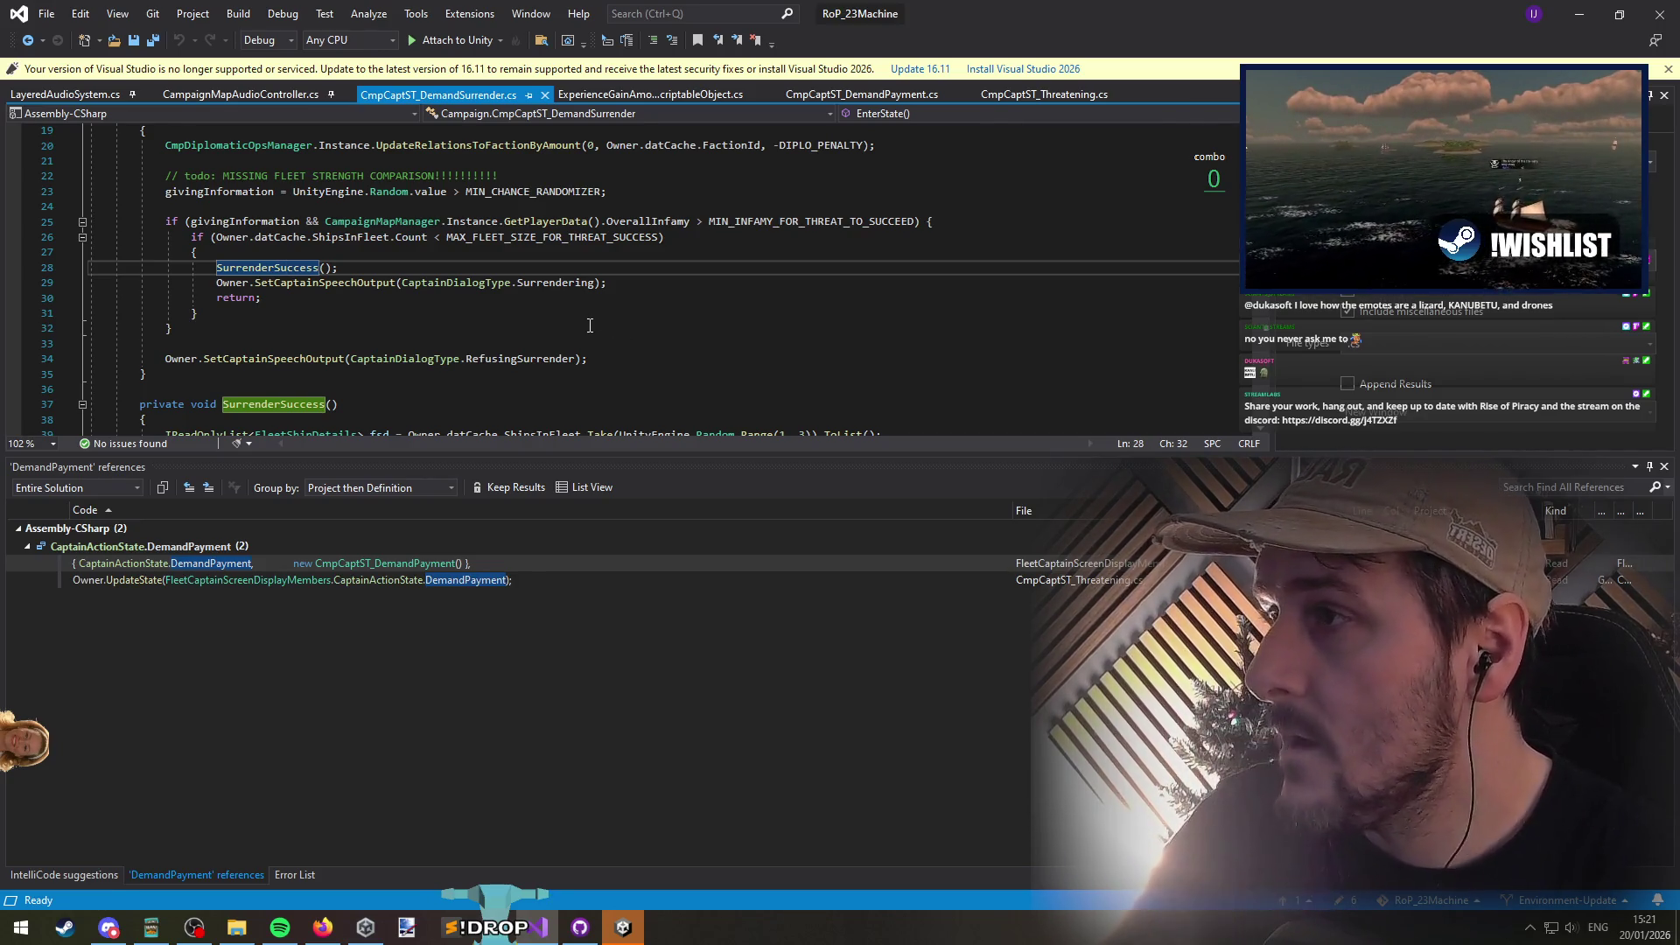
pyautogui.tripleClick(251, 173)
pyautogui.click(510, 182)
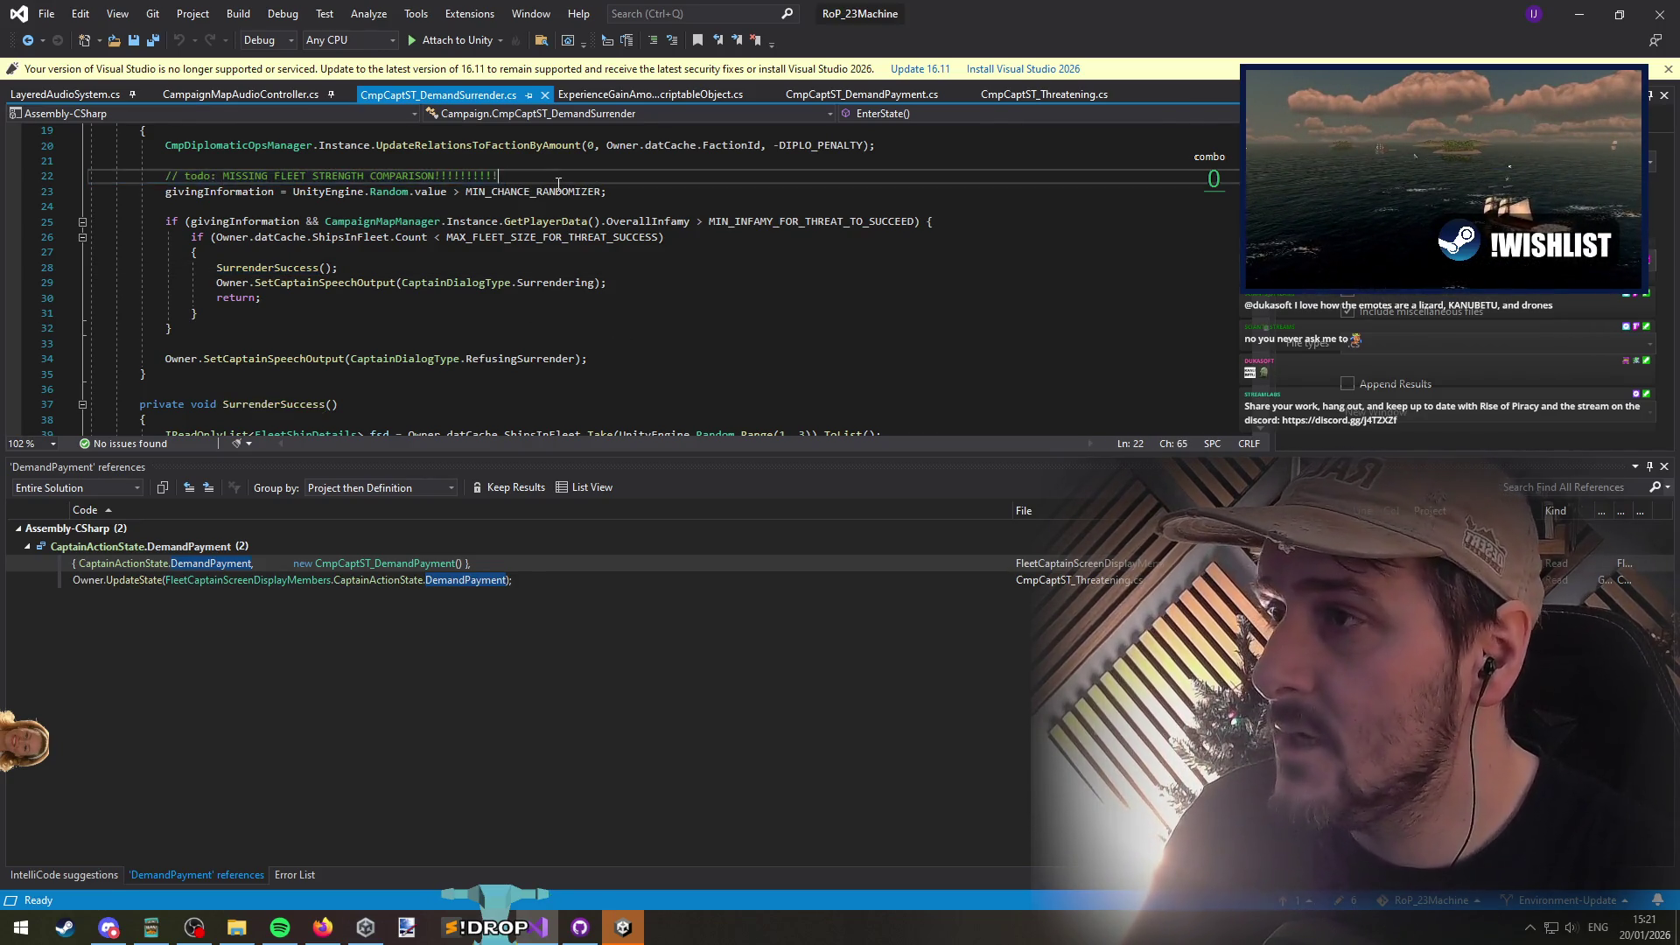
pyautogui.scroll(-6, 560, 297)
pyautogui.click(438, 307)
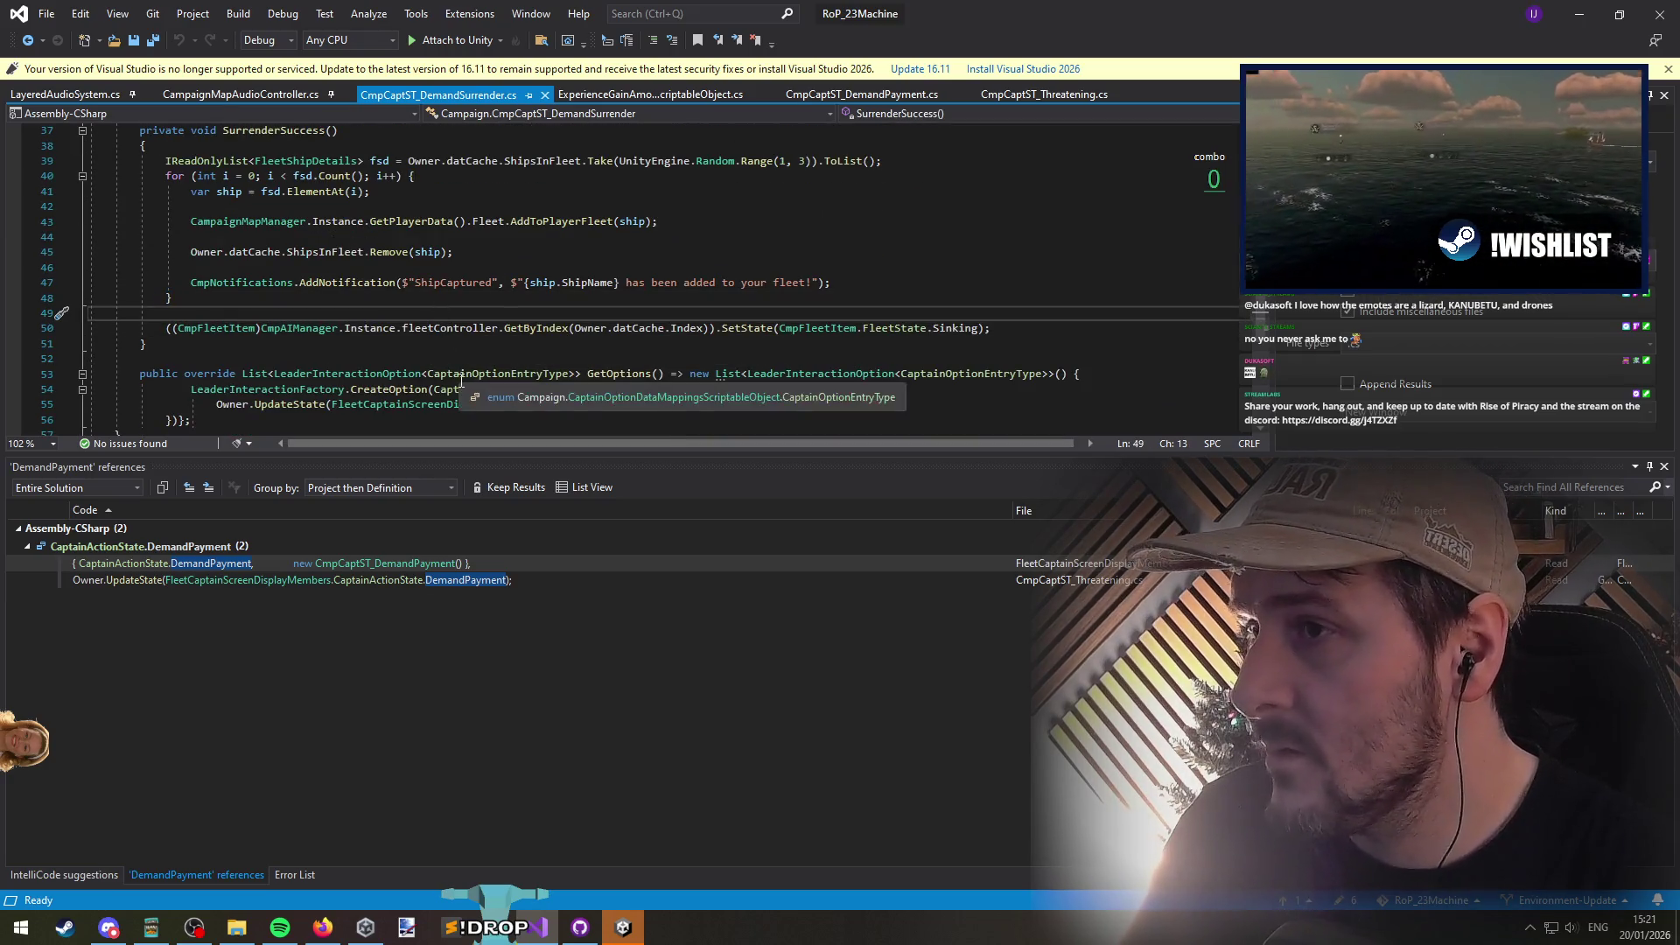
pyautogui.click(530, 254)
pyautogui.click(532, 265)
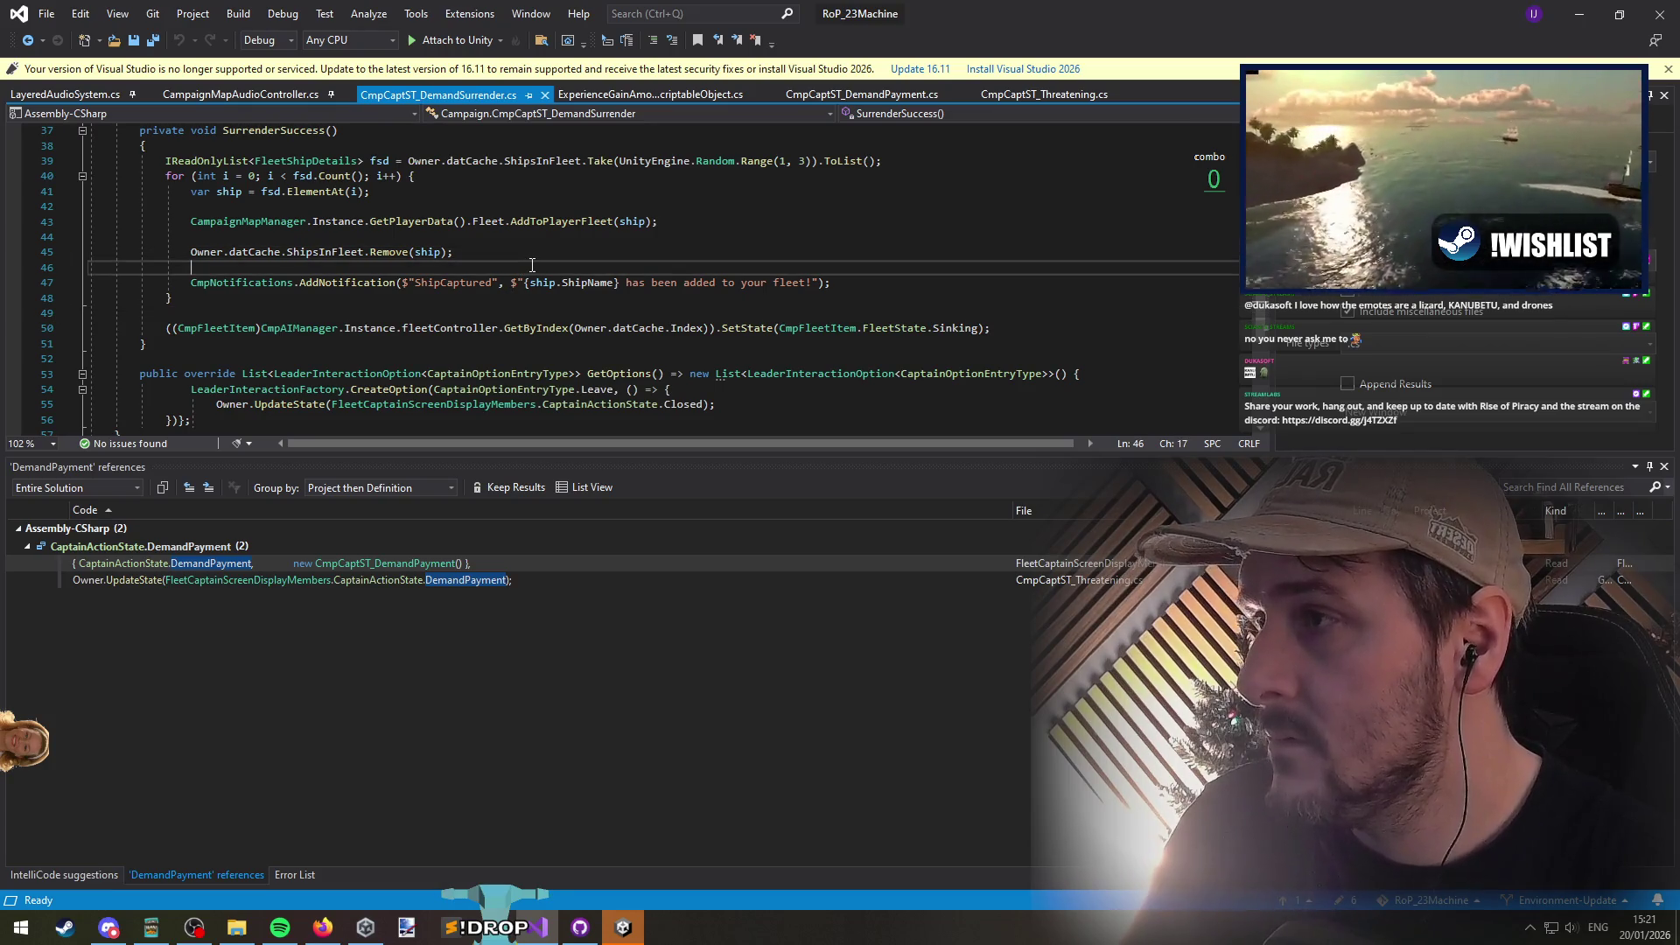
pyautogui.click(565, 234)
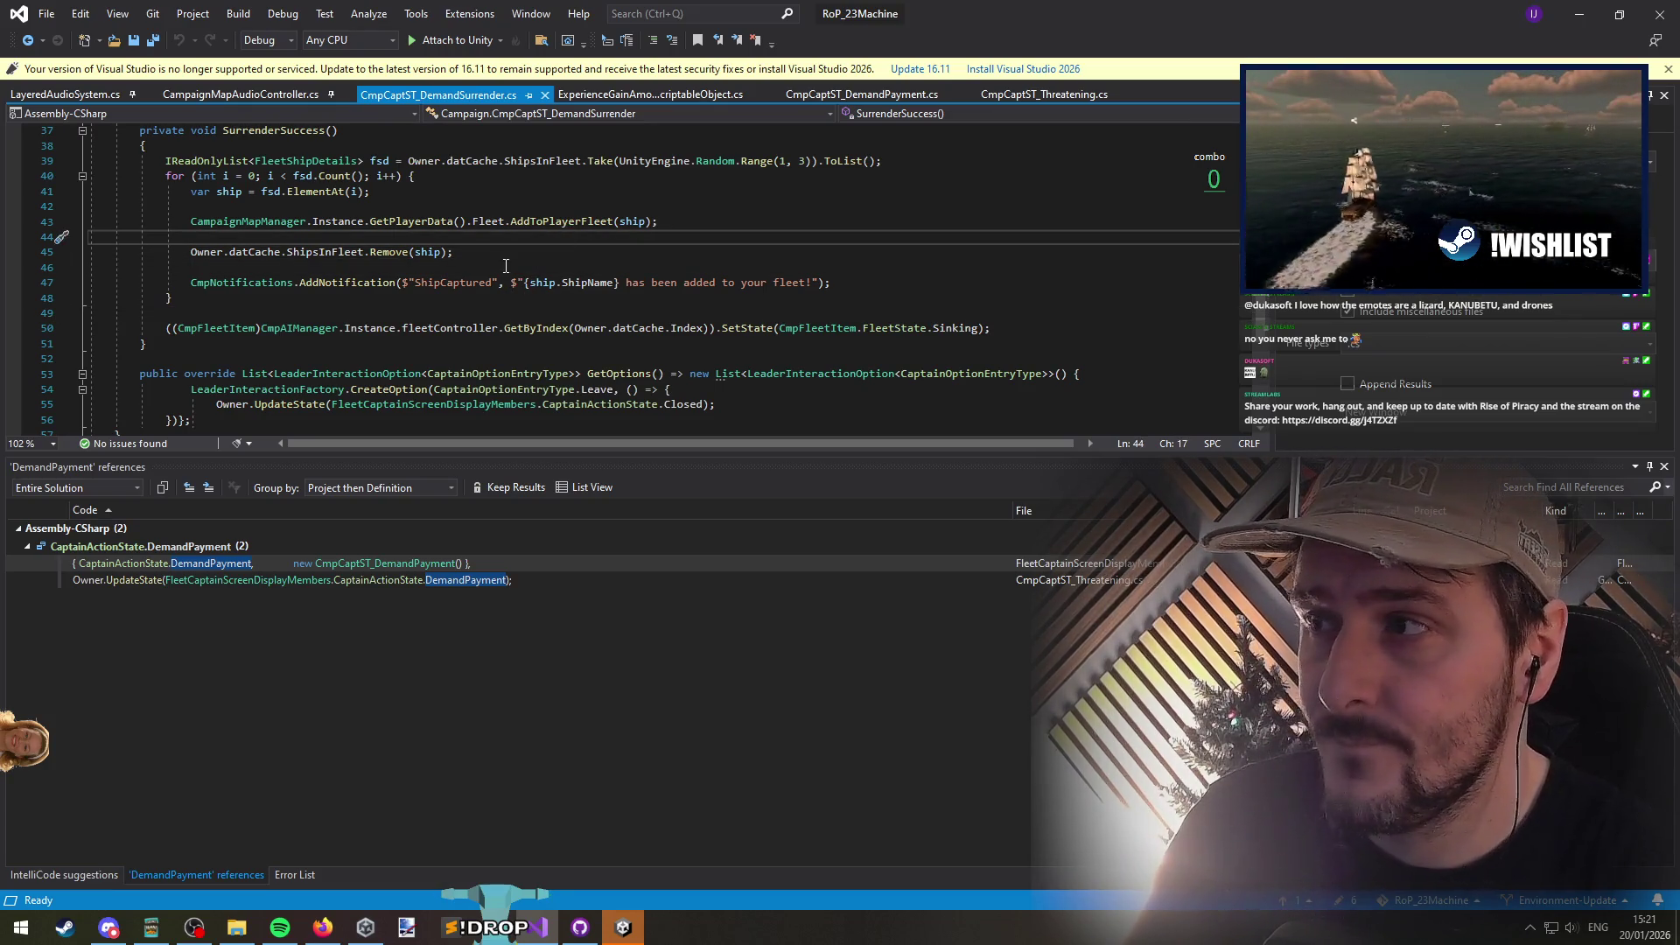
pyautogui.scroll(-1, 470, 352)
pyautogui.scroll(2, 483, 363)
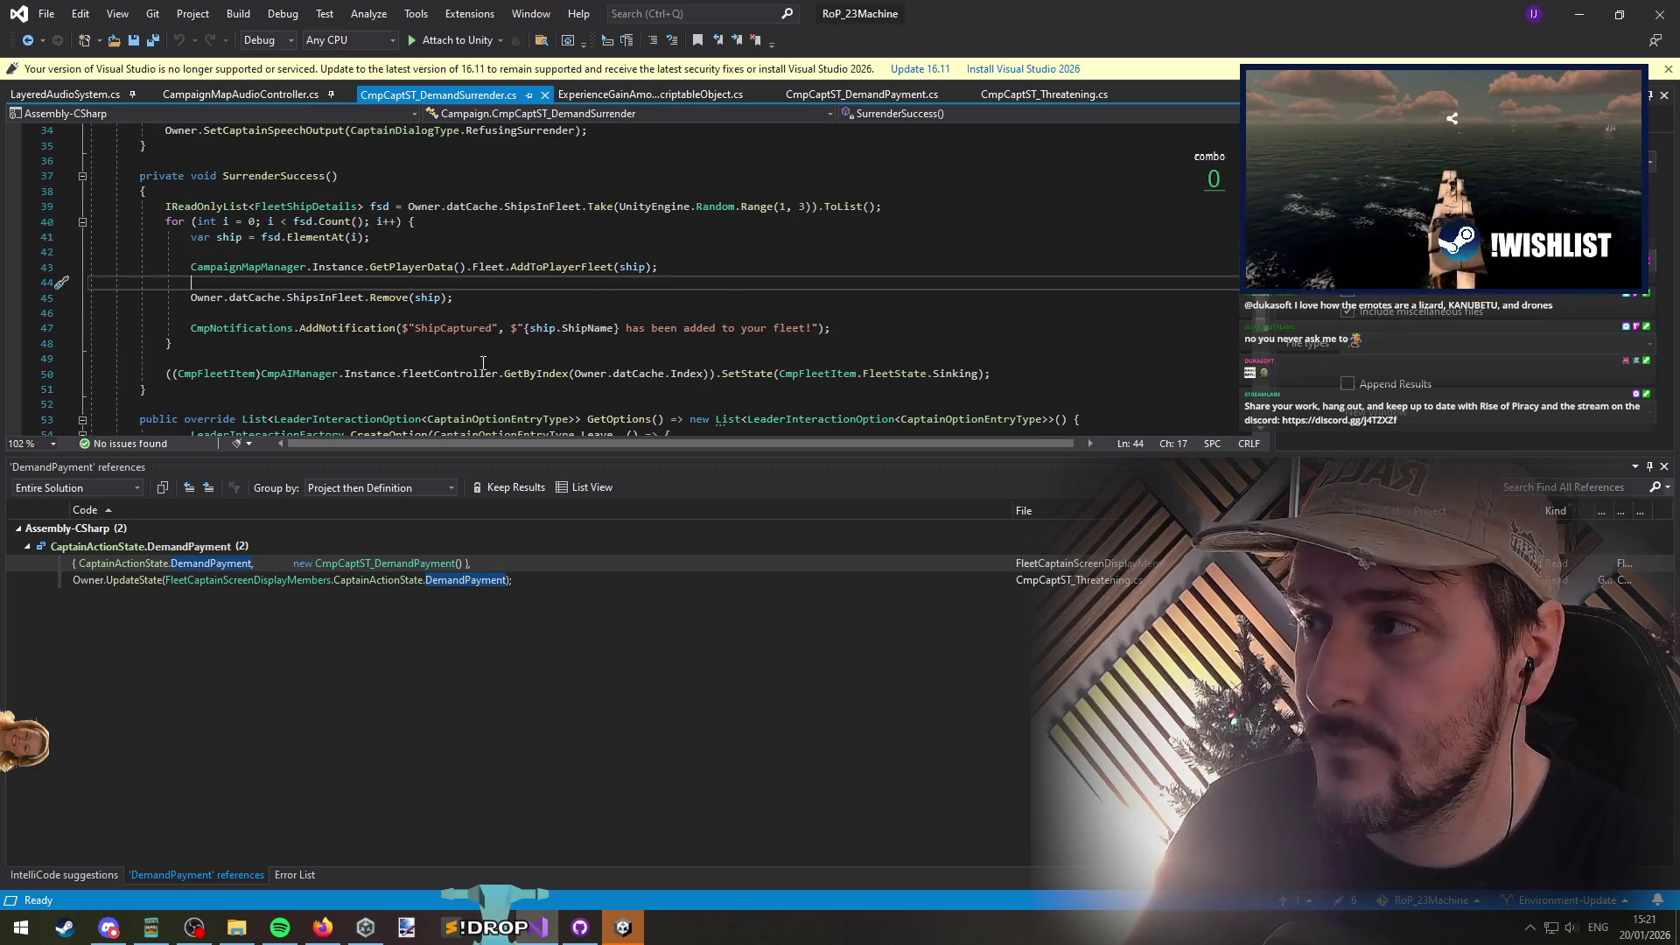
pyautogui.click(270, 176)
pyautogui.click(295, 286)
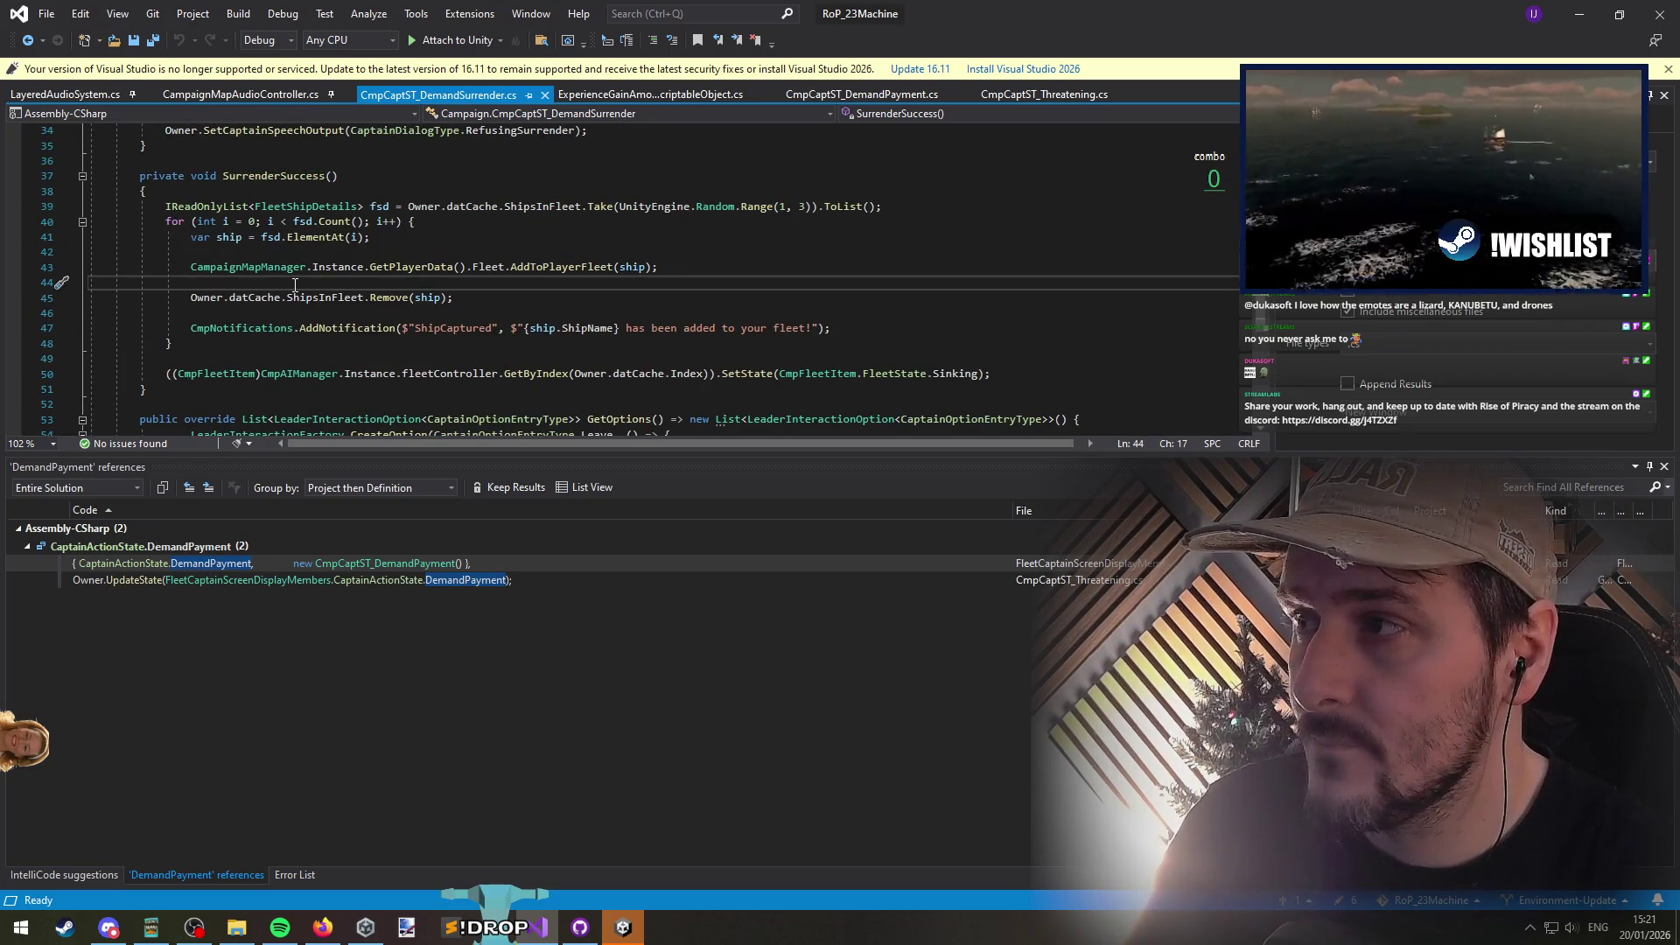
pyautogui.click(282, 359)
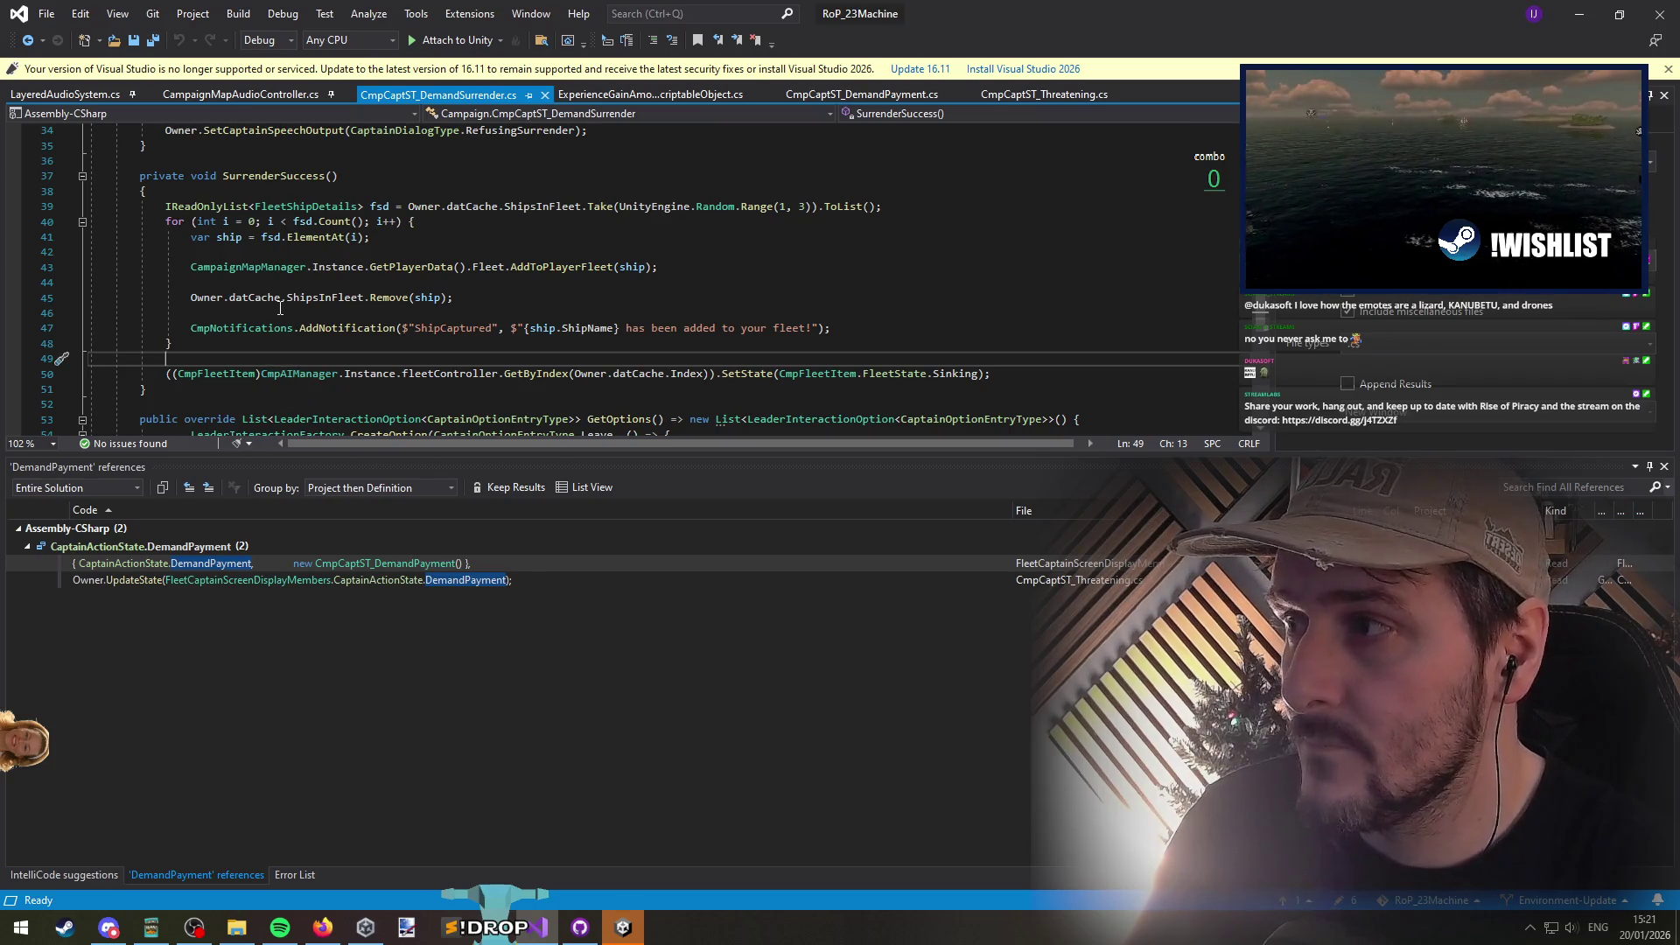
# Step: Paste the THREATEN_SUCCESS renown line after Remove(ship) in the loop and save
pyautogui.write('CampaignMapManager.Instance.GetPlayerController().Renown += ExperienceGainAmountsScriptableObject.RenownGainAmounts.THREATEN_SUCCESS;')
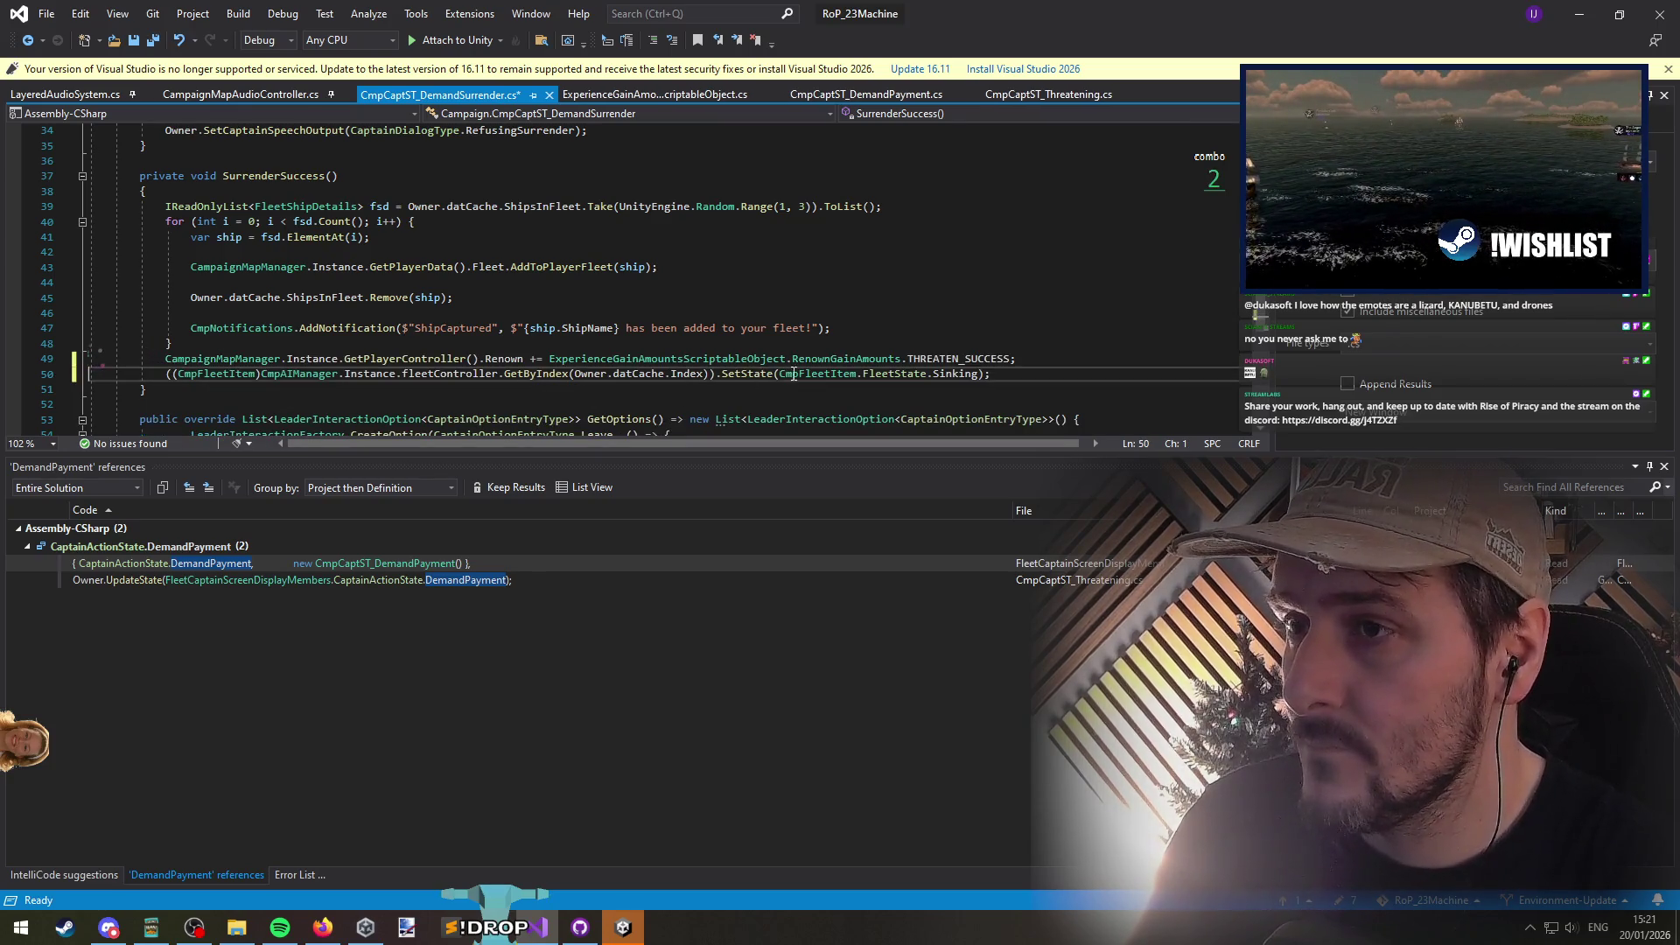
pyautogui.hotkey('ctrl', 'x')
pyautogui.click(671, 315)
pyautogui.hotkey('ctrl', 'v')
pyautogui.hotkey('ctrl', 's')
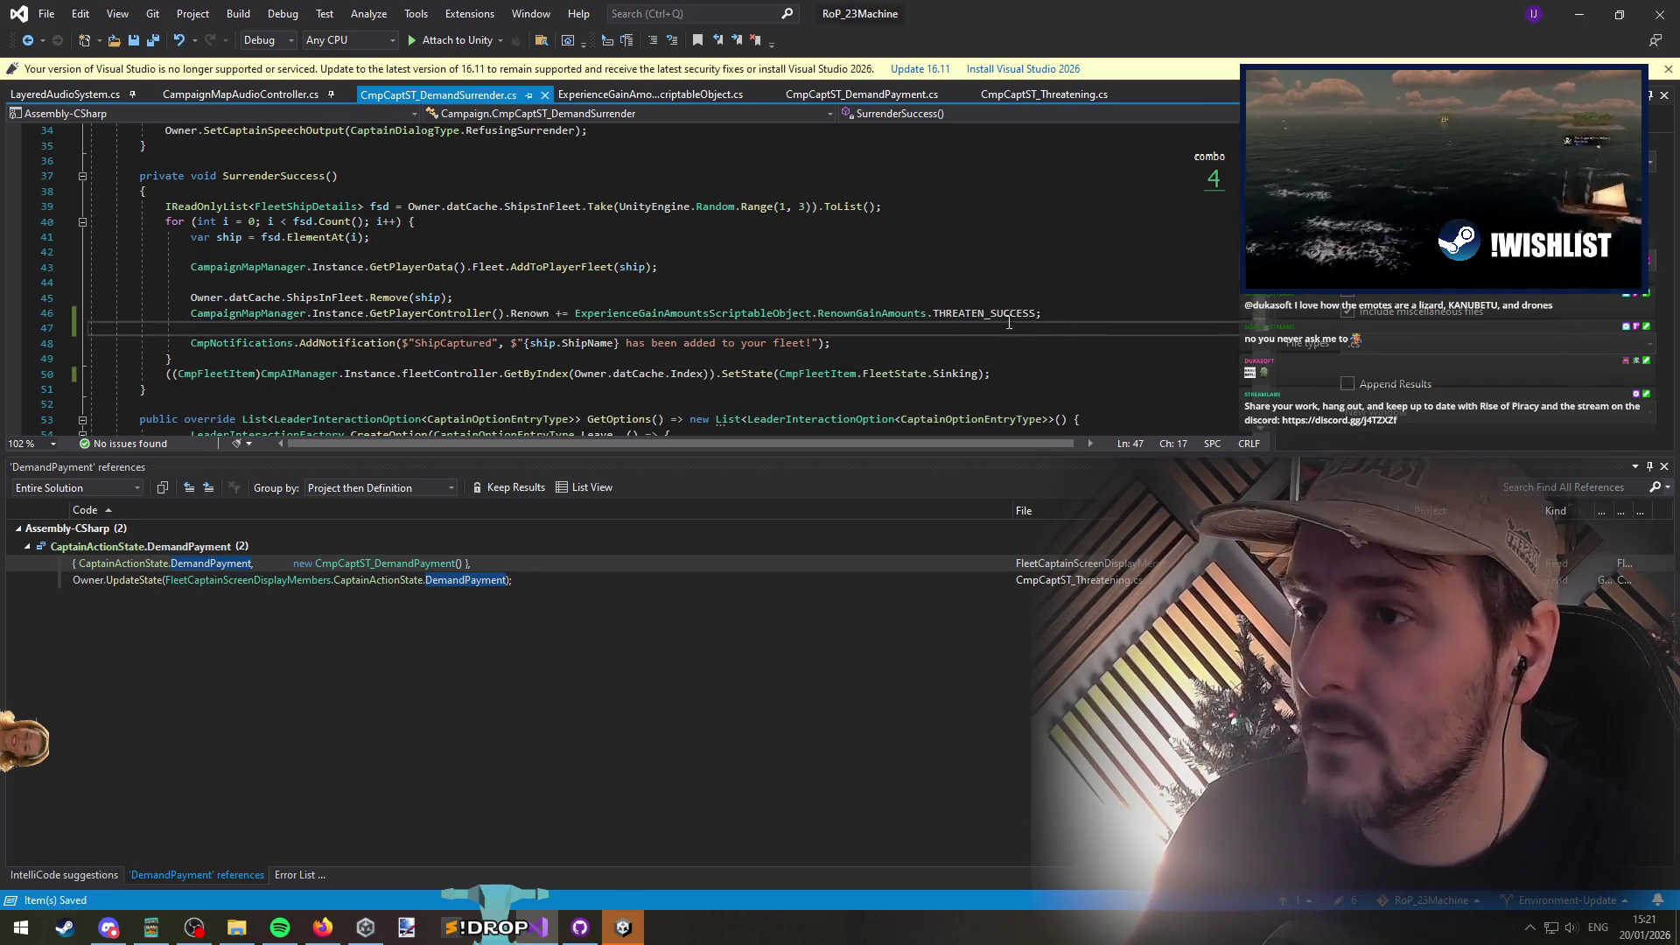
# Step: Check the THREATEN_SUCCESS value and select the renown line again for reuse
pyautogui.click(985, 314)
pyautogui.doubleClick(992, 315)
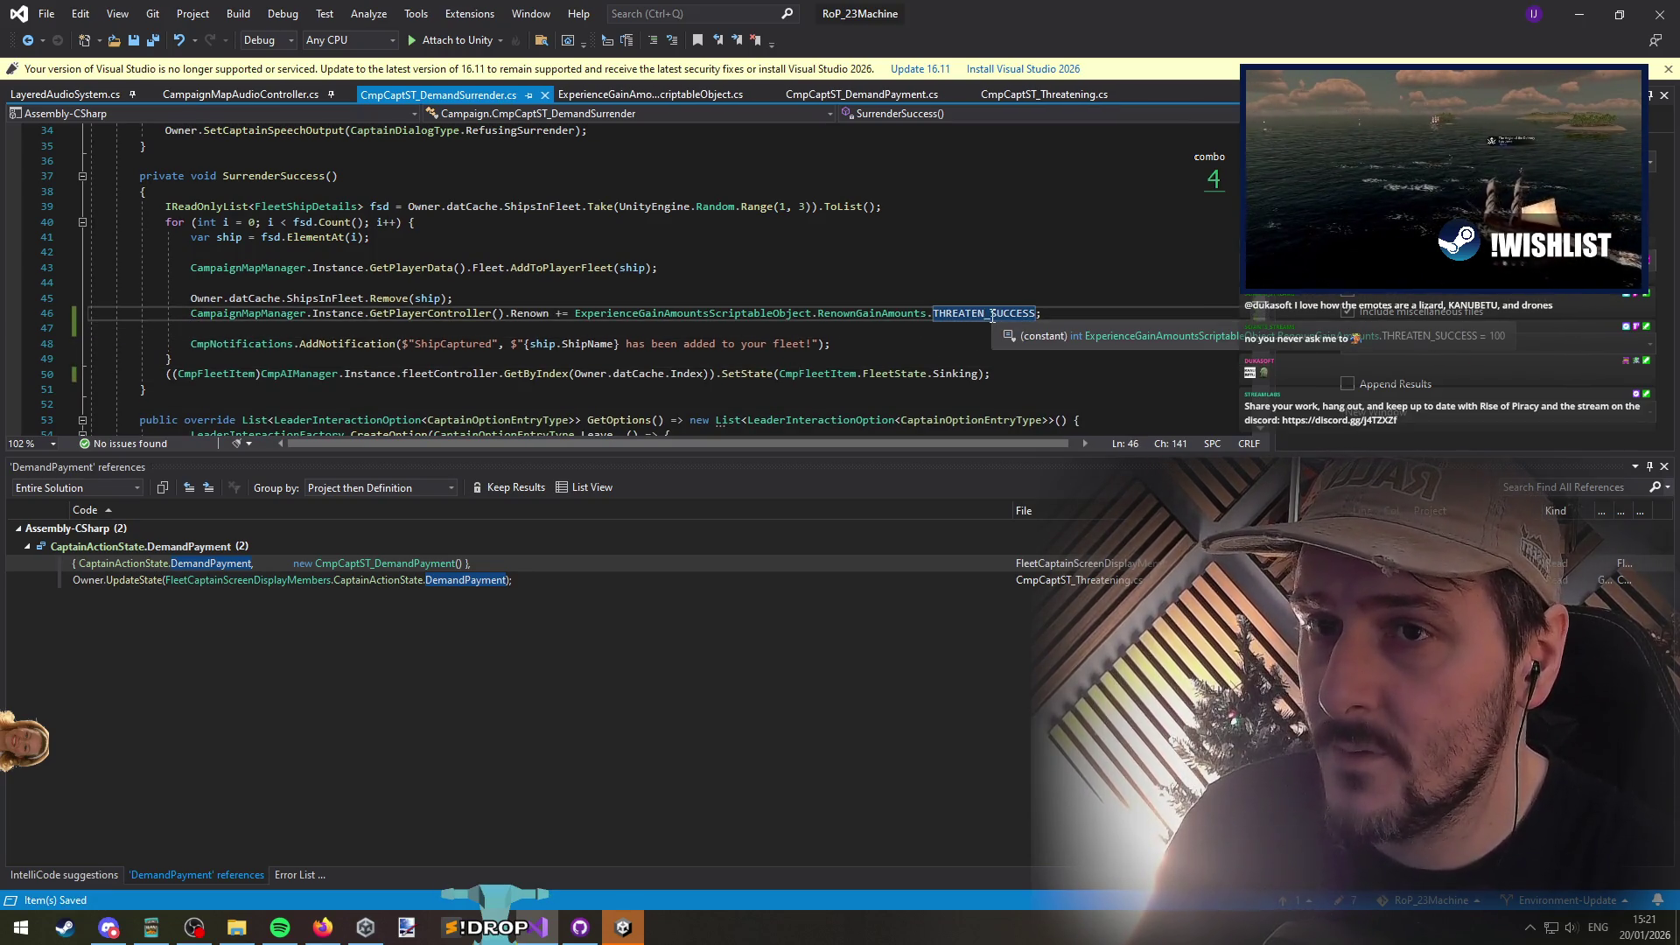
pyautogui.tripleClick(1032, 319)
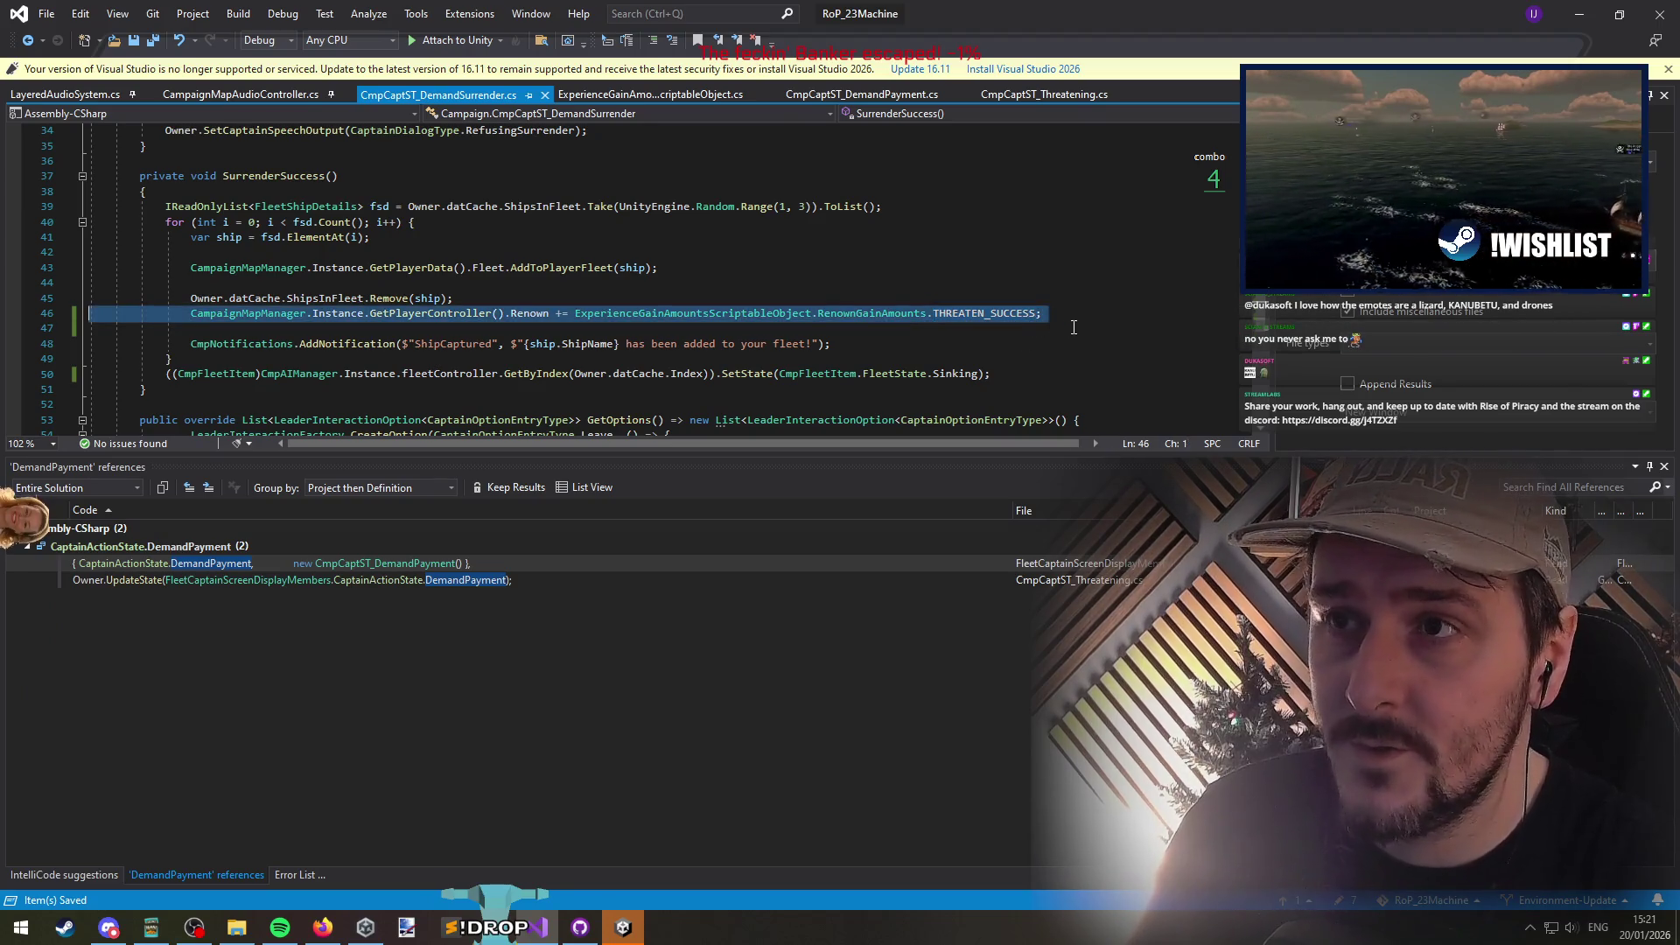
pyautogui.hotkey('ctrl', 'Tab')
pyautogui.press('Escape')
pyautogui.hotkey('ctrl', 't')
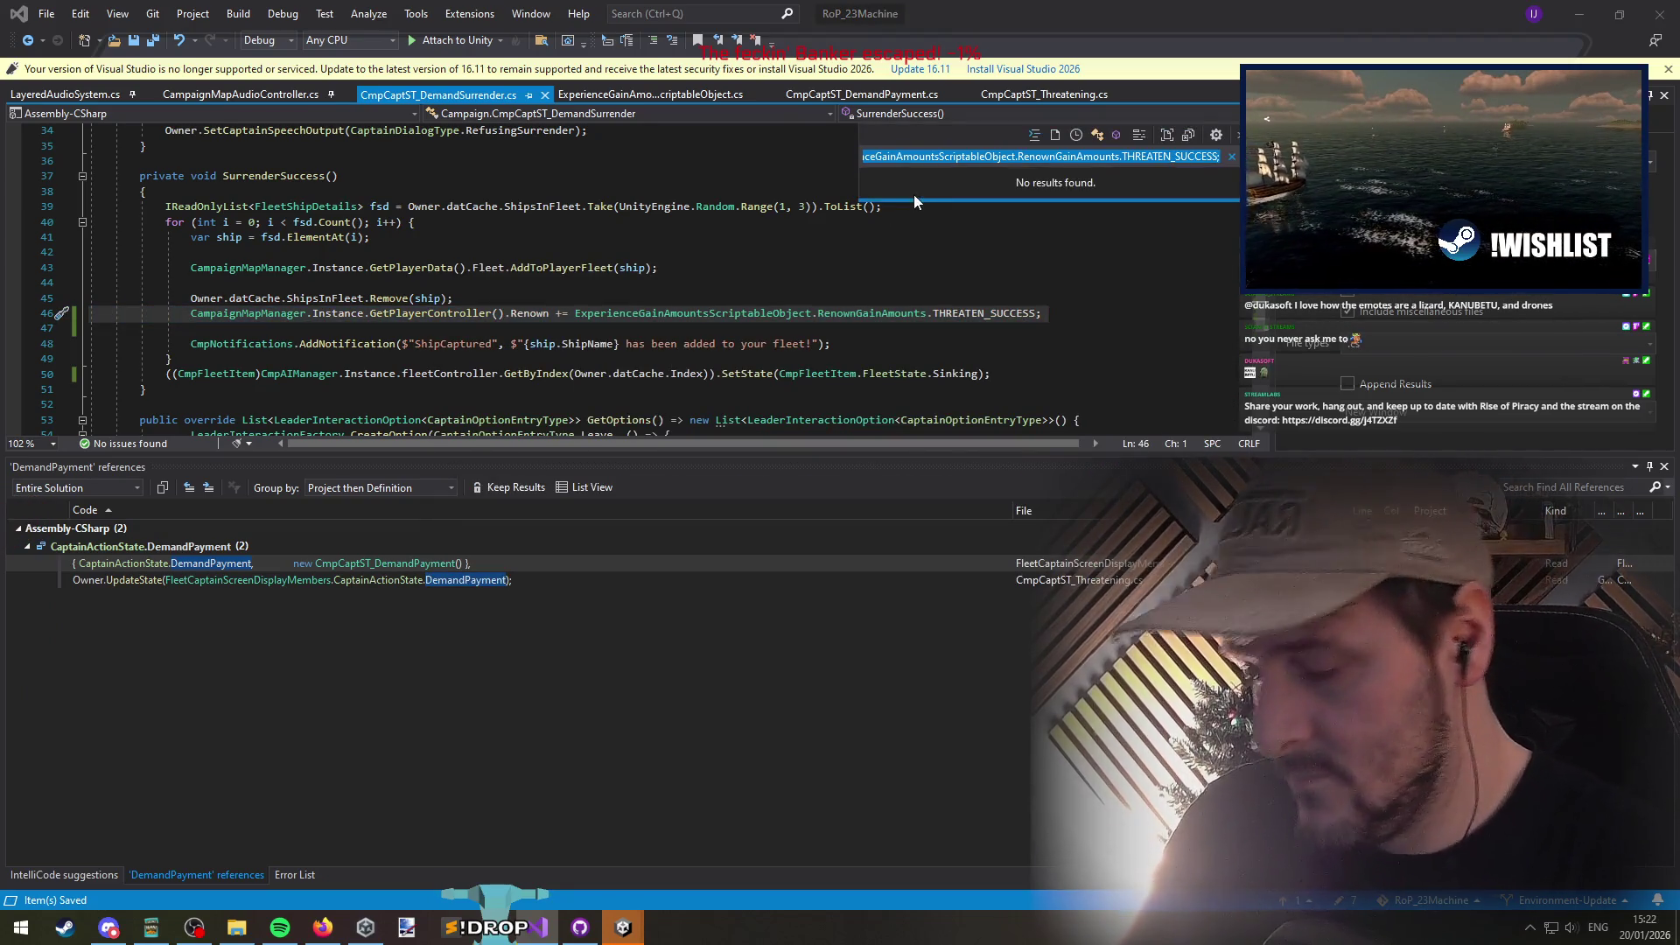
# Step: Search for 'demand' and open the captain action state definitions
pyautogui.write('success')
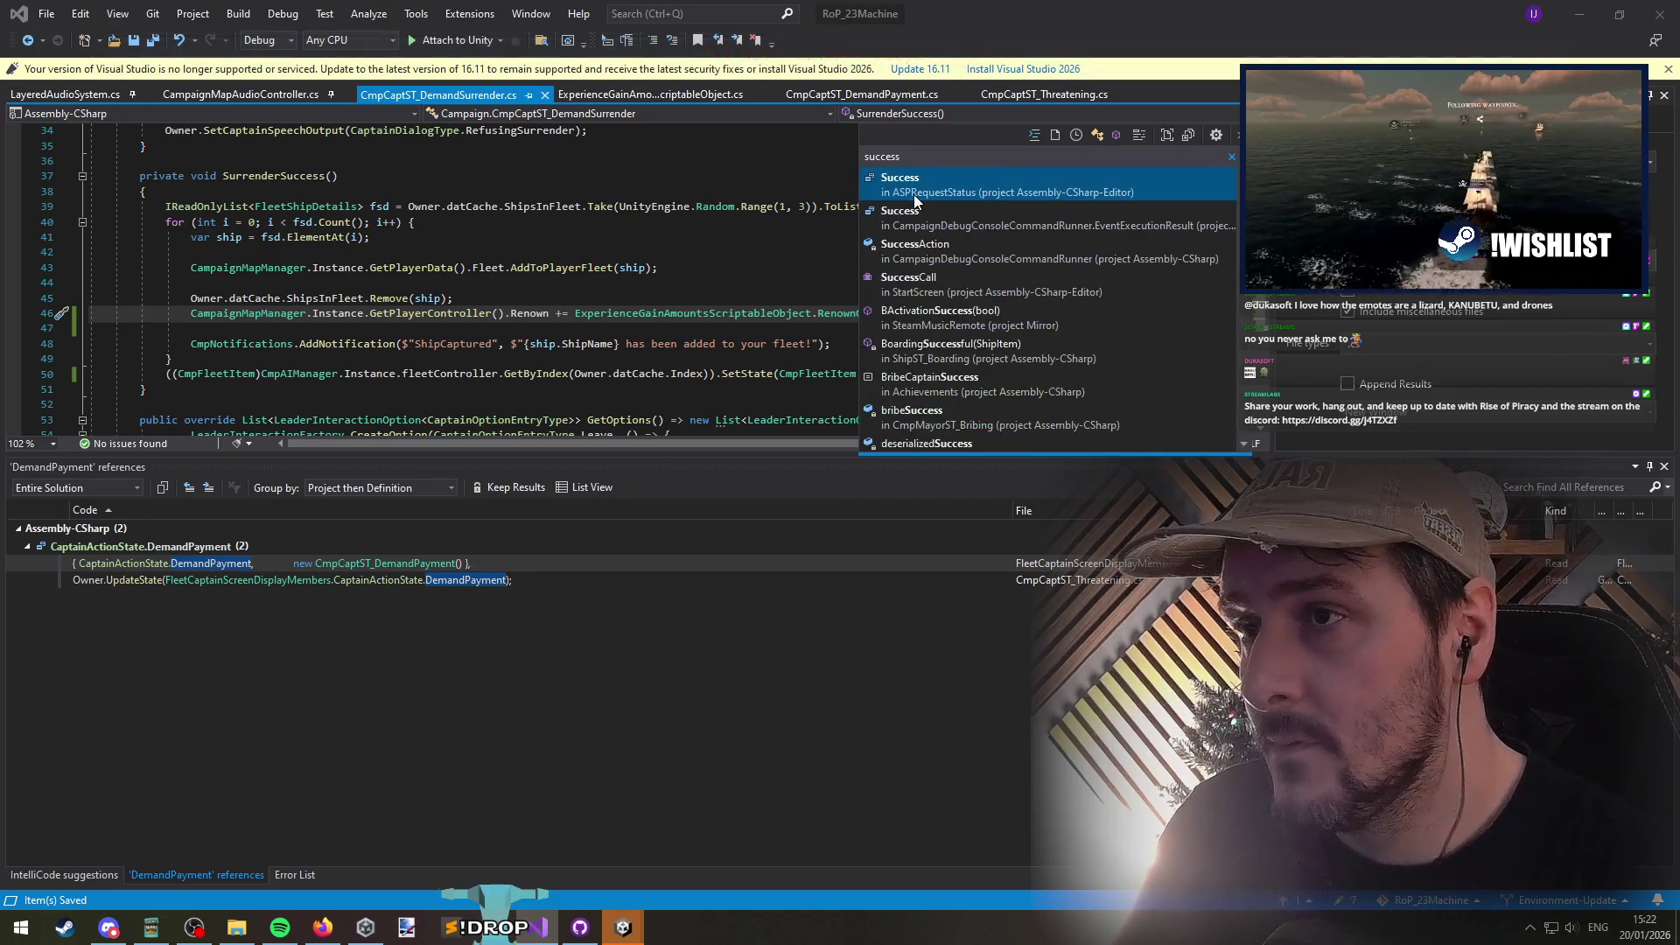
pyautogui.hotkey('ctrl', 'a')
pyautogui.press('BackSpace')
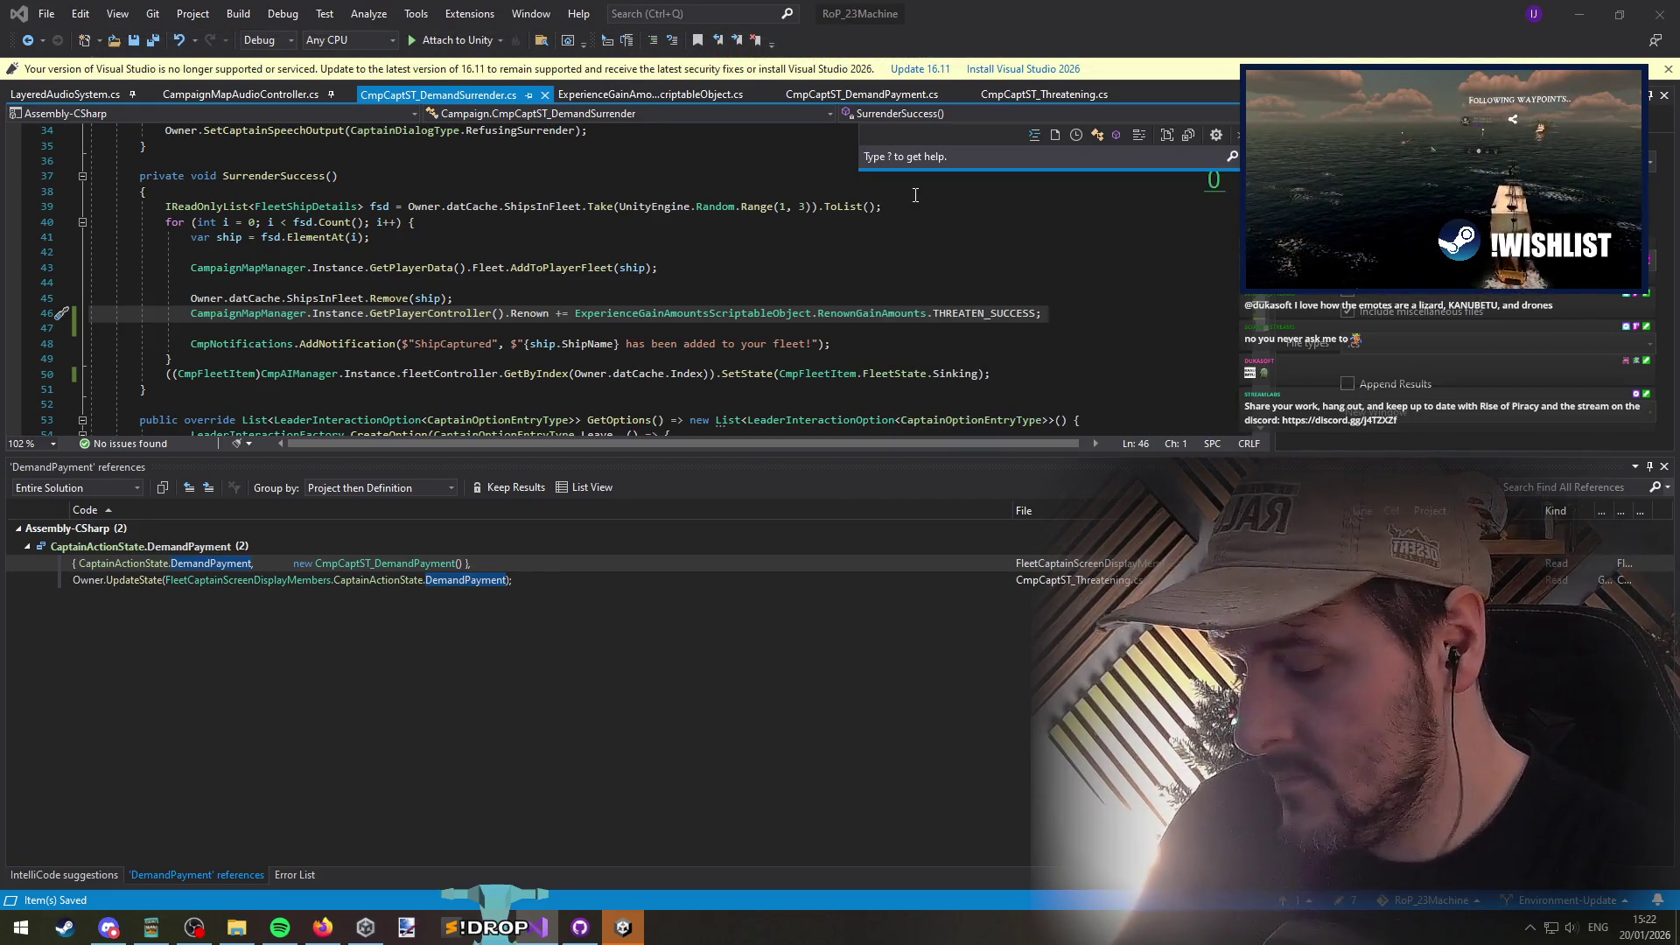
pyautogui.write('demand')
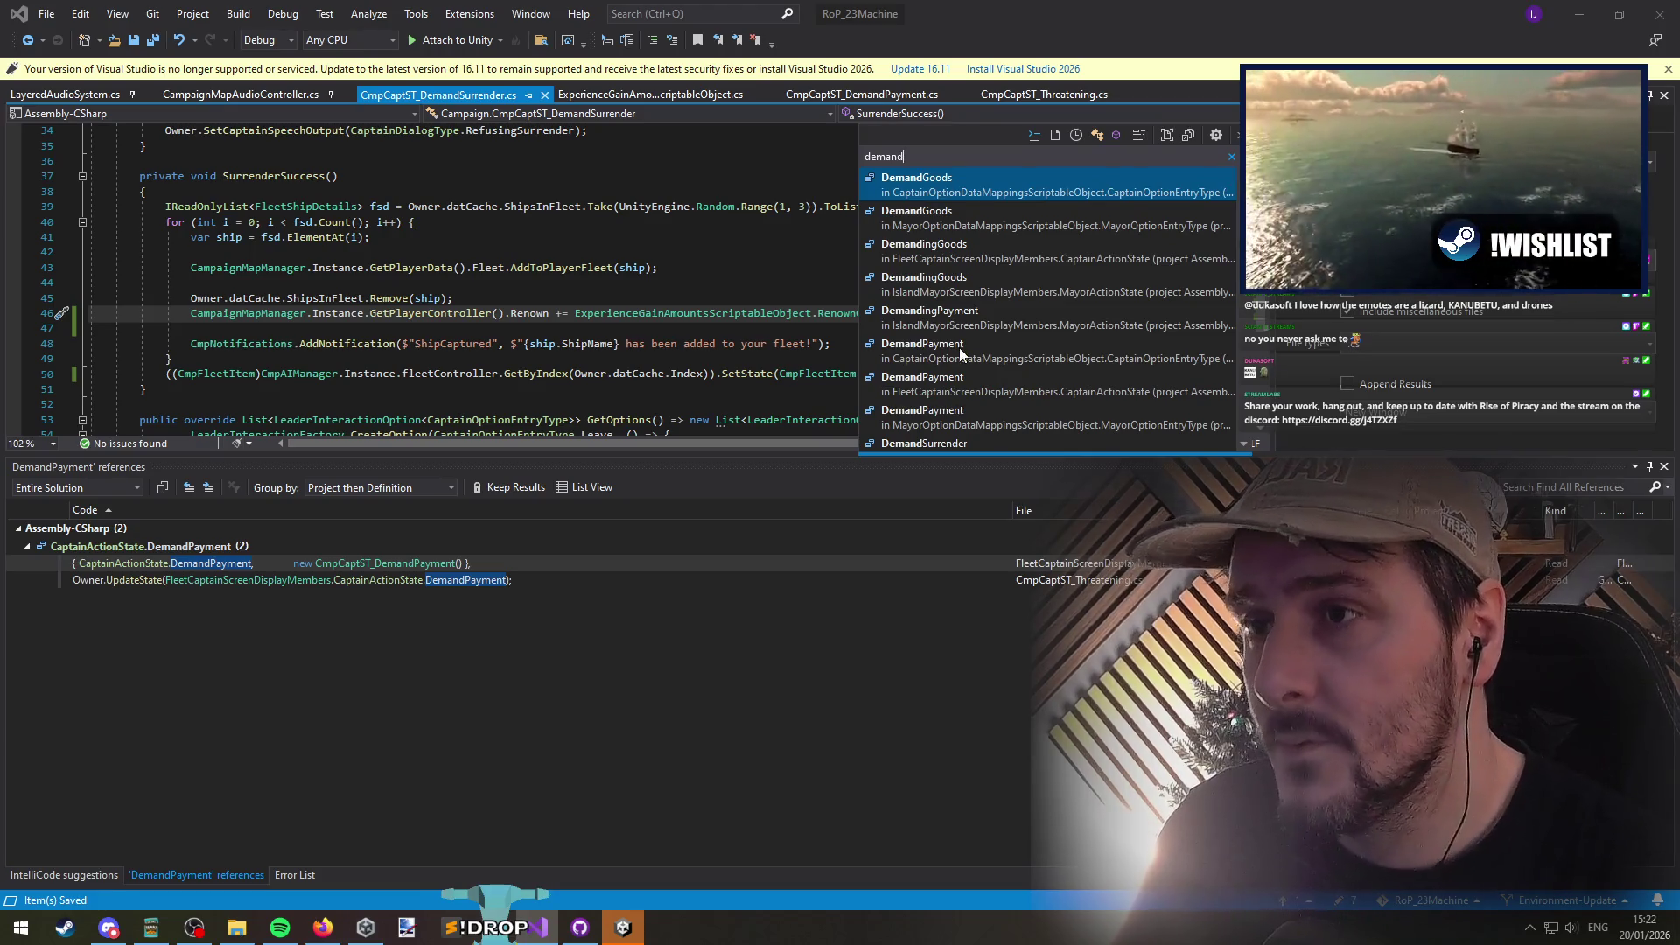
pyautogui.click(964, 386)
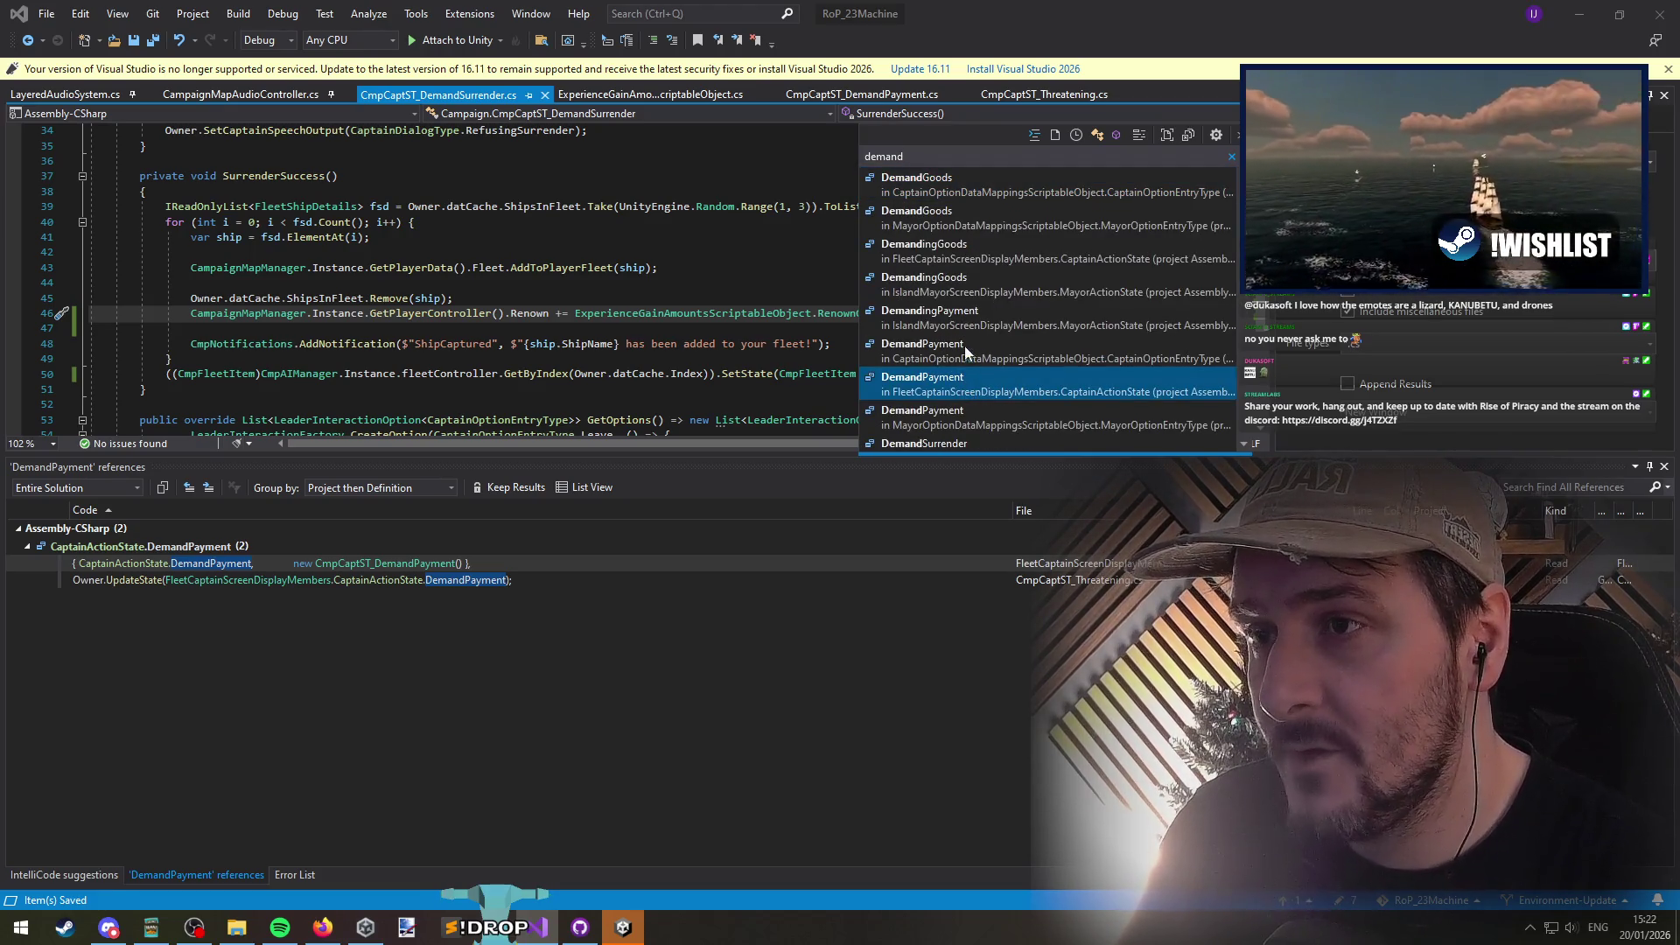
pyautogui.click(972, 253)
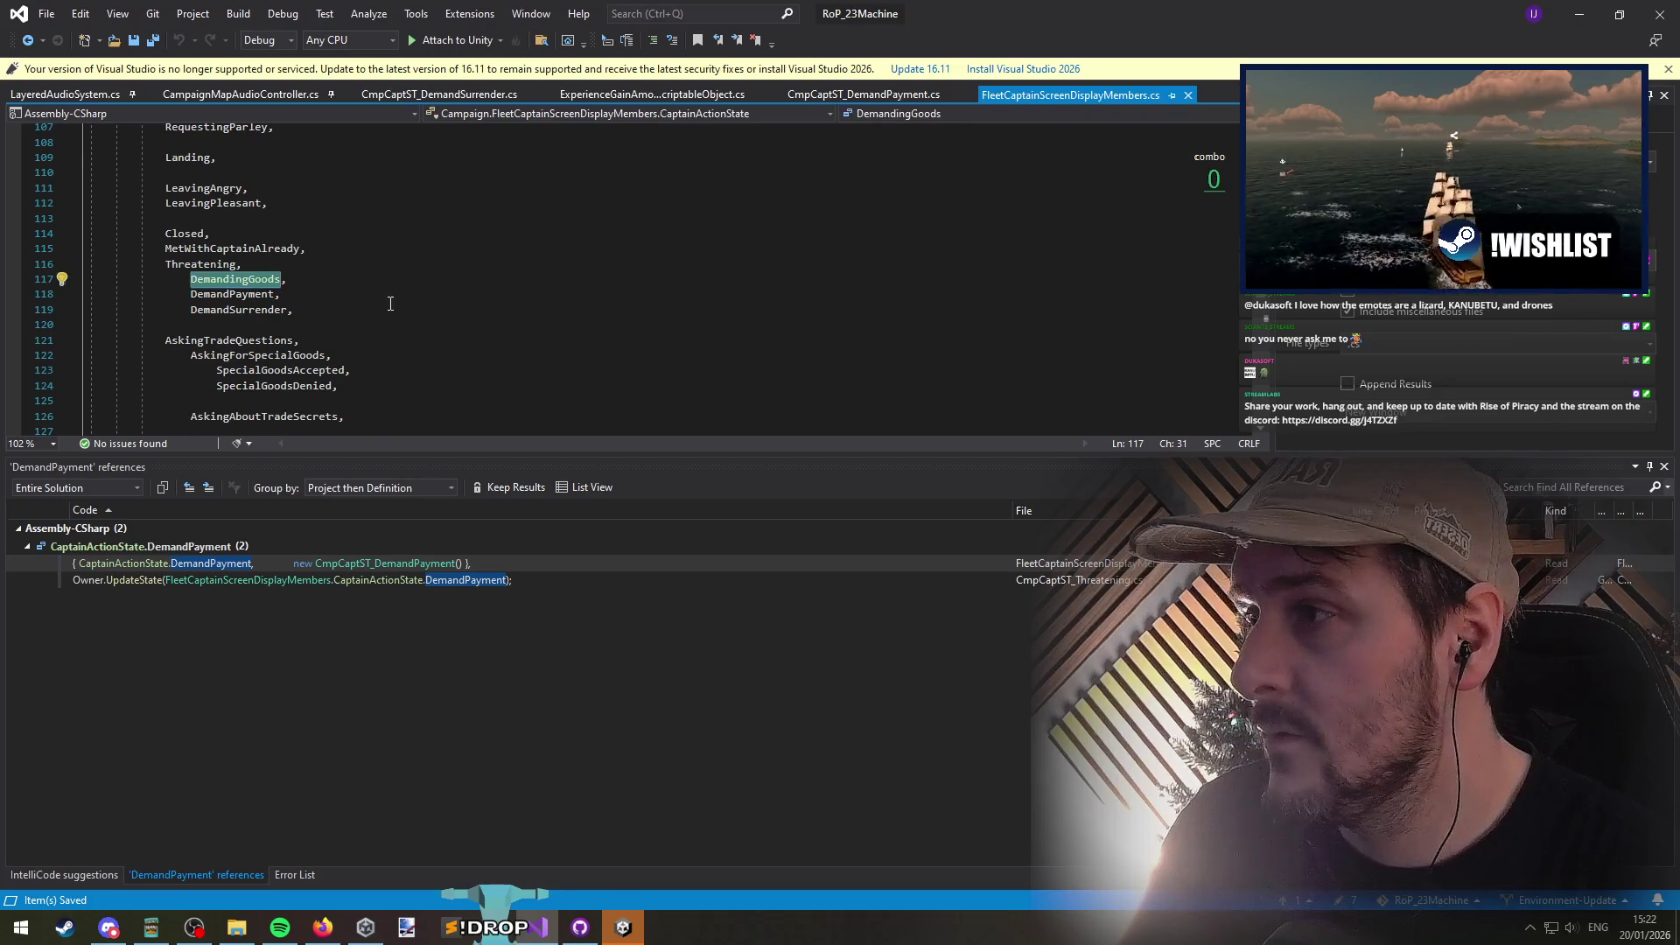
# Step: Find all references to DemandingGoods and open CmpCaptST_DemandingGoods
pyautogui.rightClick(244, 283)
pyautogui.click(313, 455)
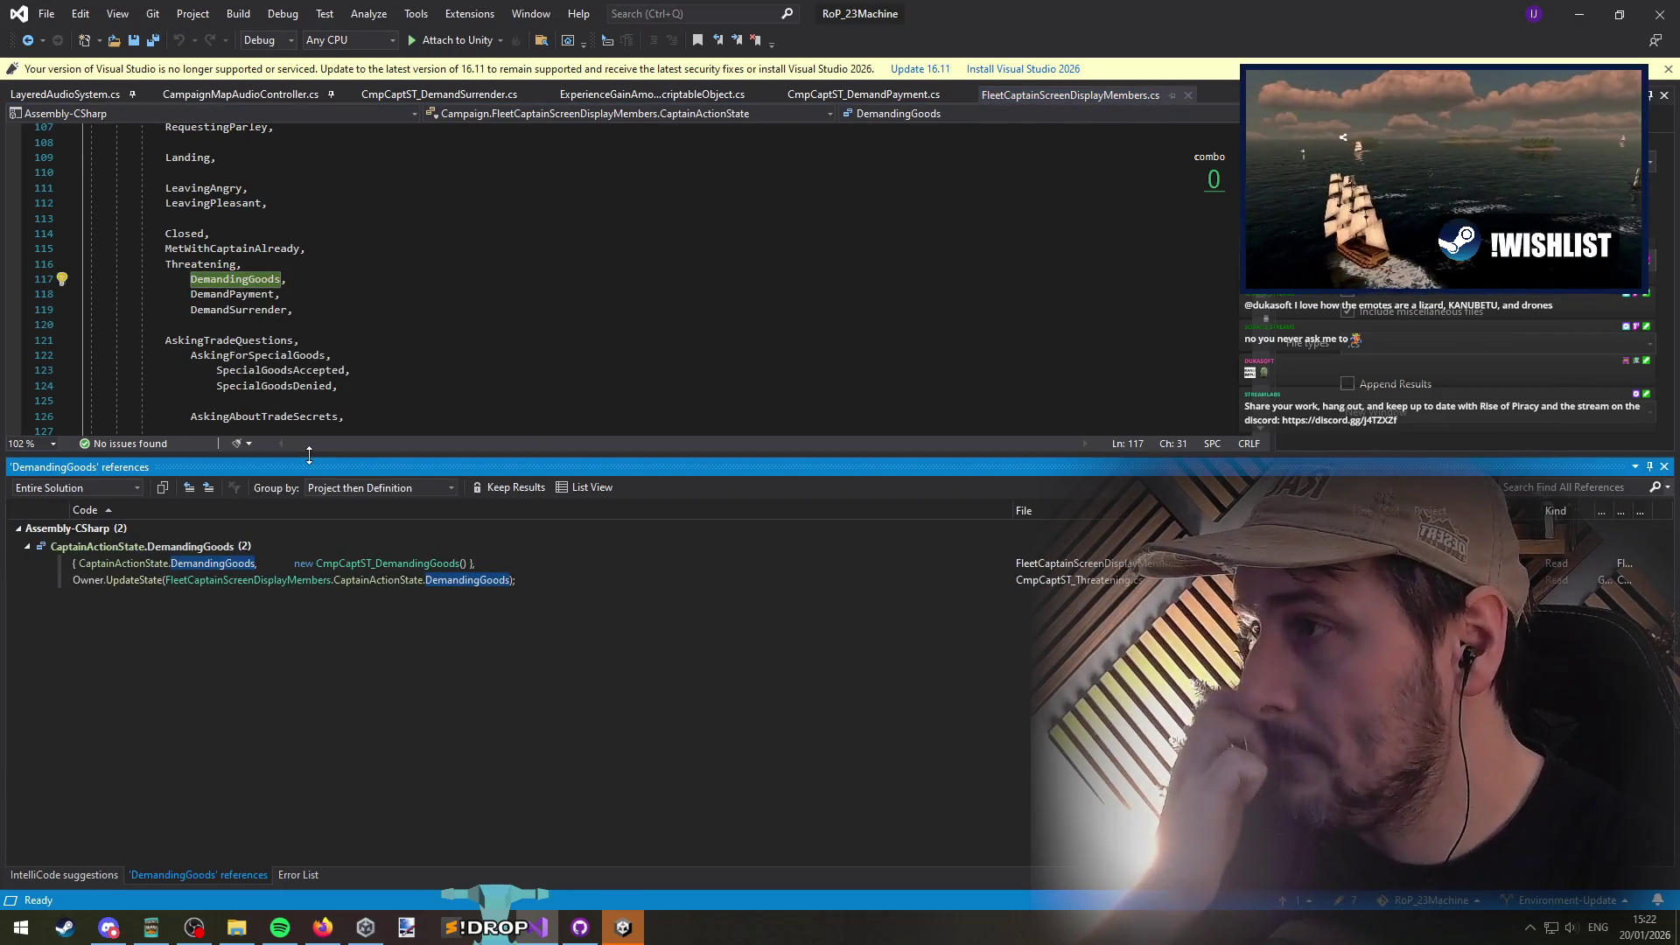
pyautogui.click(417, 581)
pyautogui.click(407, 565)
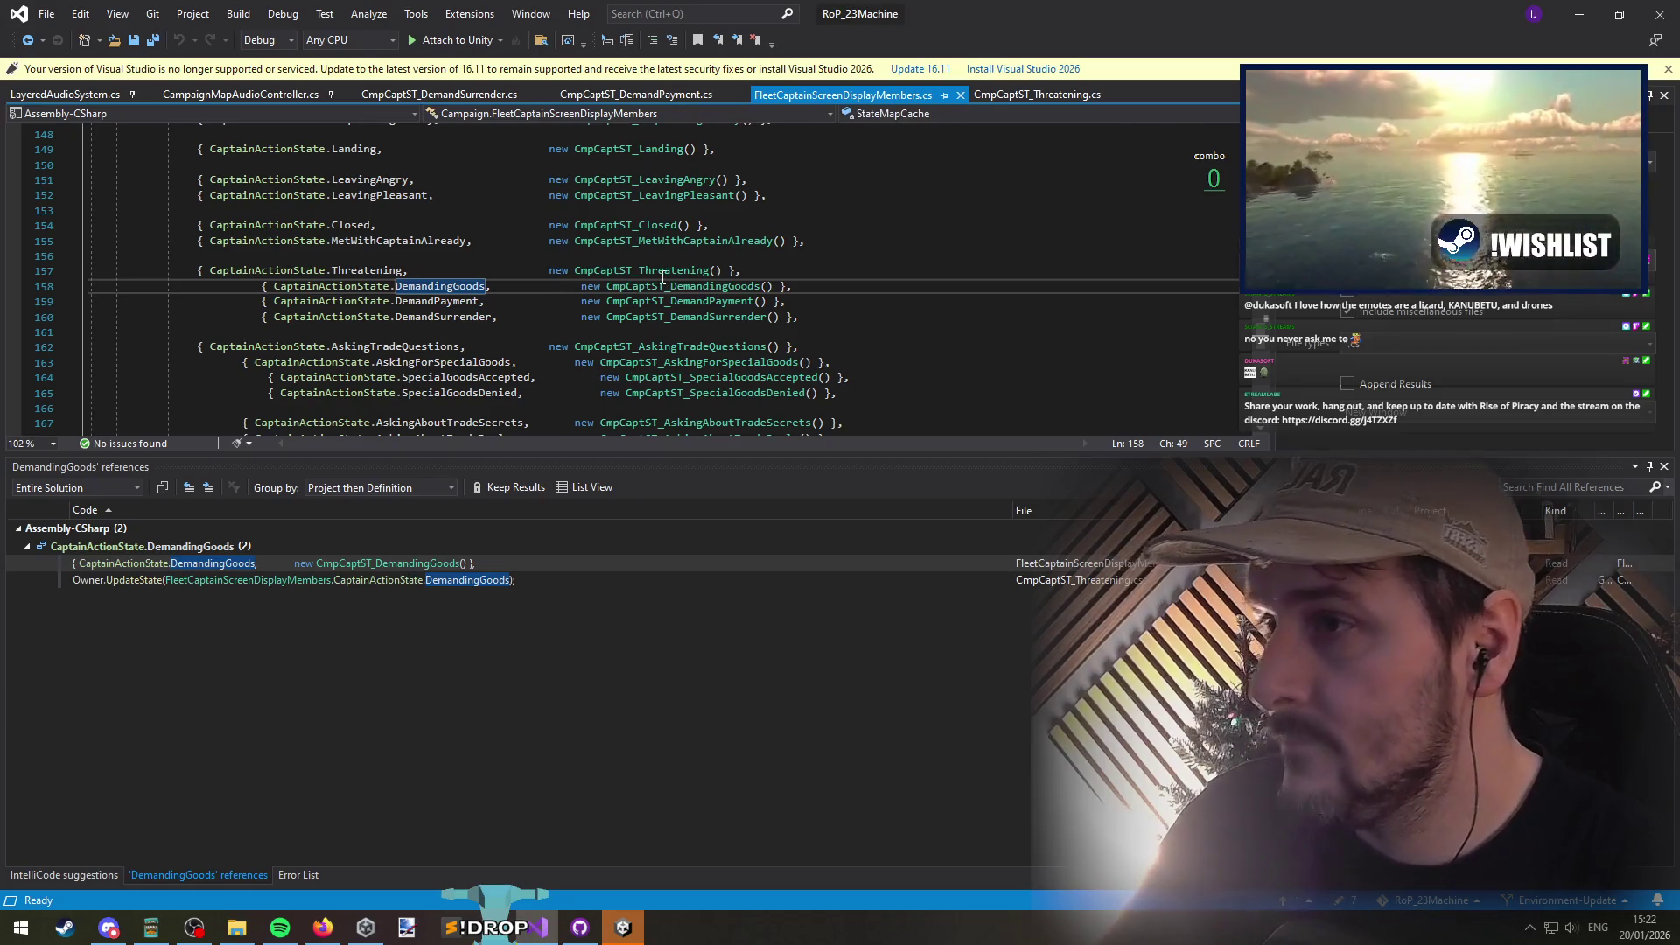
pyautogui.click(672, 301)
pyautogui.keyDown('ctrl'); pyautogui.click(682, 287); pyautogui.keyUp('ctrl')
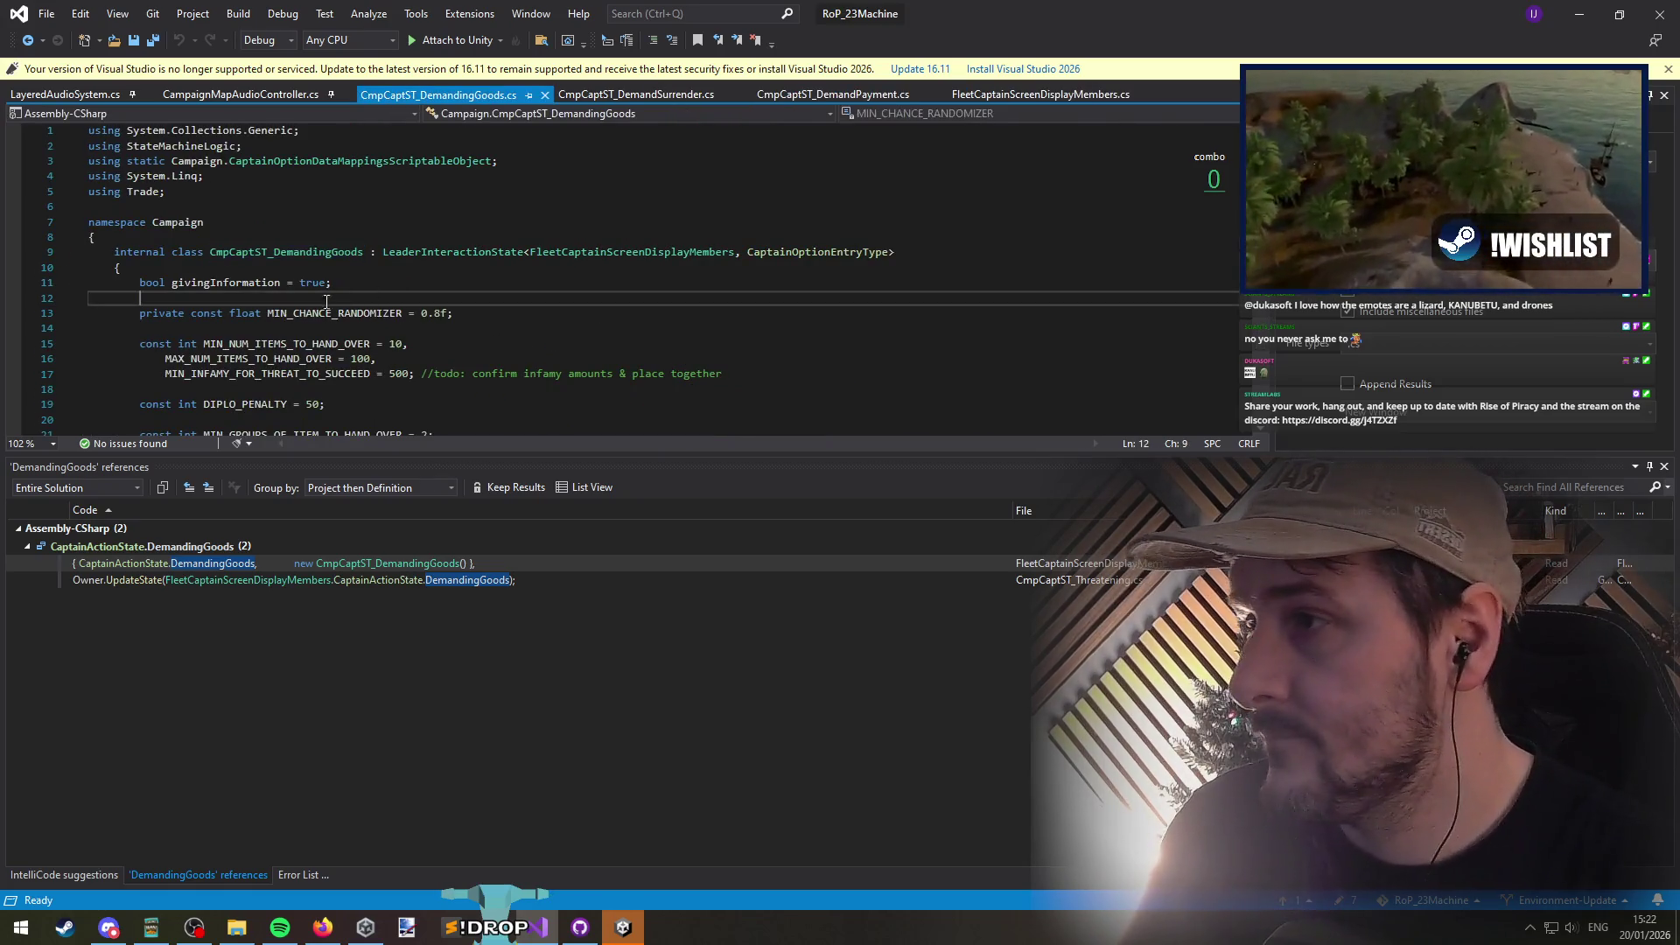
# Step: Read through the DemandingGoods goods branch and its USE MIN INFAMY comment
pyautogui.click(296, 259)
pyautogui.scroll(-9, 295, 254)
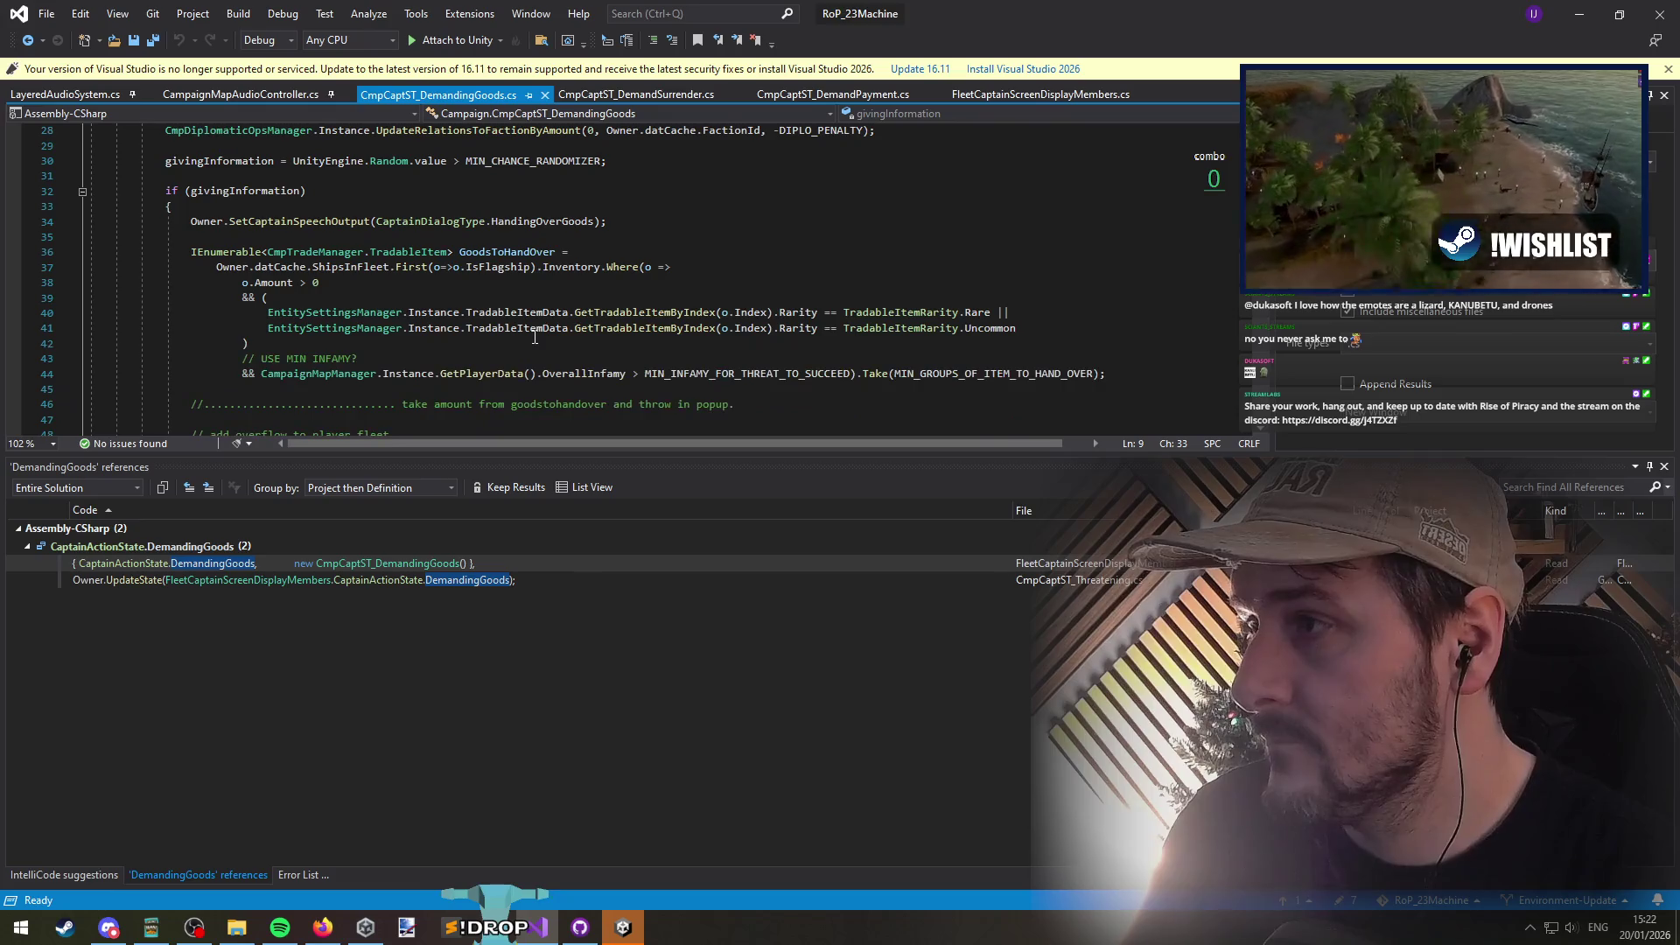
pyautogui.click(295, 237)
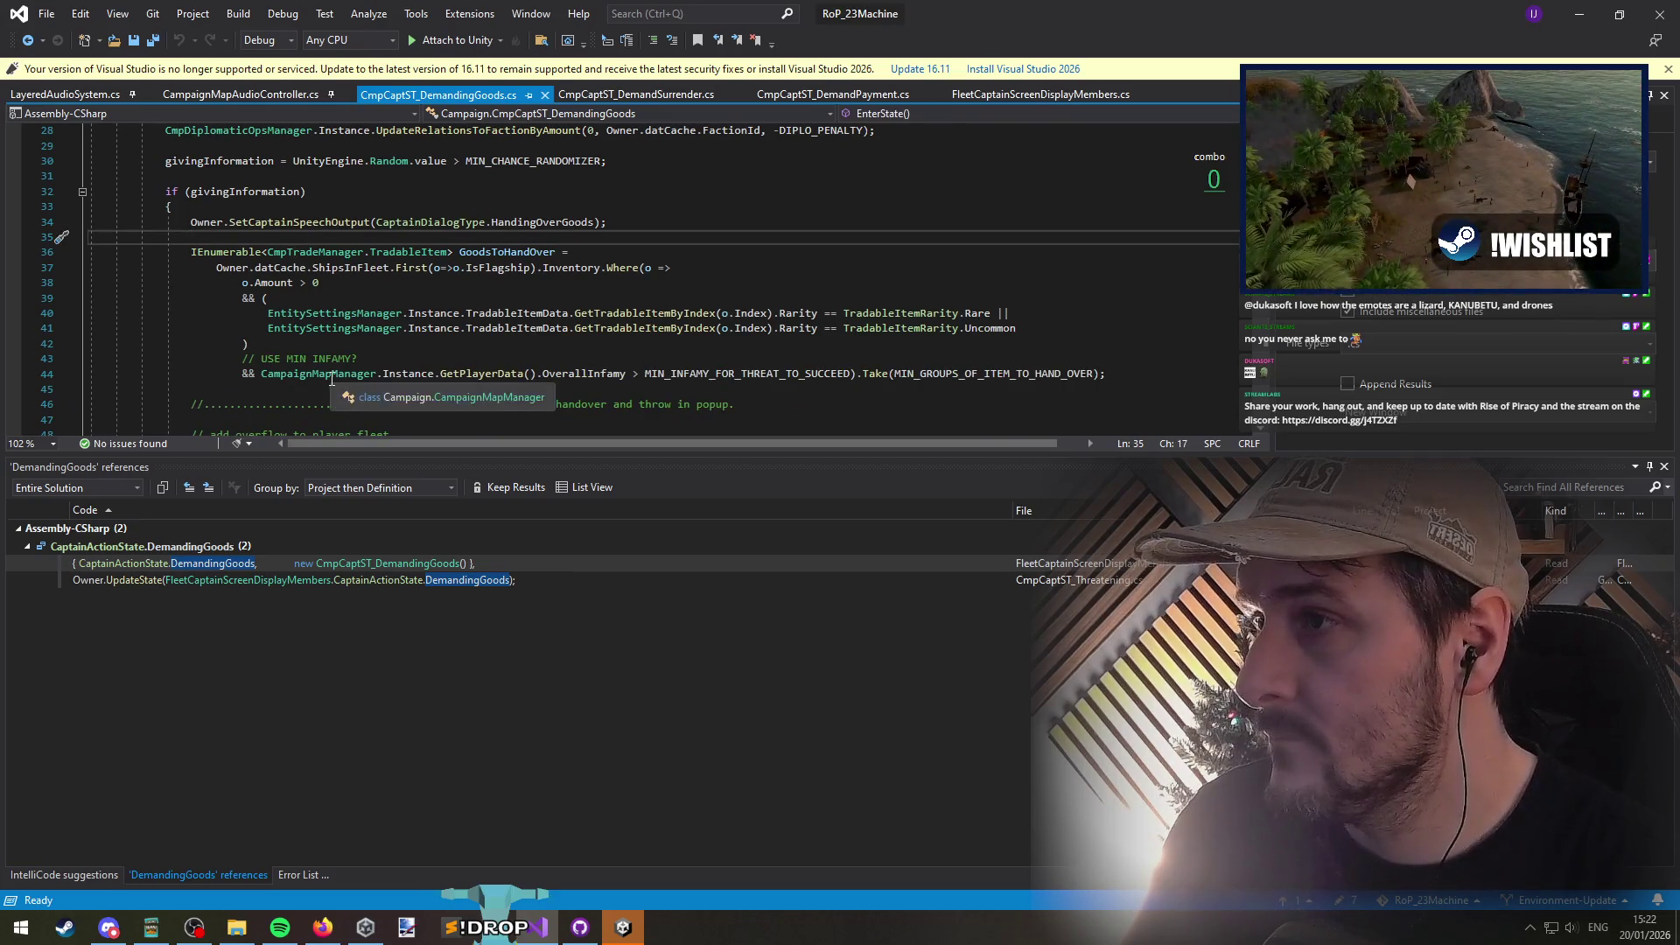
pyautogui.click(316, 366)
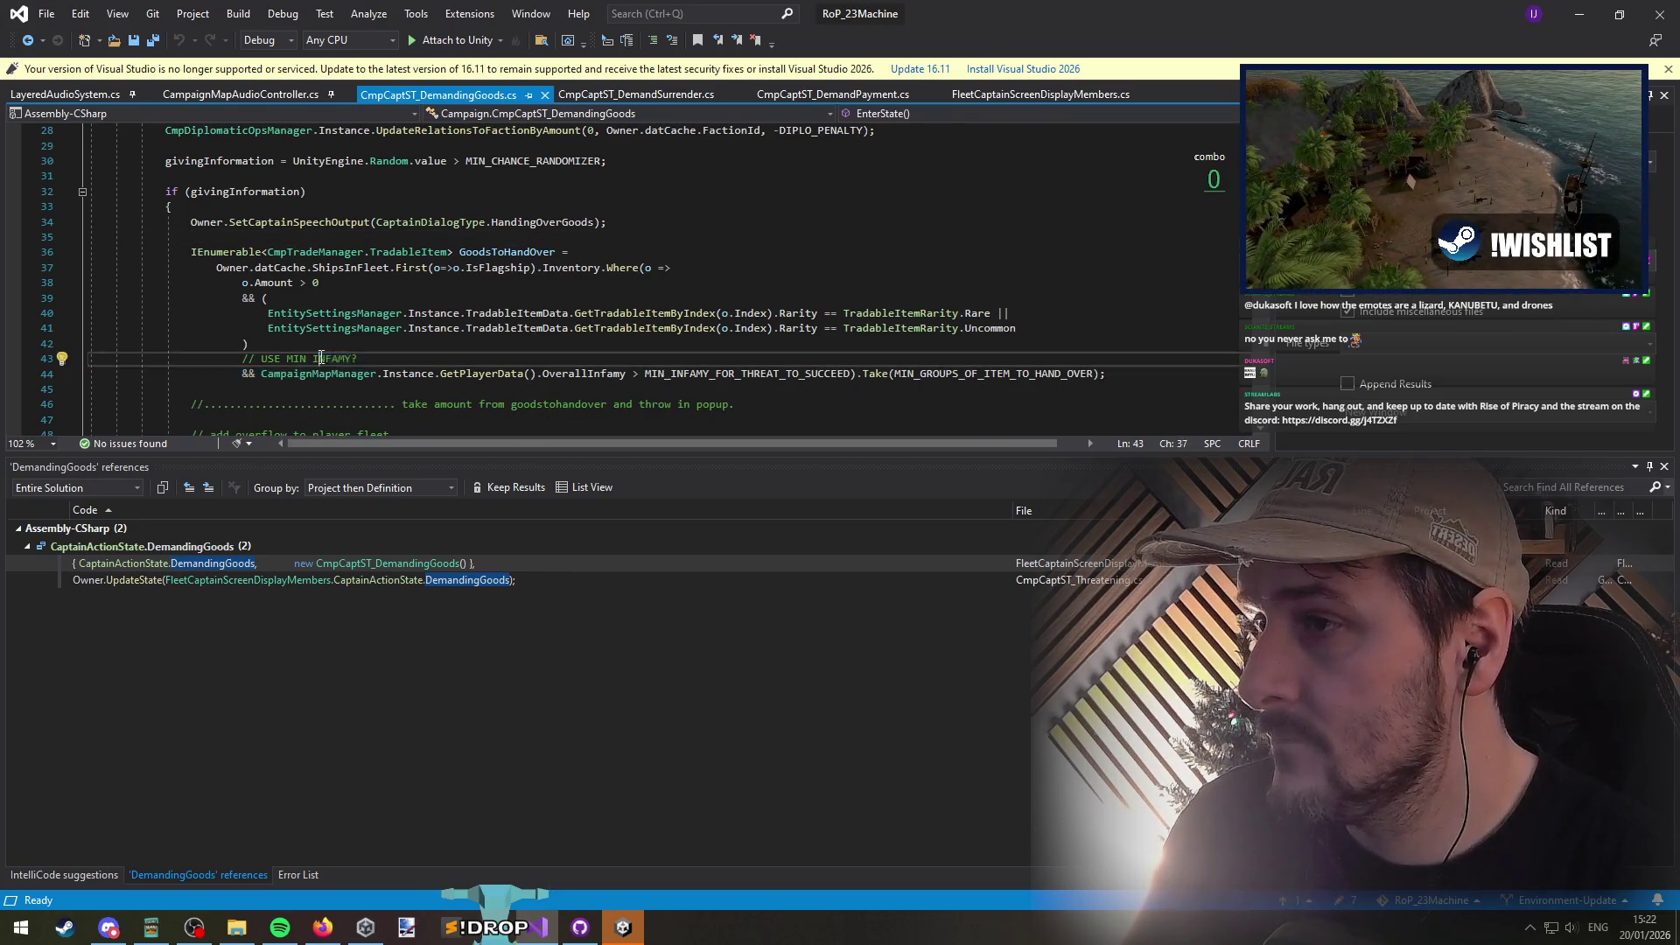
pyautogui.press('End')
pyautogui.hotkey('shift', 'Home')
pyautogui.hotkey('shift', 'Home')
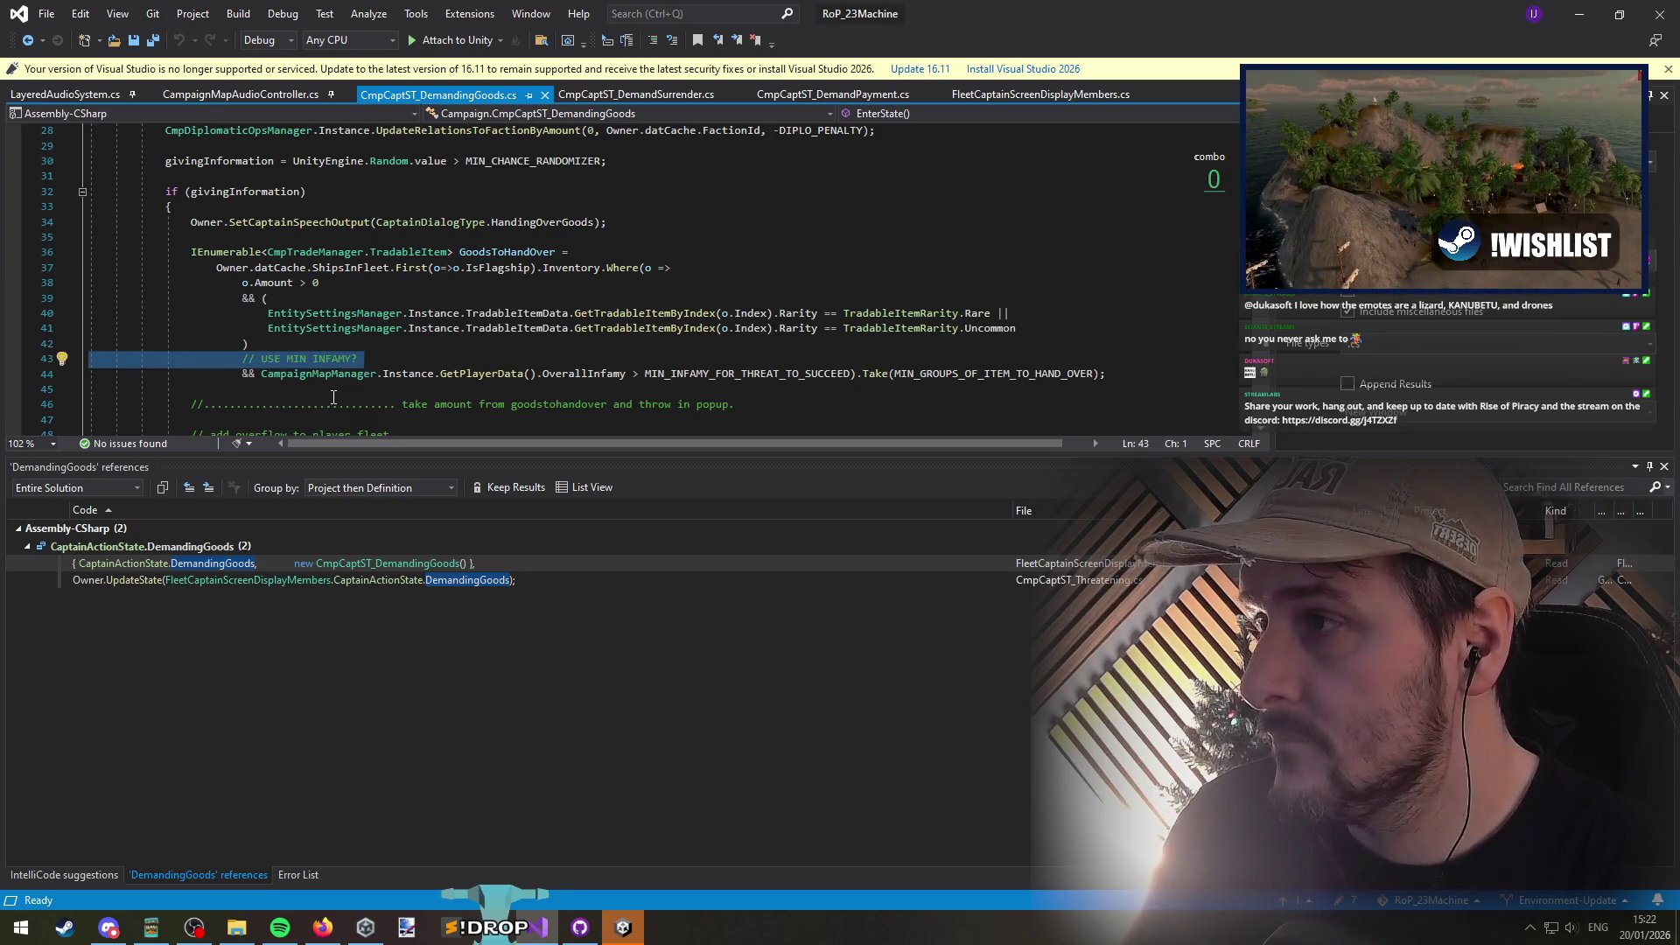
pyautogui.click(333, 396)
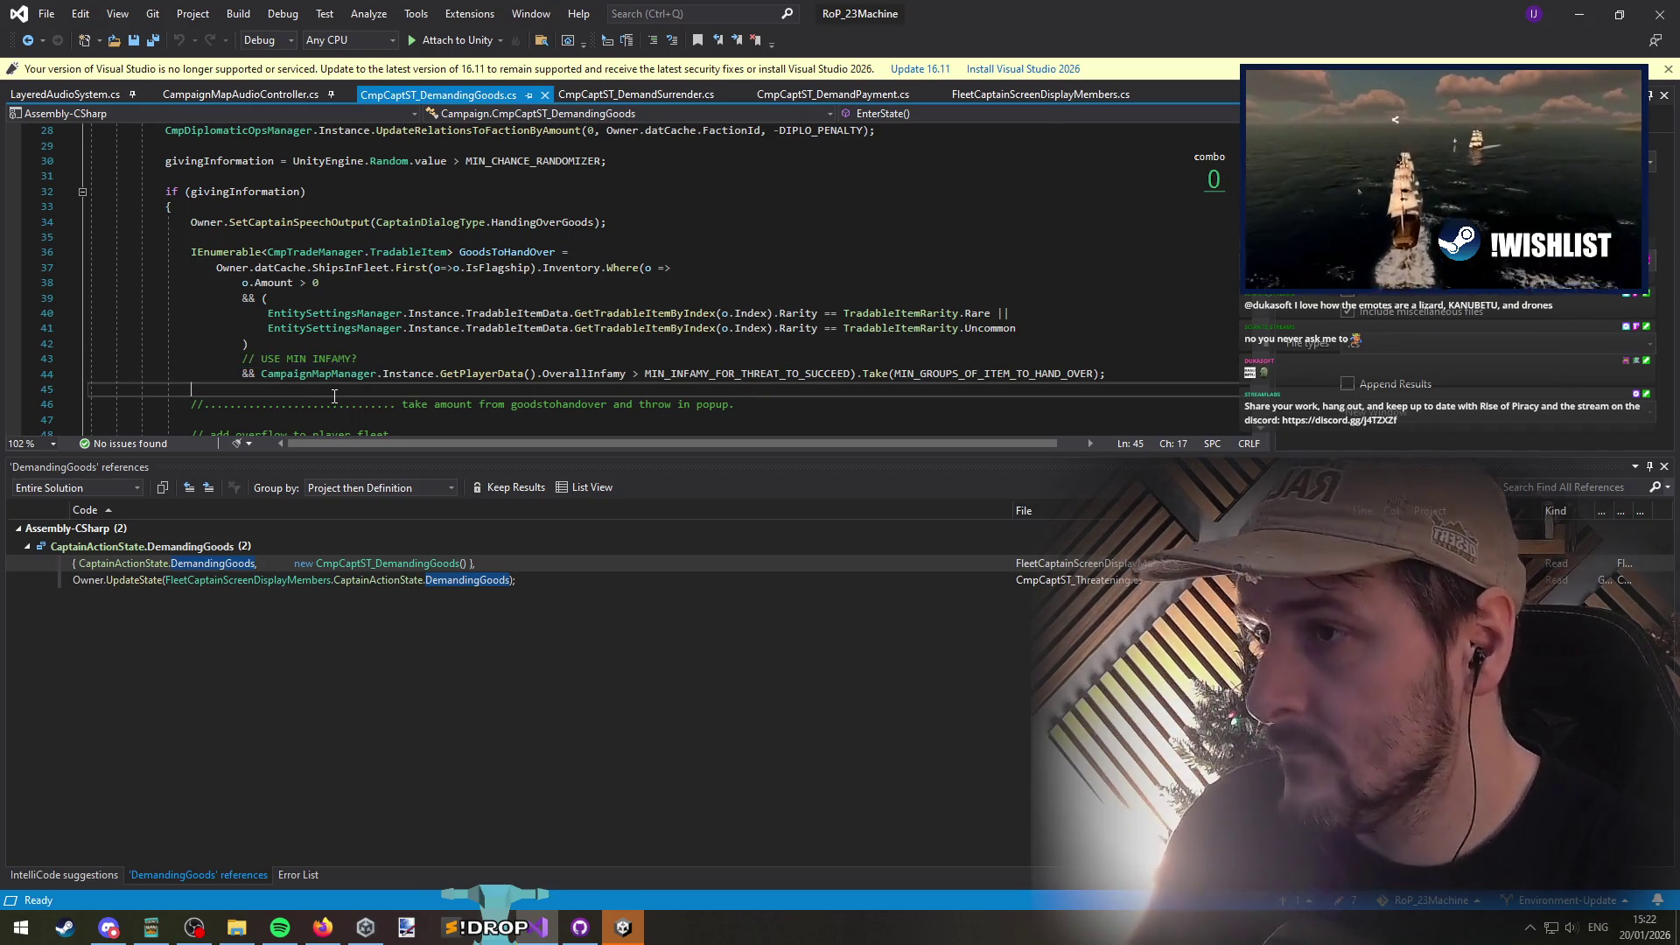
# Step: Look over the fleet hand-over code to find the end of the hand-over loop
pyautogui.scroll(-4, 337, 397)
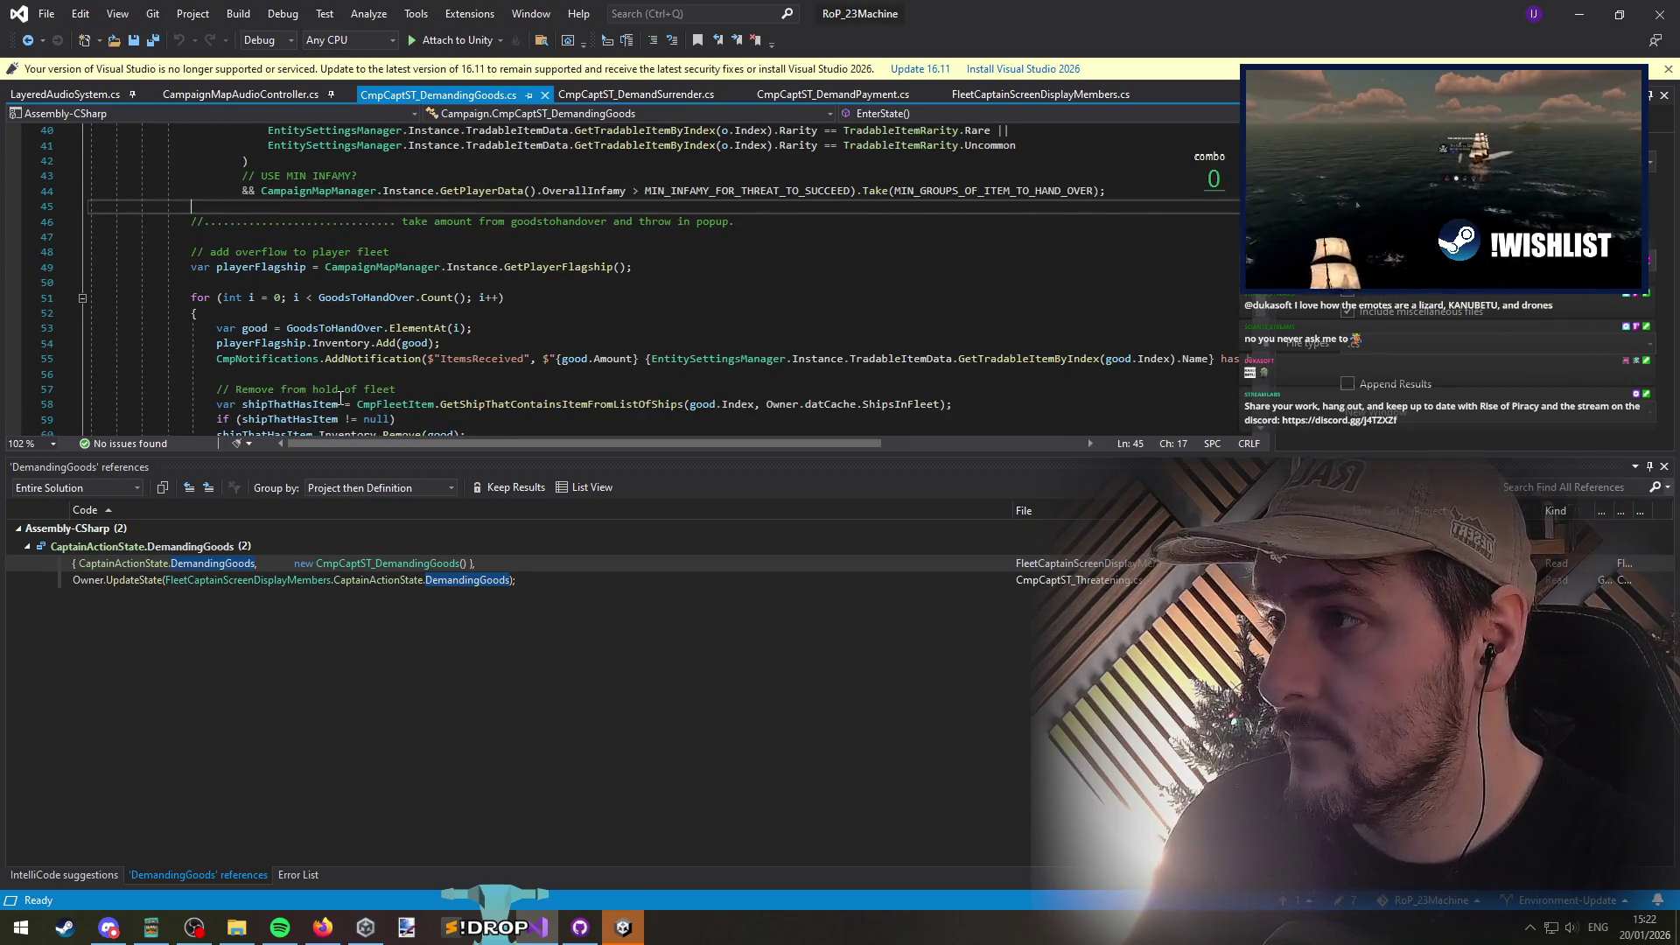
pyautogui.click(293, 282)
pyautogui.scroll(-1, 289, 306)
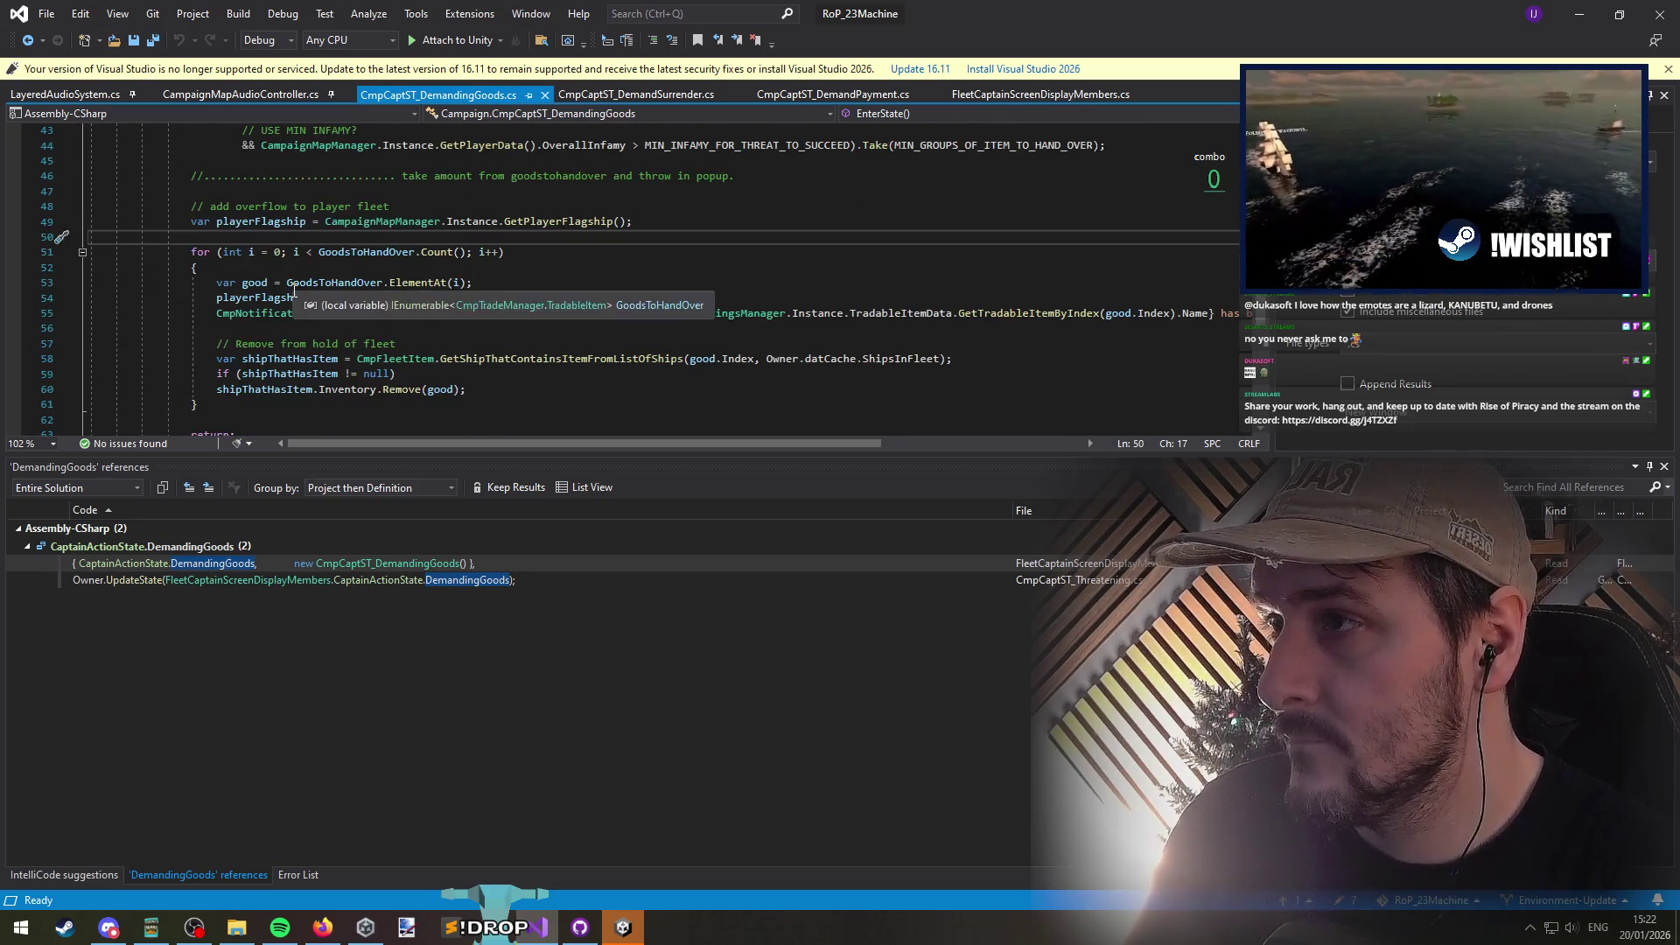
pyautogui.click(315, 330)
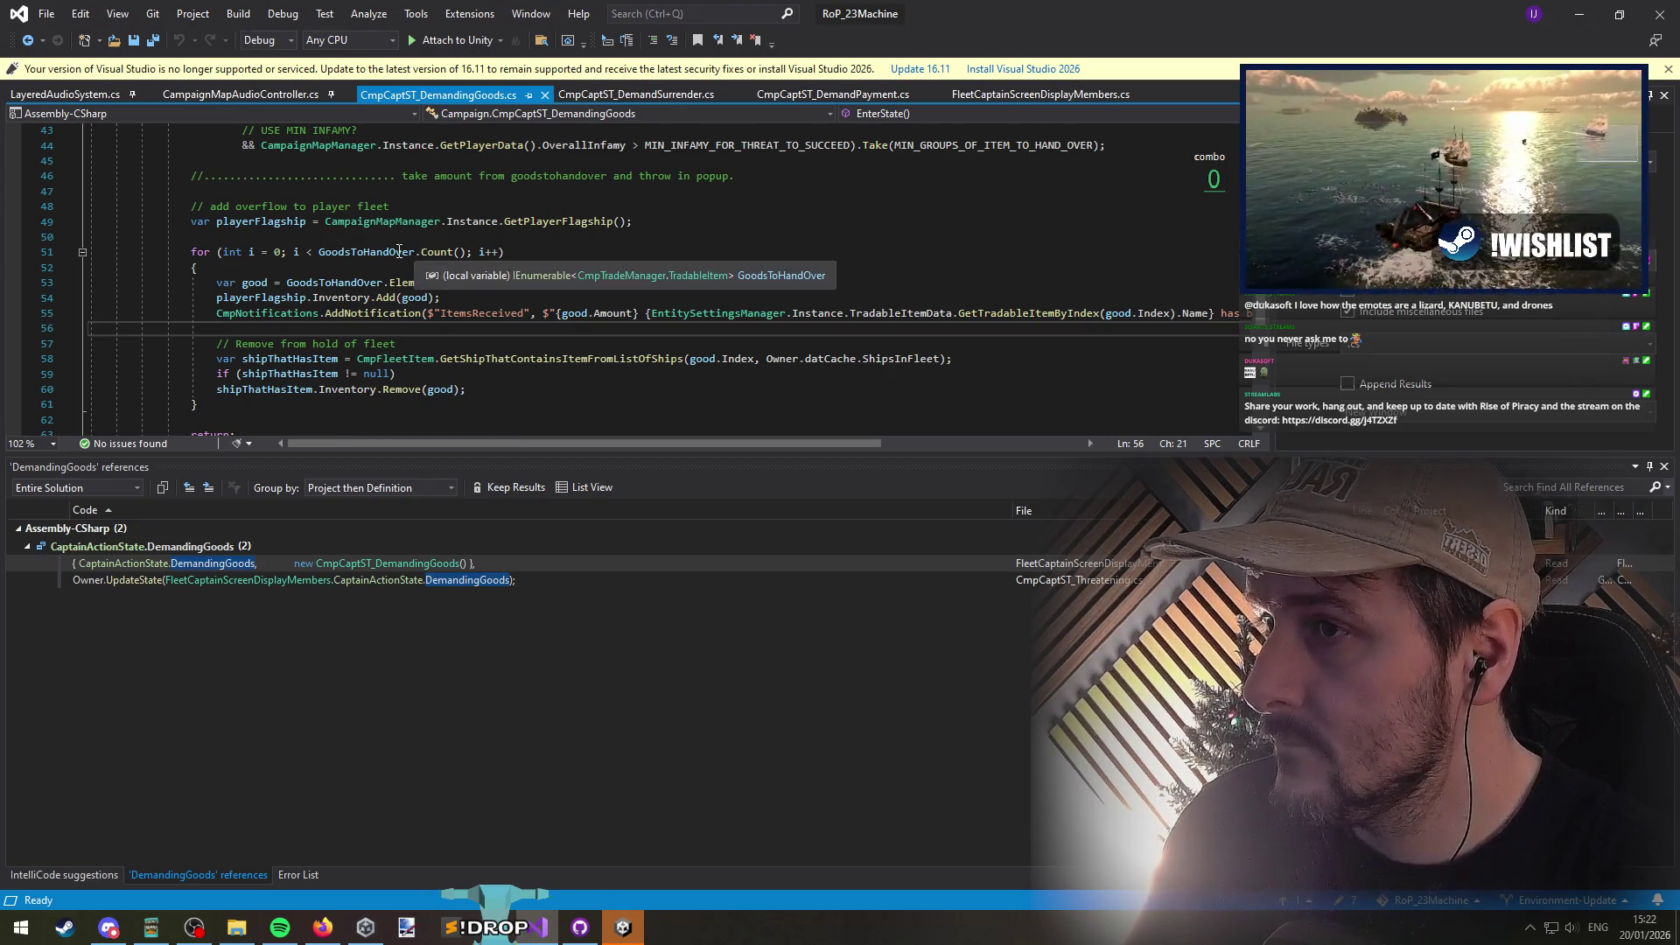
pyautogui.click(412, 419)
pyautogui.scroll(-2, 416, 385)
pyautogui.scroll(3, 416, 367)
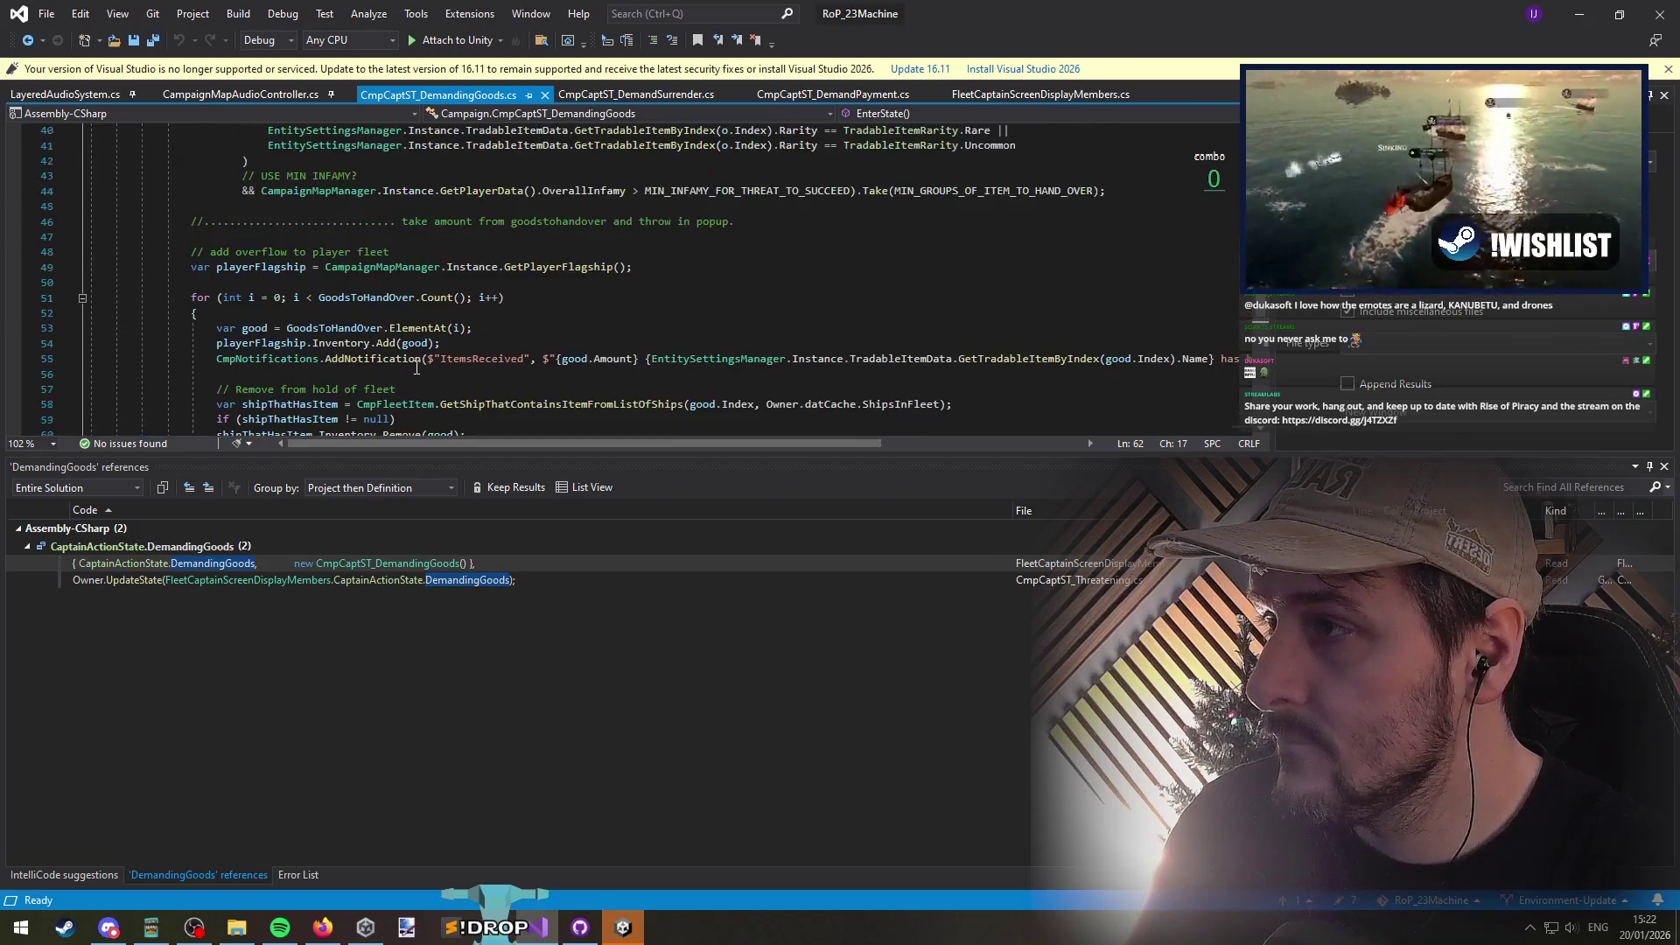
pyautogui.scroll(4, 419, 358)
pyautogui.click(229, 190)
pyautogui.scroll(-11, 307, 396)
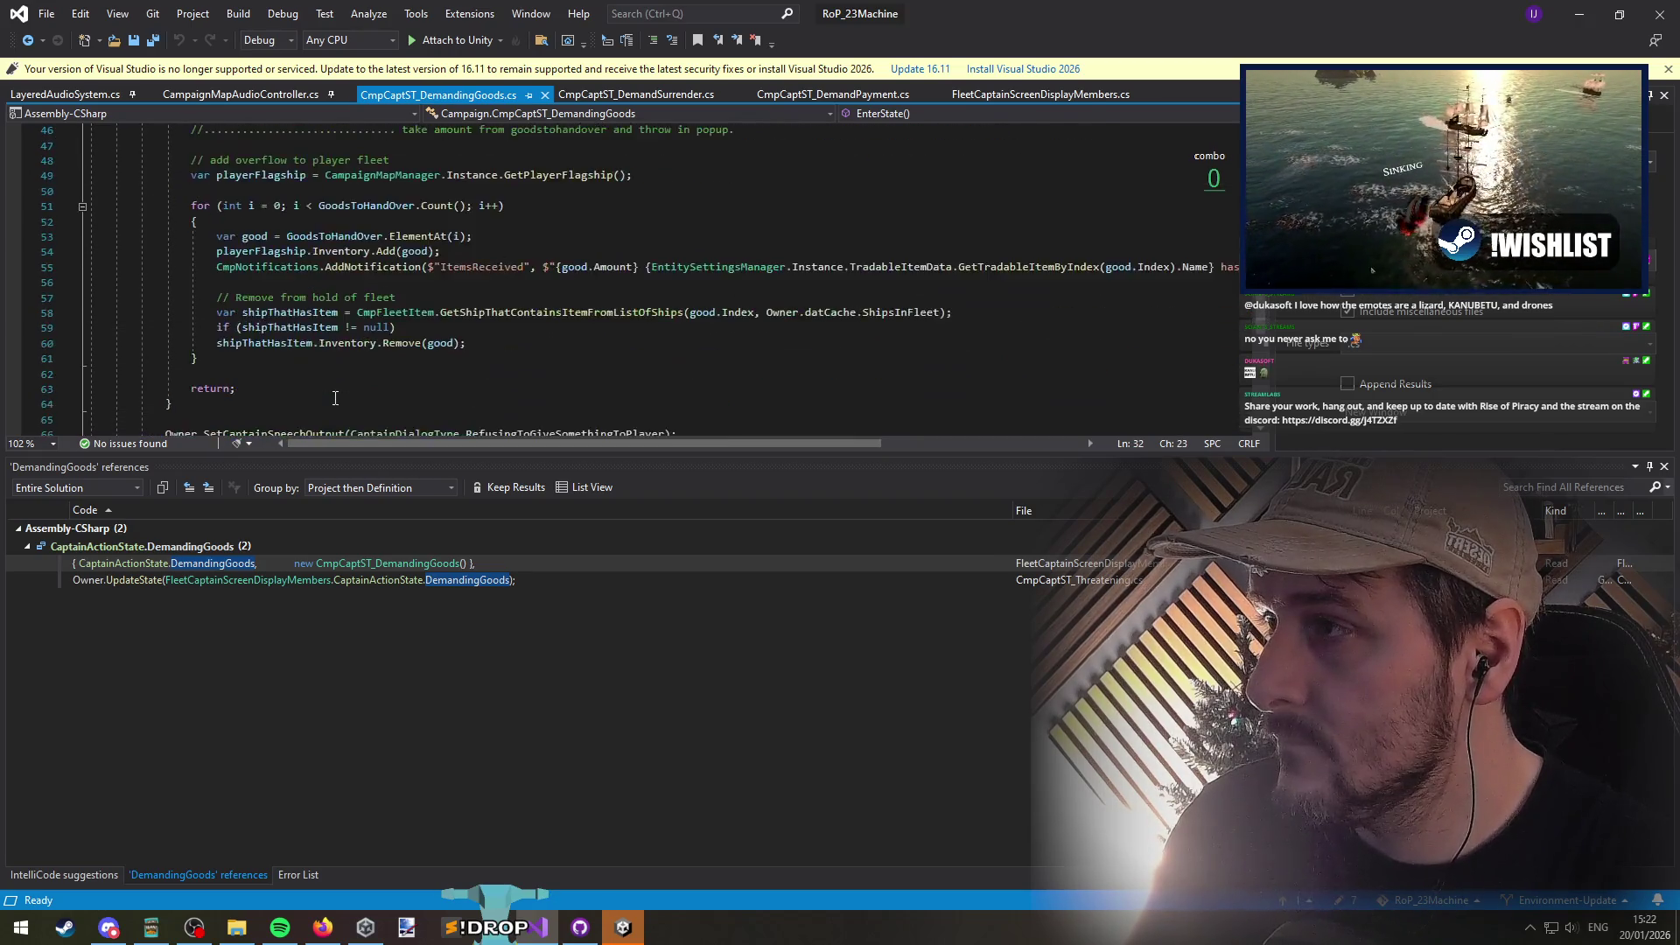
pyautogui.scroll(4, 307, 396)
# Step: Paste the THREATEN_SUCCESS renown line after the hand-over loop, add a blank line above, and save
pyautogui.click(516, 328)
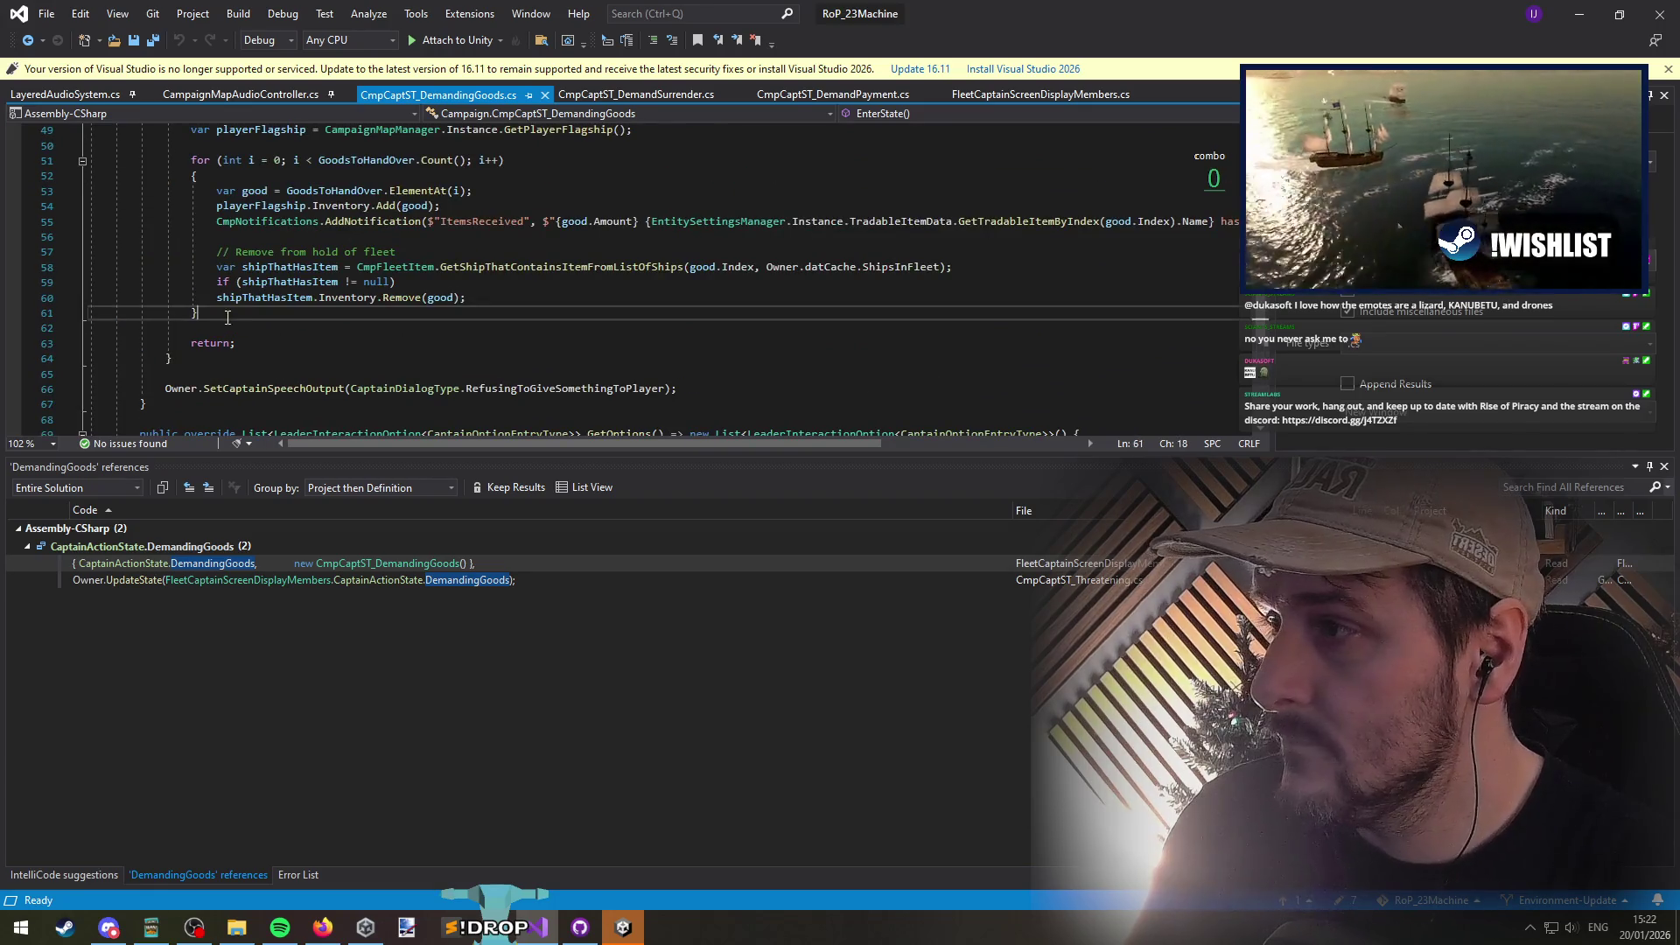
pyautogui.write('CampaignMapManager.Instance.GetPlayerController().Renown += ExperienceGainAmountsScriptableObject.RenownGainAmounts.THREATEN_SUCCESS;')
pyautogui.scroll(7, 517, 362)
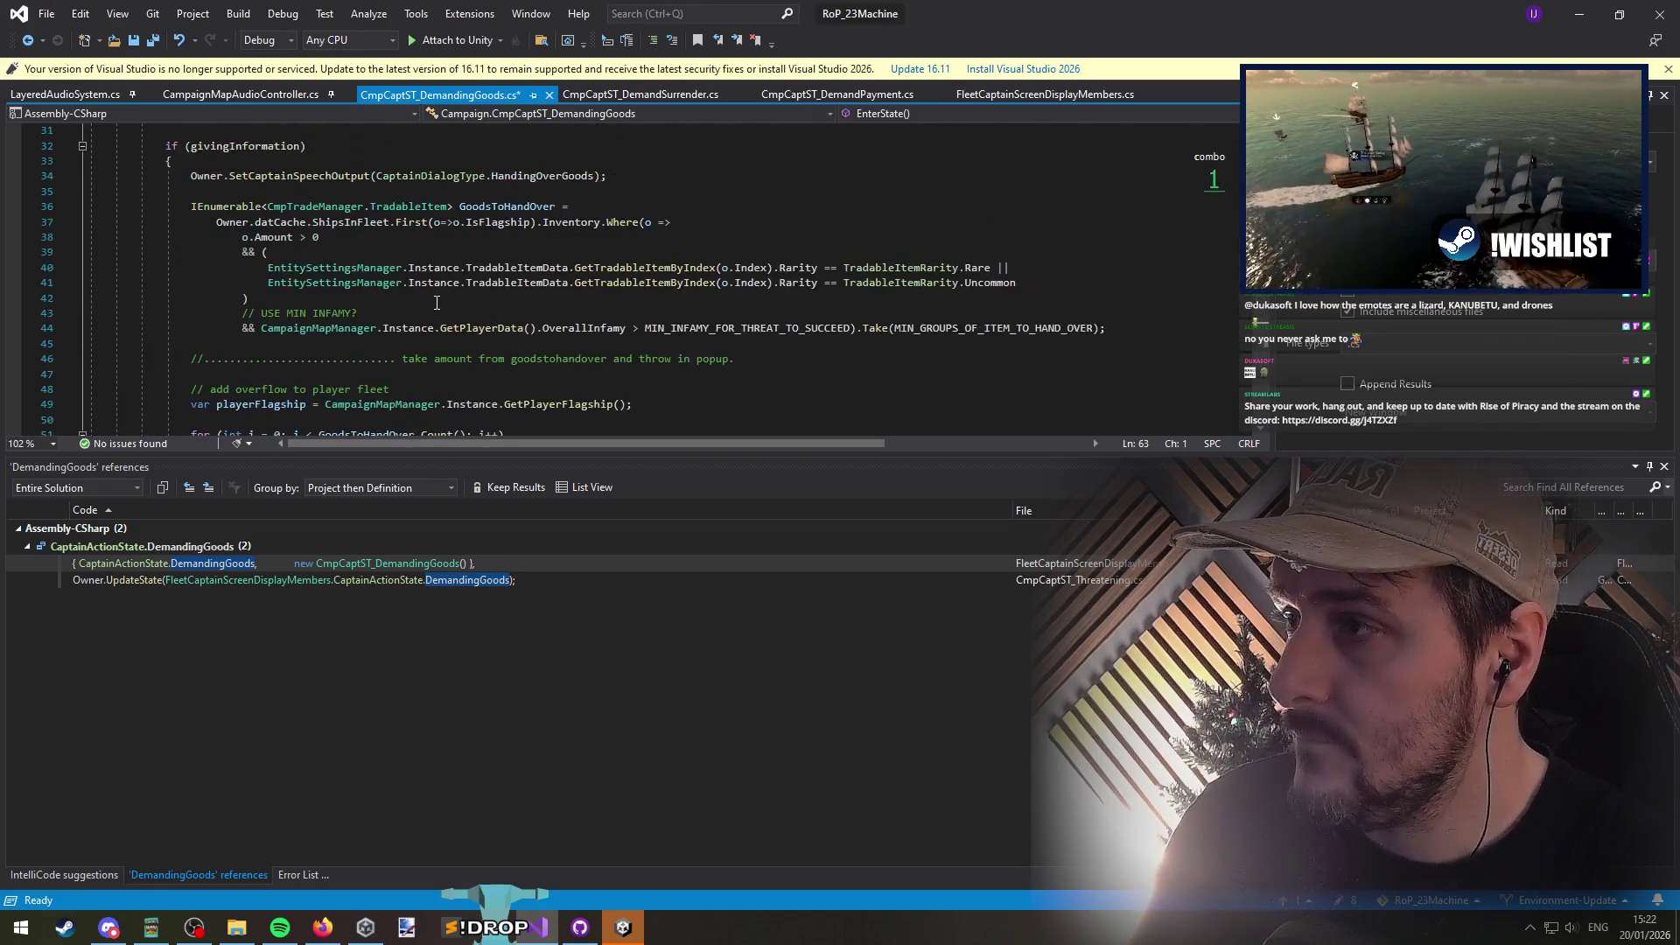
pyautogui.scroll(-9, 364, 291)
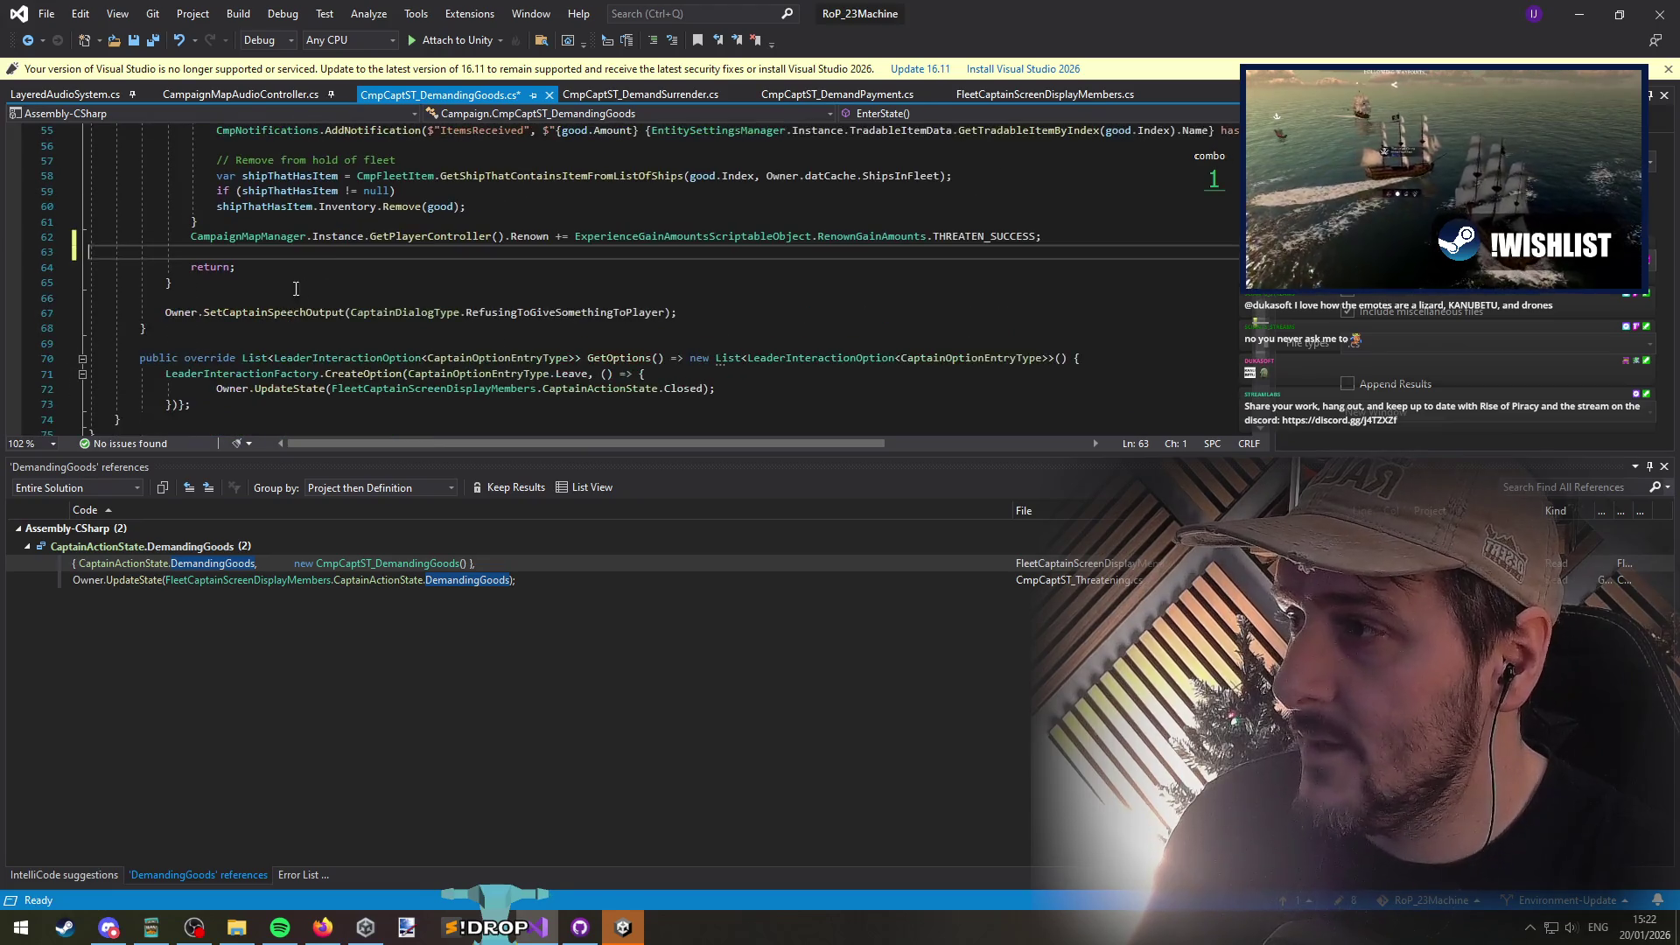
pyautogui.click(511, 223)
pyautogui.press('Return')
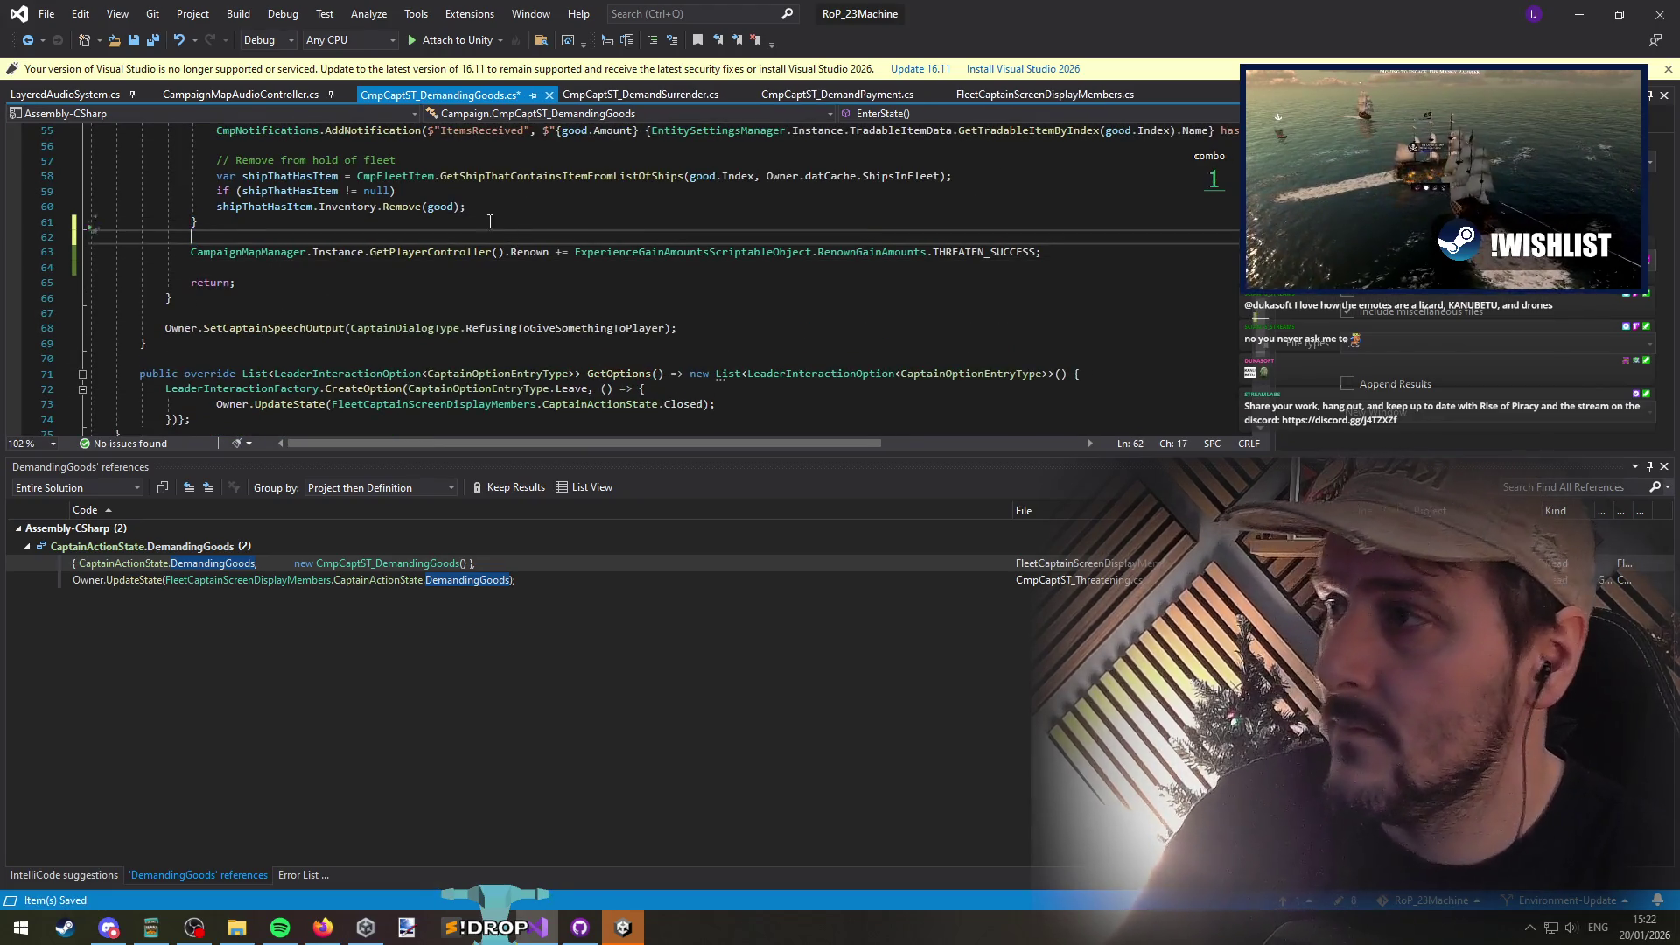
pyautogui.click(154, 41)
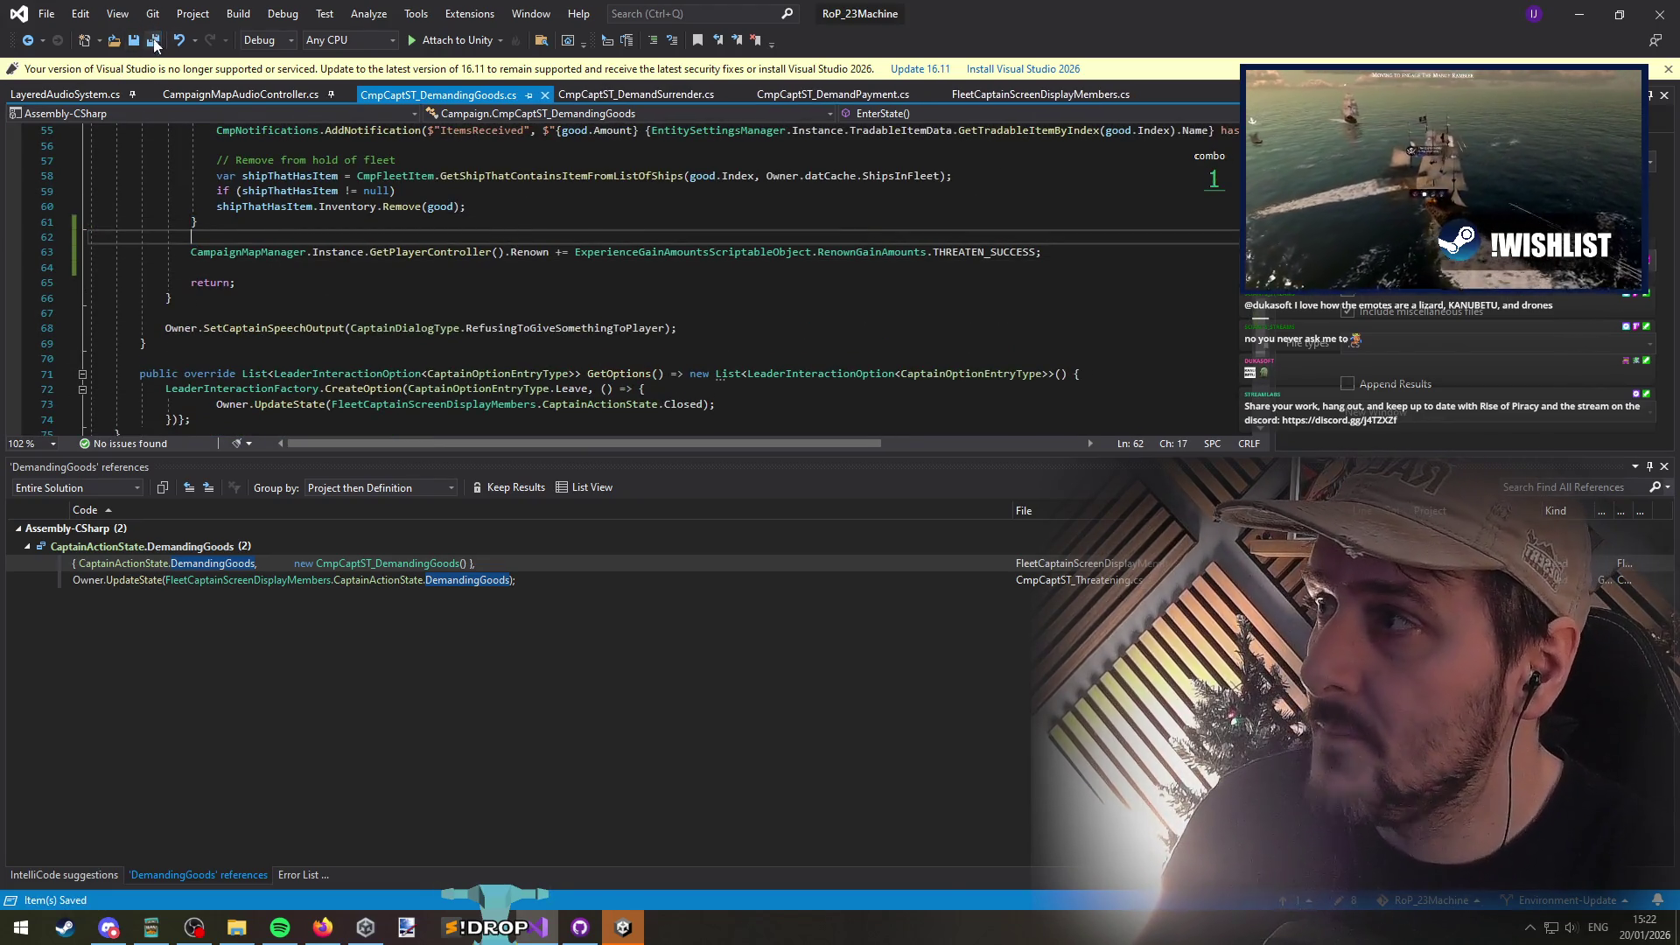
pyautogui.click(1580, 14)
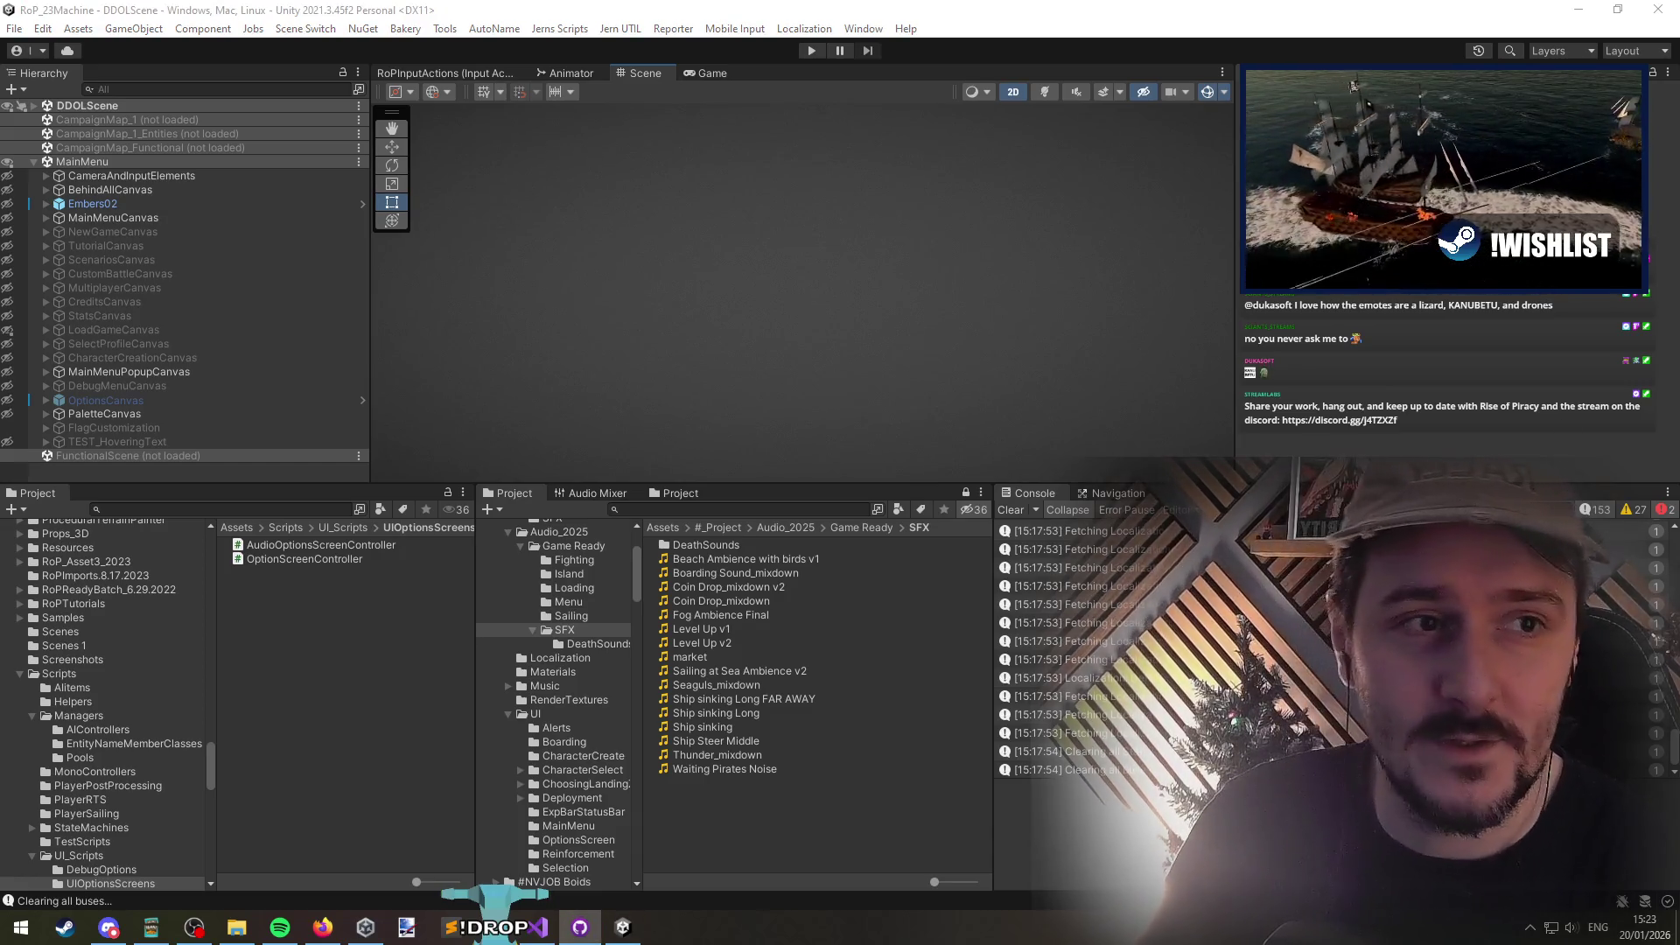
# Step: Unload the MainMenu scene from its Hierarchy context menu, then return to Visual Studio
pyautogui.click(818, 242)
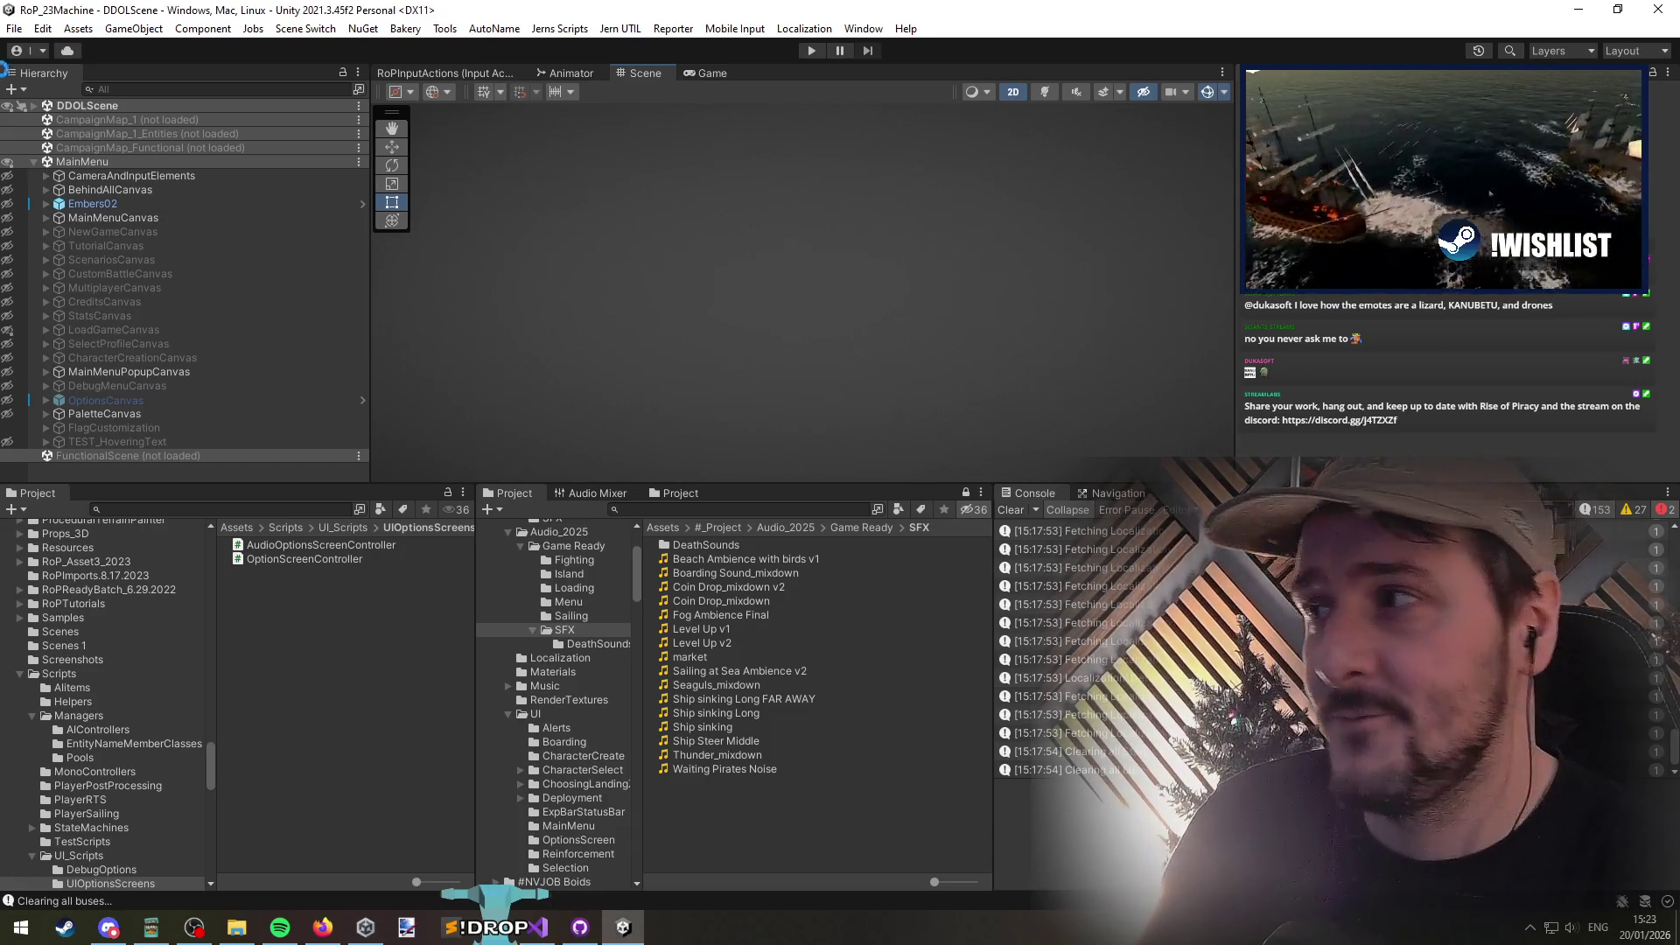
pyautogui.rightClick(79, 162)
pyautogui.click(166, 262)
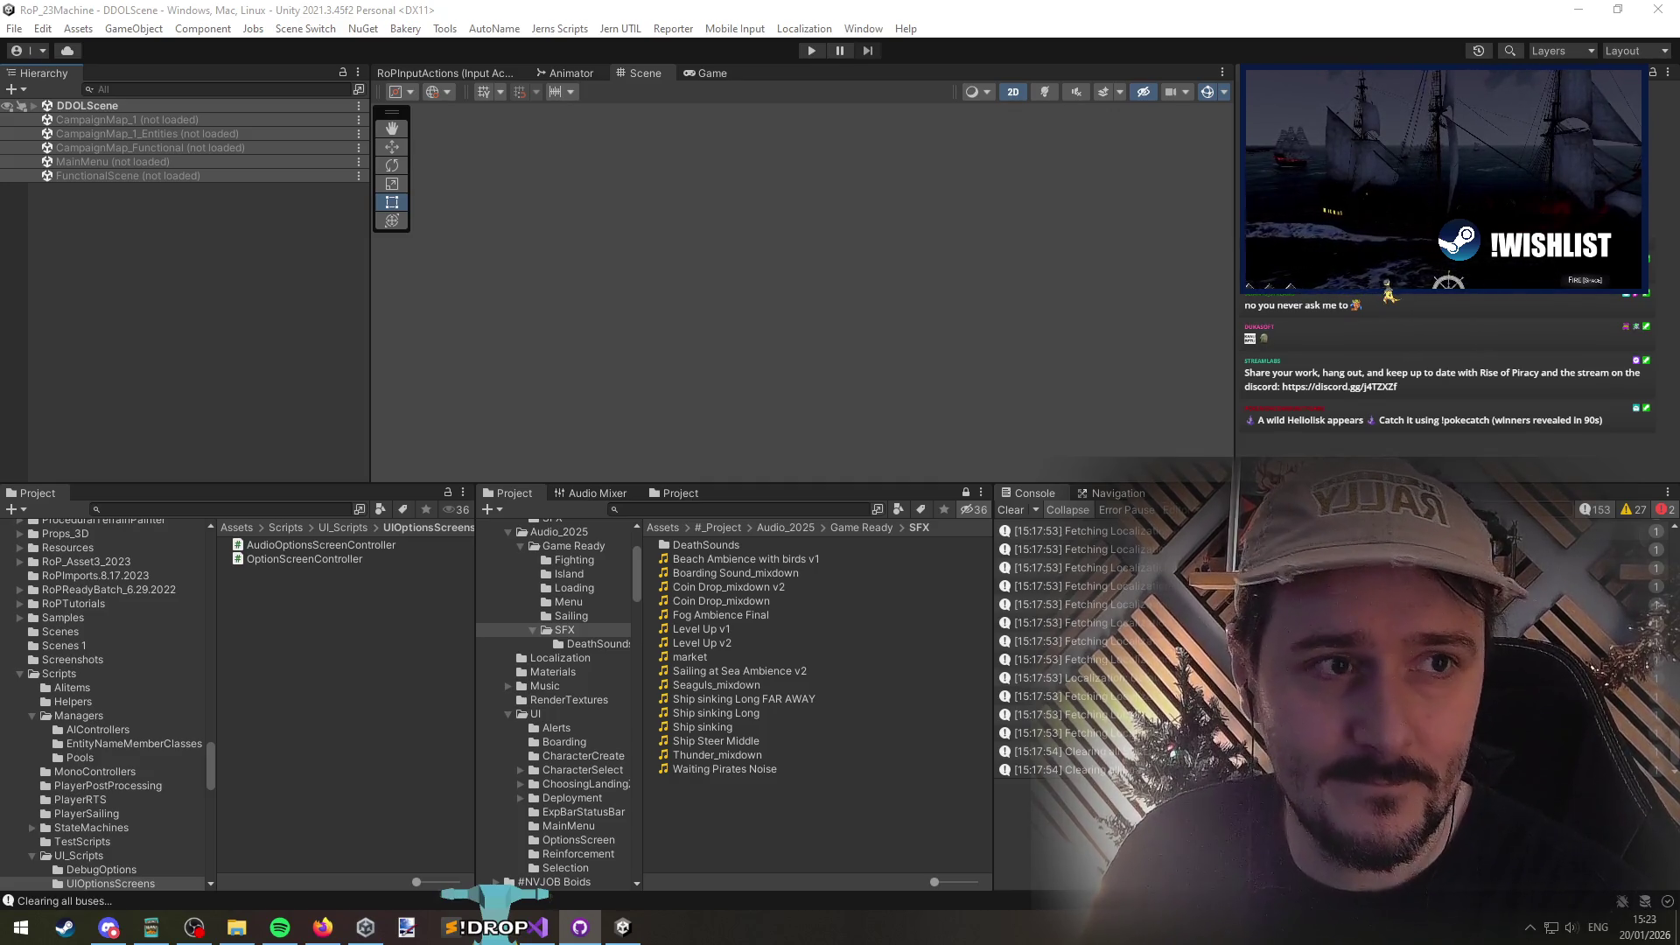
pyautogui.hotkey('alt', 'Tab')
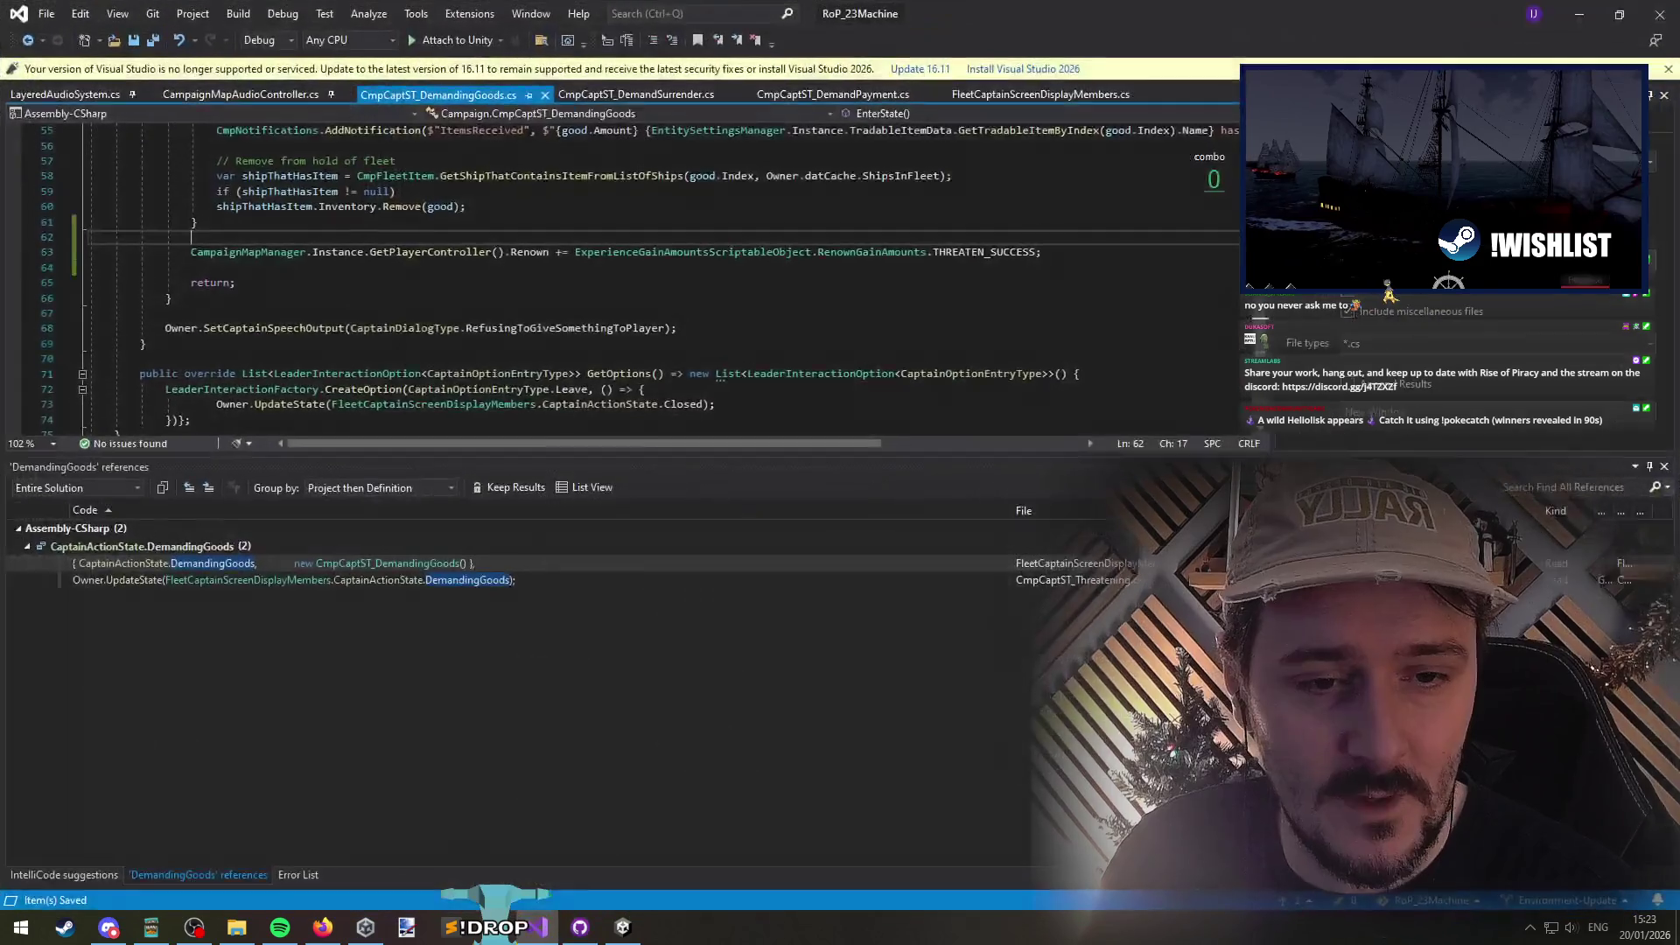
# Step: Review the end of the DemandingGoods goods branch, then minimize Visual Studio to show Unity
pyautogui.click(861, 342)
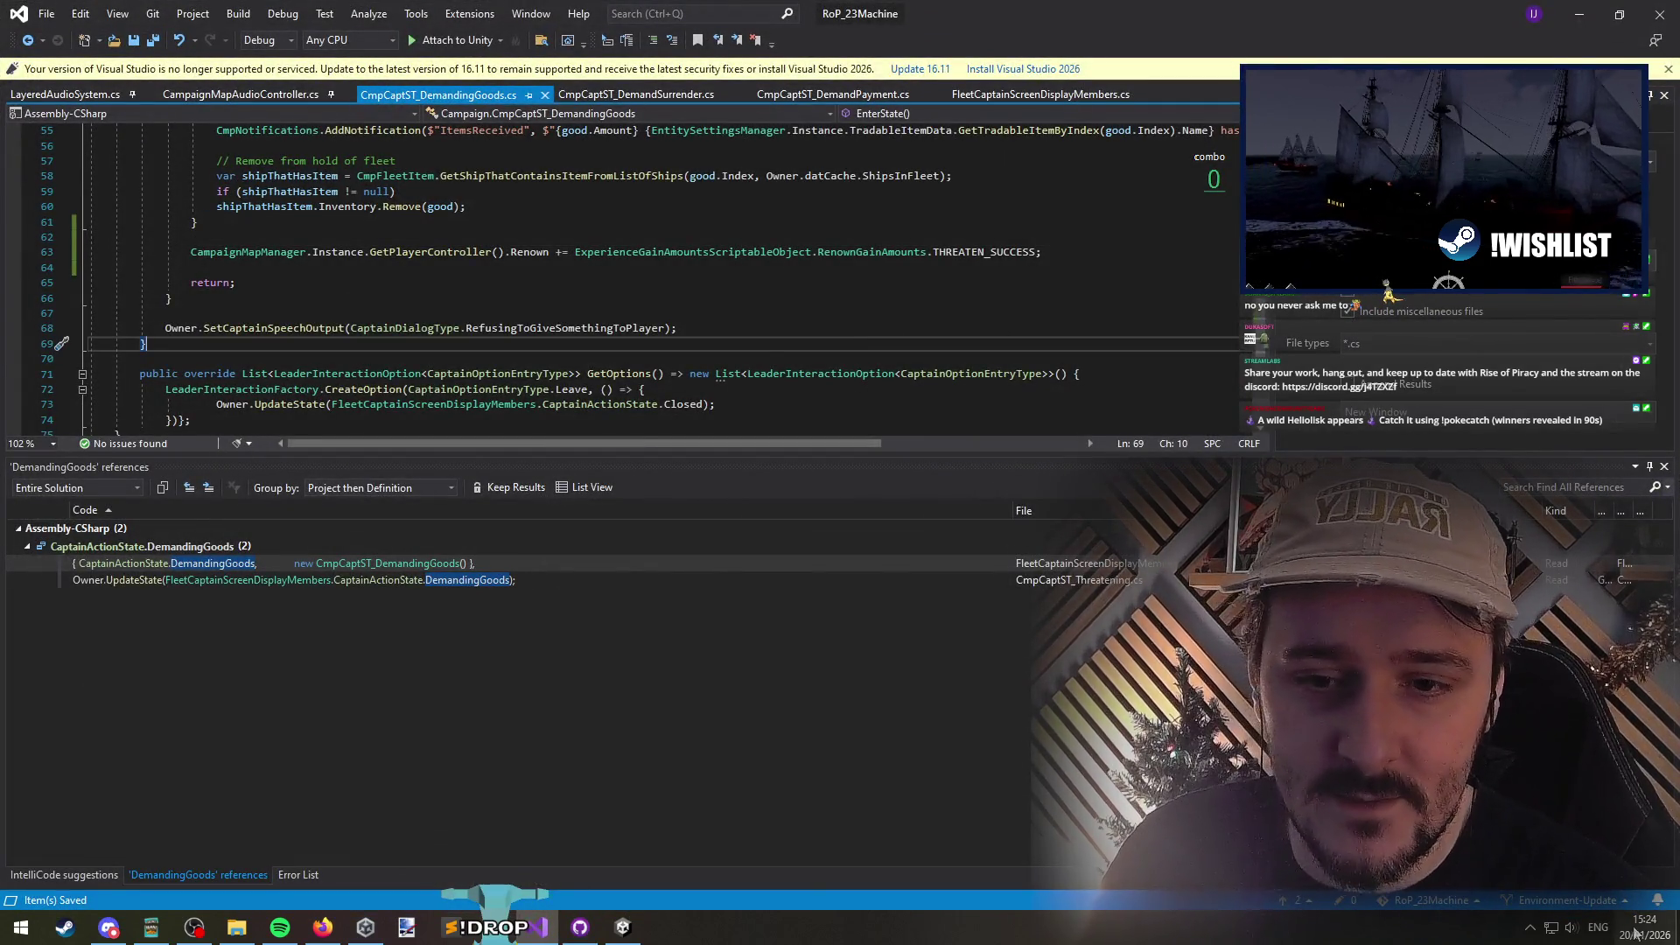
pyautogui.click(171, 298)
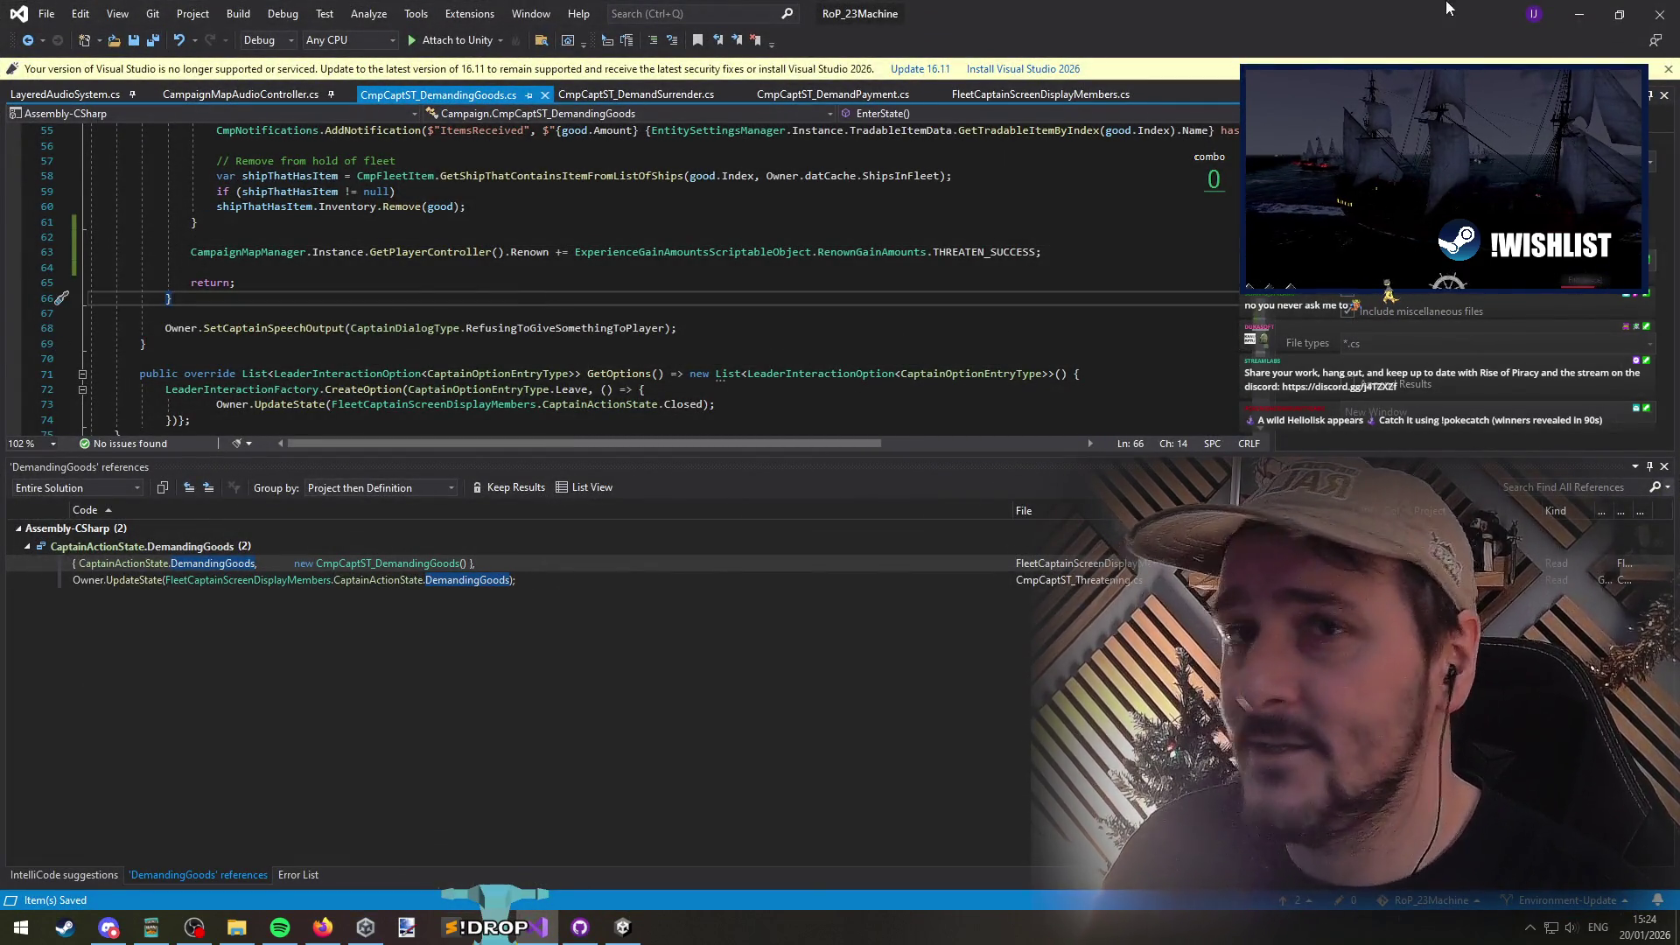
pyautogui.click(1575, 10)
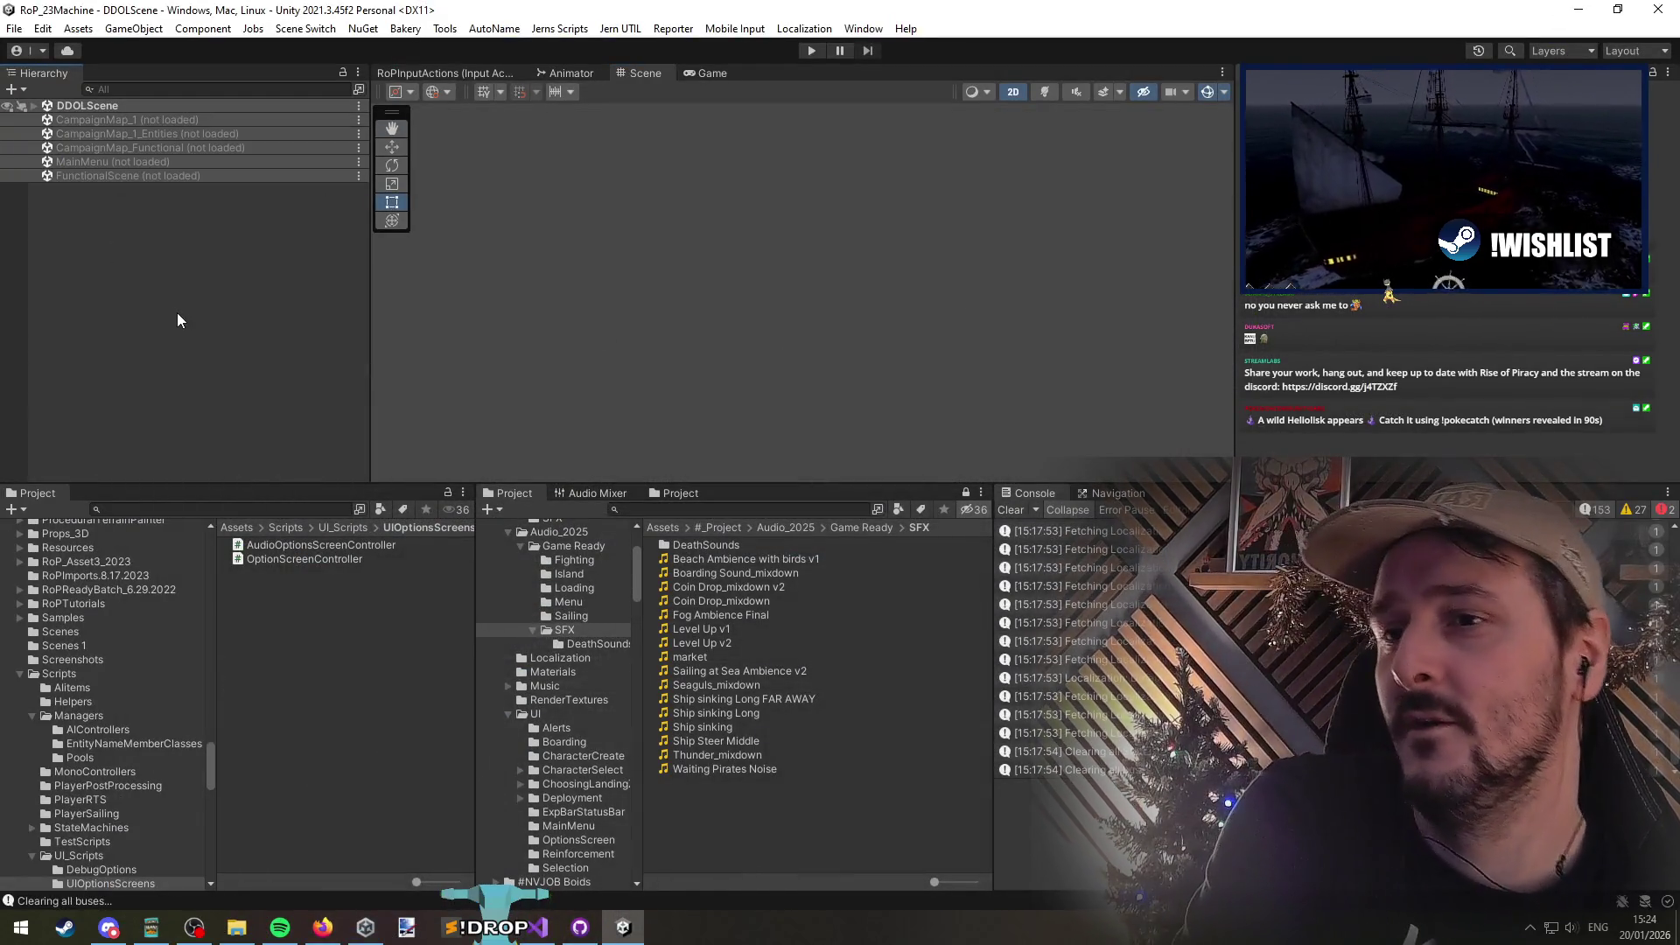